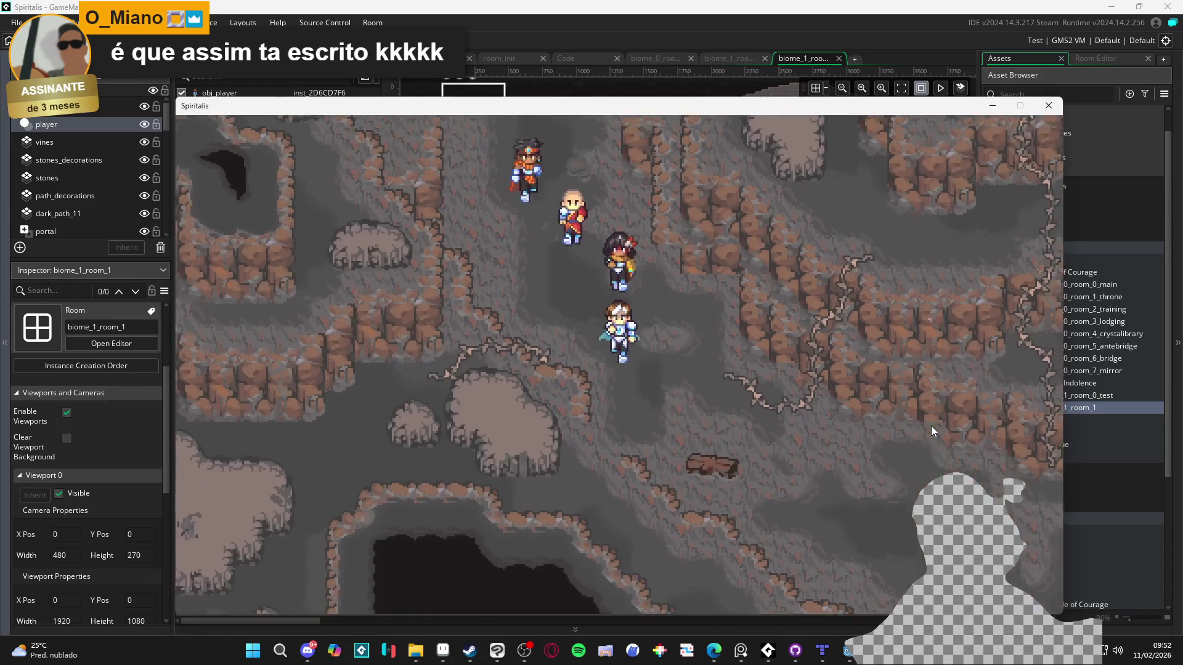
{"action": "key", "text": "Down"}
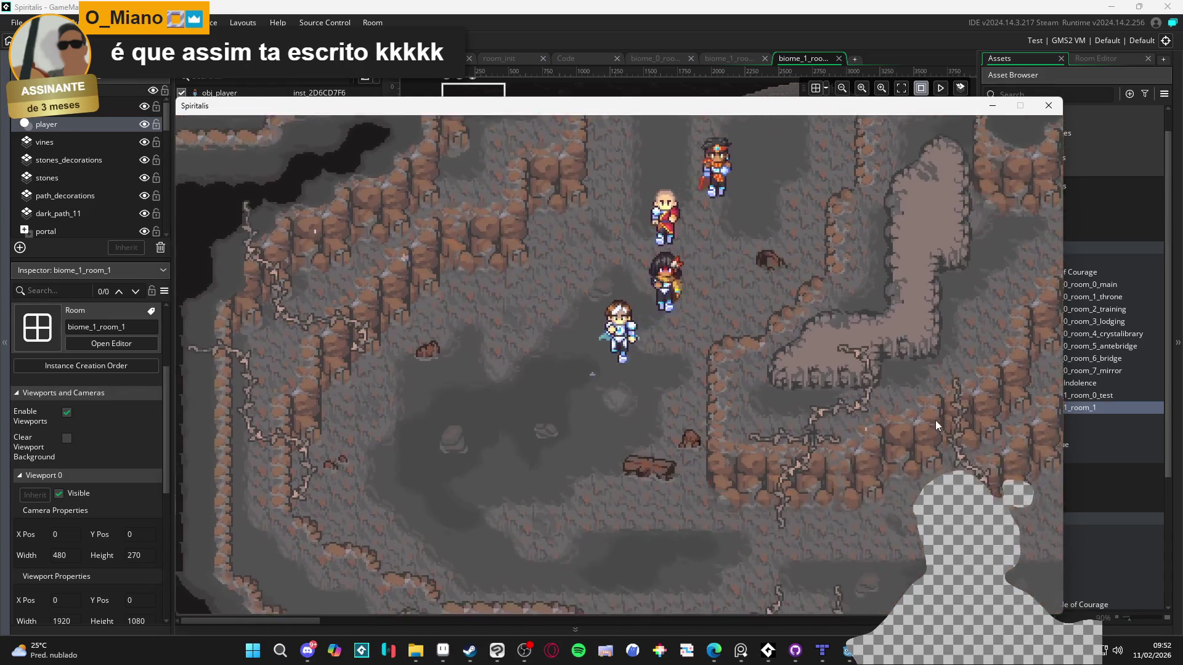
- Walk the party around the cave and across the stone platform in the playtest
{"action": "key", "text": "Right"}
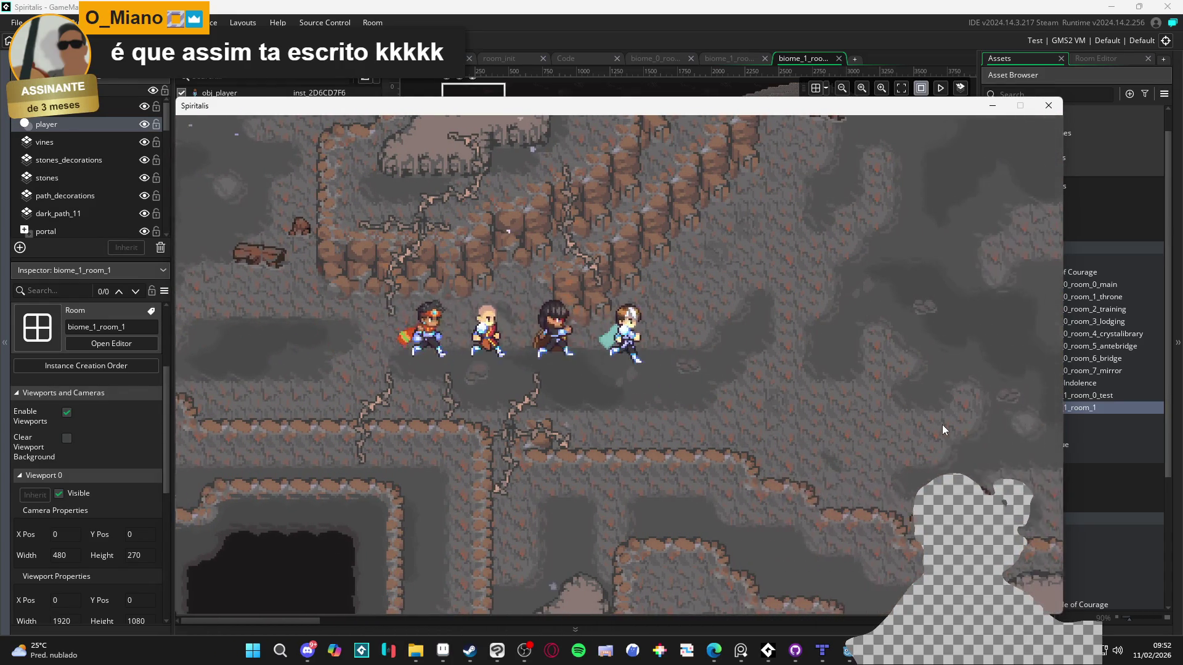
{"action": "key", "text": "Up"}
{"action": "key", "text": "Right"}
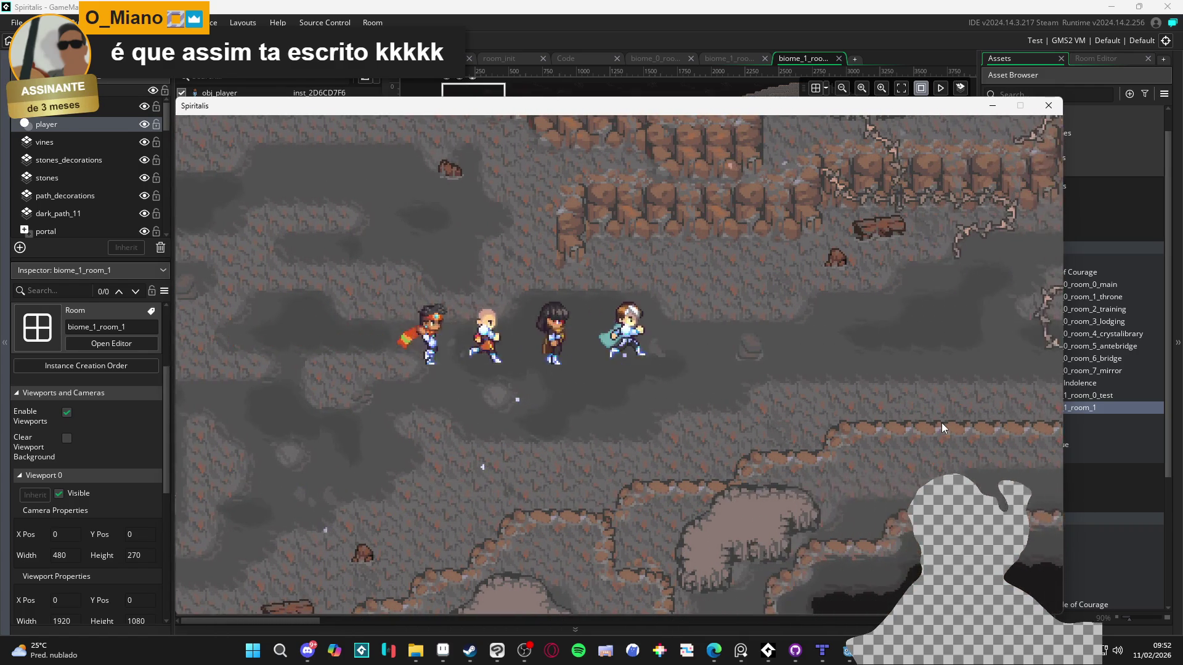
{"action": "key", "text": "Up"}
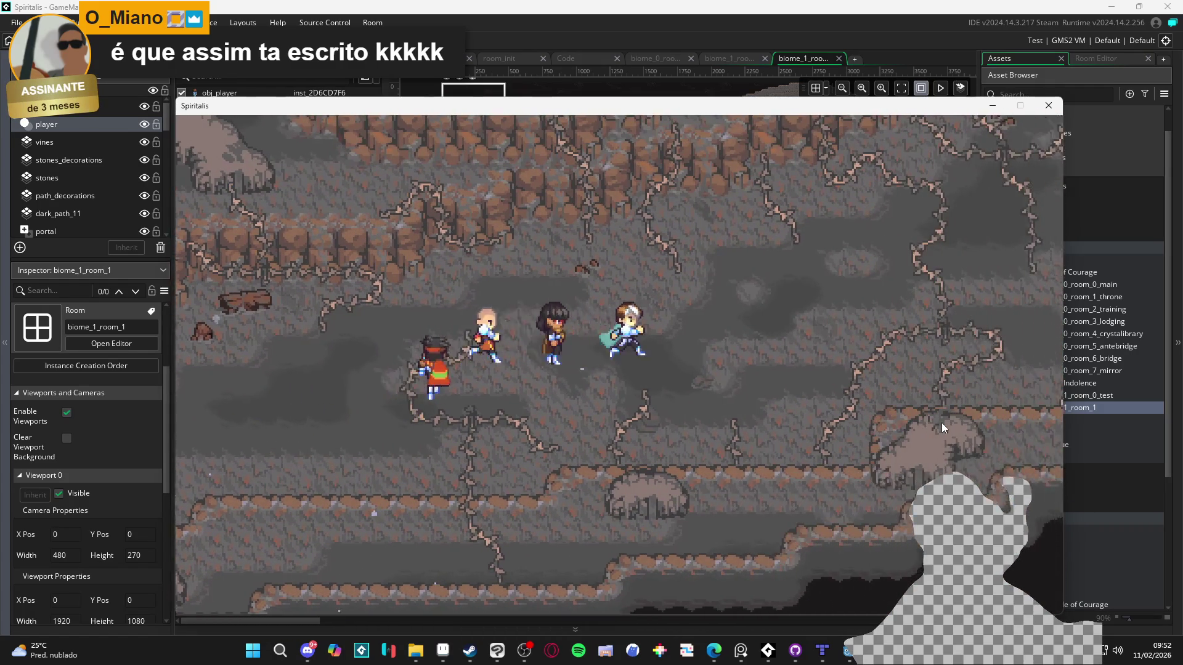
{"action": "key", "text": "Right"}
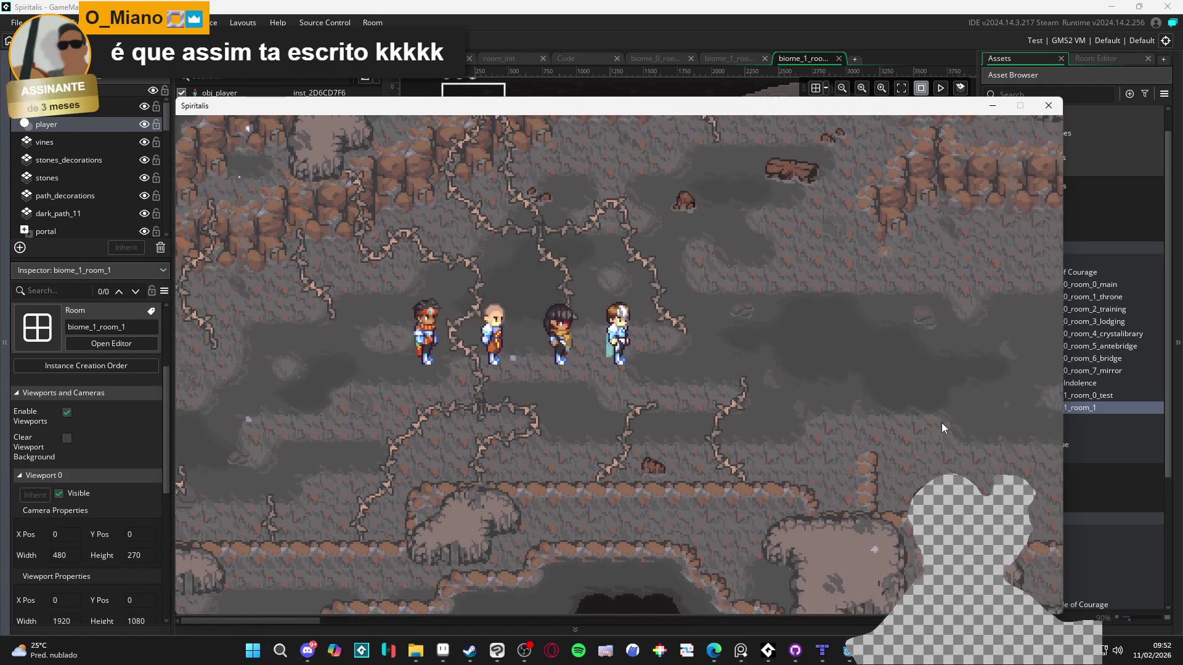
{"action": "key", "text": "Up"}
{"action": "key", "text": "Down"}
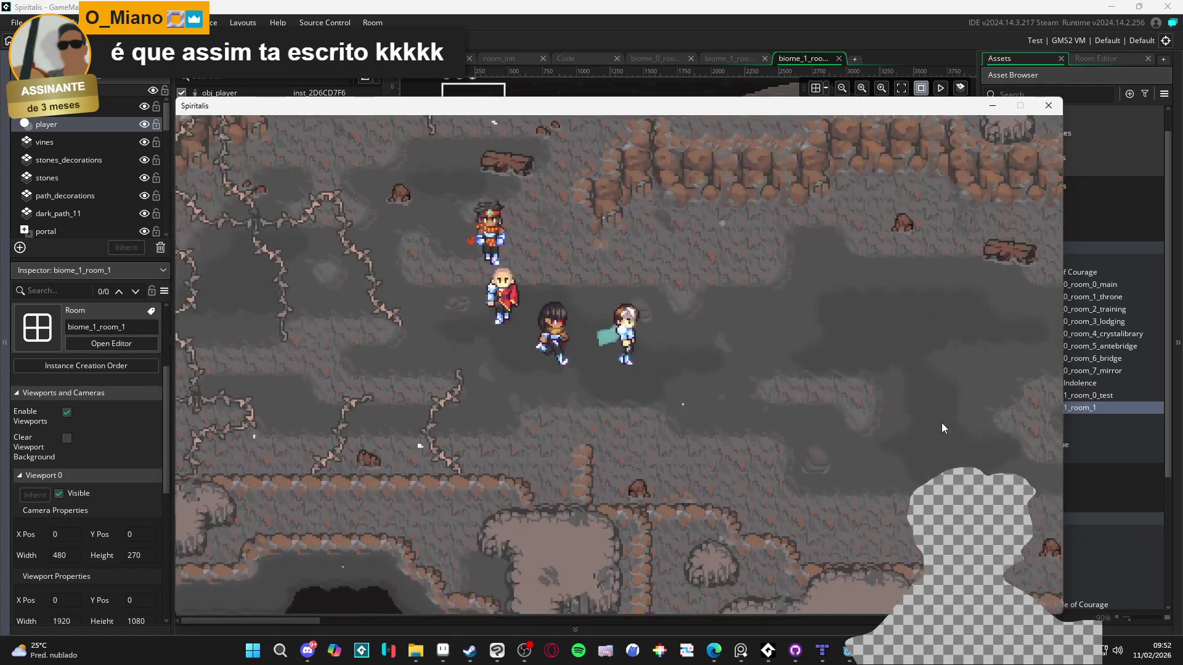
{"action": "key", "text": "Right"}
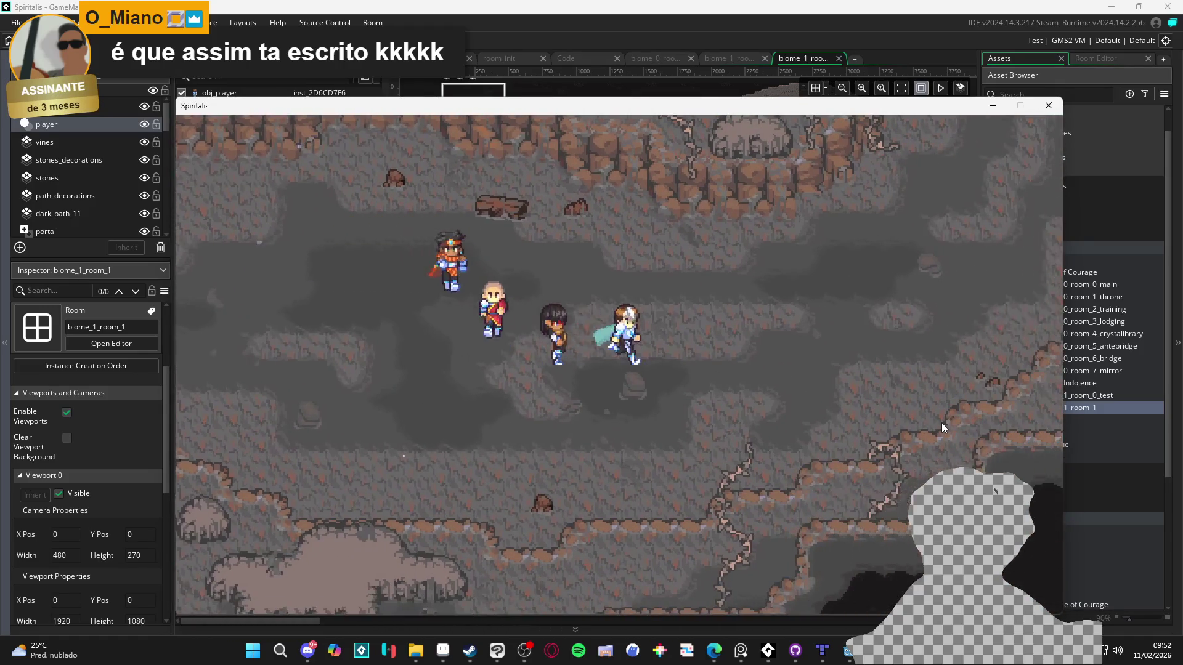
{"action": "key", "text": "Up"}
{"action": "key", "text": "Up"}
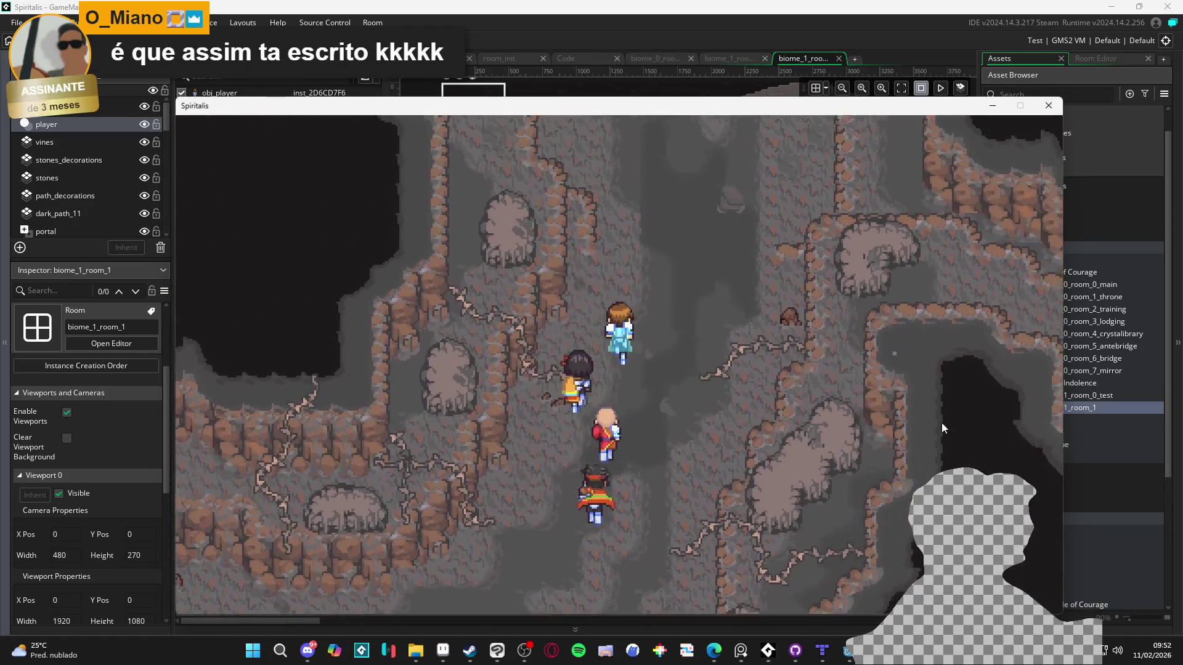
{"action": "key", "text": "Left"}
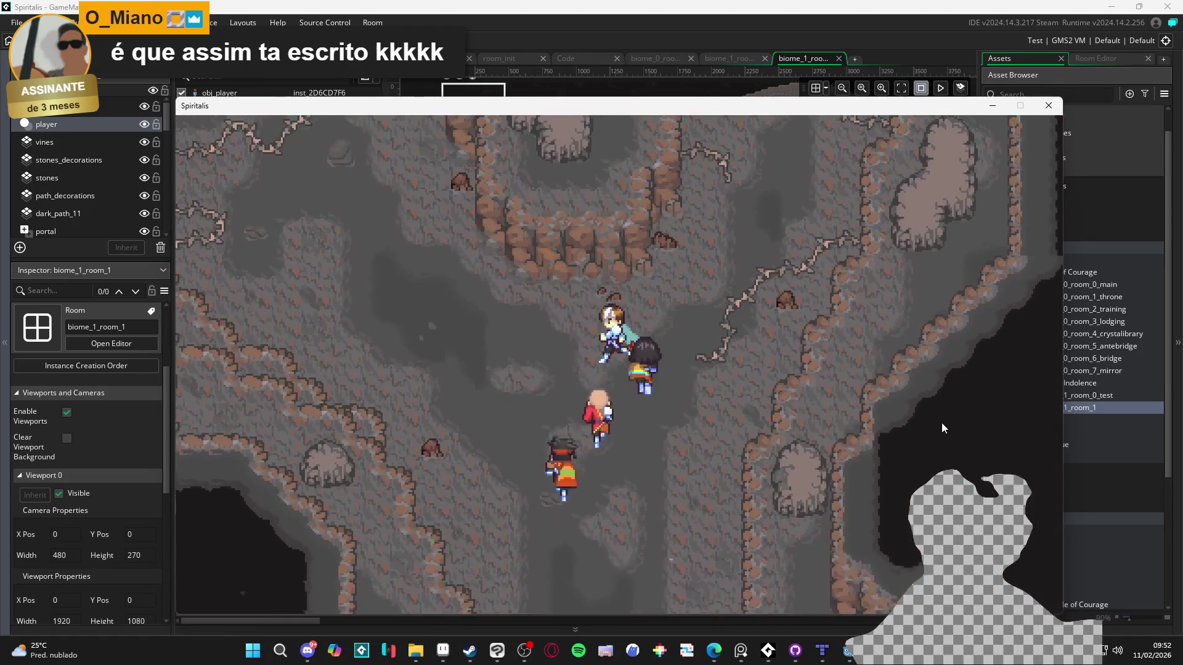
{"action": "key", "text": "Up"}
{"action": "key", "text": "Right"}
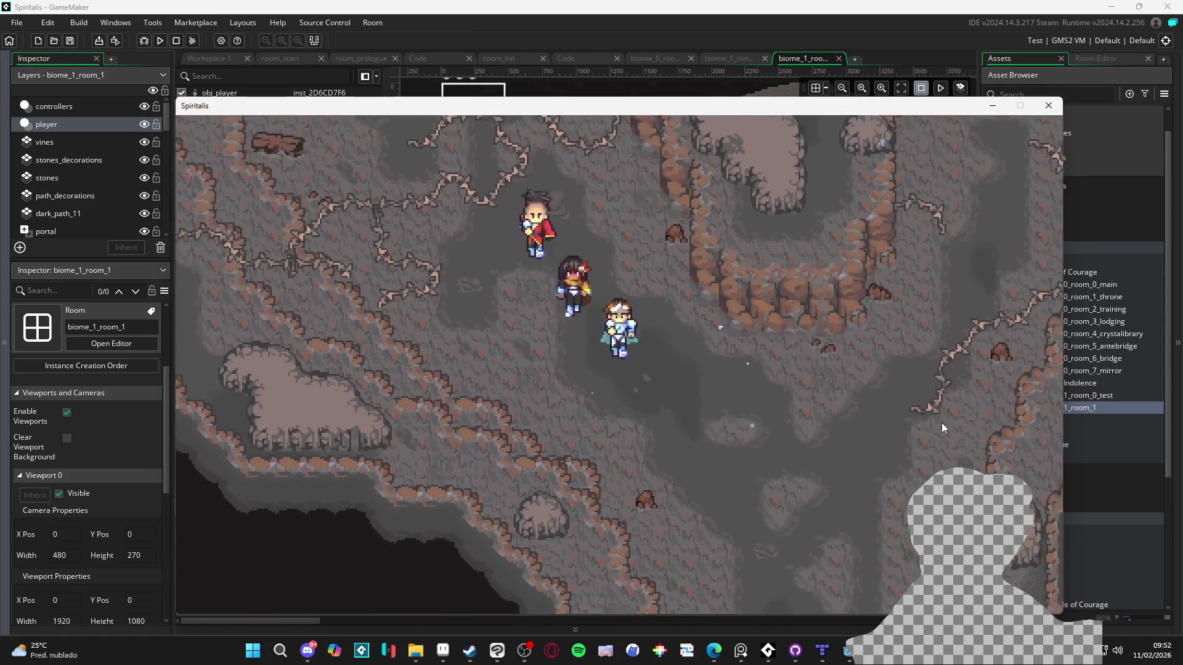
{"action": "key", "text": "Up"}
{"action": "key", "text": "Up"}
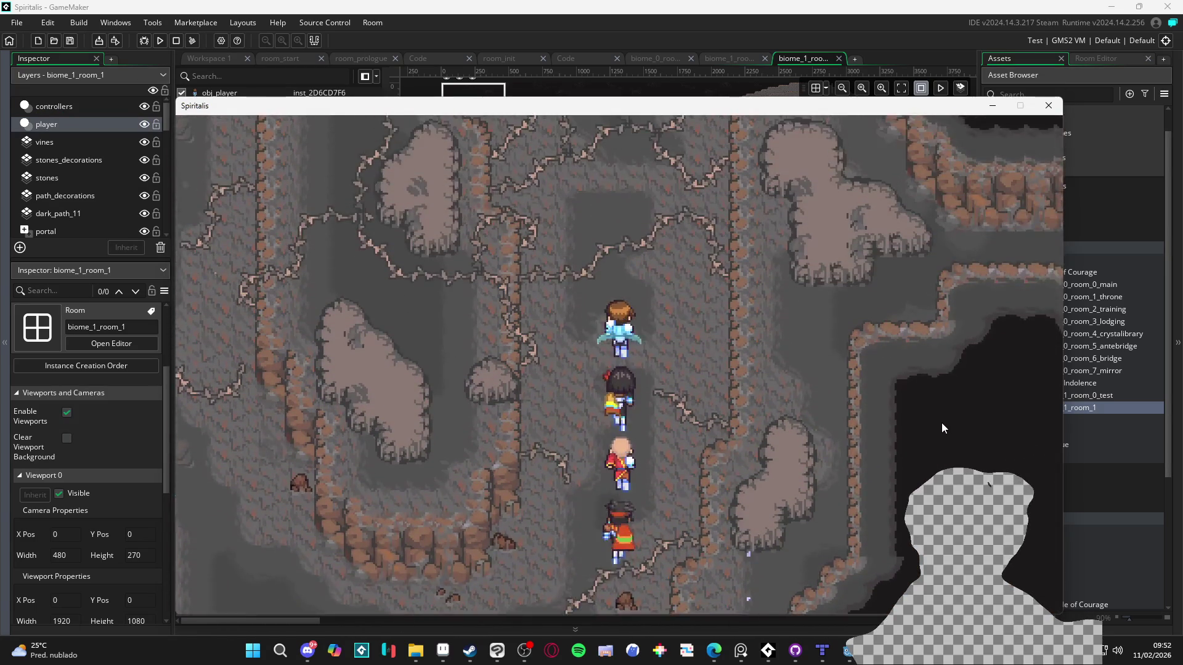
{"action": "key", "text": "Left"}
{"action": "key", "text": "Up"}
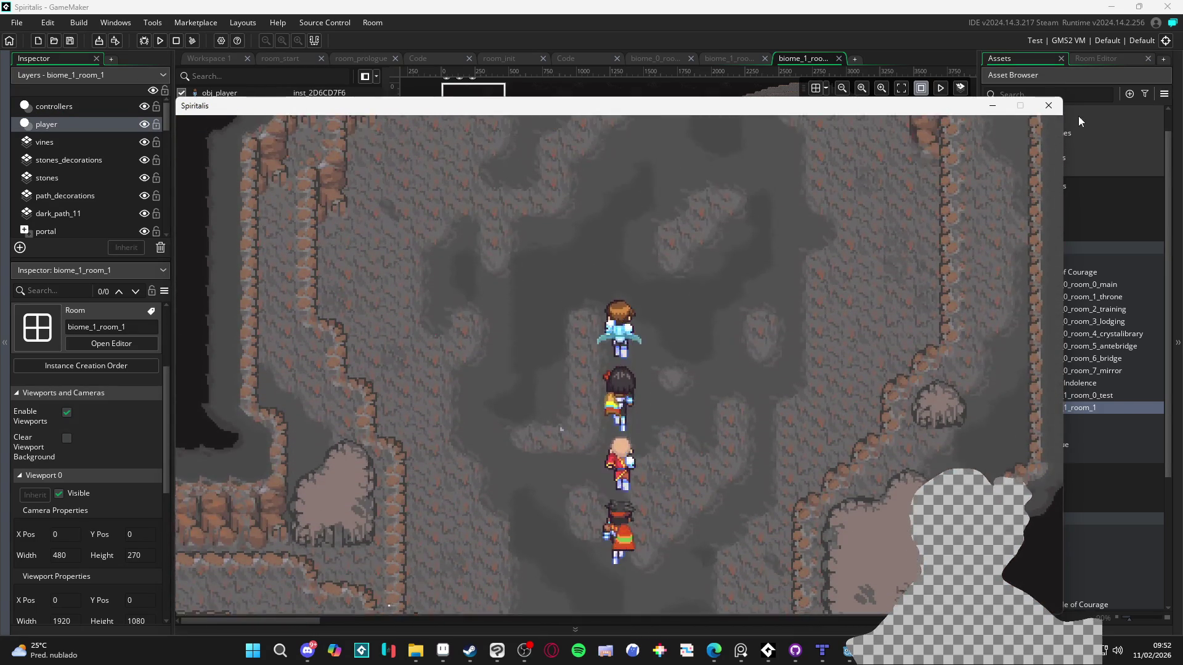
{"action": "key", "text": "Left"}
{"action": "key", "text": "Right"}
{"action": "key", "text": "Left"}
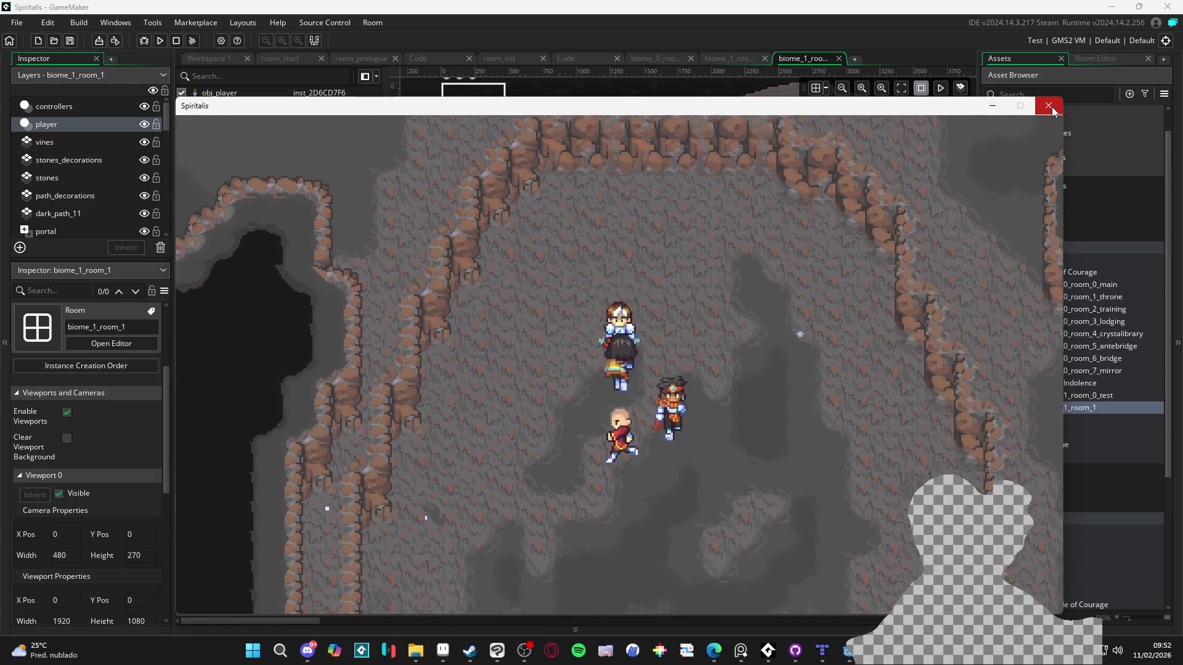
{"action": "key", "text": "Up"}
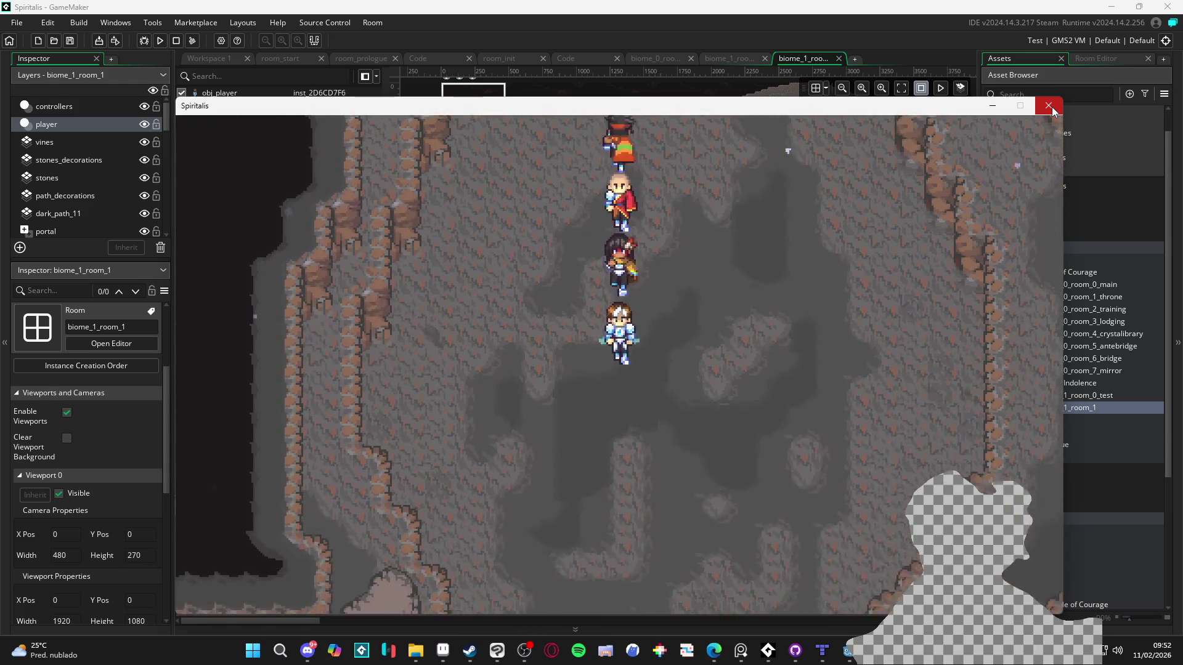
{"action": "key", "text": "Right"}
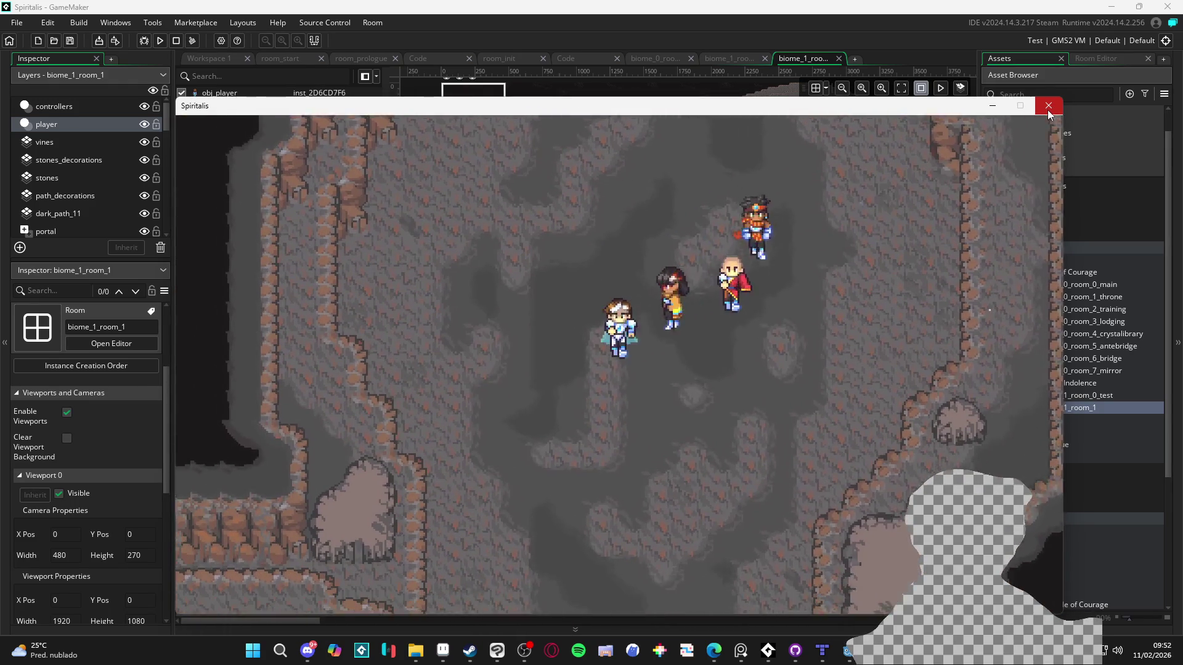
{"action": "key", "text": "Up"}
{"action": "key", "text": "Down"}
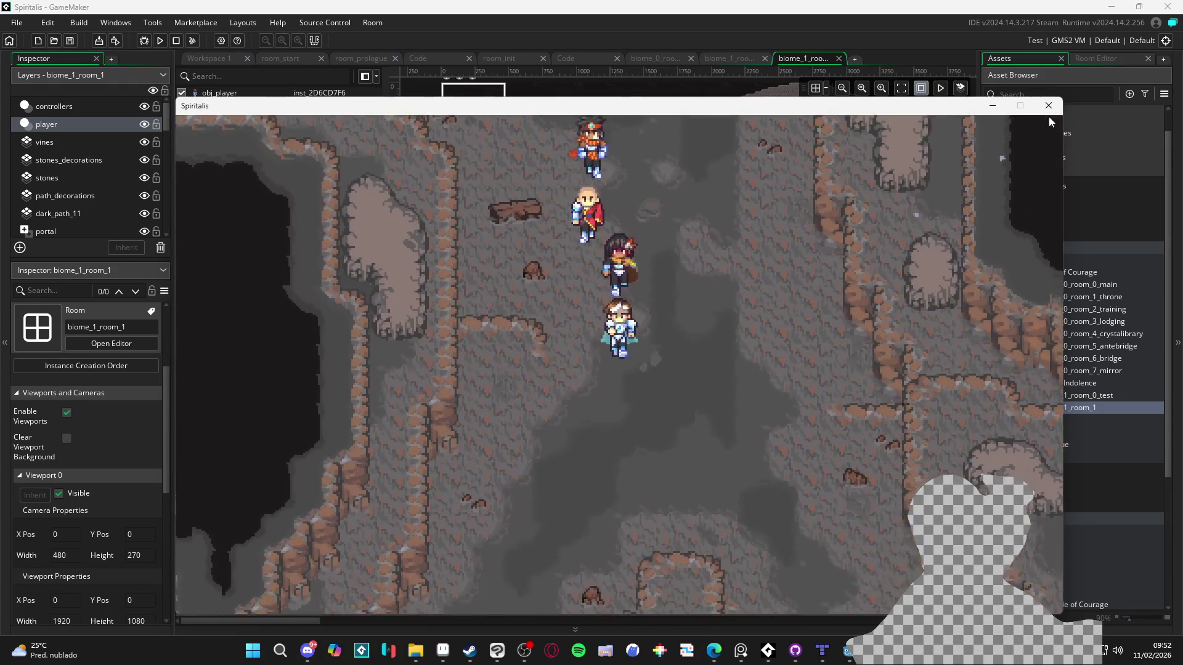
{"action": "key", "text": "Down"}
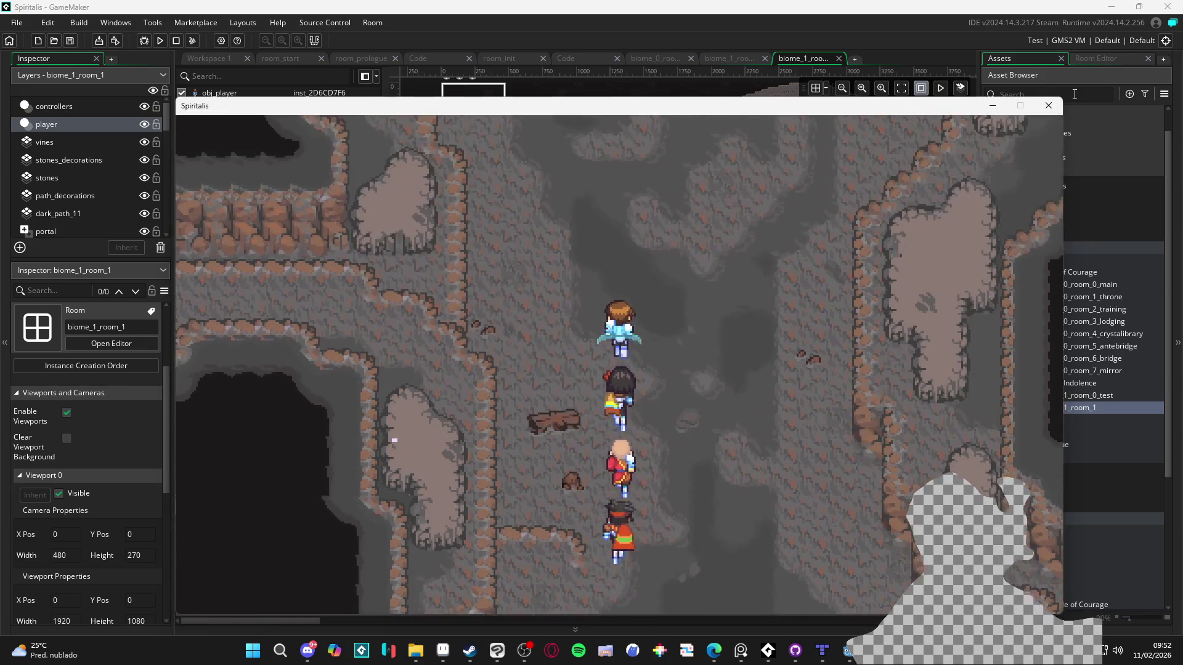
{"action": "key", "text": "Up"}
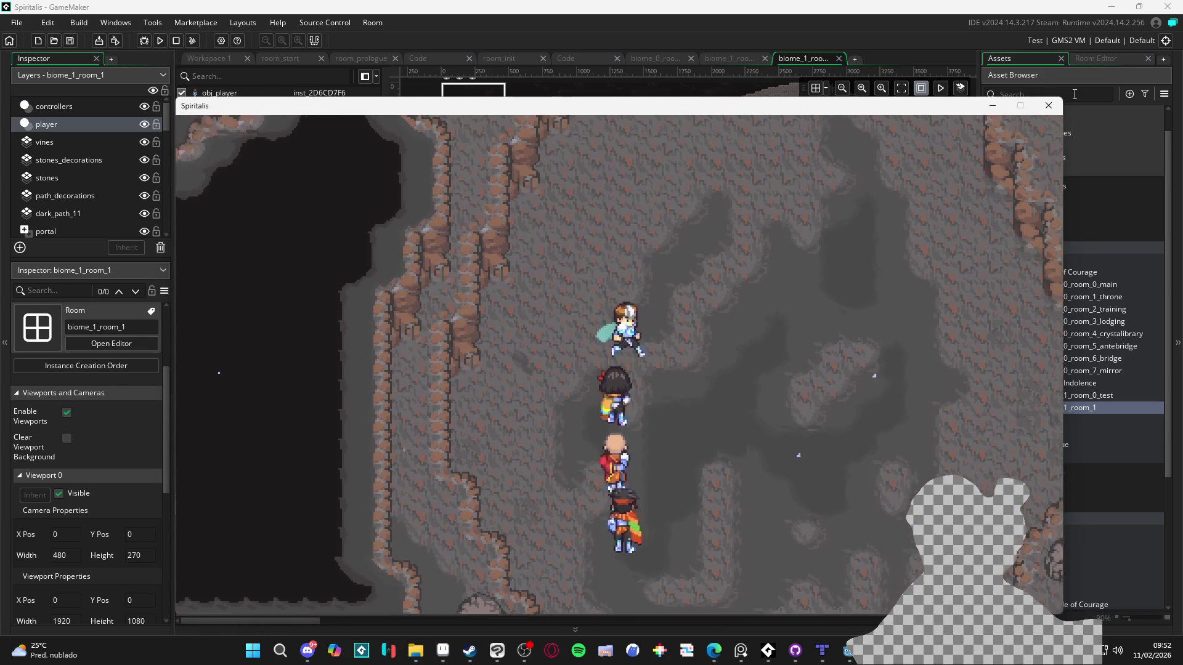
{"action": "key", "text": "Down"}
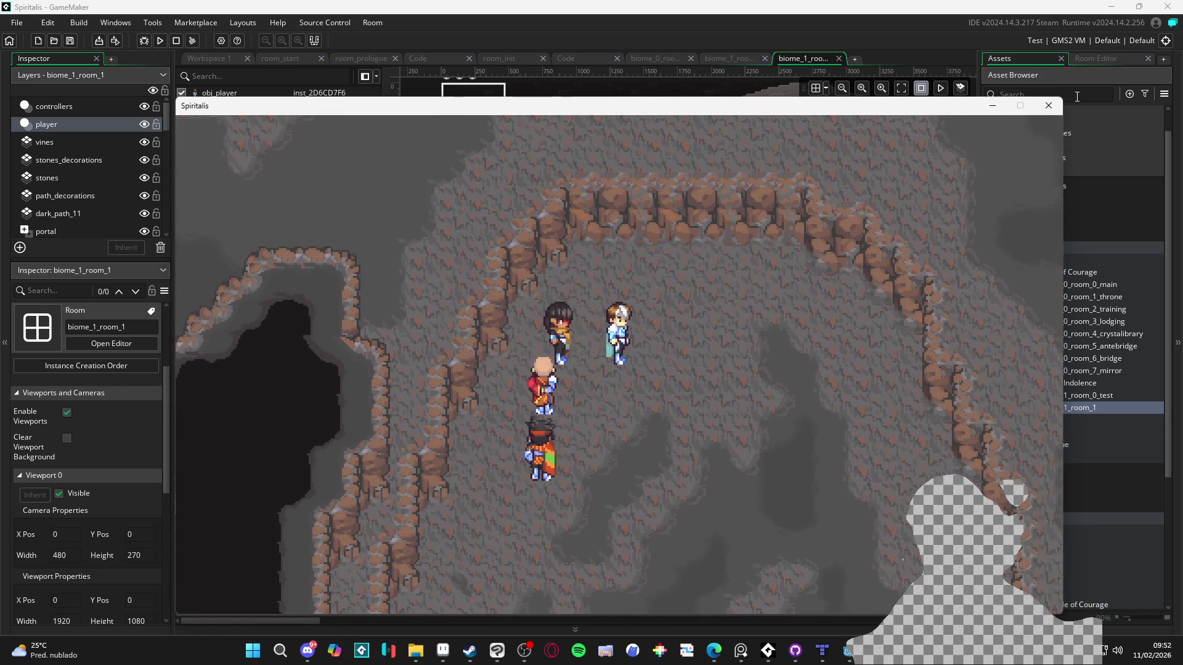
{"action": "key", "text": "Left"}
{"action": "key", "text": "Left"}
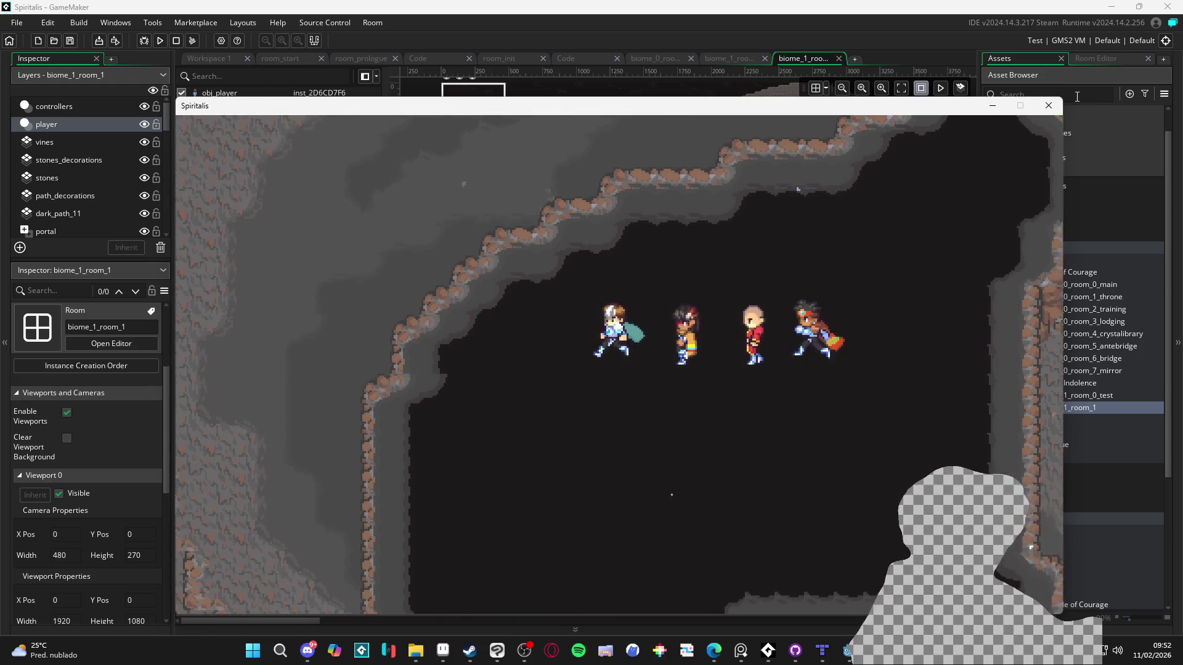
{"action": "key", "text": "Left"}
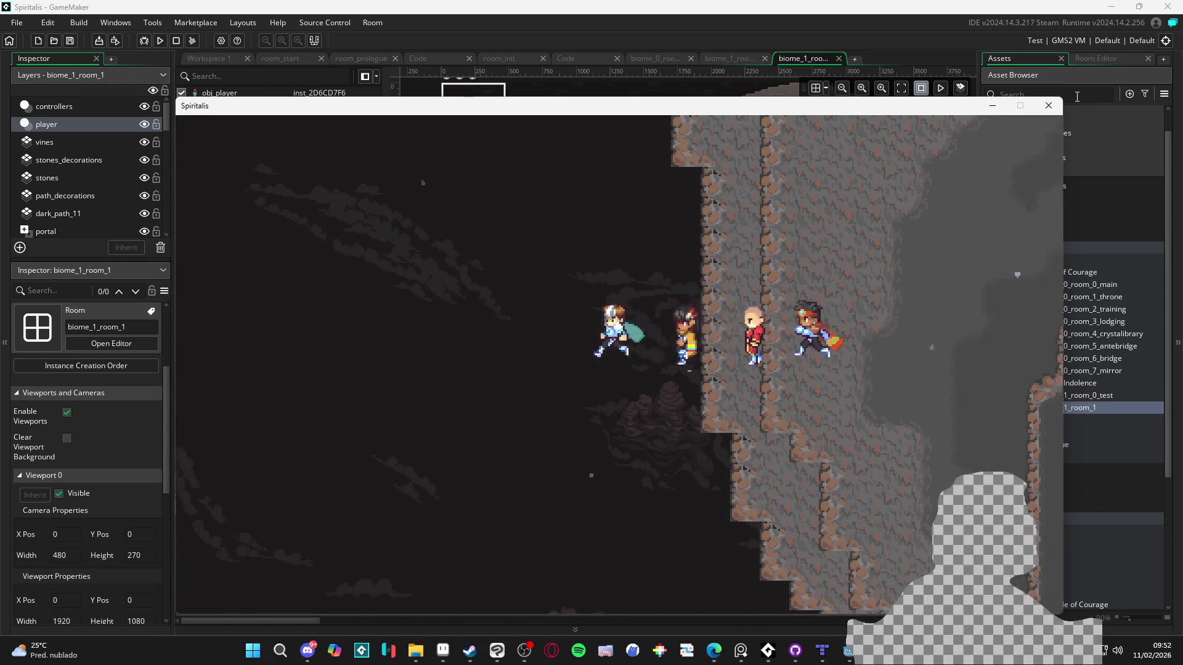
{"action": "key", "text": "Down"}
{"action": "key", "text": "Down"}
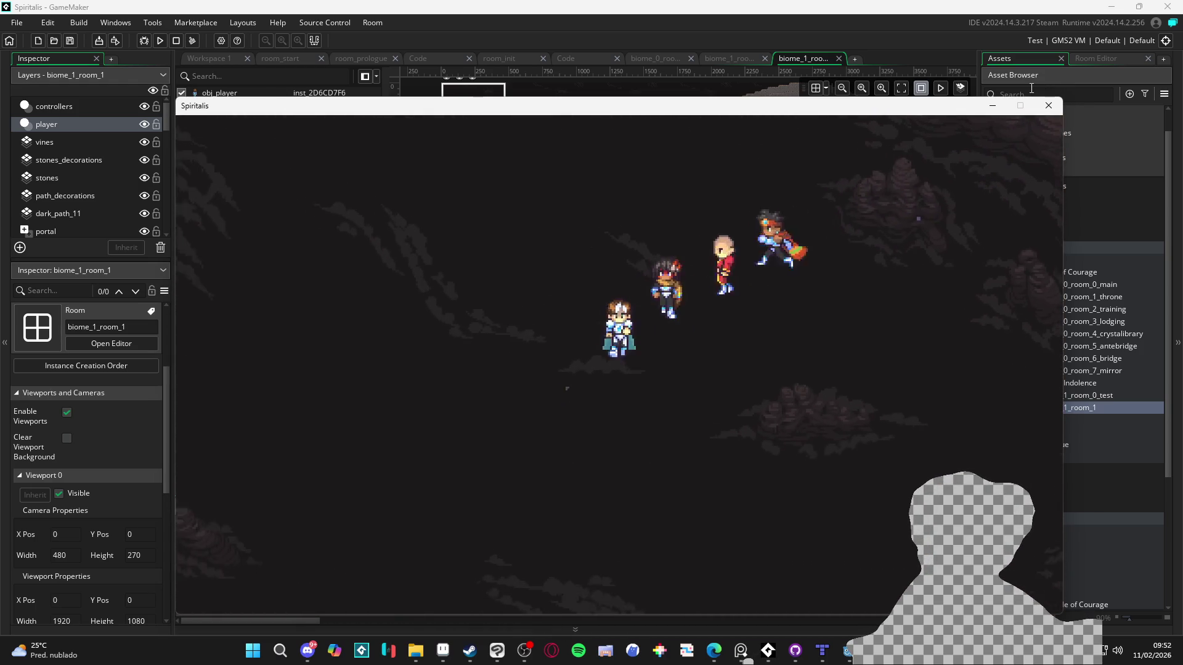
{"action": "key", "text": "Left"}
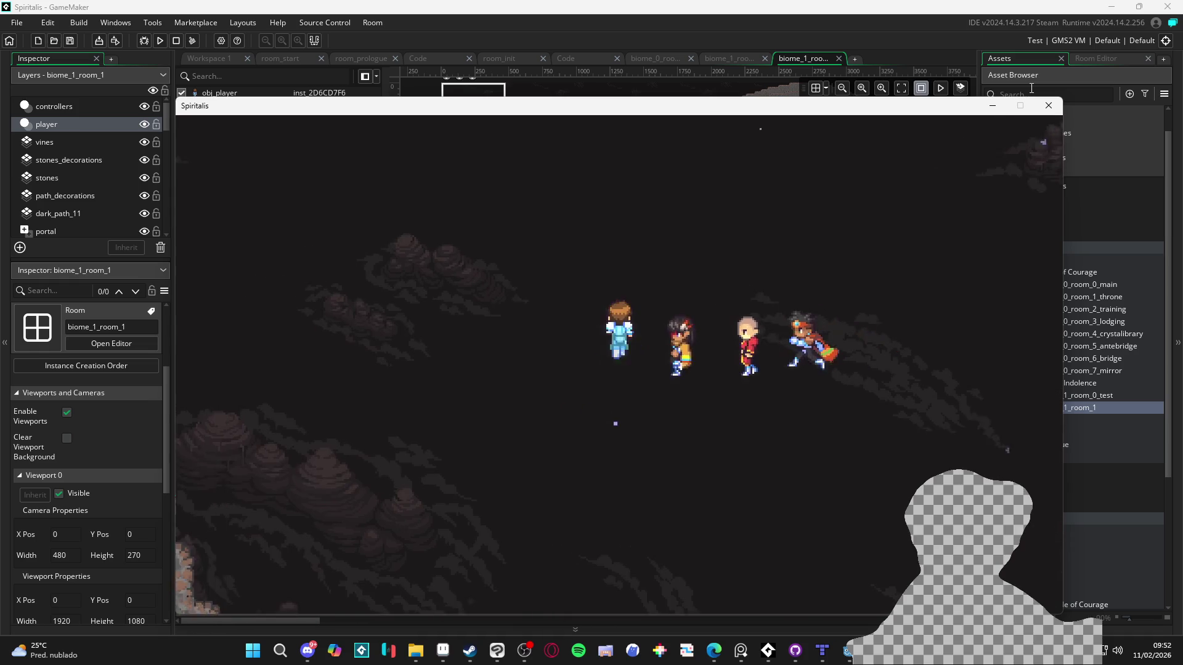
{"action": "key", "text": "Up"}
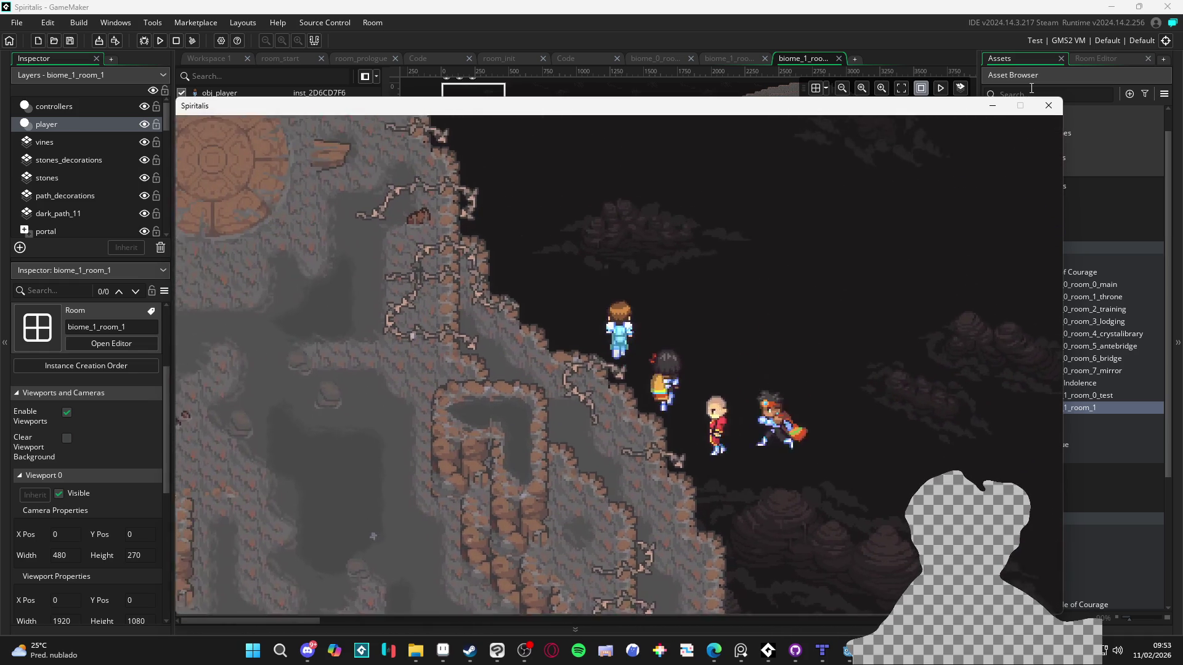
{"action": "key", "text": "Down"}
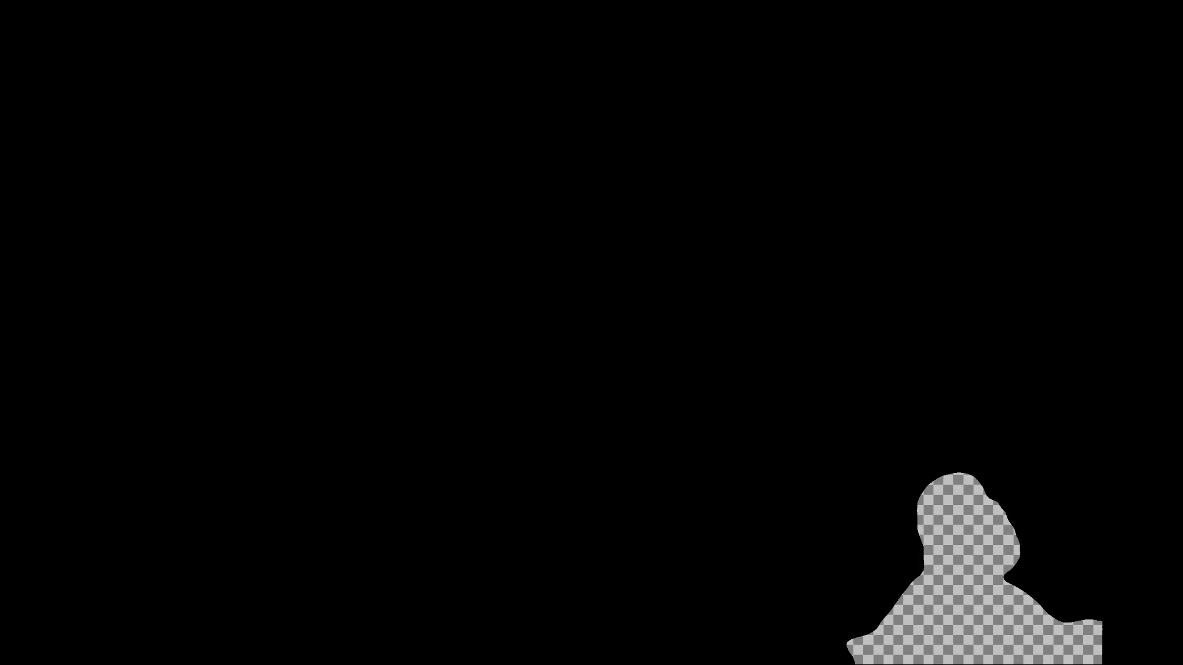
- Duplicate obj_vfx_shadow_caster and name the copy obj_vfx_global_shadow_caster
{"action": "left_click", "coordinate": [1053, 91]}
{"action": "type", "text": "shadow_c"}
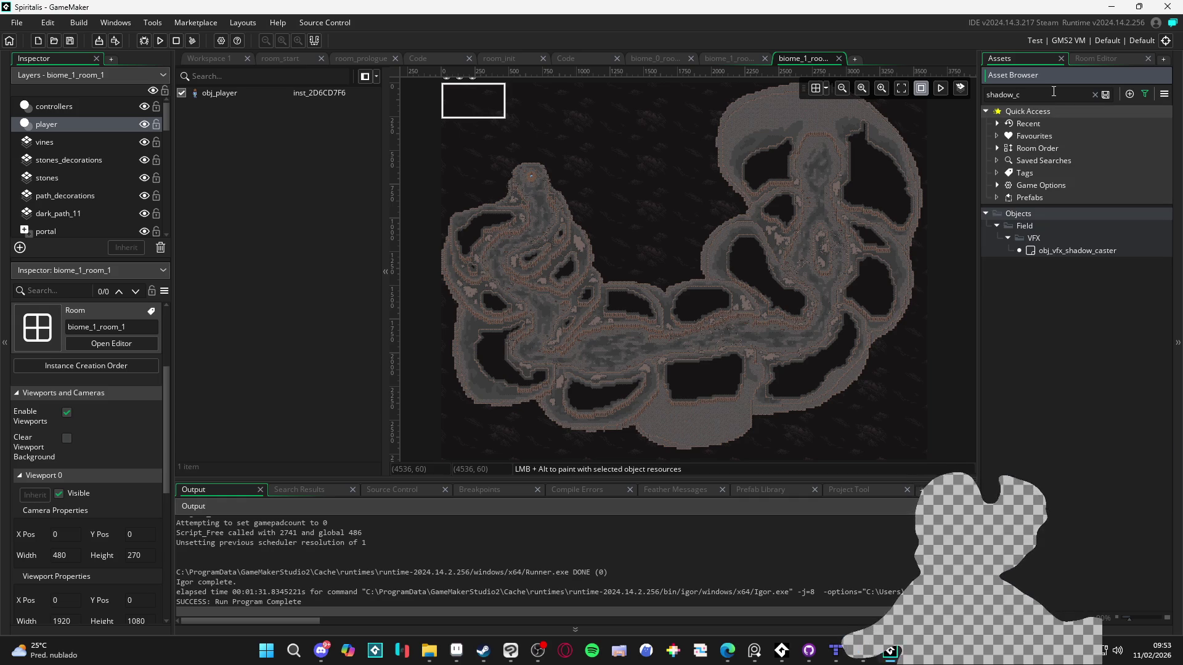
{"action": "left_click", "coordinate": [1080, 250]}
{"action": "key", "text": "ctrl+d"}
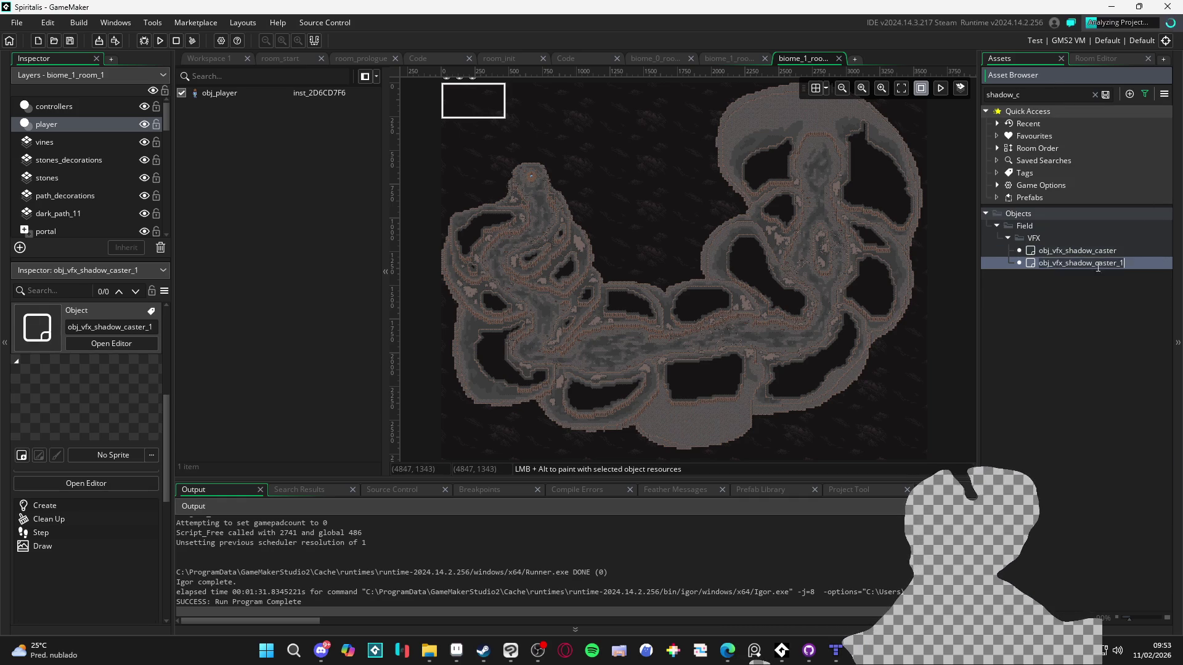
{"action": "left_click", "coordinate": [1085, 264]}
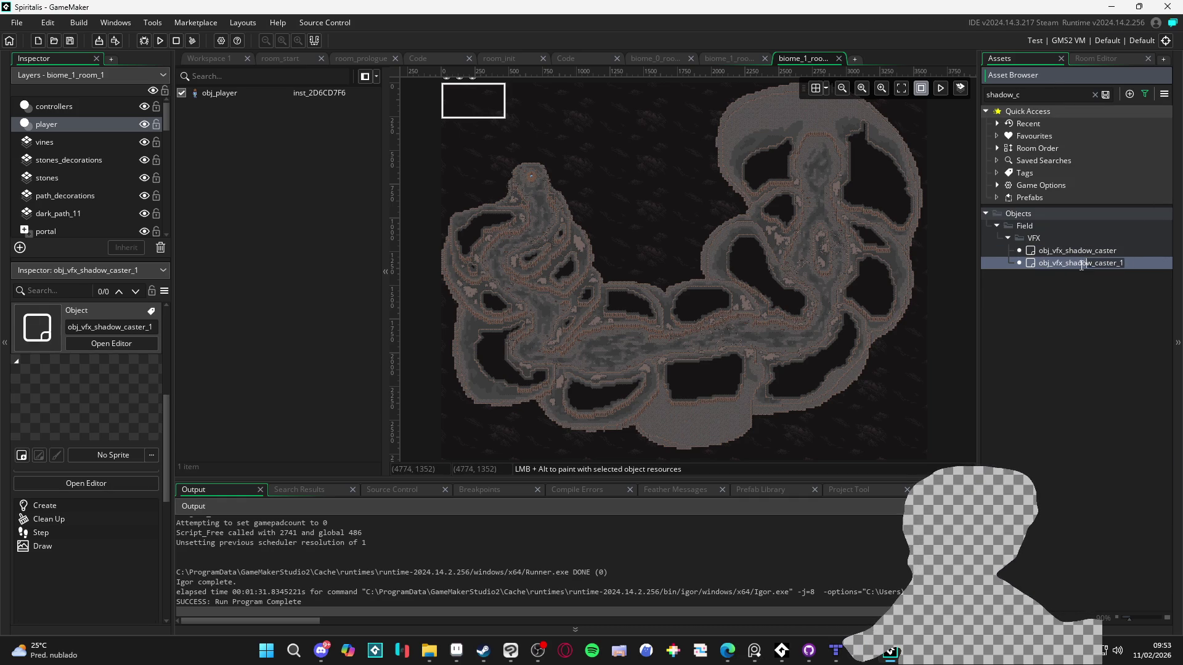
{"action": "key", "text": "shift+End"}
{"action": "type", "text": "global_shadow_caster"}
{"action": "key", "text": "Return"}
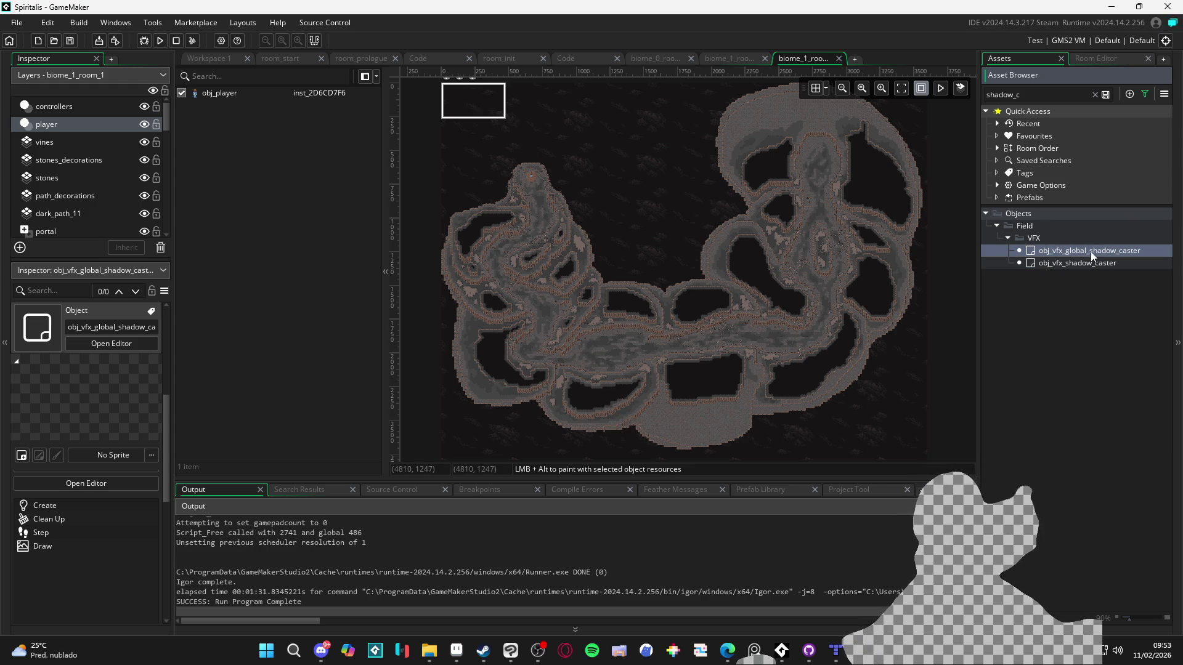
{"action": "left_click", "coordinate": [60, 108]}
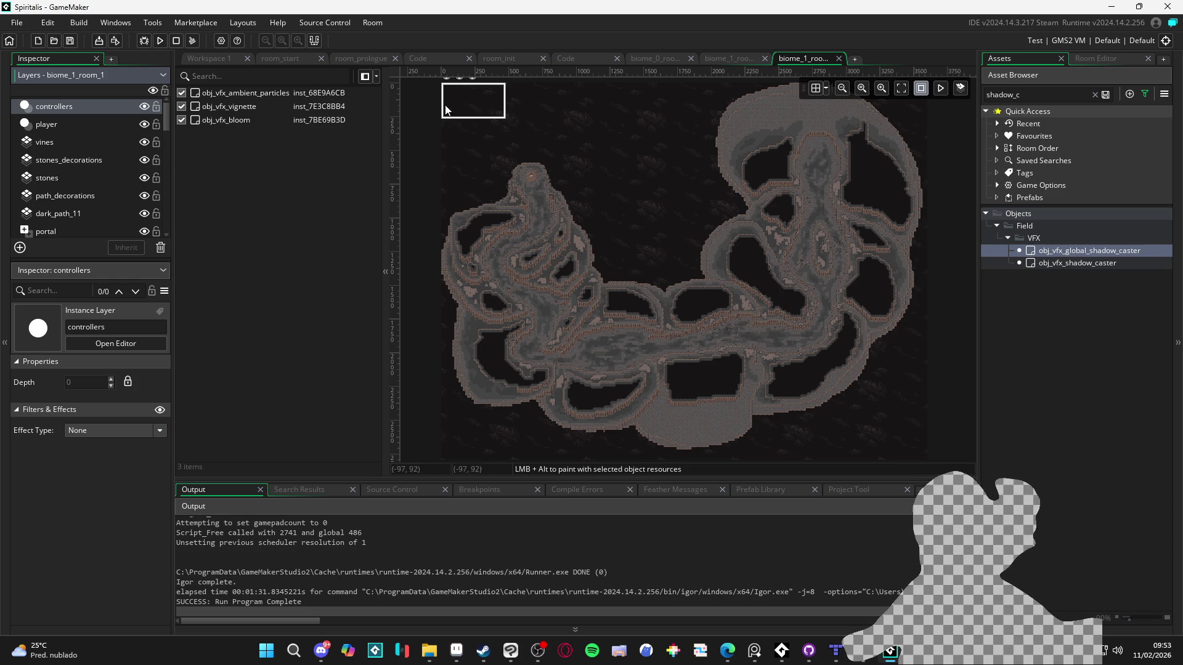
- Place an obj_vfx_global_shadow_caster instance in the room
{"action": "scroll", "coordinate": [506, 204], "scroll_direction": "up", "scroll_amount": 3}
{"action": "scroll", "coordinate": [511, 247], "scroll_direction": "up", "scroll_amount": 5}
{"action": "mouse_move", "coordinate": [511, 263]}
{"action": "left_mouse_down"}
{"action": "mouse_move", "coordinate": [500, 241]}
{"action": "mouse_move", "coordinate": [607, 327]}
{"action": "mouse_move", "coordinate": [586, 316]}
{"action": "left_mouse_up"}
{"action": "left_click", "coordinate": [816, 88]}
- Inspect the vignette instance's properties
{"action": "scroll", "coordinate": [486, 249], "scroll_direction": "up", "scroll_amount": 2}
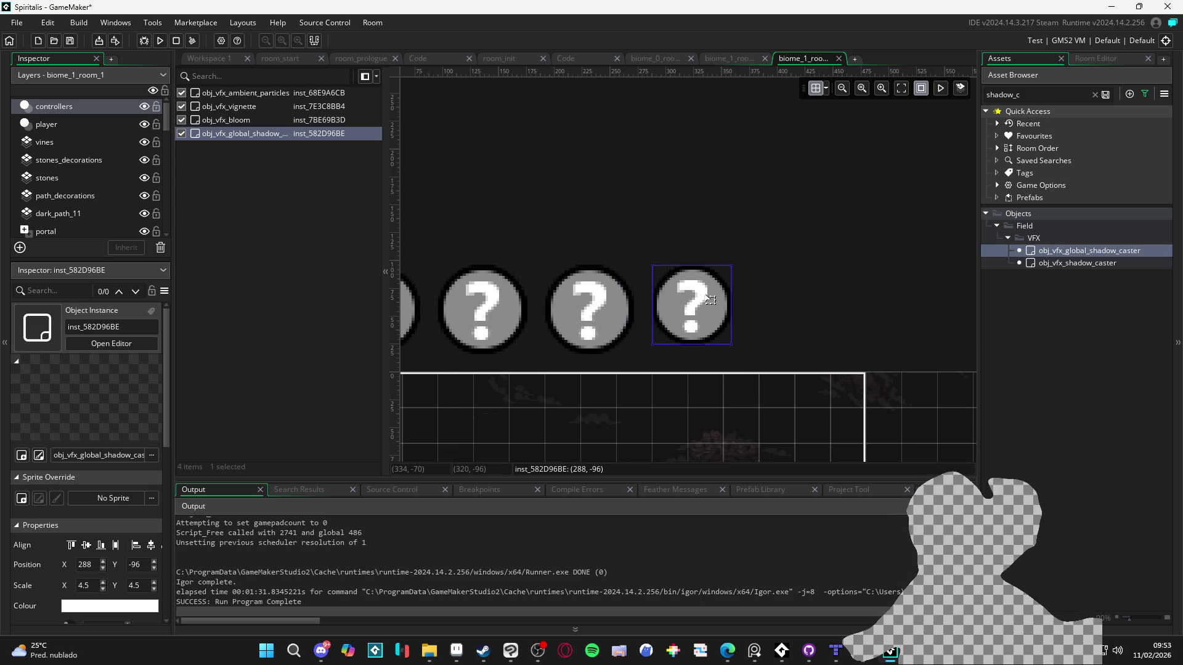
{"action": "scroll", "coordinate": [710, 300], "scroll_direction": "up", "scroll_amount": 2}
{"action": "scroll", "coordinate": [770, 246], "scroll_direction": "right", "scroll_amount": 2}
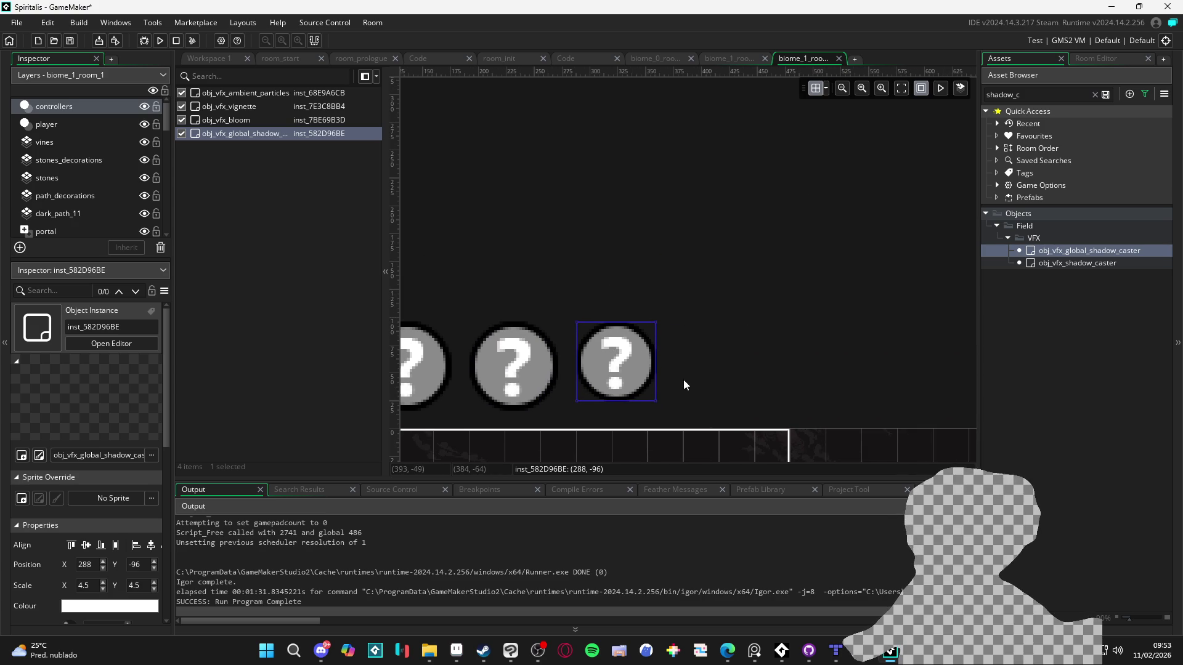
{"action": "double_click", "coordinate": [542, 388]}
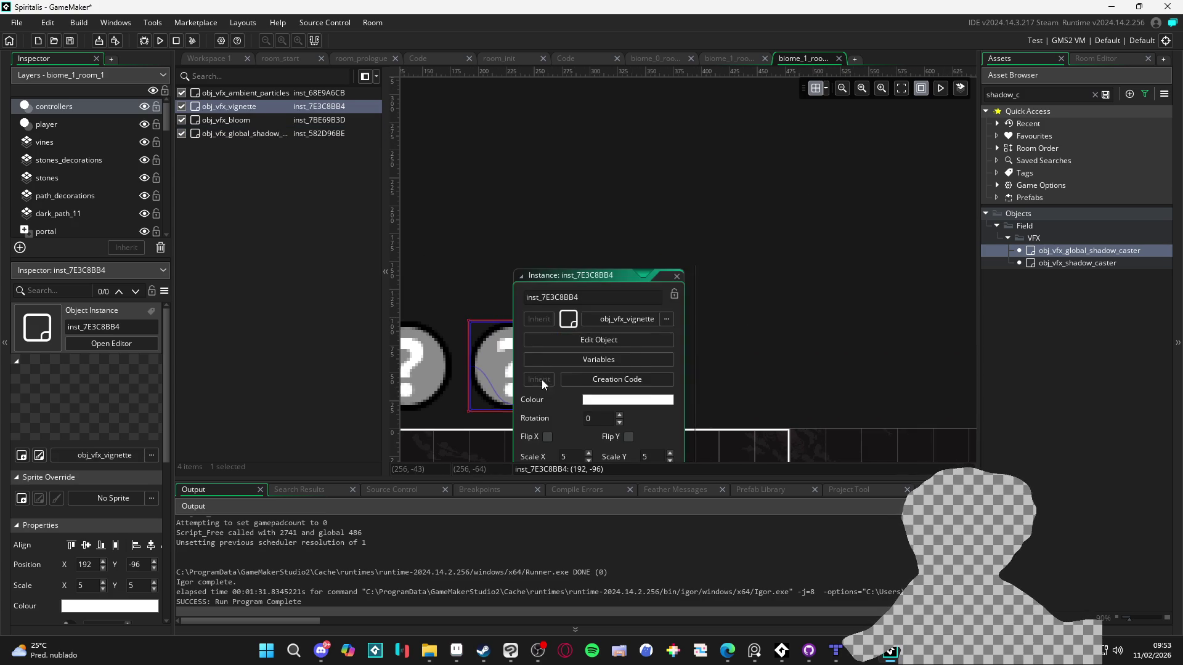
{"action": "scroll", "coordinate": [717, 386], "scroll_direction": "down", "scroll_amount": 4}
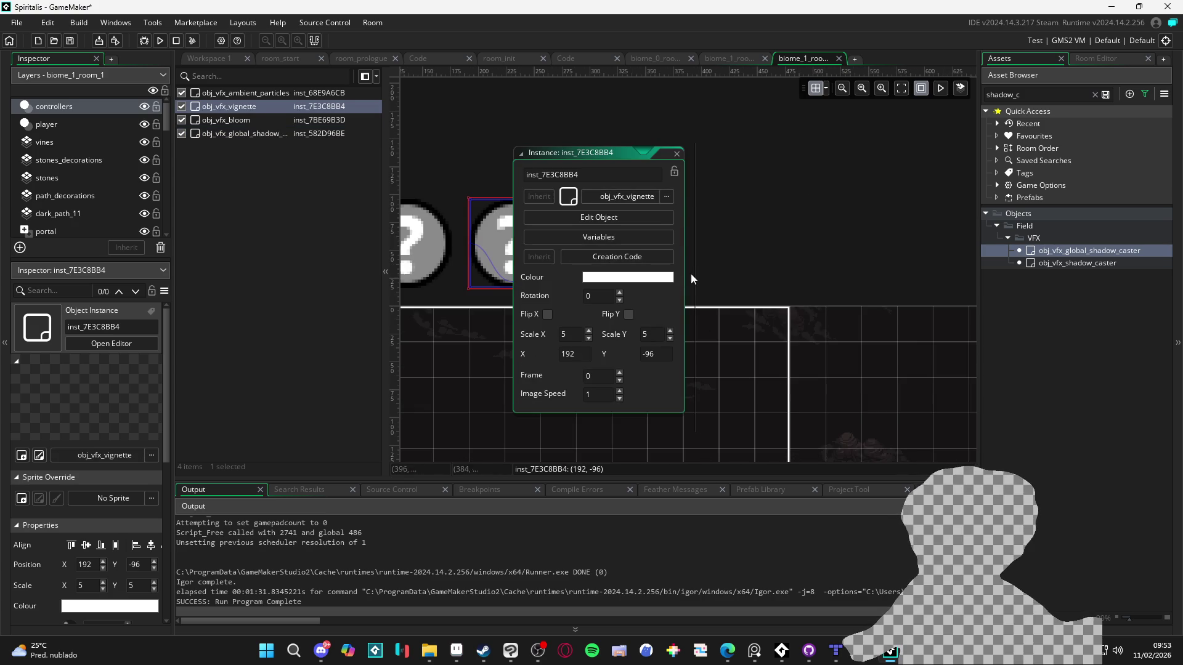
{"action": "left_click", "coordinate": [678, 154]}
- Set the shadow caster instance's Scale X and Scale Y to 5
{"action": "double_click", "coordinate": [601, 250]}
{"action": "double_click", "coordinate": [674, 334]}
{"action": "type", "text": "5"}
{"action": "key", "text": "Tab"}
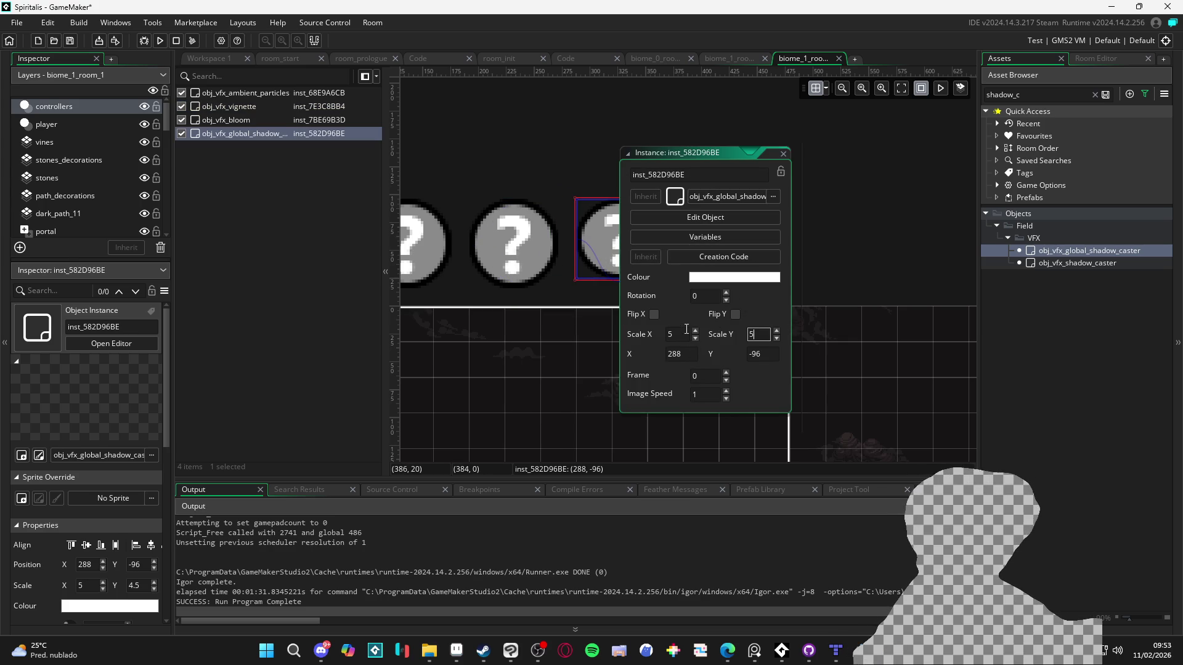
{"action": "type", "text": "5"}
{"action": "key", "text": "Return"}
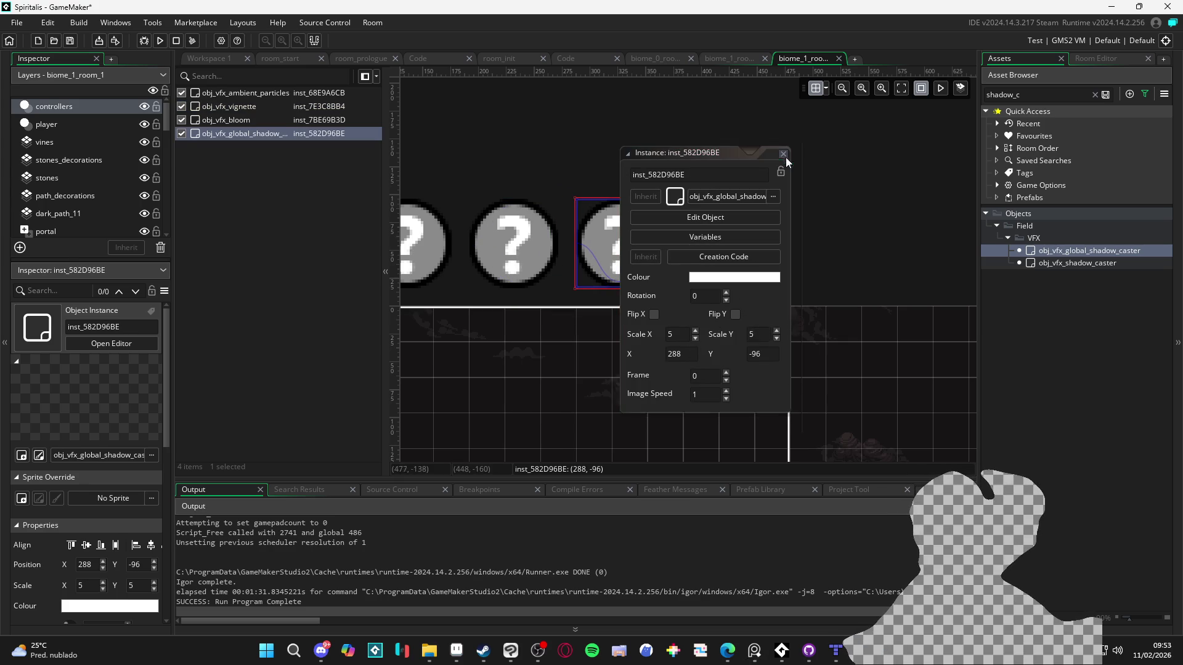
{"action": "left_click", "coordinate": [783, 153]}
{"action": "left_click", "coordinate": [672, 237]}
{"action": "double_click", "coordinate": [1067, 250]}
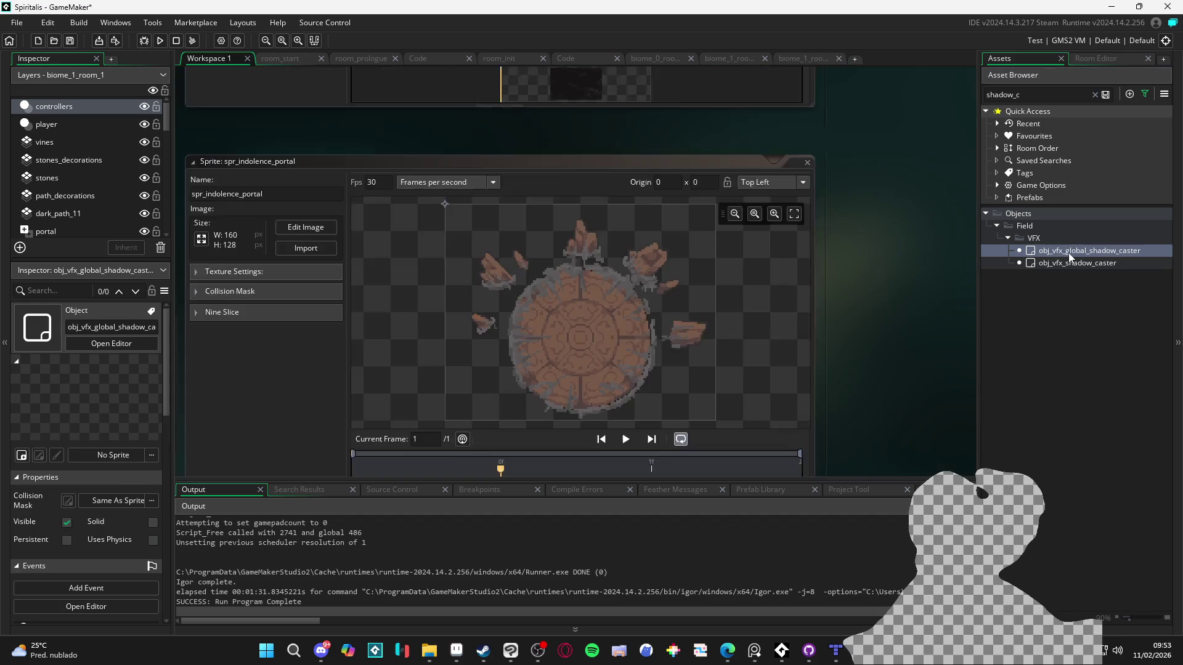
- Open the Create, Step, Clean Up and Draw event code in a full editor tab
{"action": "left_click", "coordinate": [418, 152]}
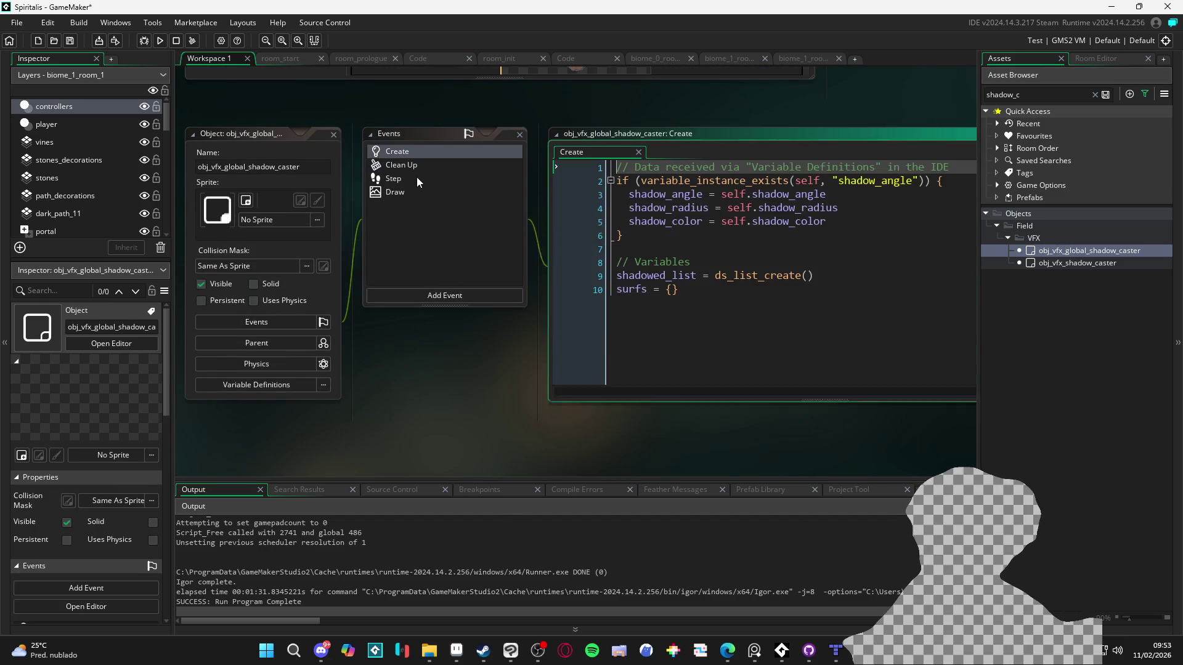
{"action": "left_click", "coordinate": [417, 178]}
{"action": "left_click", "coordinate": [449, 166]}
{"action": "left_click", "coordinate": [453, 192]}
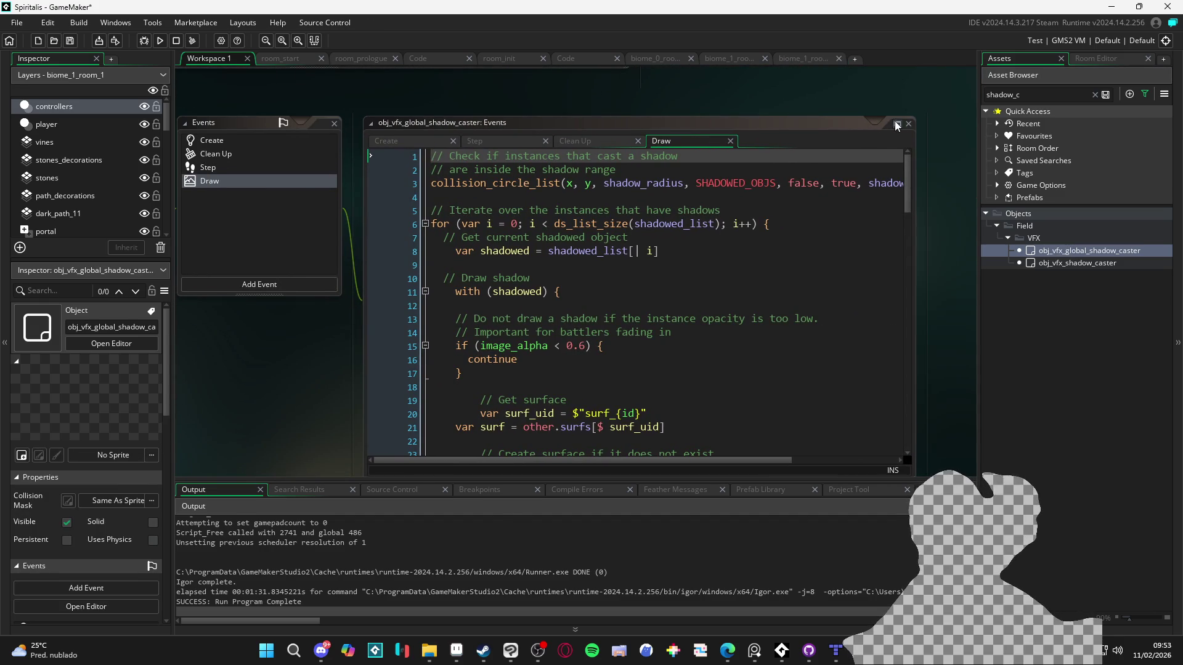
{"action": "left_click", "coordinate": [897, 124]}
{"action": "left_click", "coordinate": [557, 117]}
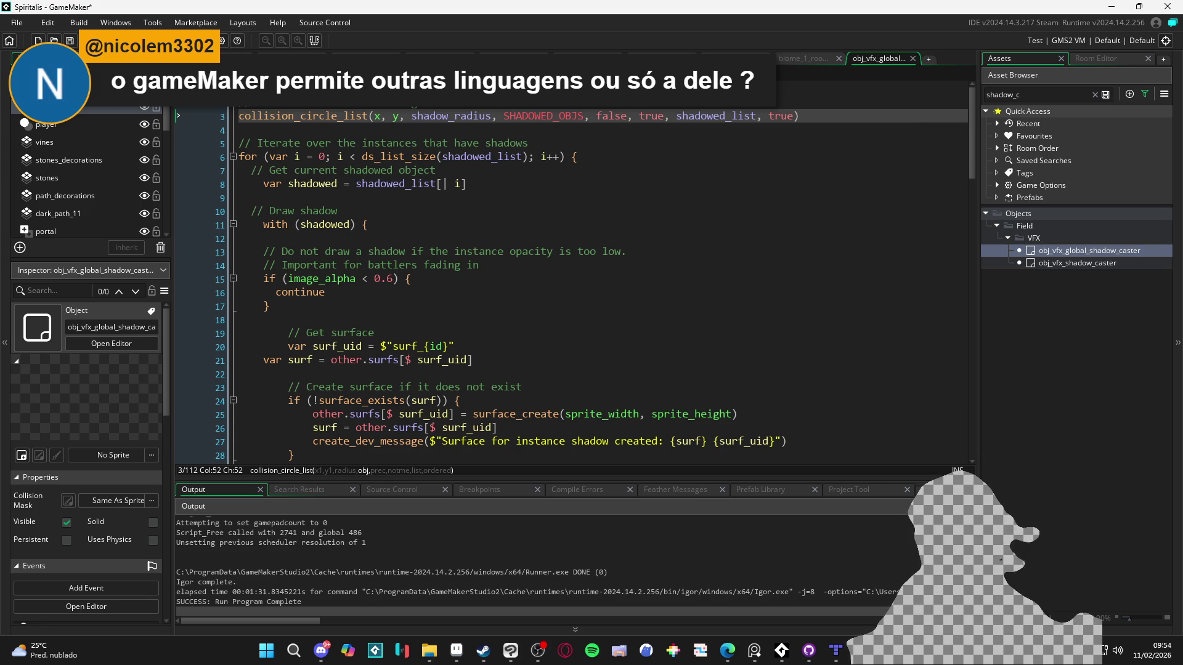
- Start a ds_list line after line 9 of the Create code, then undo it
{"action": "key", "text": "ctrl+Tab"}
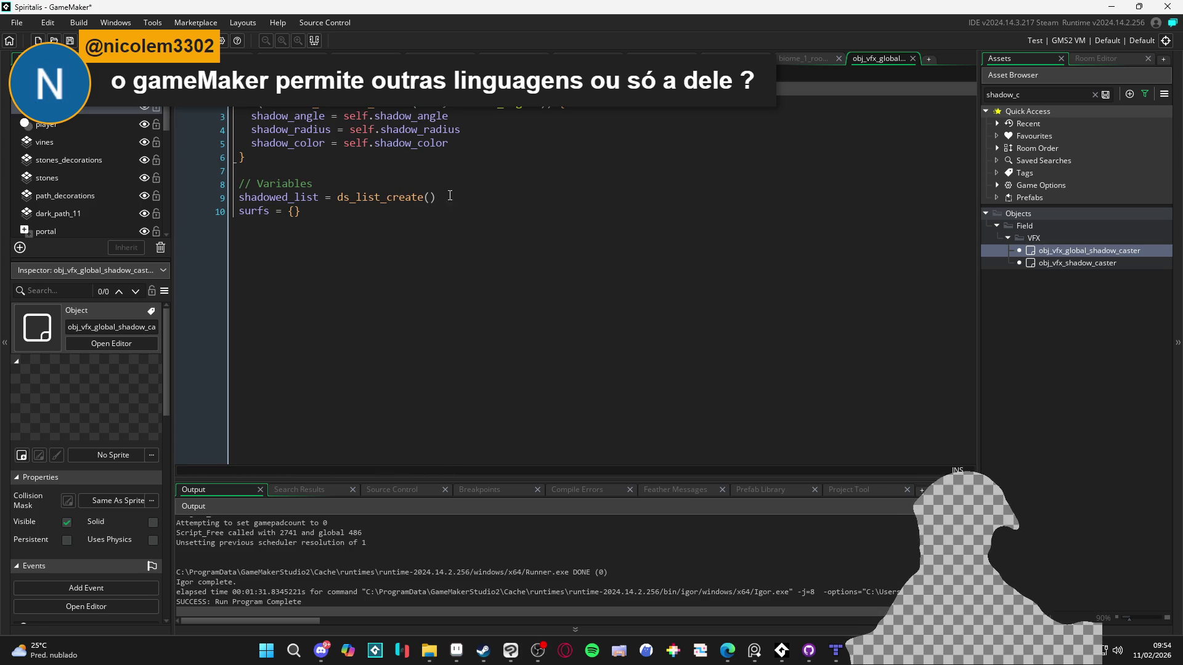
{"action": "left_click", "coordinate": [453, 194]}
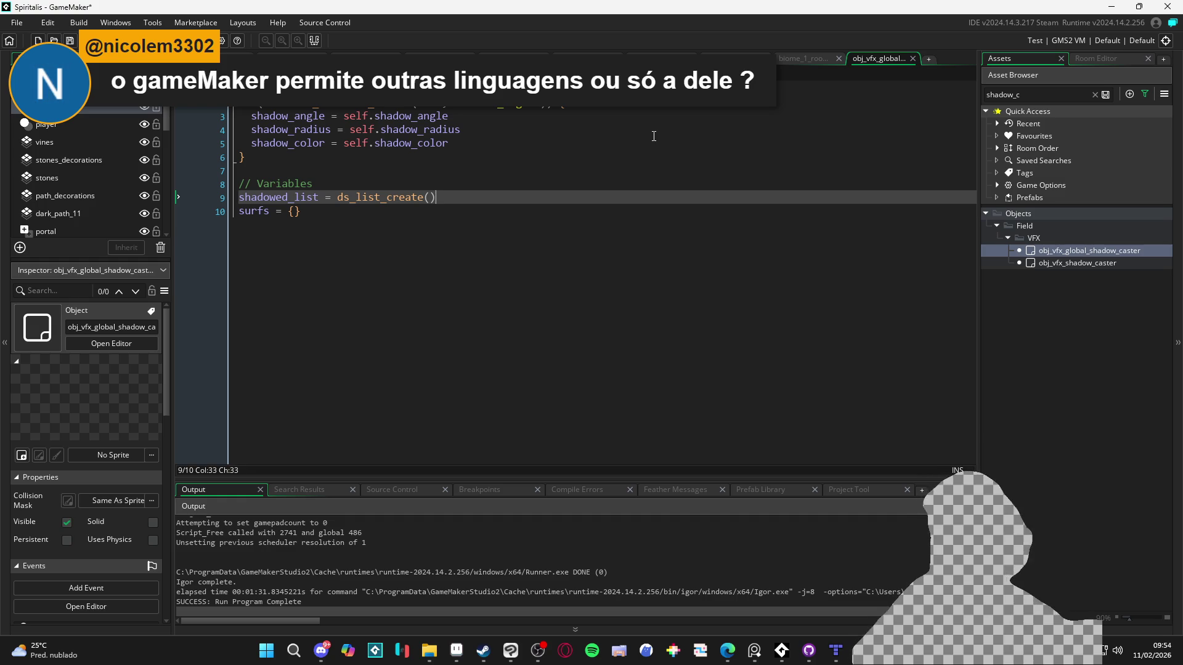
{"action": "key", "text": "Return"}
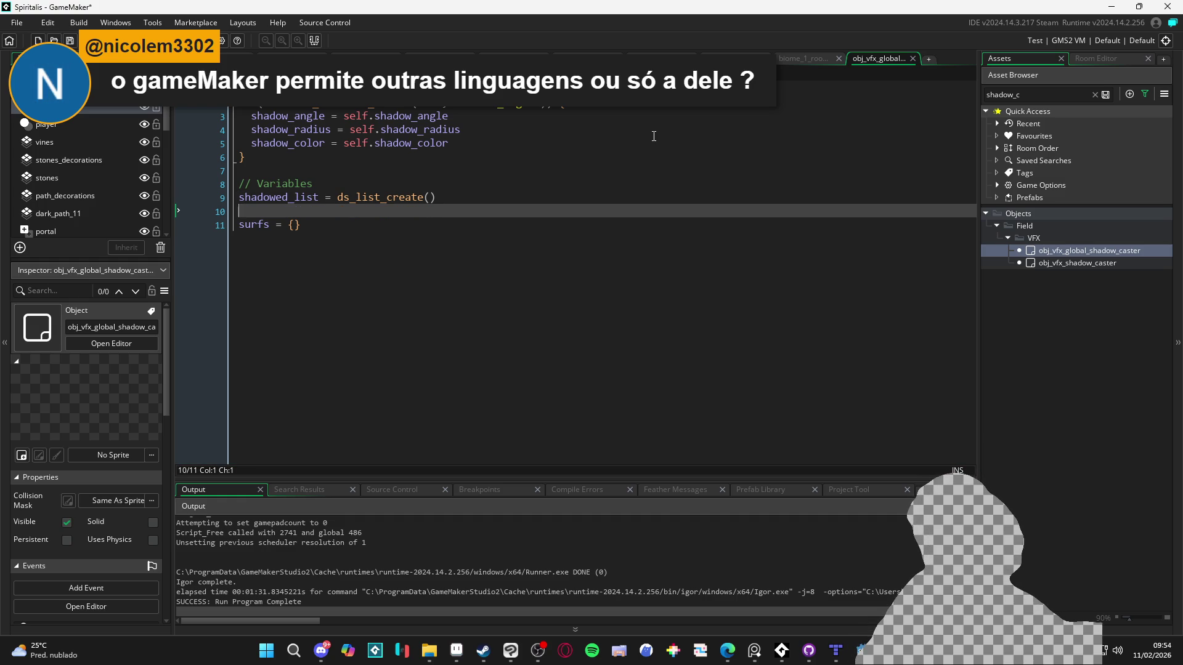
{"action": "type", "text": "ds_list_i"}
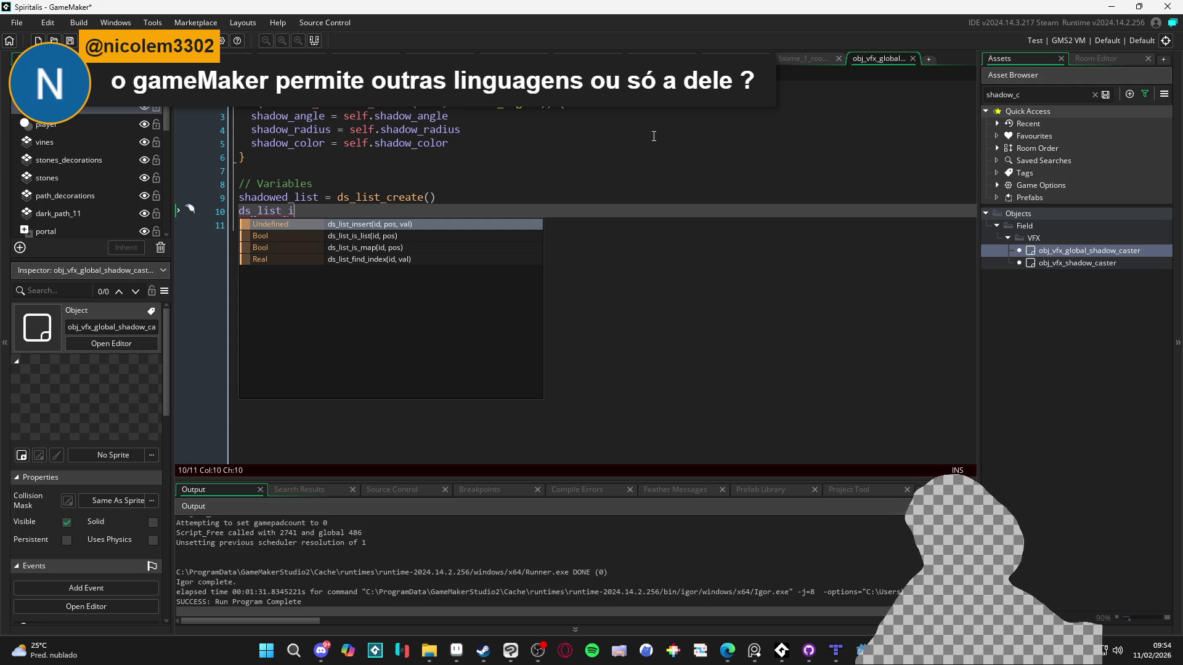
{"action": "key", "text": "BackSpace"}
{"action": "key", "text": "BackSpace"}
{"action": "key", "text": "BackSpace"}
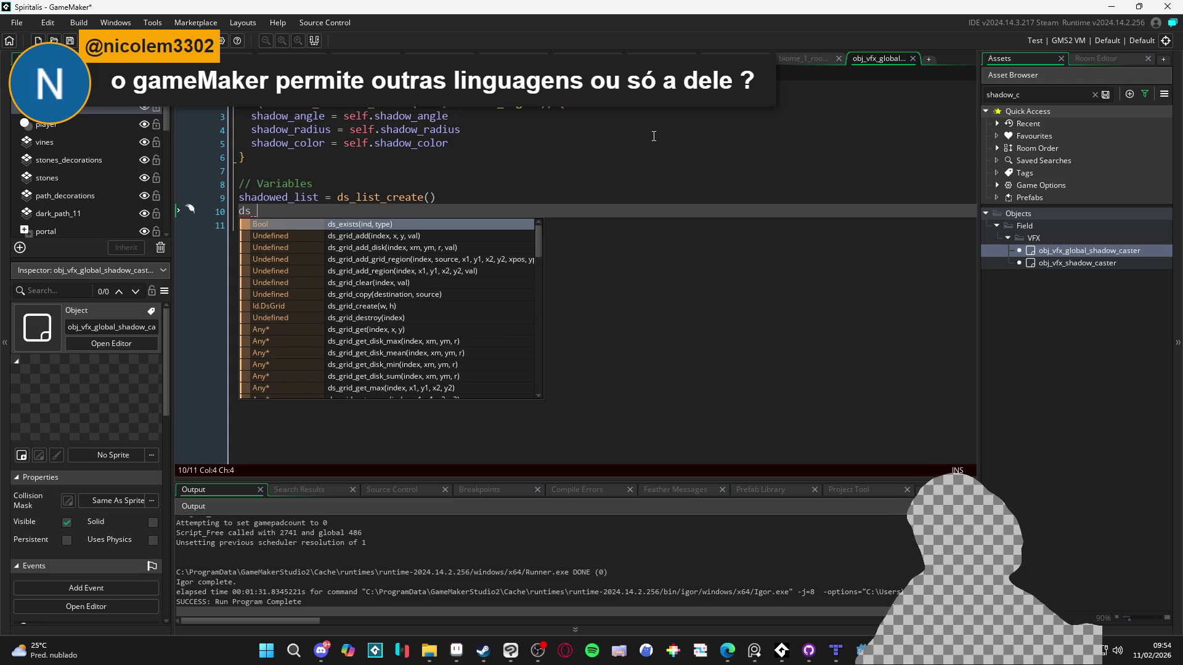
{"action": "key", "text": "ctrl+z"}
{"action": "key", "text": "ctrl+Tab"}
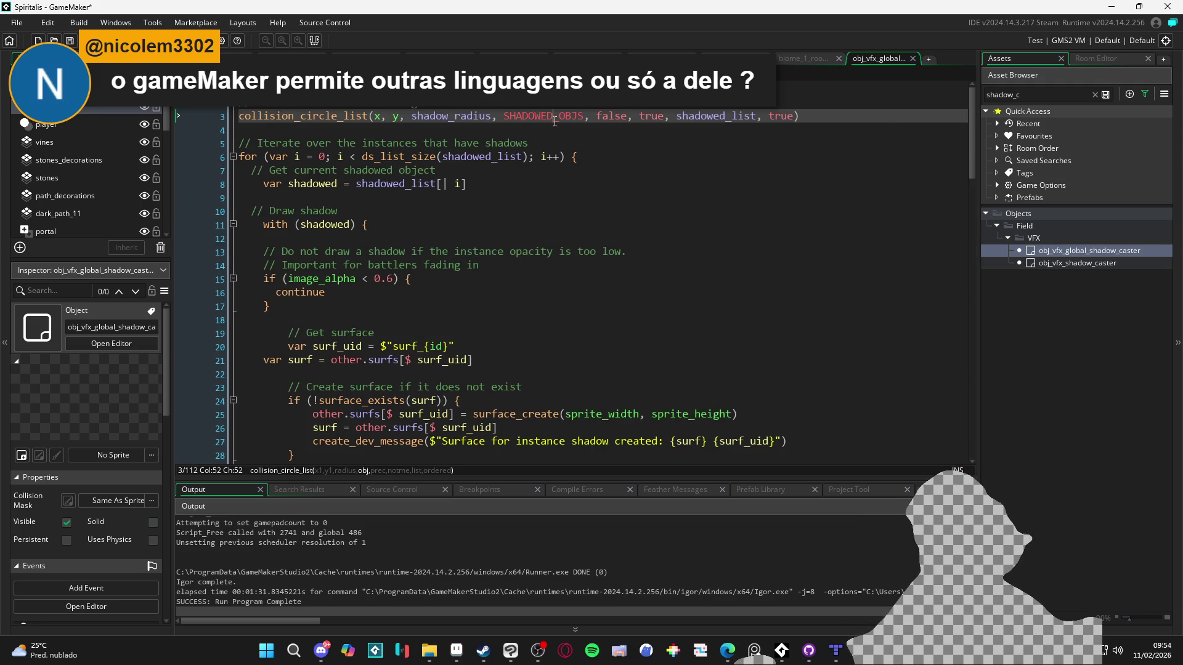
- Look up the SHADOWED_OBJS definition, then return to the biome_1_room_1 room
{"action": "middle_click", "coordinate": [554, 122]}
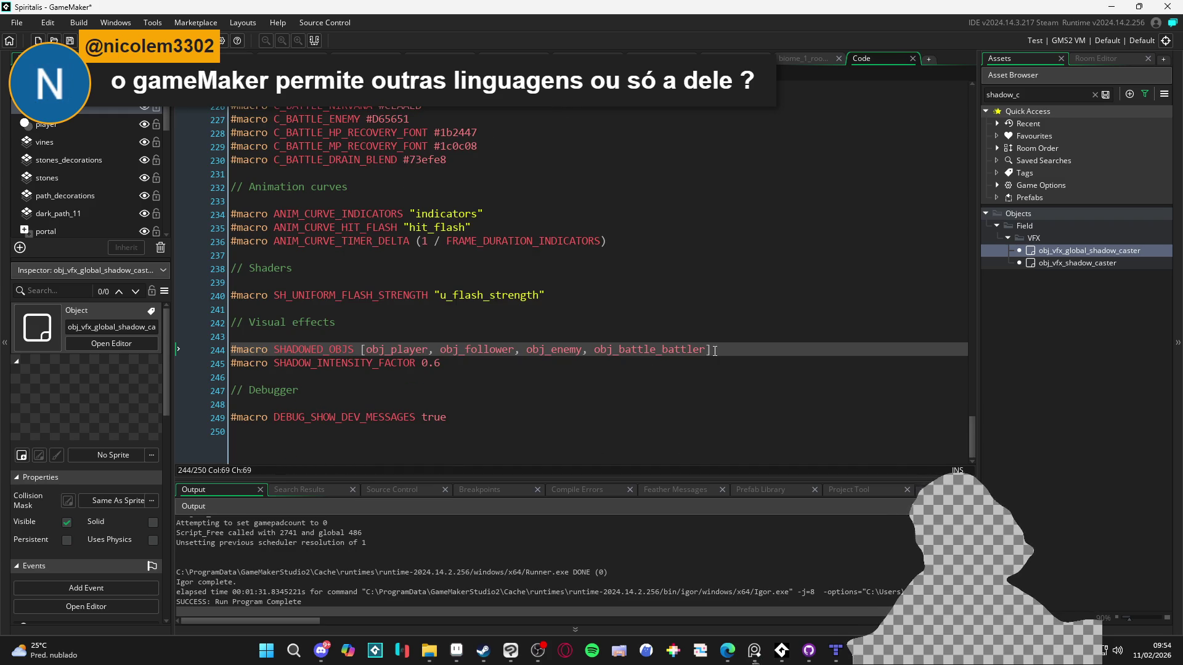
{"action": "left_click", "coordinate": [656, 350]}
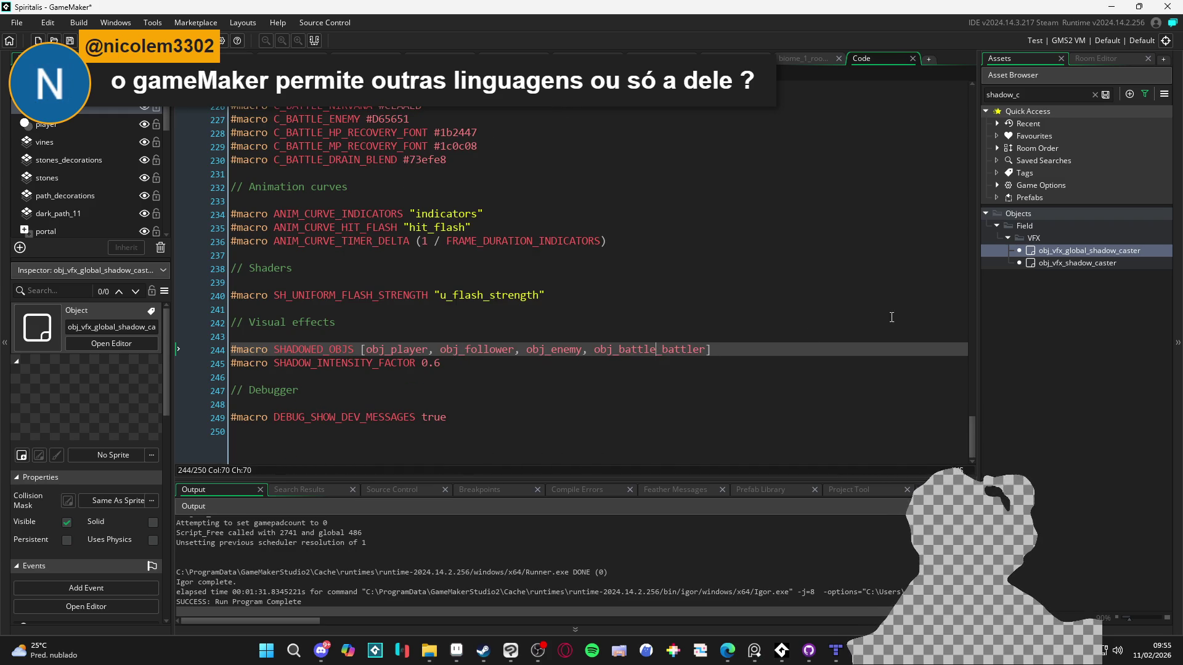
{"action": "double_click", "coordinate": [1077, 251]}
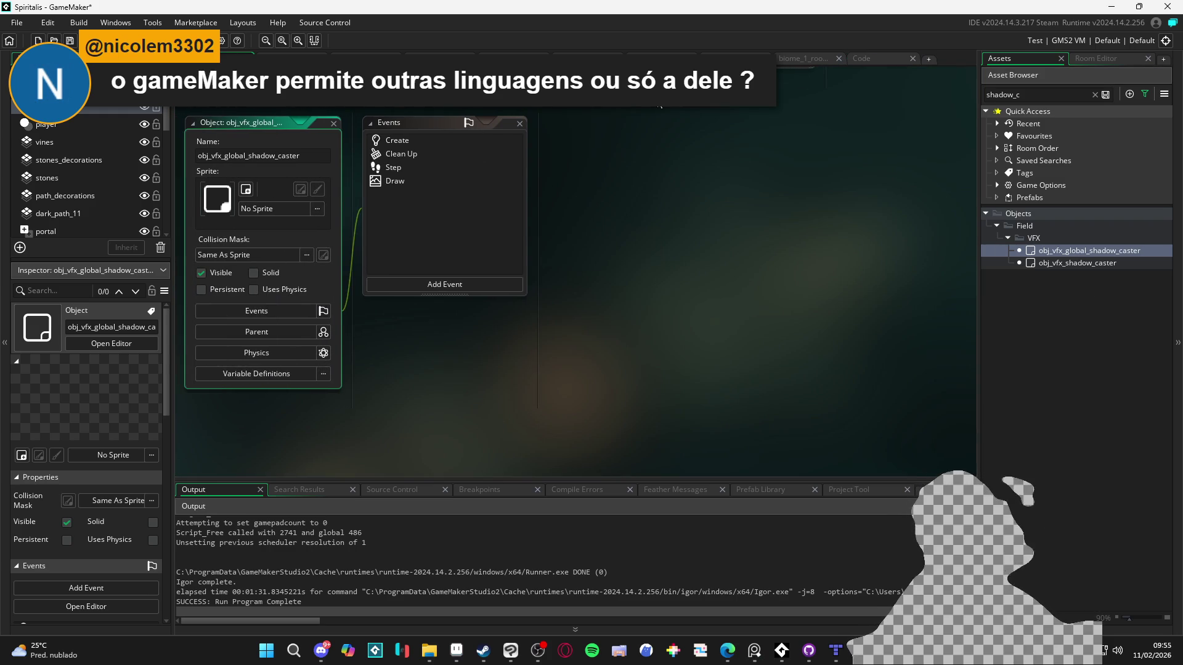
{"action": "left_click", "coordinate": [871, 54]}
{"action": "left_click", "coordinate": [807, 58]}
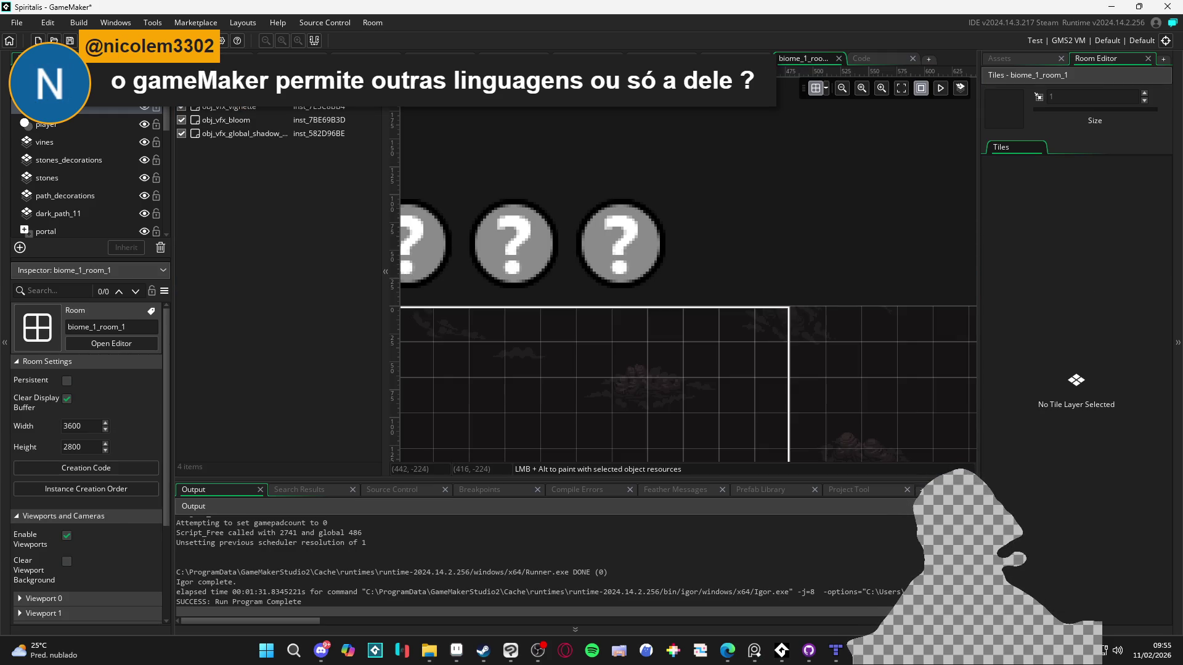
- Open obj_vfx_global_shadow_caster's Create event through the room instance's Edit Object
{"action": "left_click", "coordinate": [632, 236]}
{"action": "double_click", "coordinate": [632, 236]}
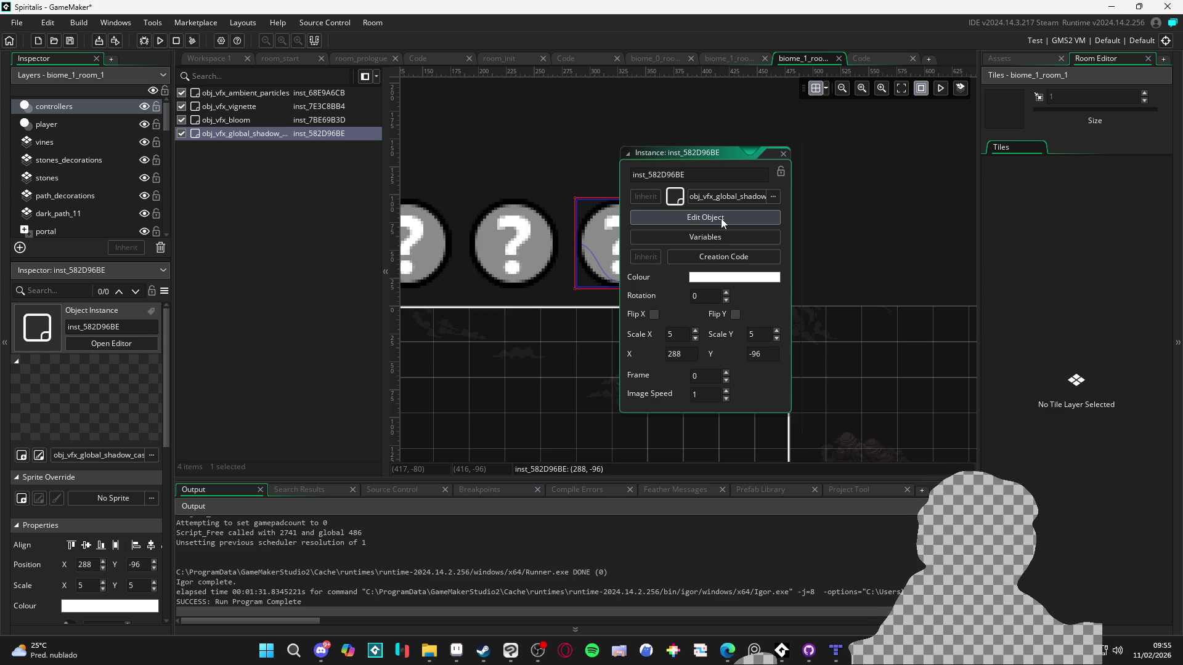
{"action": "left_click", "coordinate": [721, 219]}
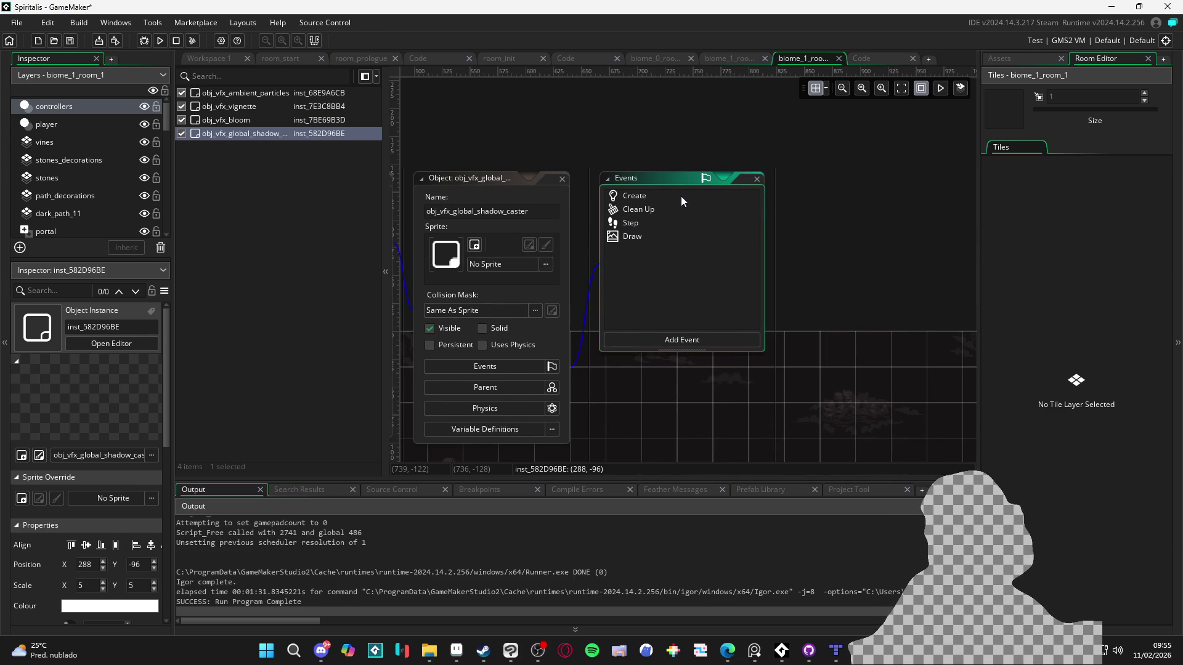
{"action": "double_click", "coordinate": [712, 205]}
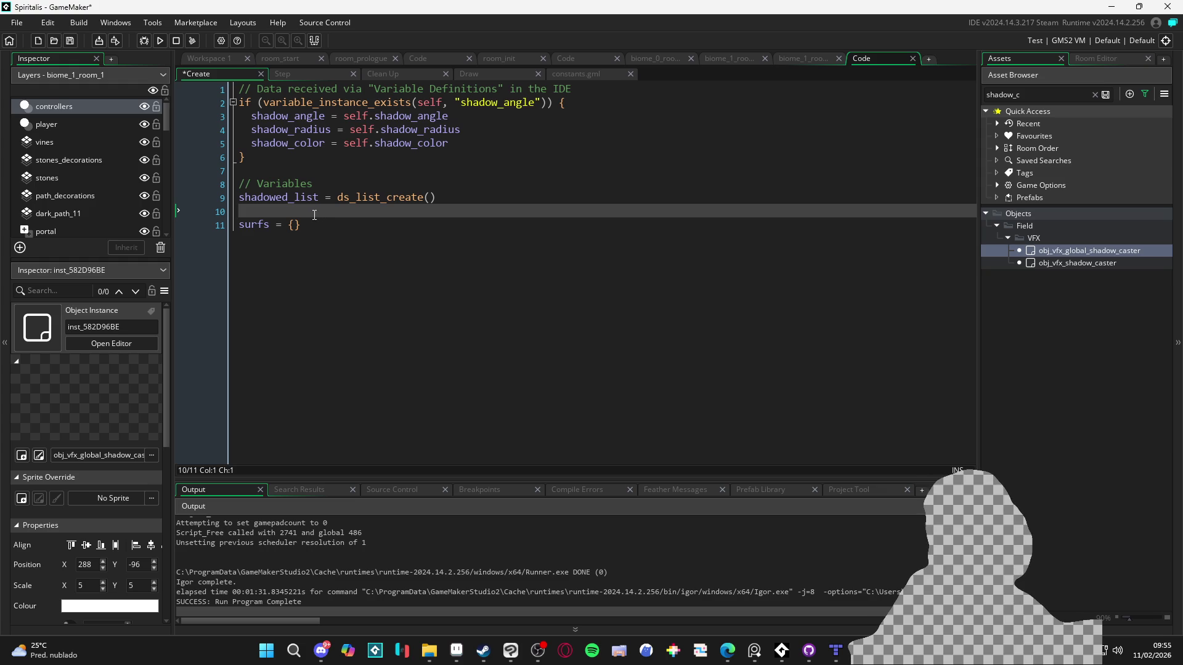
- Add a for loop over array_length(SHADOWED_OBJS) above the surfs line
{"action": "key", "text": "Return"}
{"action": "key", "text": "Return"}
{"action": "key", "text": "Up"}
{"action": "type", "text": "for(var i = "}
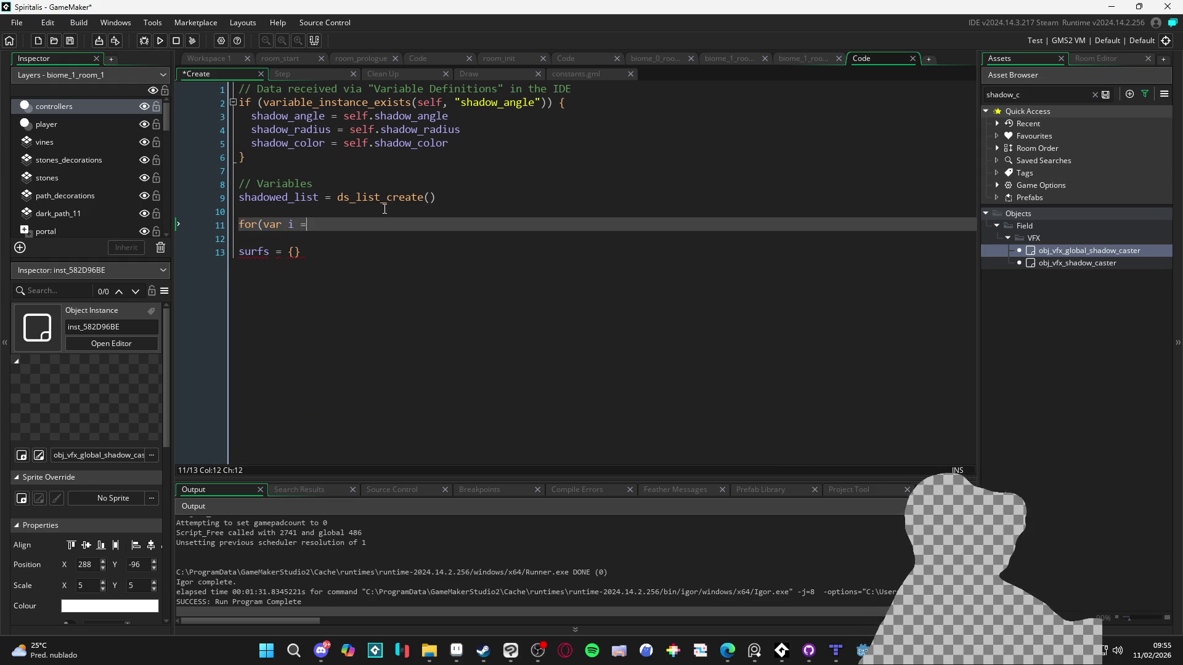
{"action": "type", "text": "= 0; i "}
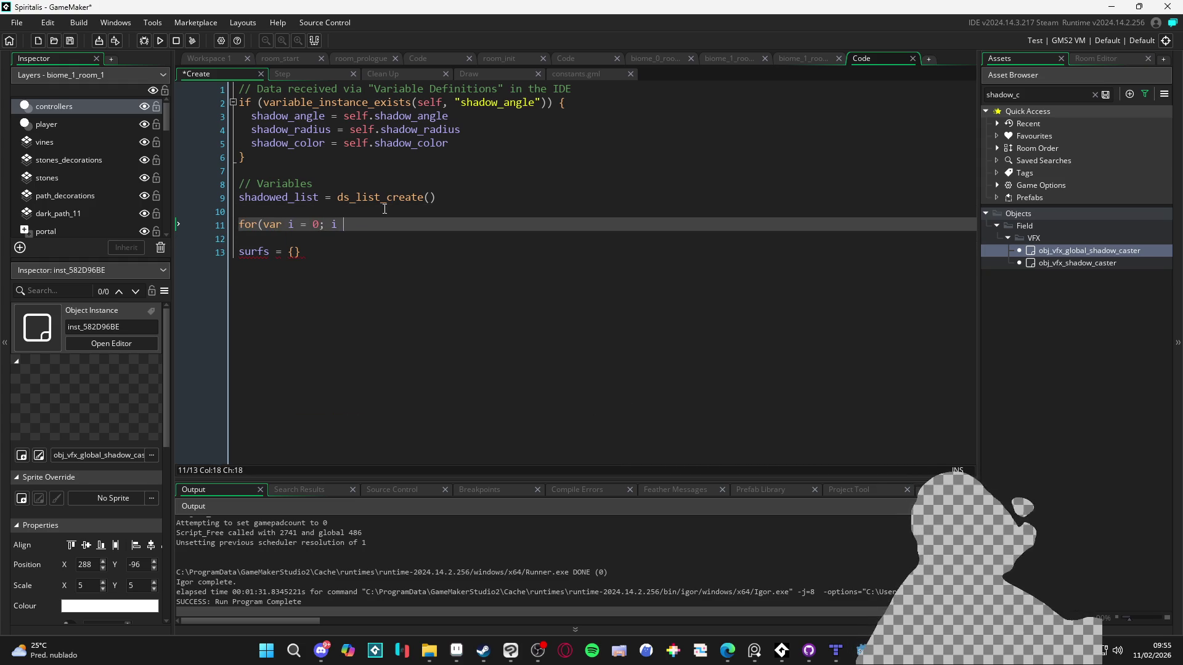
{"action": "type", "text": "< array_len"}
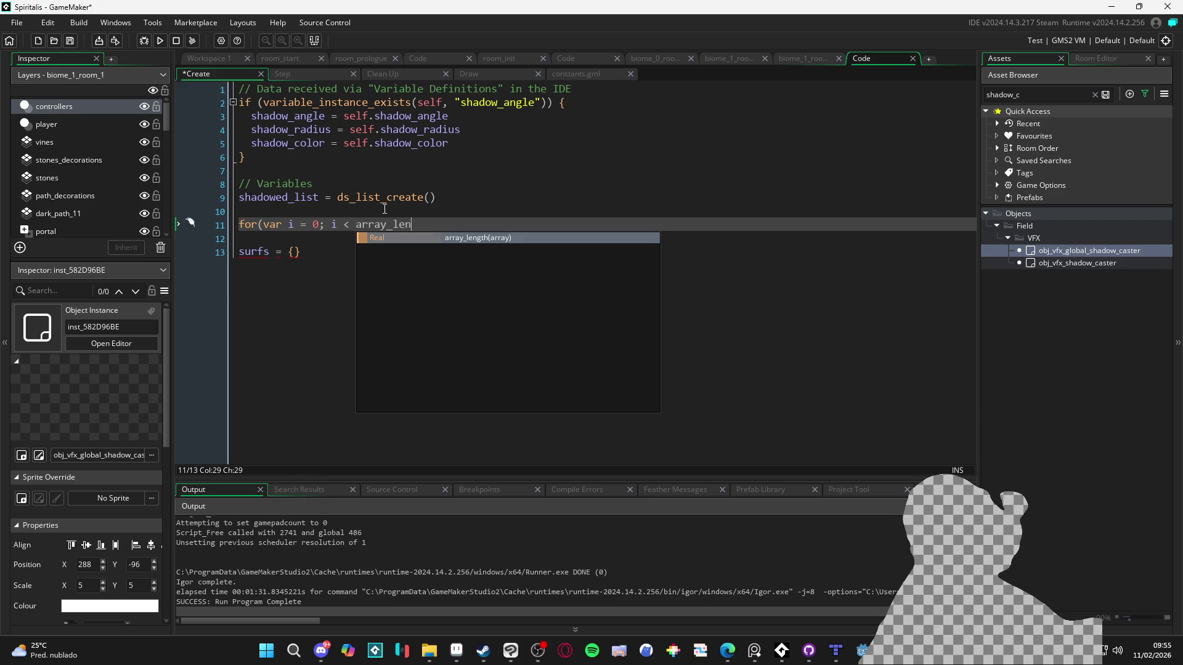
{"action": "key", "text": "Return"}
{"action": "type", "text": "SHAD"}
{"action": "key", "text": "Return"}
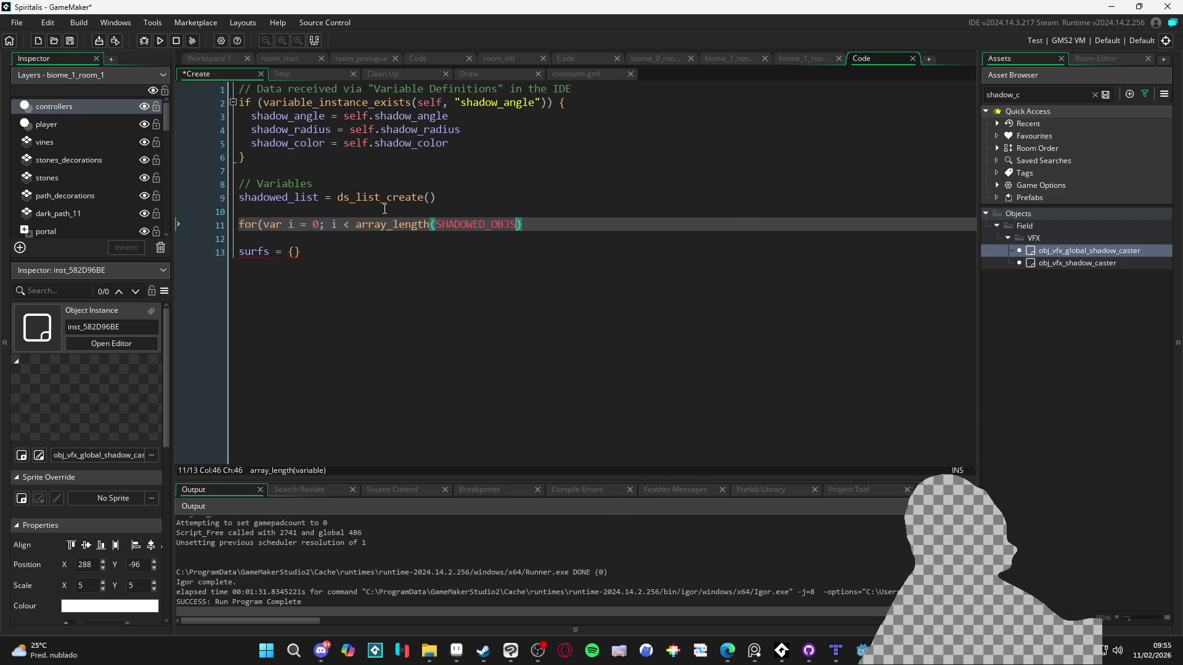
{"action": "type", "text": "); "}
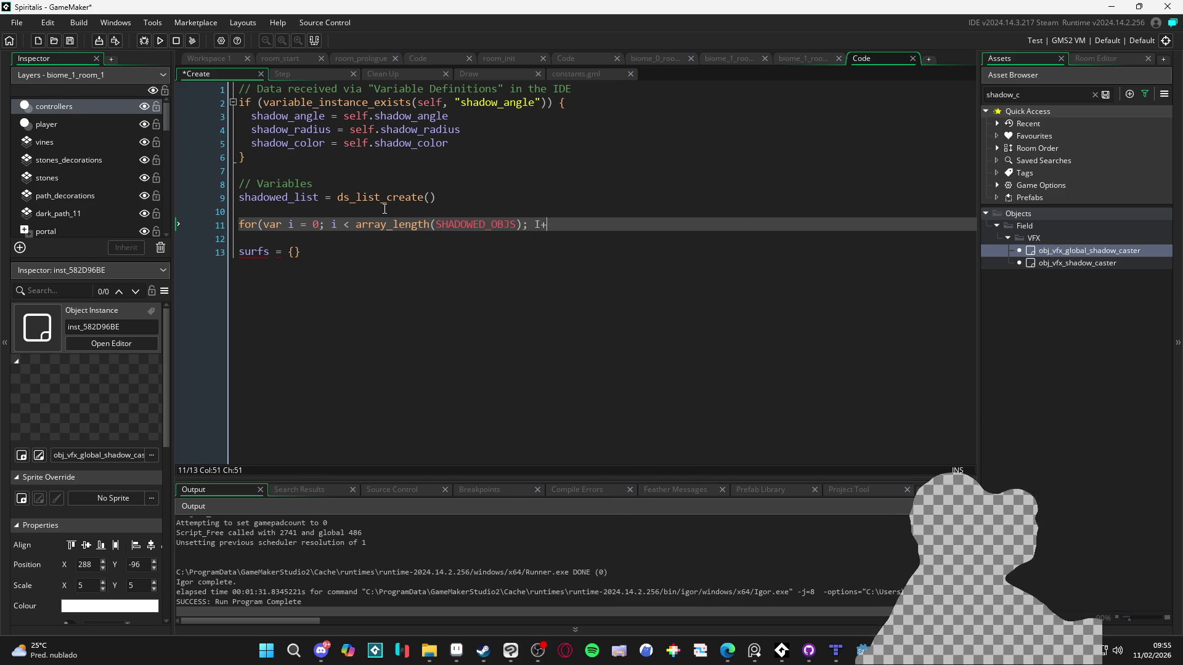
{"action": "type", "text": "i++){"}
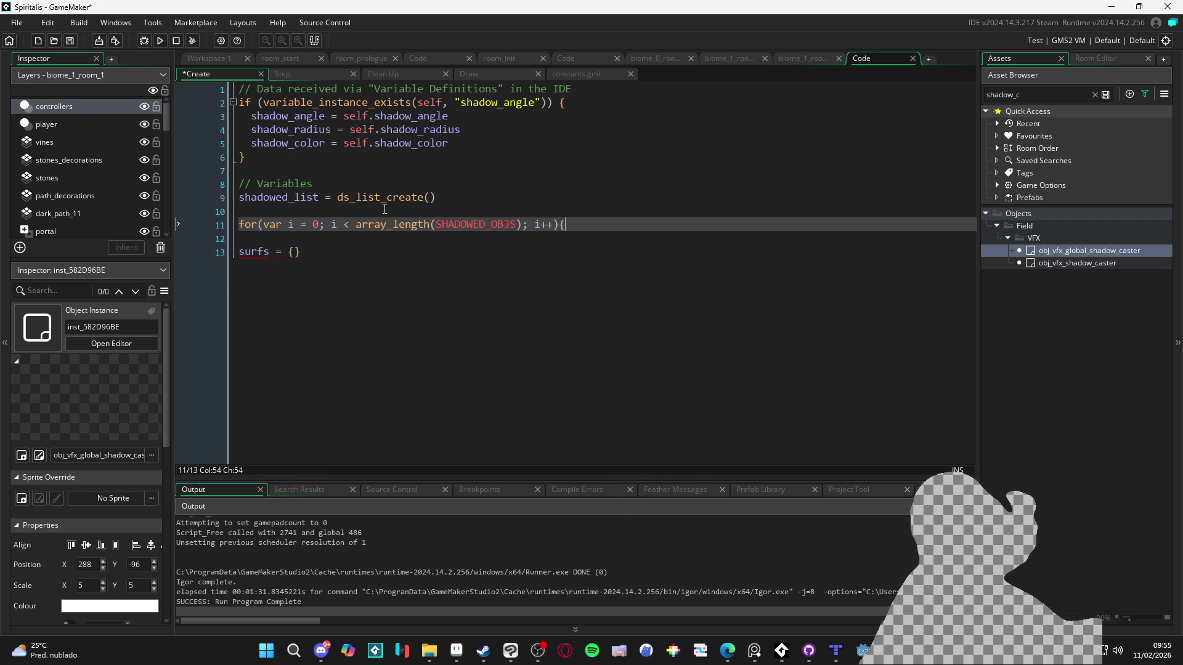
- Inside the loop, assign each SHADOWED_OBJS[i] as _obj to the list at index i
{"action": "key", "text": "Return"}
{"action": "key", "text": "Return"}
{"action": "type", "text": "var _"}
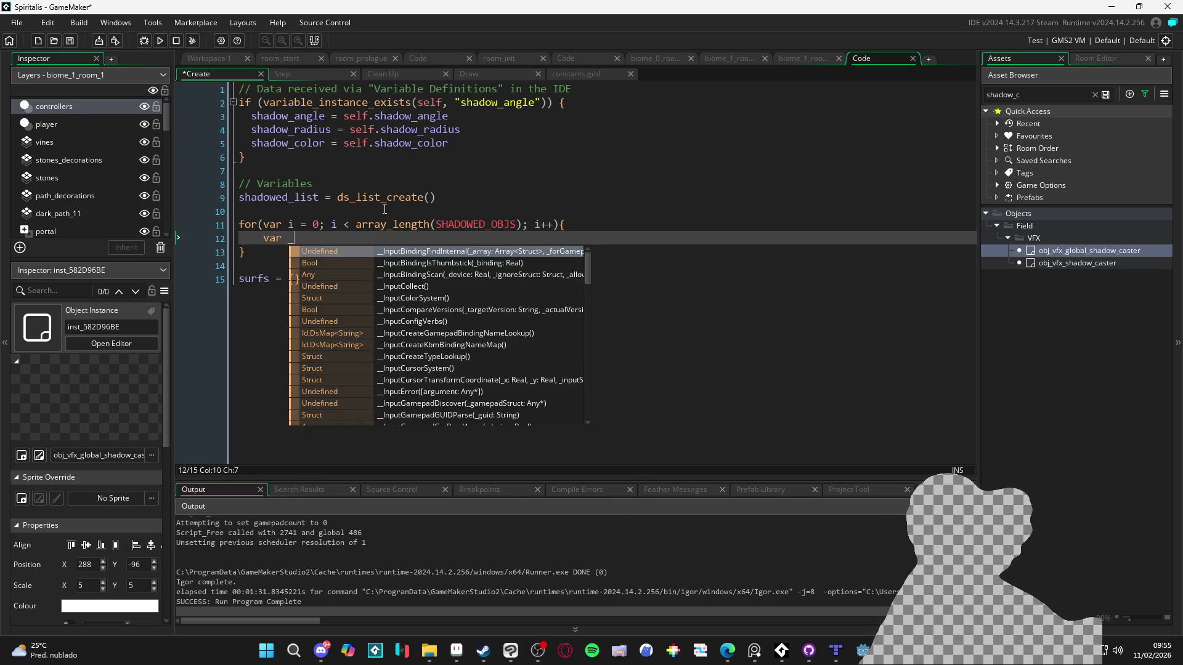
{"action": "type", "text": "obj = "}
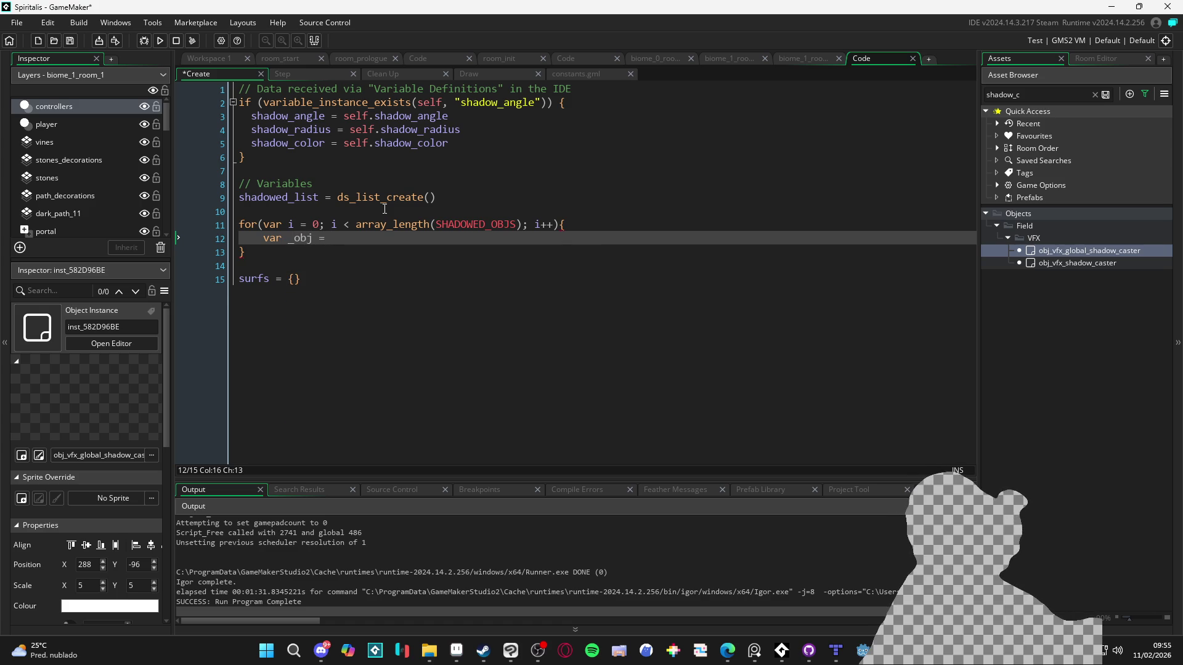
{"action": "type", "text": "SH"}
{"action": "key", "text": "Return"}
{"action": "type", "text": "[i]"}
{"action": "key", "text": "Return"}
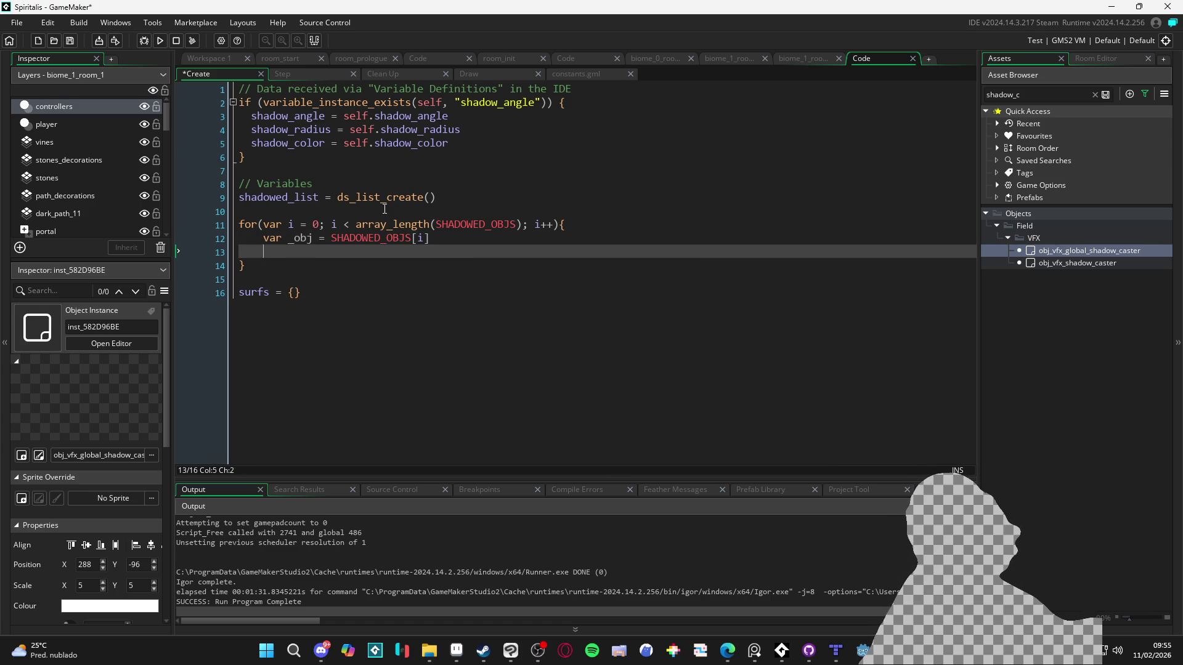
{"action": "type", "text": "_"}
{"action": "key", "text": "BackSpace"}
{"action": "type", "text": "ds_list_"}
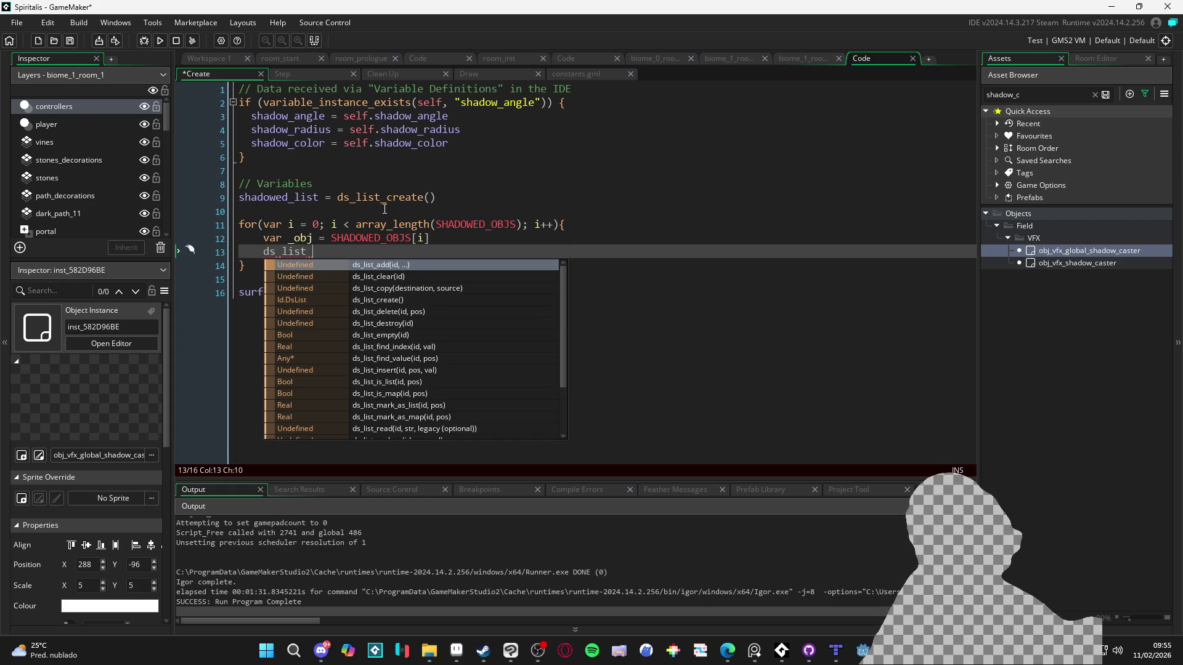
{"action": "type", "text": "i"}
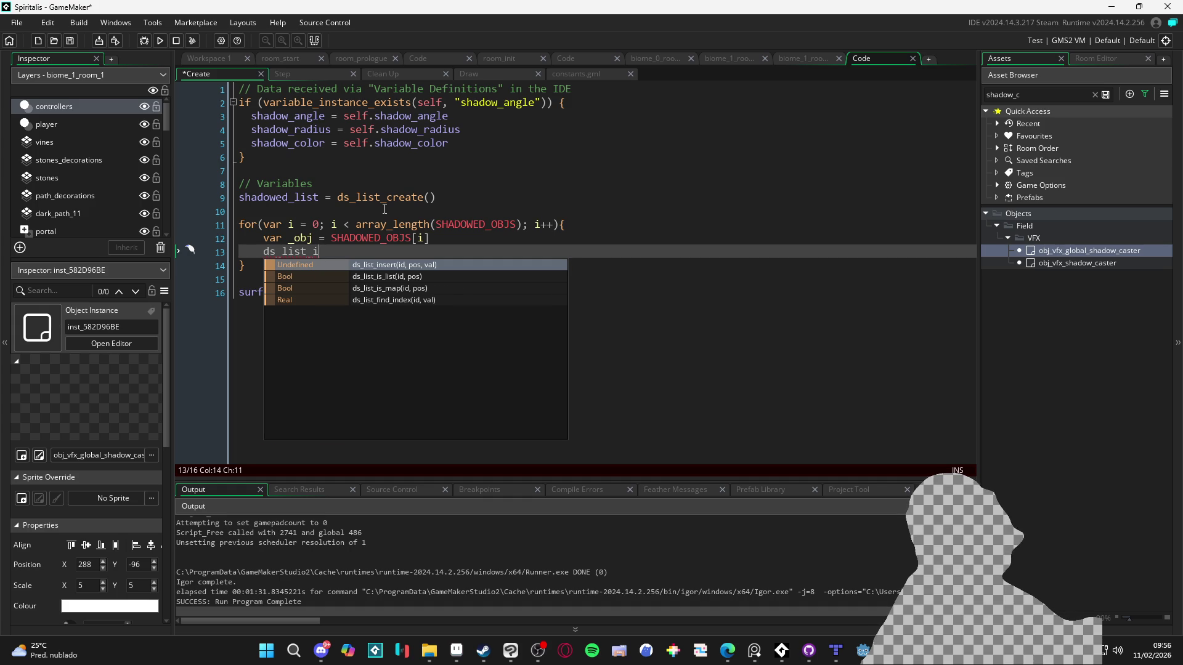
{"action": "key", "text": "BackSpace"}
{"action": "key", "text": "BackSpace"}
{"action": "type", "text": "["}
{"action": "type", "text": "| i] = "}
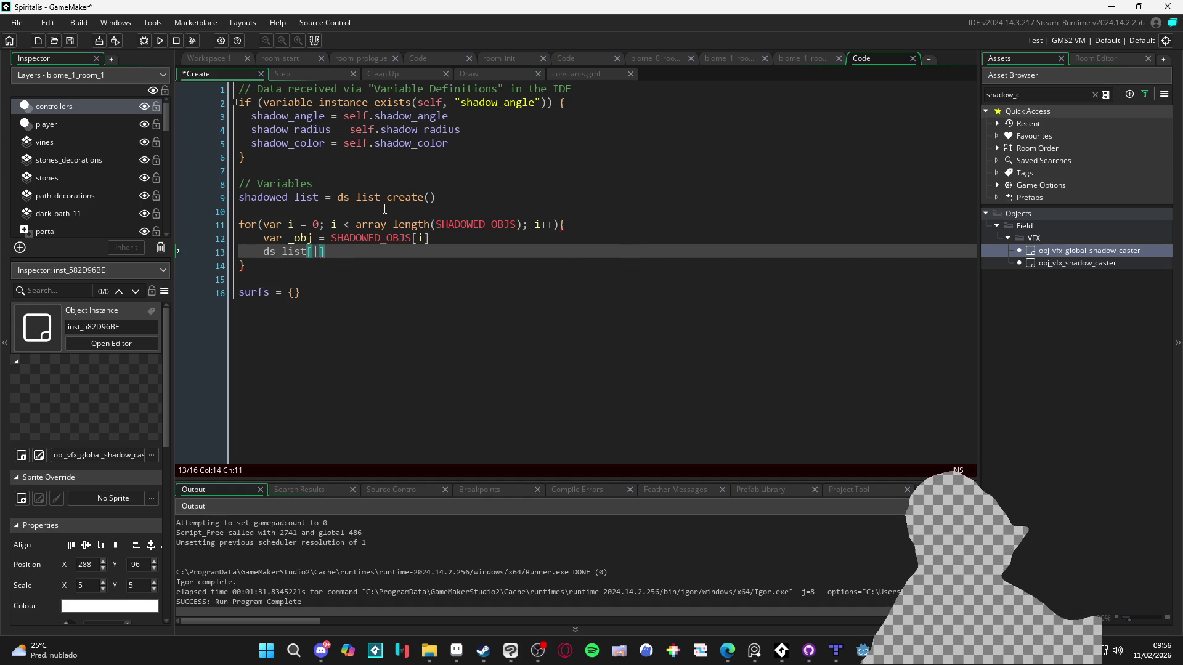
{"action": "type", "text": "_obj"}
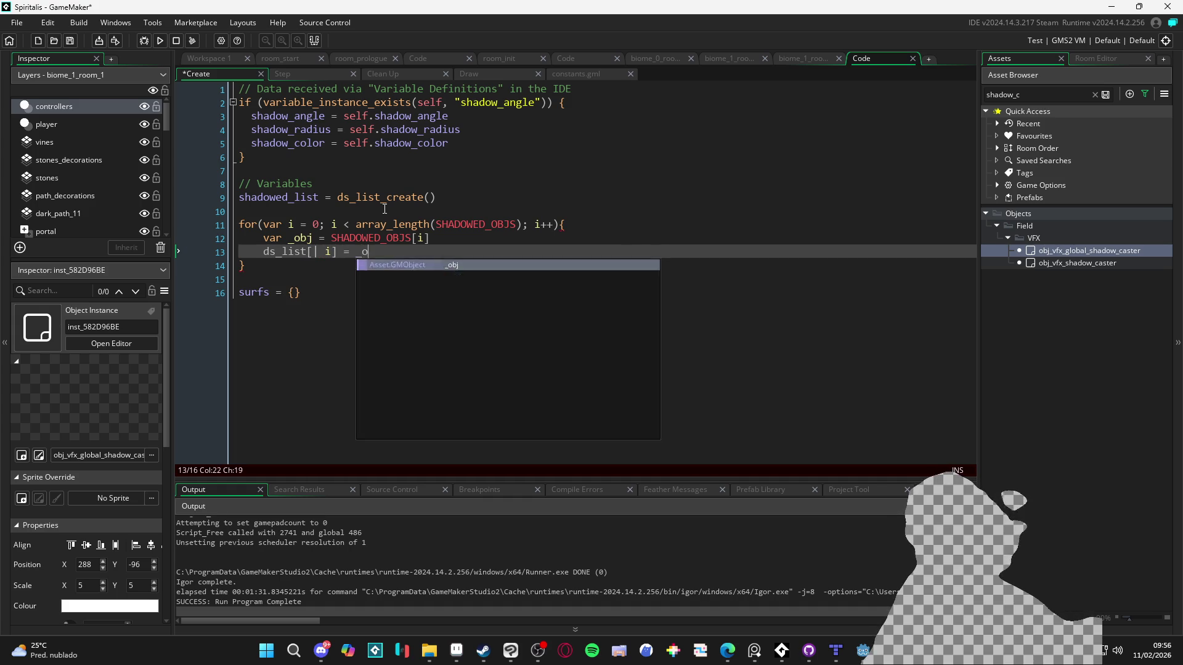
{"action": "key", "text": "Down"}
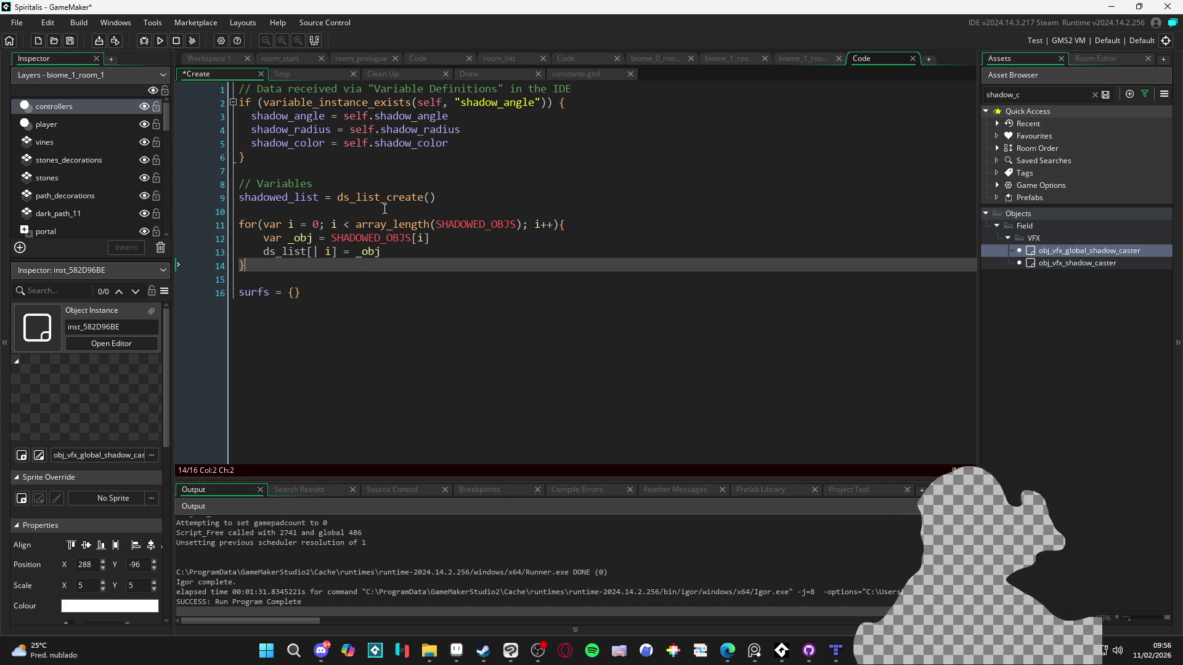
- Switch the list to shadowed_list and add the comment '//insert all the shadowed objects to the'
{"action": "left_click", "coordinate": [288, 198]}
{"action": "left_click", "coordinate": [289, 251]}
{"action": "double_click", "coordinate": [290, 251]}
{"action": "type", "text": "shadowed_list"}
{"action": "left_click", "coordinate": [408, 280]}
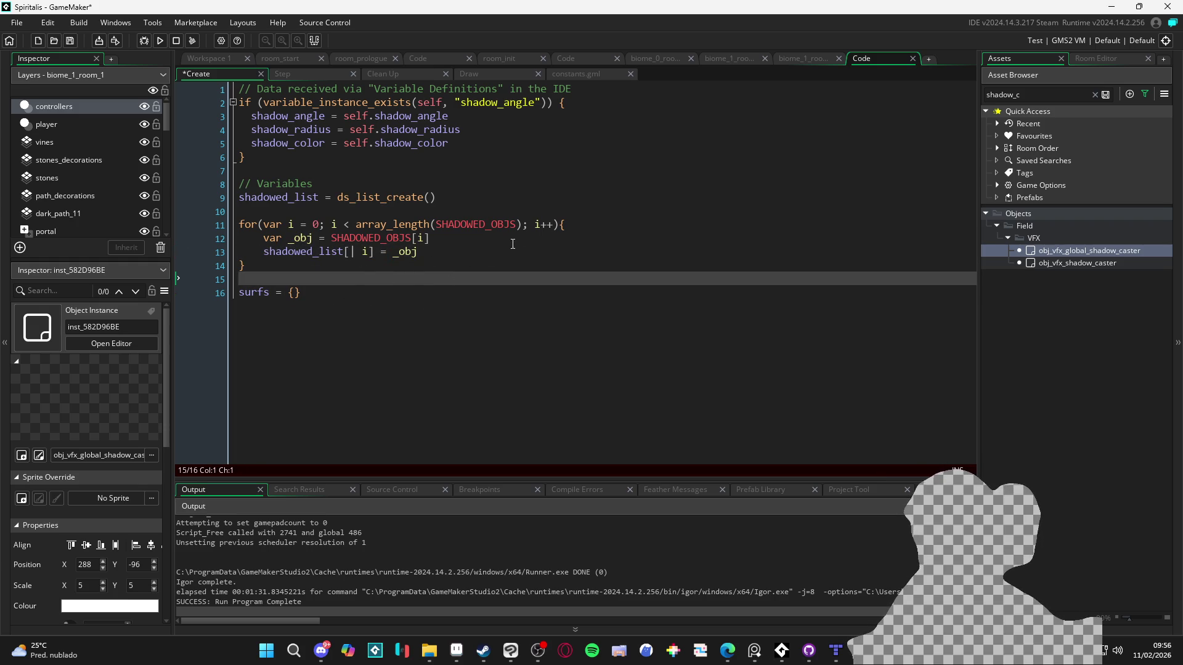
{"action": "left_click", "coordinate": [317, 211]}
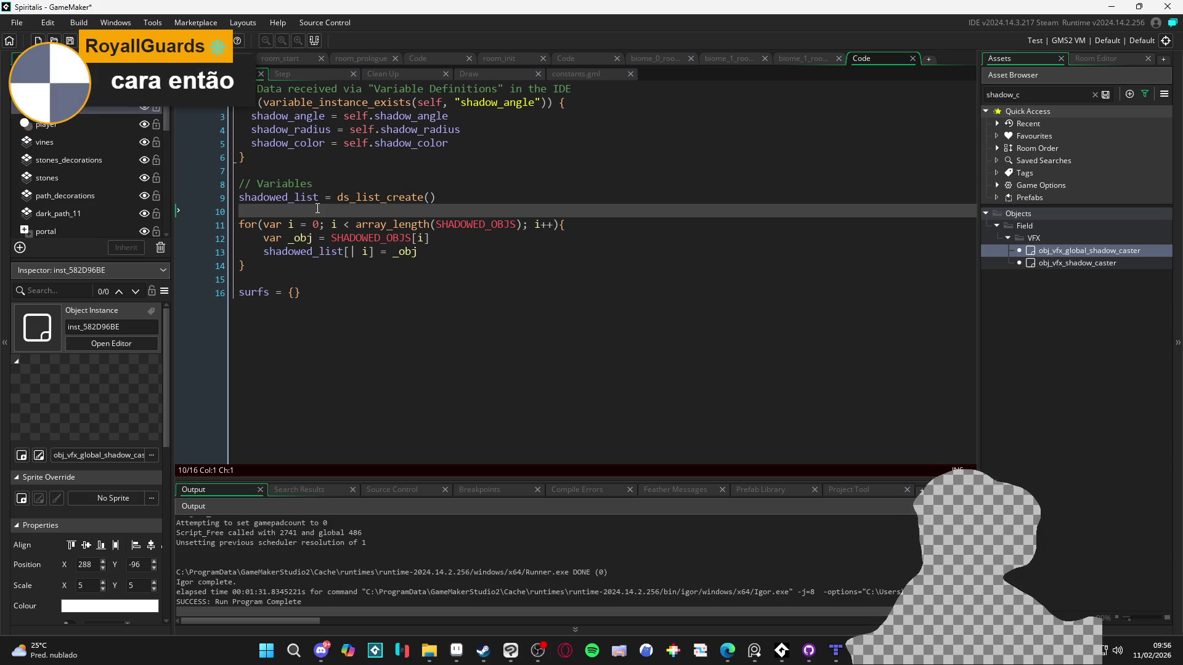
{"action": "key", "text": "Return"}
{"action": "type", "text": "//insert all the "}
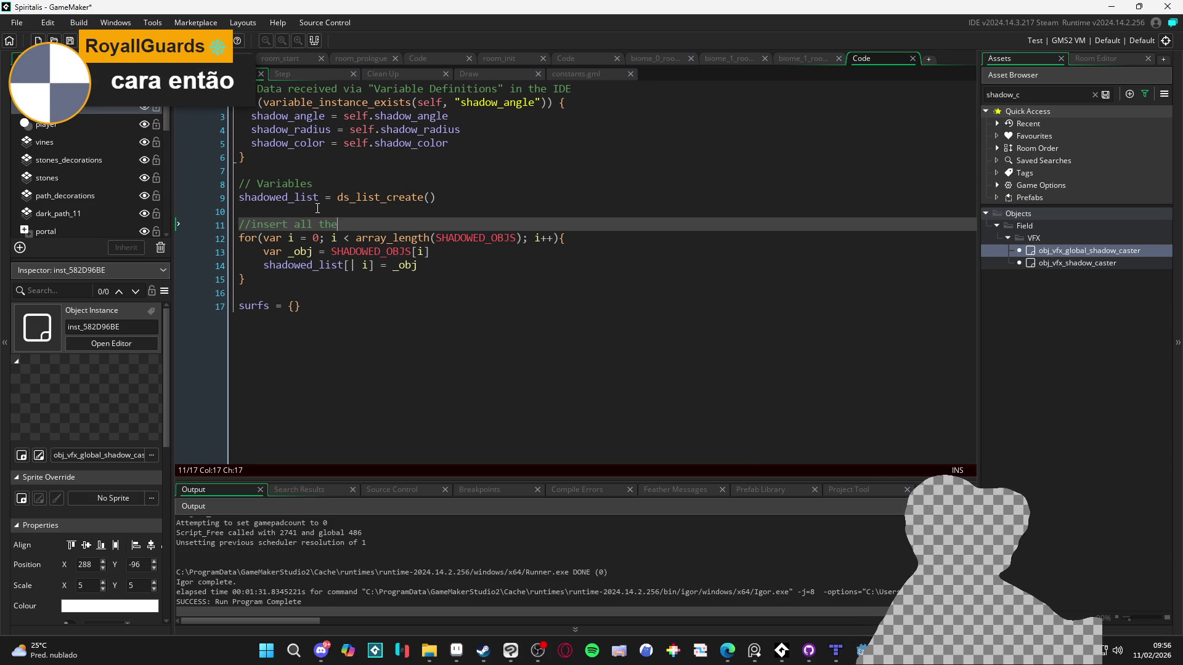
{"action": "type", "text": "shadowed "}
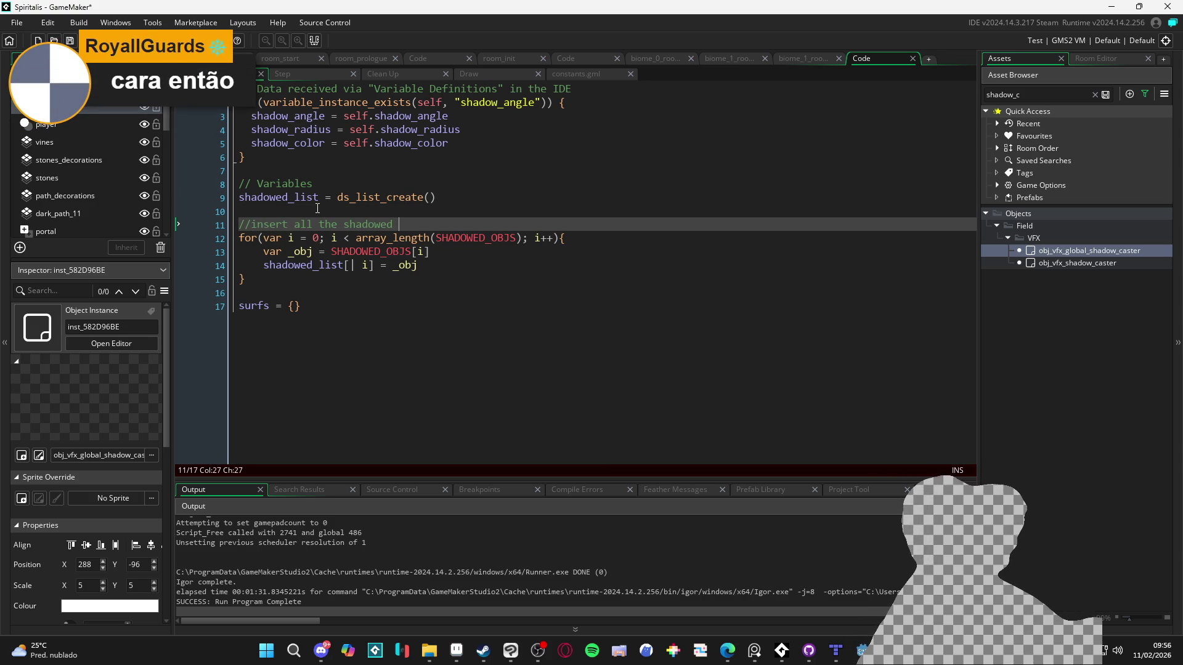
{"action": "type", "text": "objects"}
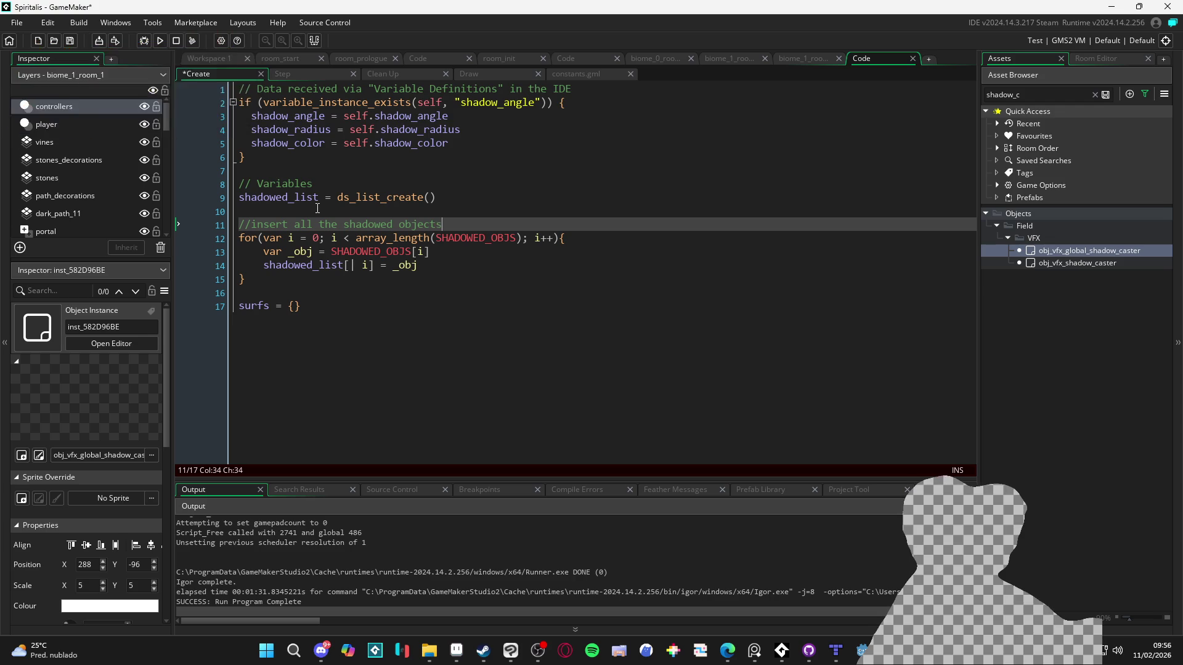
{"action": "type", "text": " to the"}
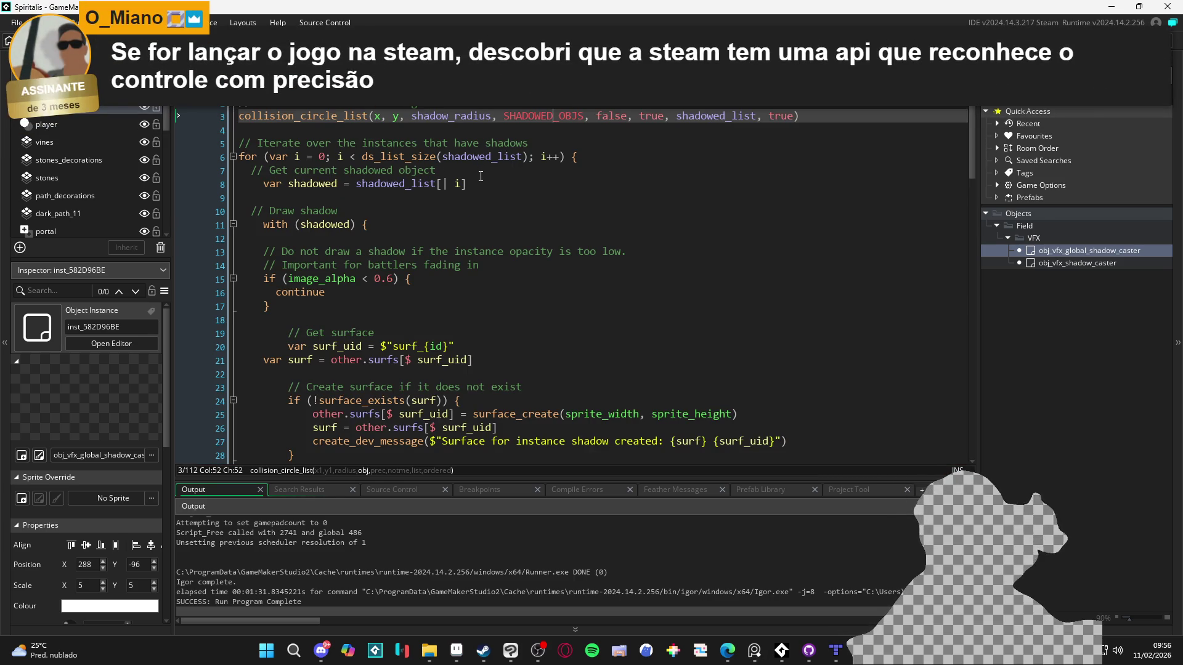
- Replace shadowed_list with SHADOWED_OBJS in the loop condition and on line 8
{"action": "scroll", "coordinate": [493, 188], "scroll_direction": "down", "scroll_amount": 3}
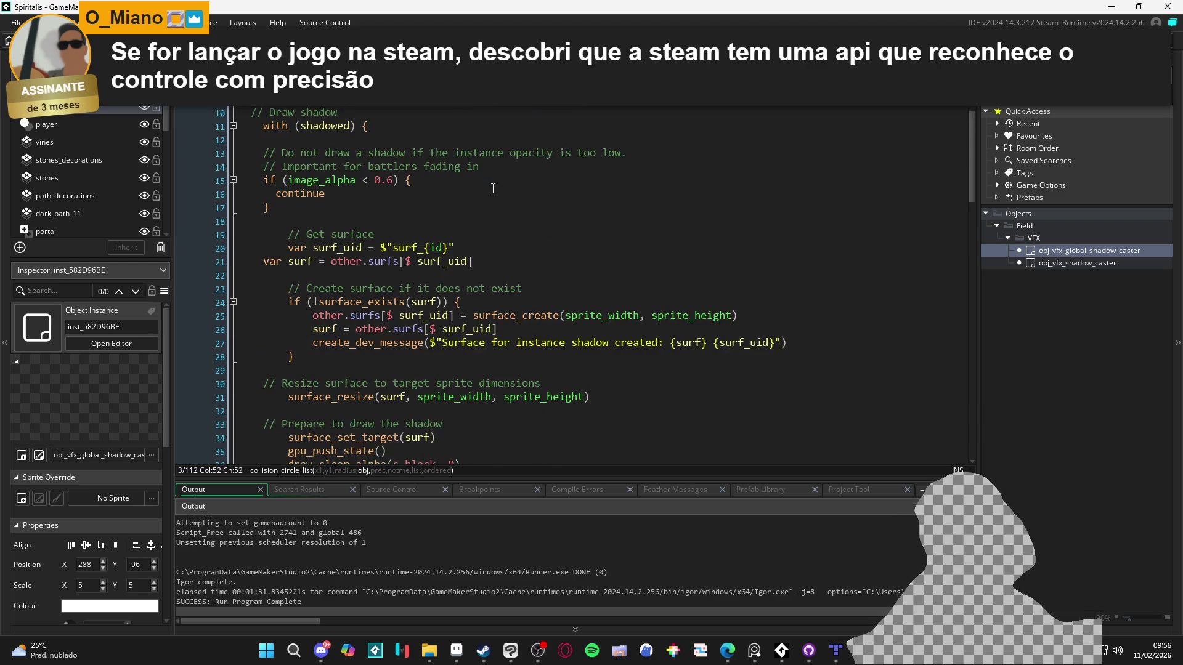
{"action": "scroll", "coordinate": [481, 192], "scroll_direction": "up", "scroll_amount": 3}
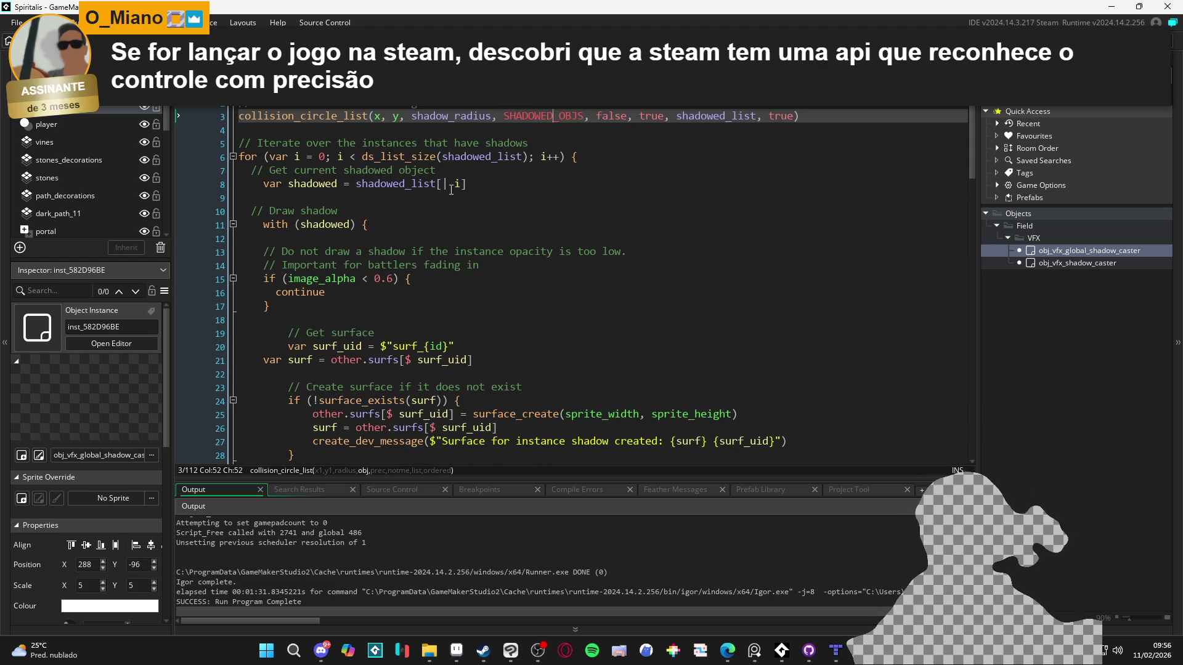
{"action": "left_click", "coordinate": [423, 185]}
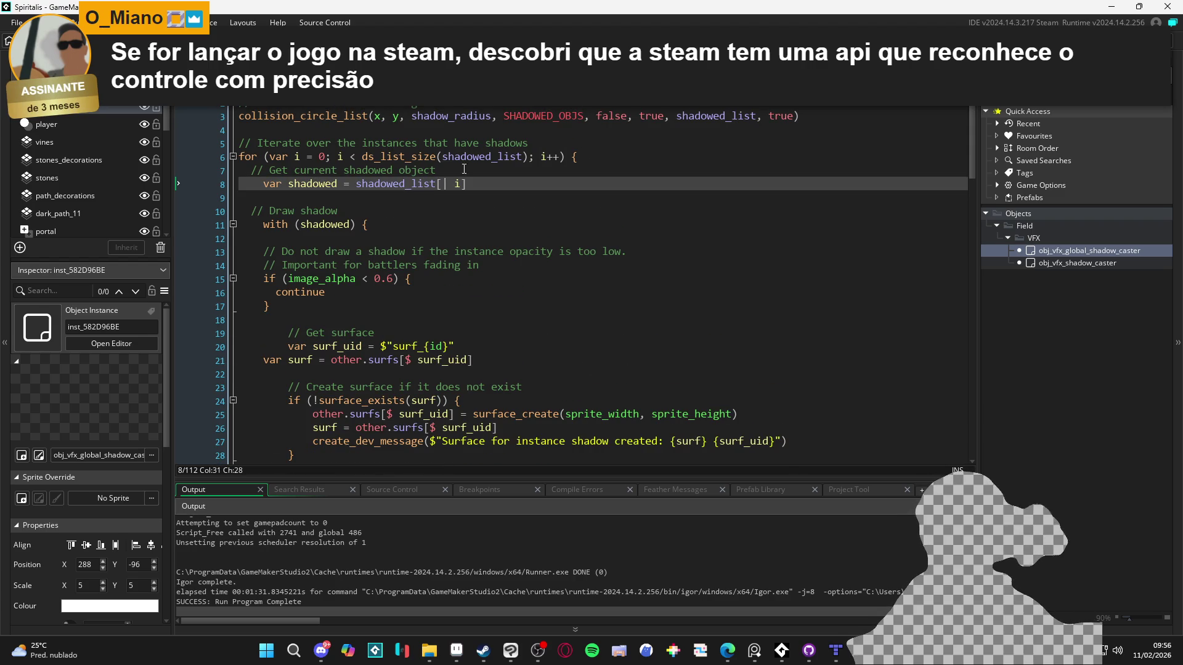
{"action": "double_click", "coordinate": [542, 116]}
{"action": "key", "text": "ctrl+c"}
{"action": "double_click", "coordinate": [483, 157]}
{"action": "key", "text": "ctrl+v"}
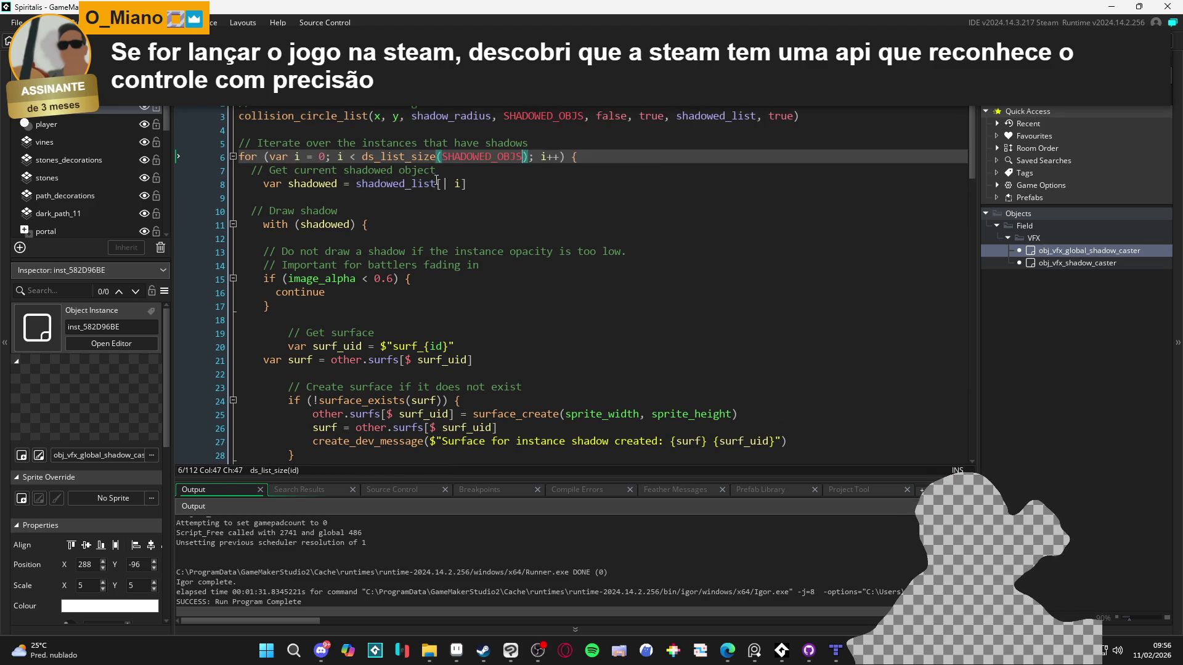
{"action": "left_click", "coordinate": [418, 185]}
{"action": "double_click", "coordinate": [418, 185]}
{"action": "key", "text": "ctrl+v"}
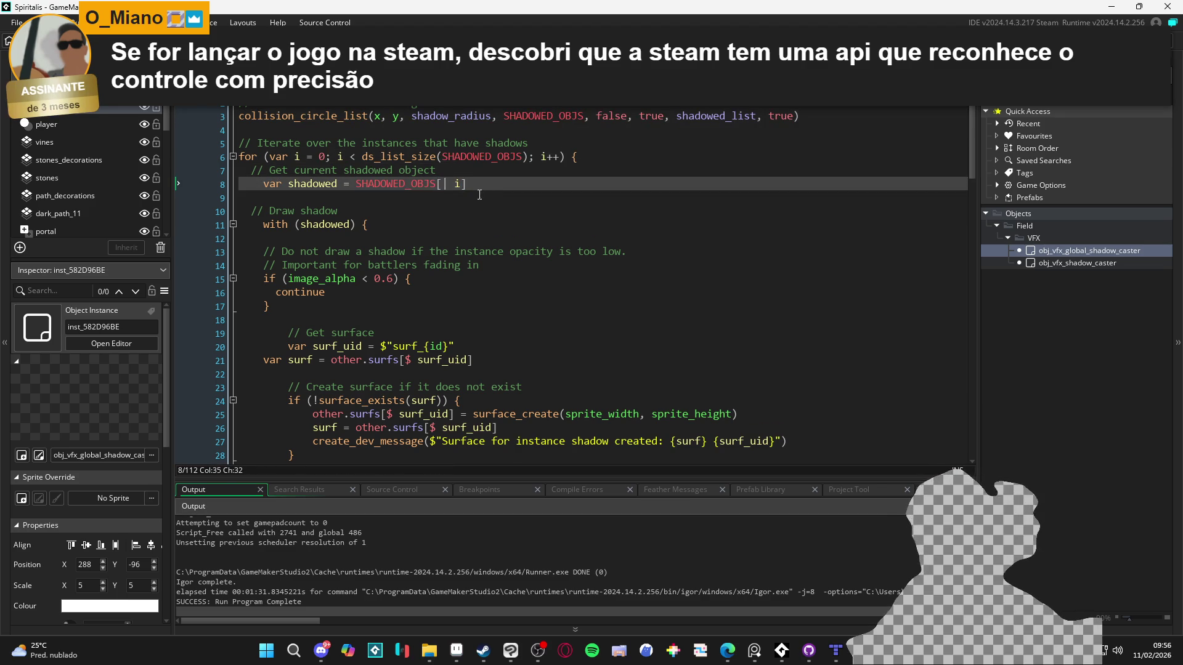
{"action": "left_click", "coordinate": [452, 183]}
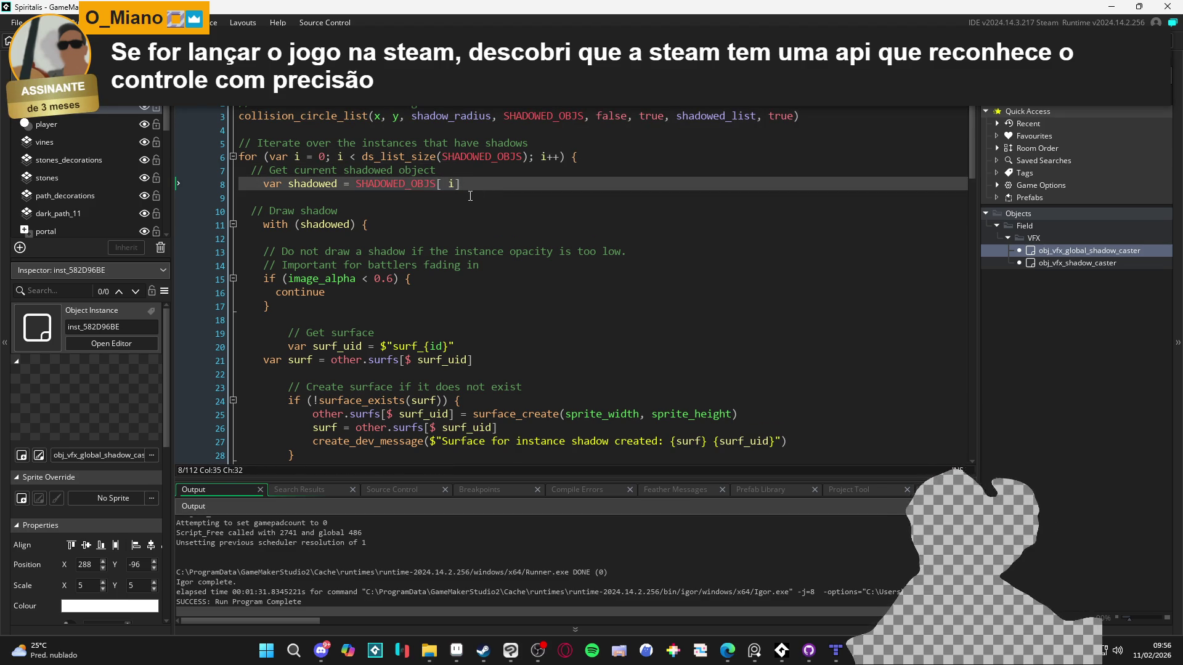
{"action": "key", "text": "BackSpace"}
{"action": "left_click", "coordinate": [477, 181]}
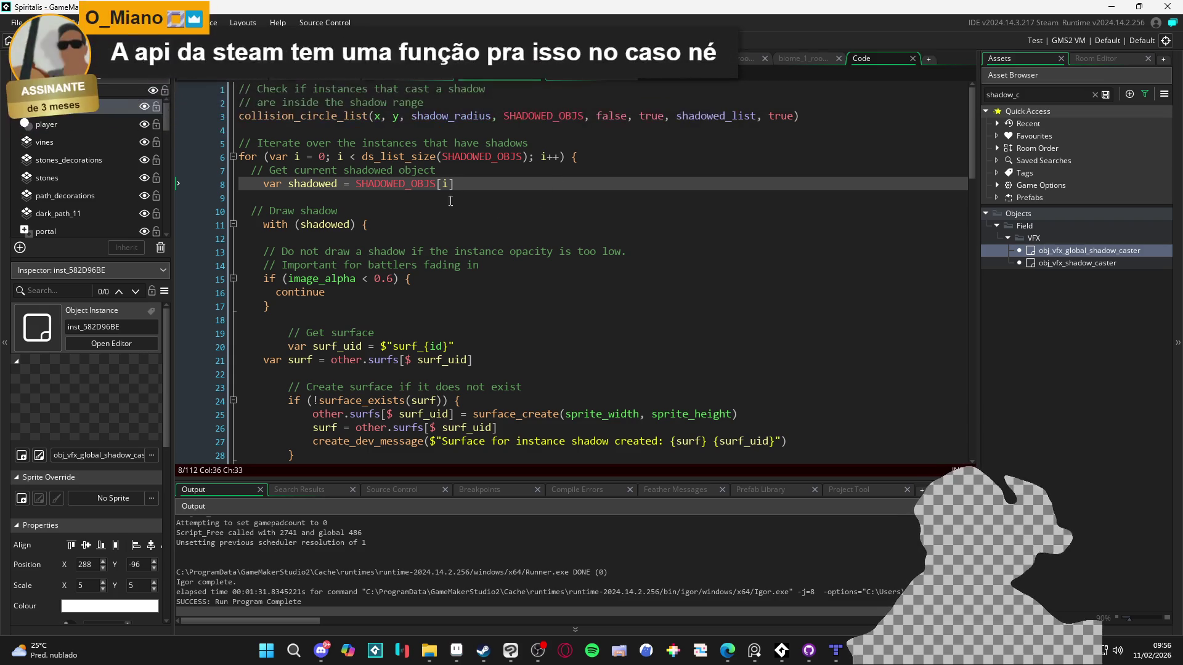
- Change ds_list_size to array_length on line 6 and save
{"action": "double_click", "coordinate": [417, 159]}
{"action": "type", "text": "array_"}
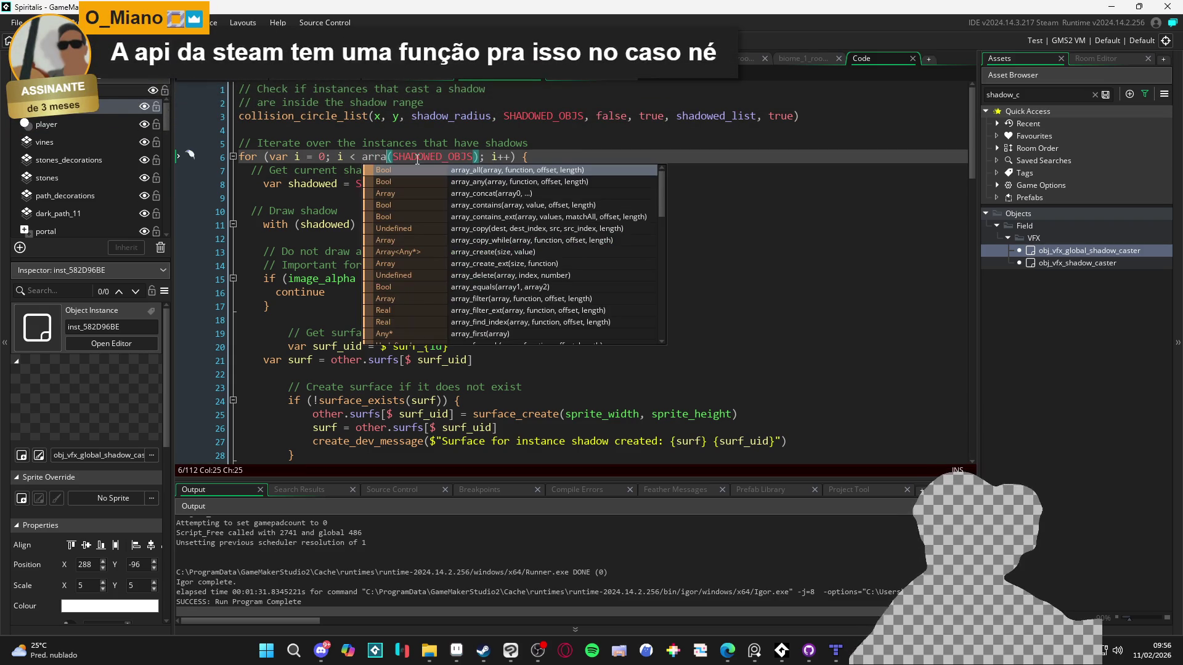
{"action": "type", "text": "length("}
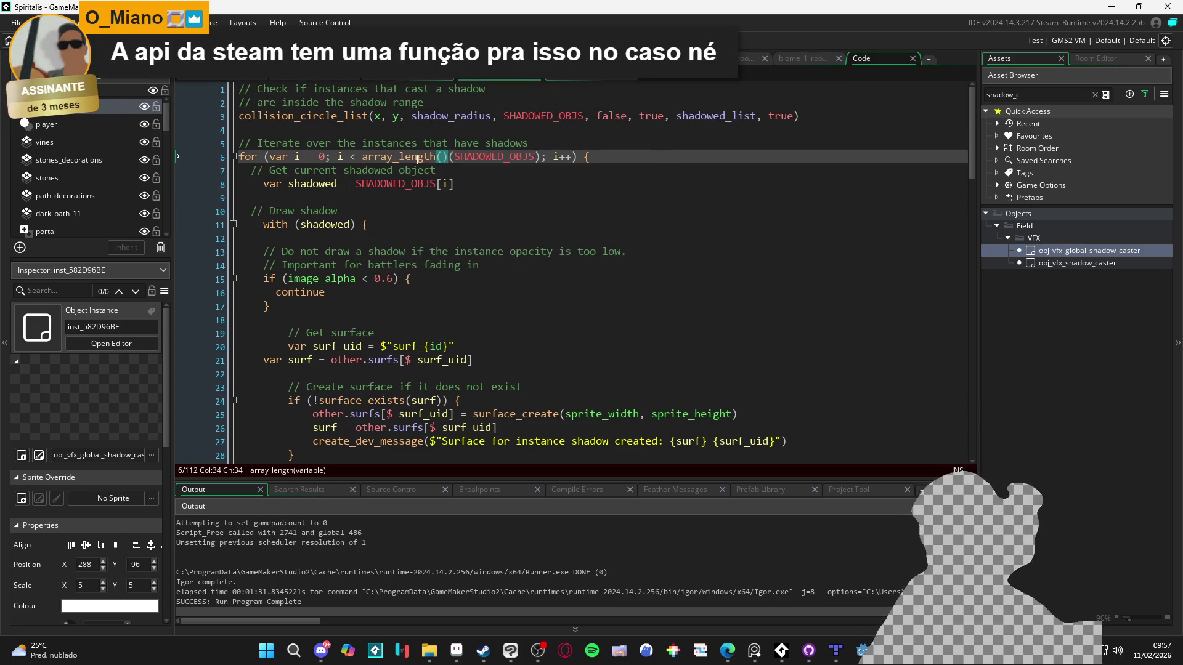
{"action": "key", "text": "Delete"}
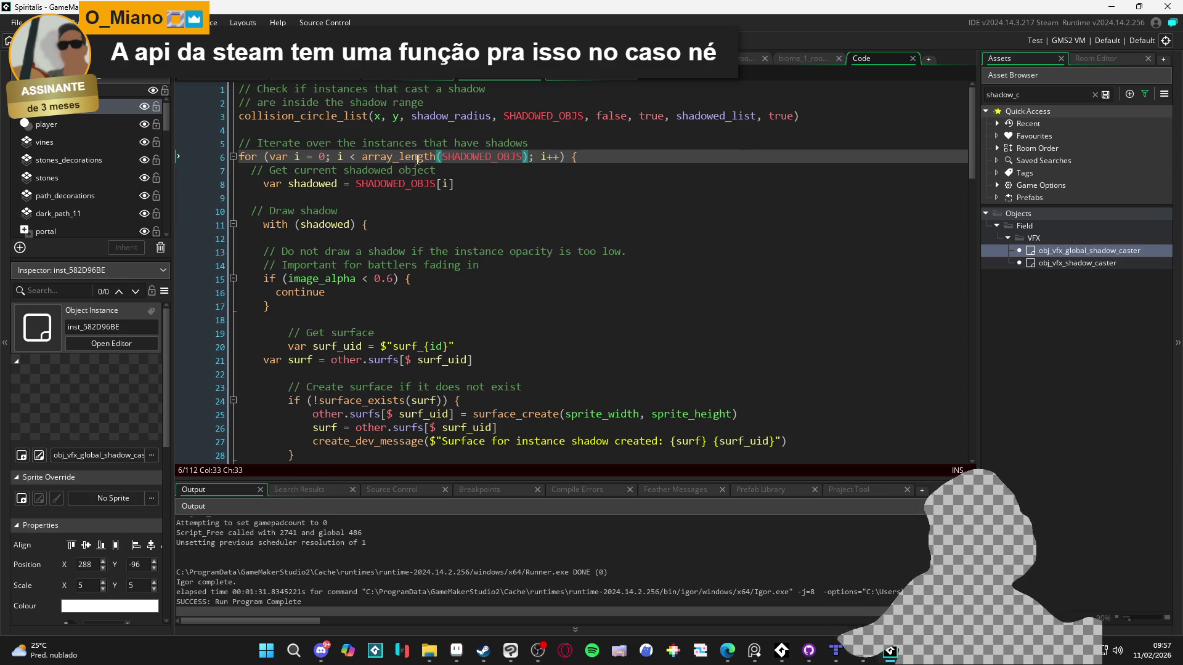
{"action": "left_click", "coordinate": [461, 196]}
{"action": "key", "text": "ctrl+s"}
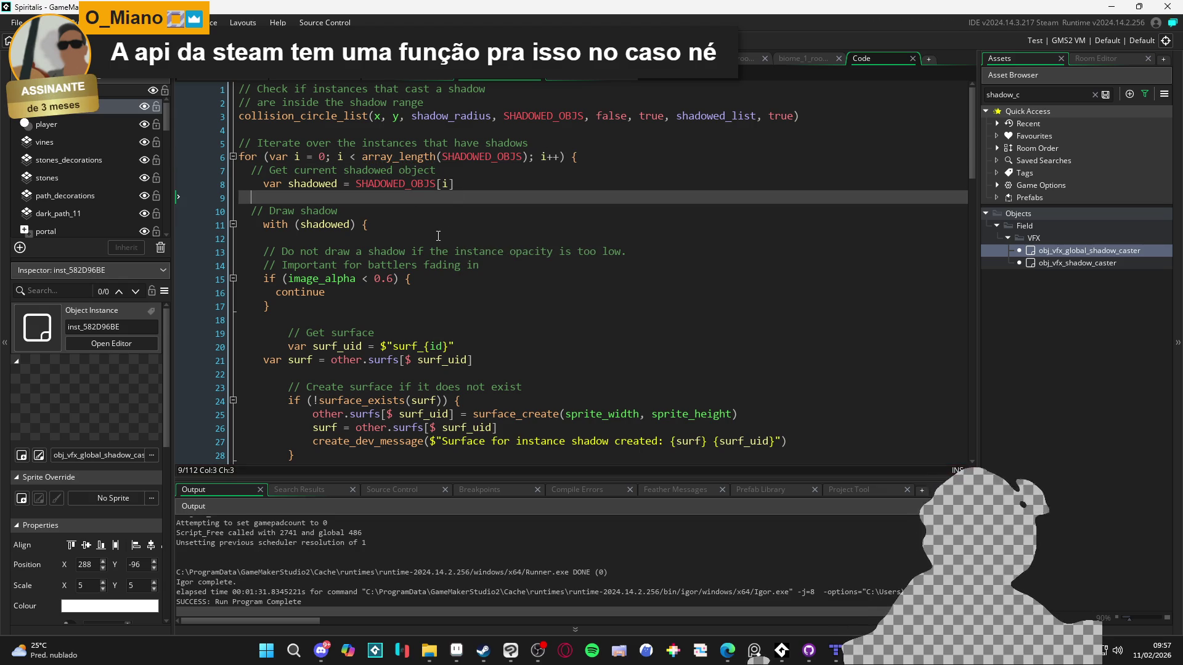
- Delete the trailing comment and ds_list_clear(shadowed_list) lines
{"action": "scroll", "coordinate": [332, 240], "scroll_direction": "down", "scroll_amount": 3}
{"action": "scroll", "coordinate": [332, 240], "scroll_direction": "down", "scroll_amount": 20}
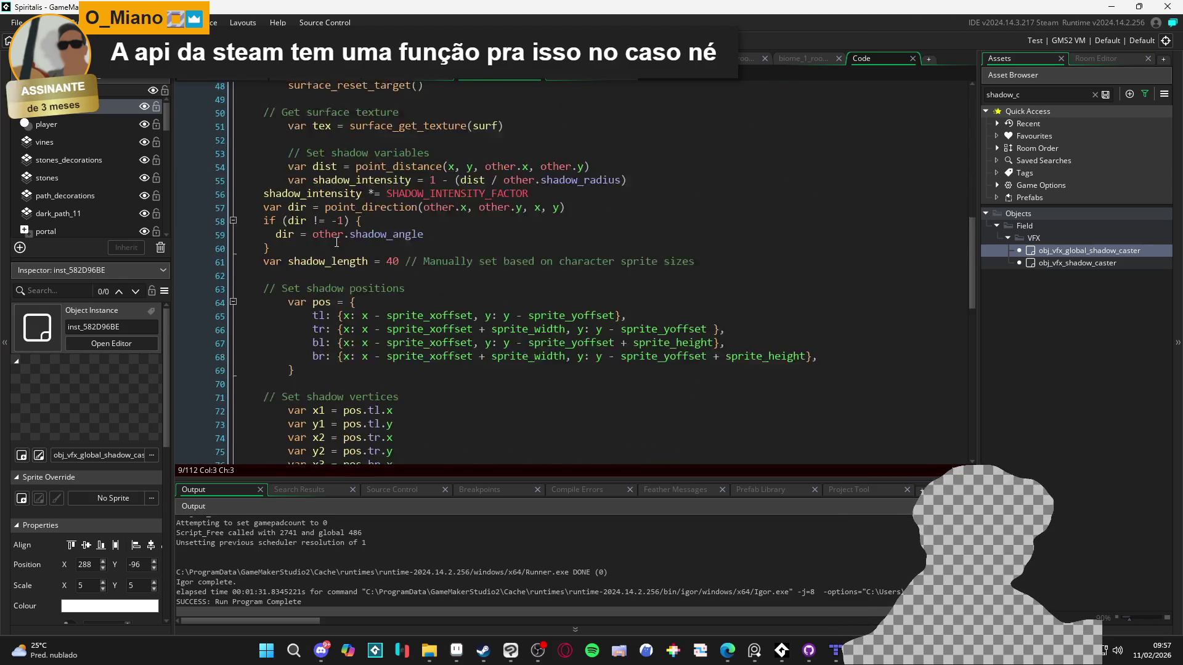
{"action": "left_click_drag", "start_coordinate": [412, 431], "coordinate": [239, 418]}
{"action": "key", "text": "BackSpace"}
{"action": "key", "text": "BackSpace"}
{"action": "key", "text": "BackSpace"}
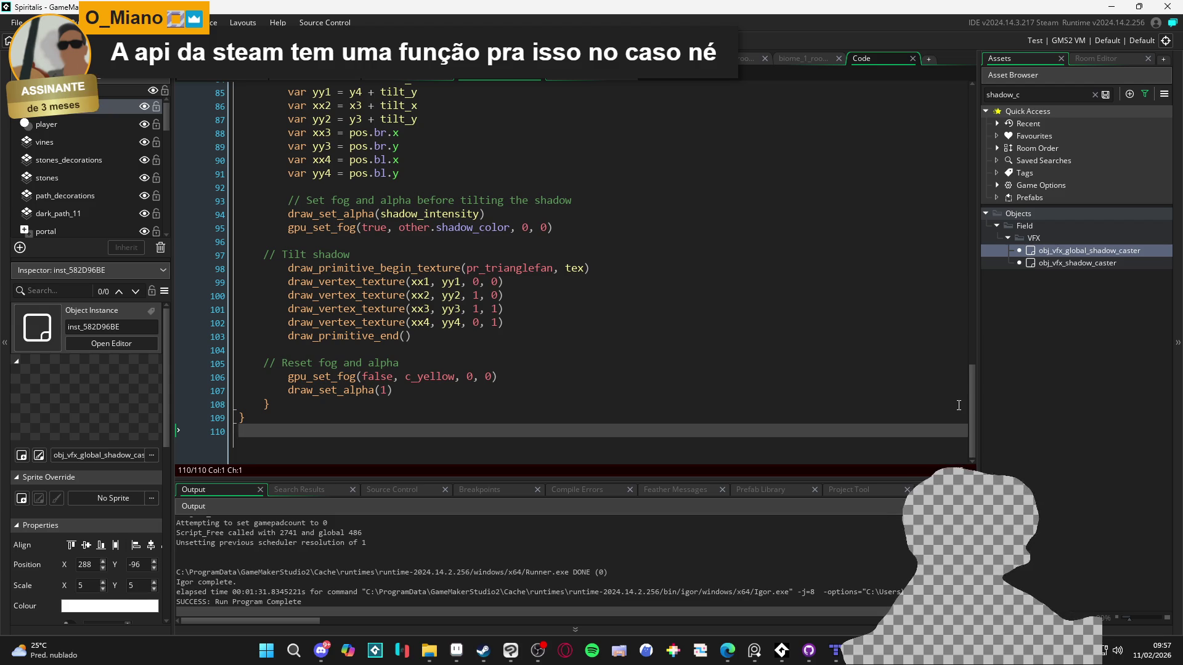
{"action": "left_click_drag", "start_coordinate": [970, 403], "coordinate": [941, 109]}
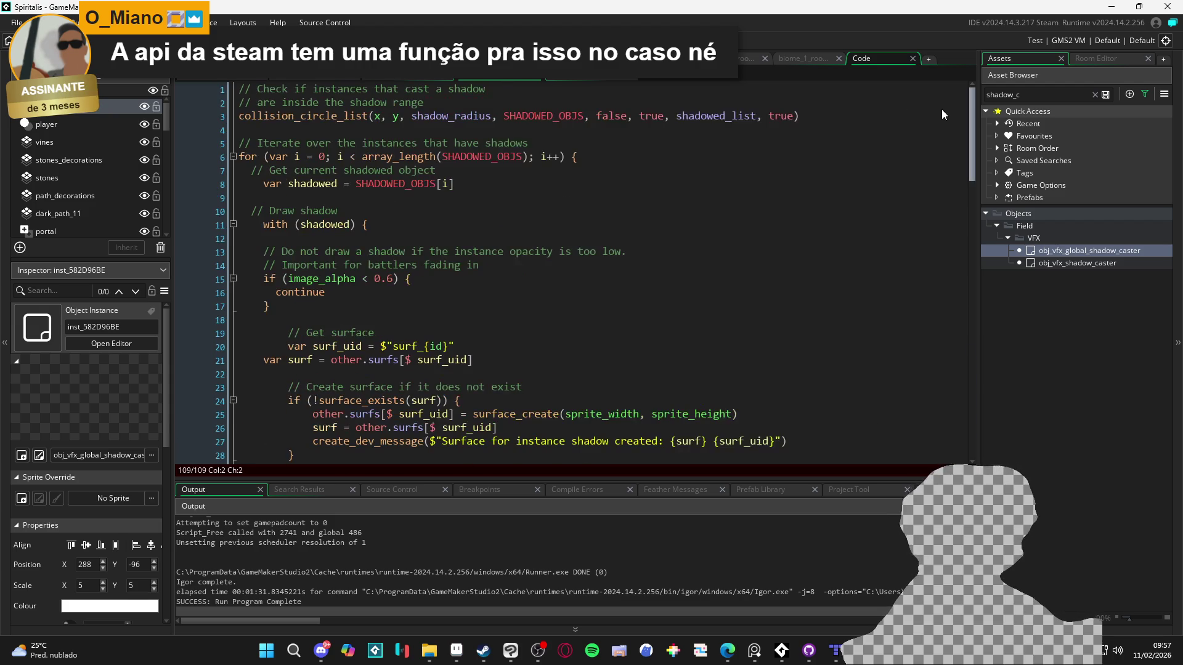
- Delete the shadowed_list creation line and the SHADOWED_OBJS copying loop from the Create code
{"action": "left_click", "coordinate": [333, 85]}
{"action": "left_click", "coordinate": [194, 78]}
{"action": "key", "text": "Up"}
{"action": "key", "text": "Up"}
{"action": "left_click", "coordinate": [349, 265]}
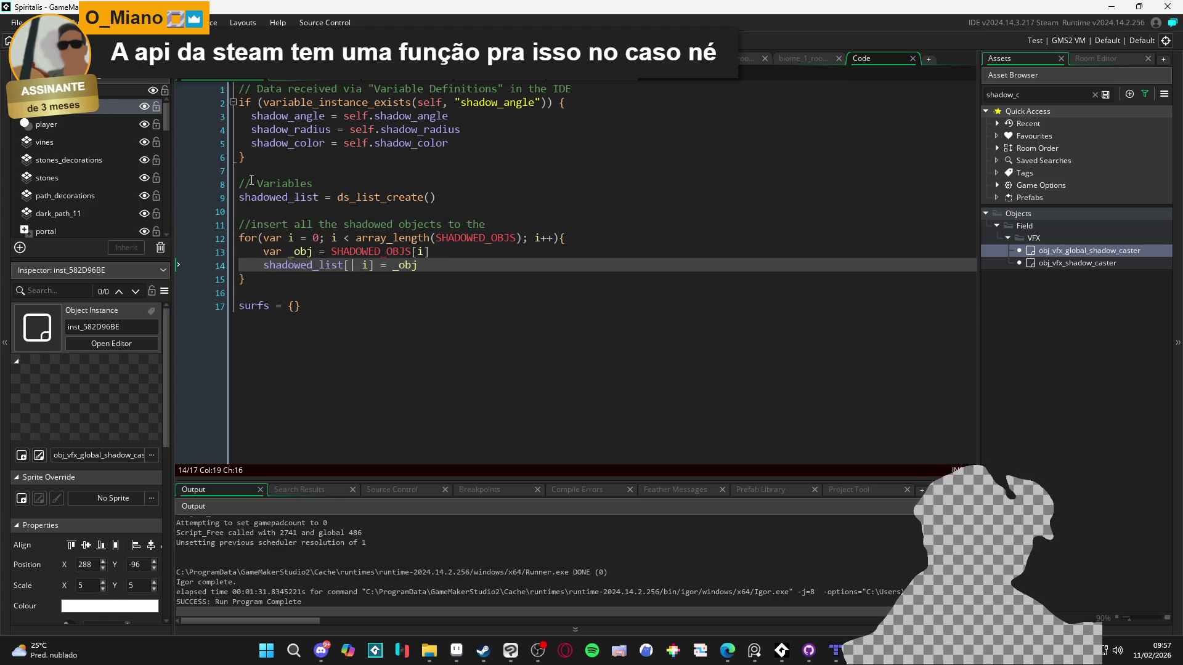
{"action": "left_click_drag", "start_coordinate": [463, 202], "coordinate": [176, 199]}
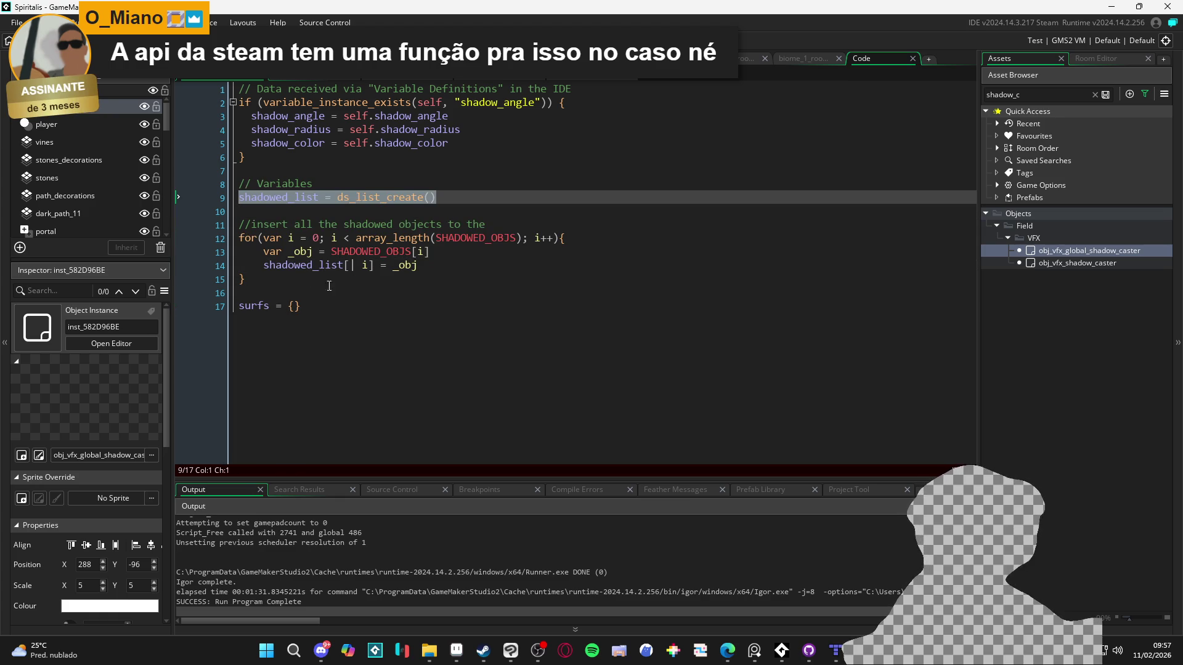
{"action": "key", "text": "BackSpace"}
{"action": "left_click_drag", "start_coordinate": [299, 281], "coordinate": [239, 211]}
{"action": "key", "text": "BackSpace"}
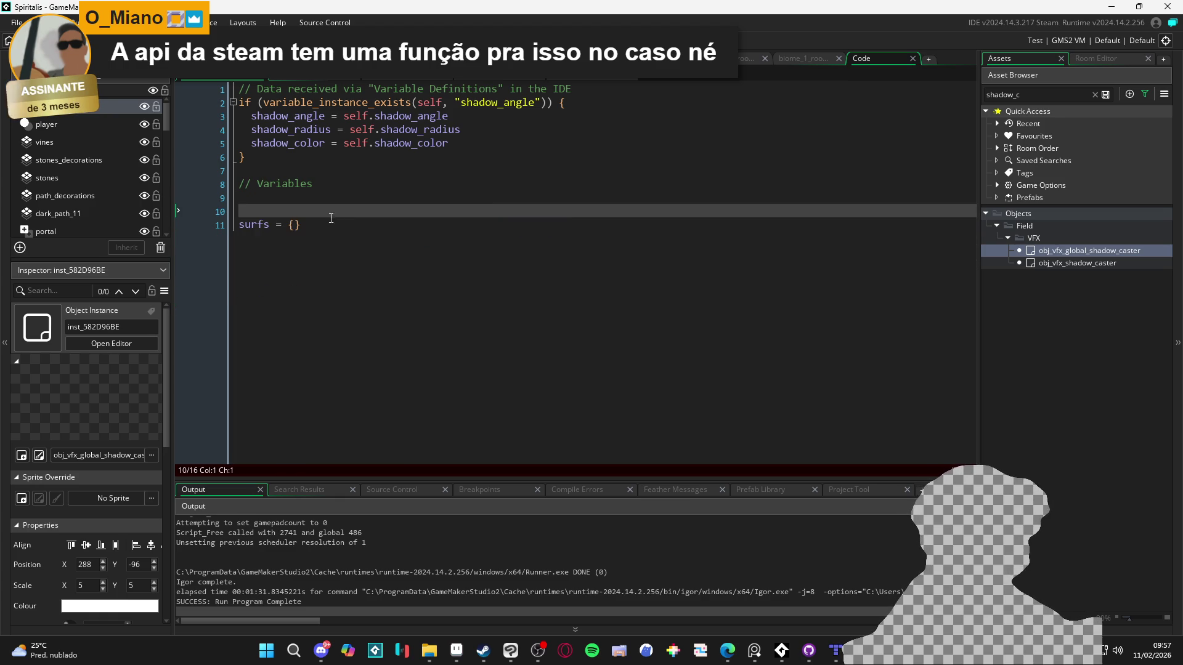
{"action": "key", "text": "BackSpace"}
{"action": "key", "text": "BackSpace"}
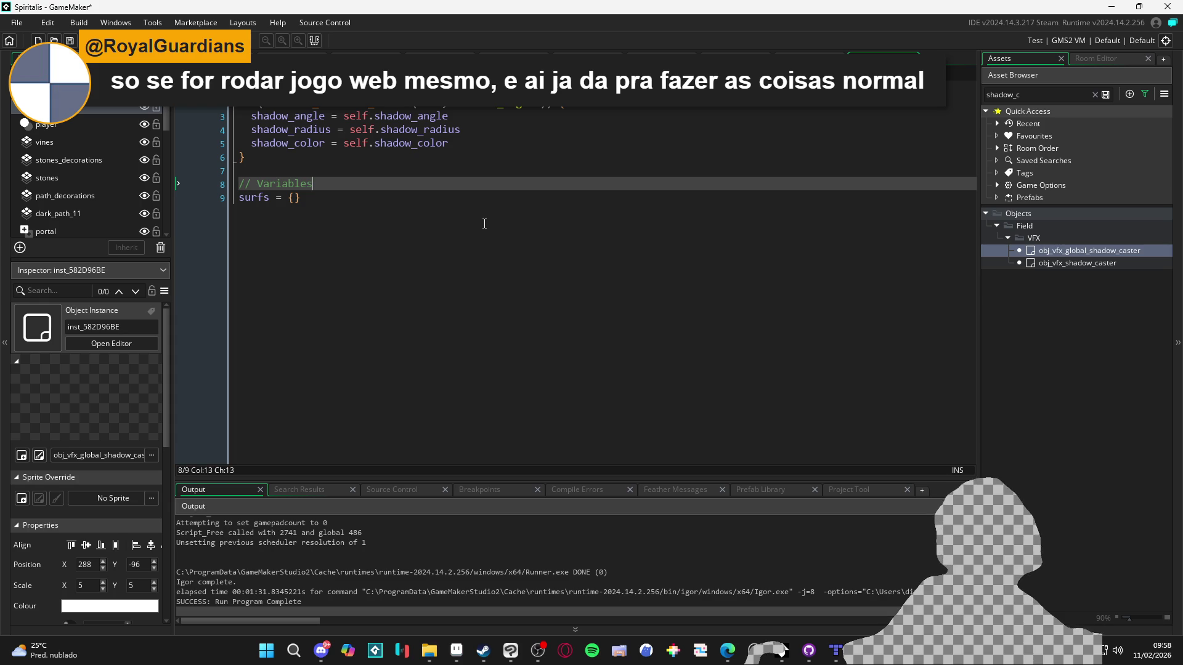
- Put surfs = {} directly under // Variables in the Create code and save the project
{"action": "left_click", "coordinate": [484, 223]}
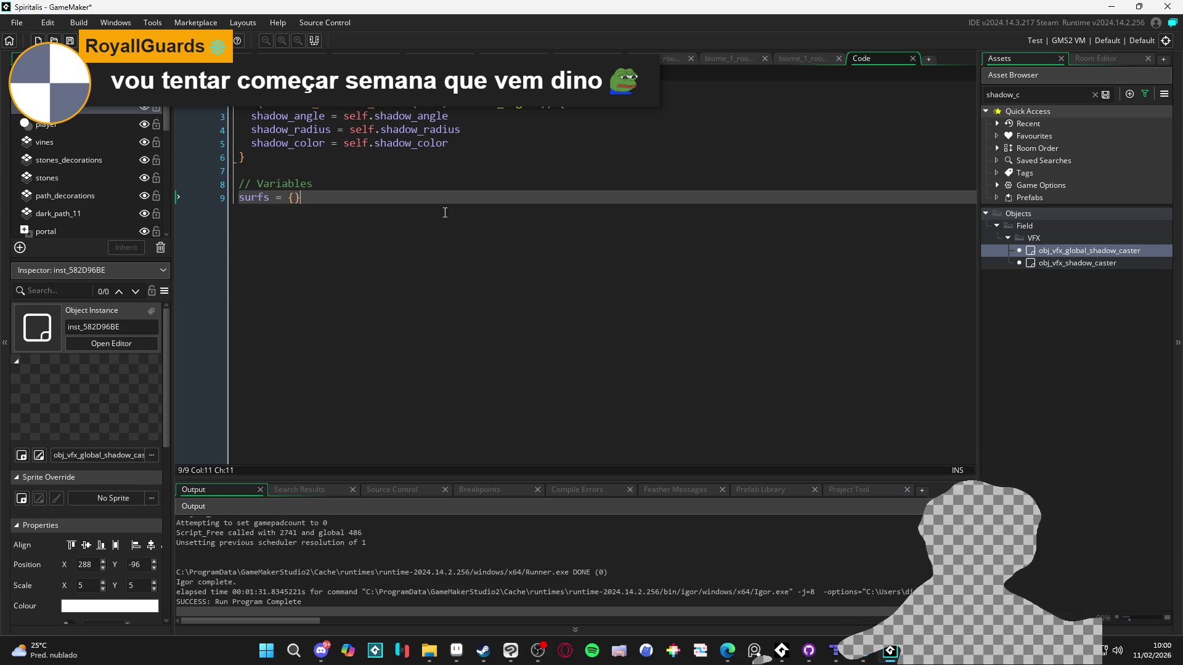
{"action": "key", "text": "ctrl+s"}
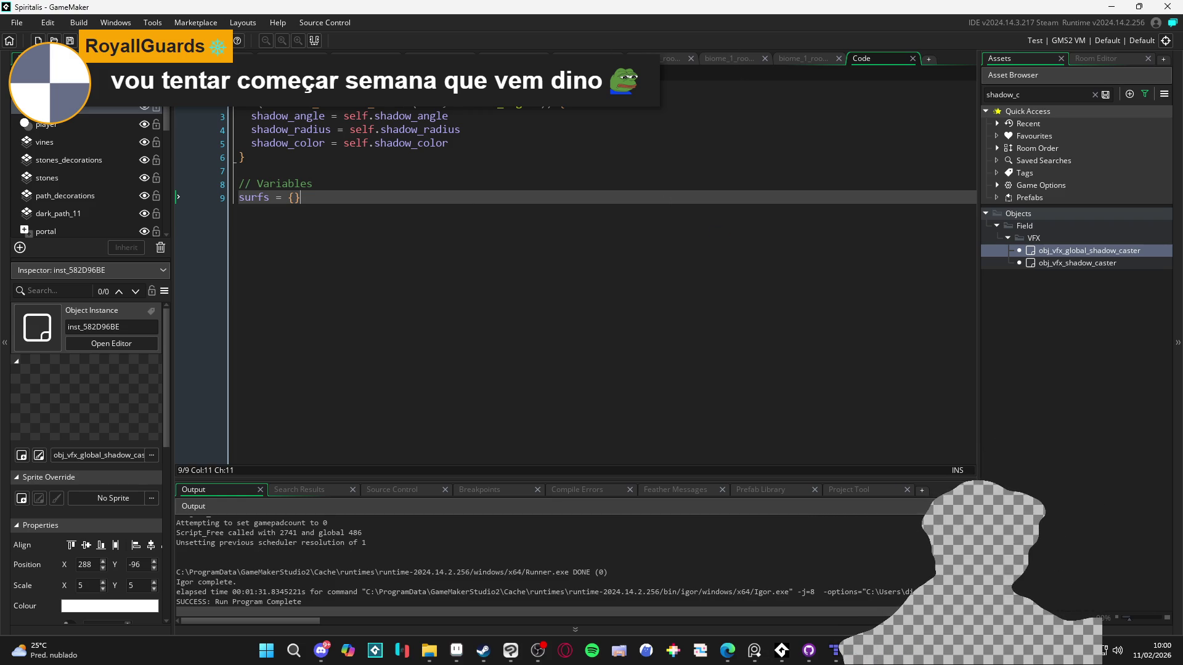
- Return to the biome_1_room_1 room editor, check the shadow caster instance, and test-run the game
{"action": "left_click", "coordinate": [780, 60]}
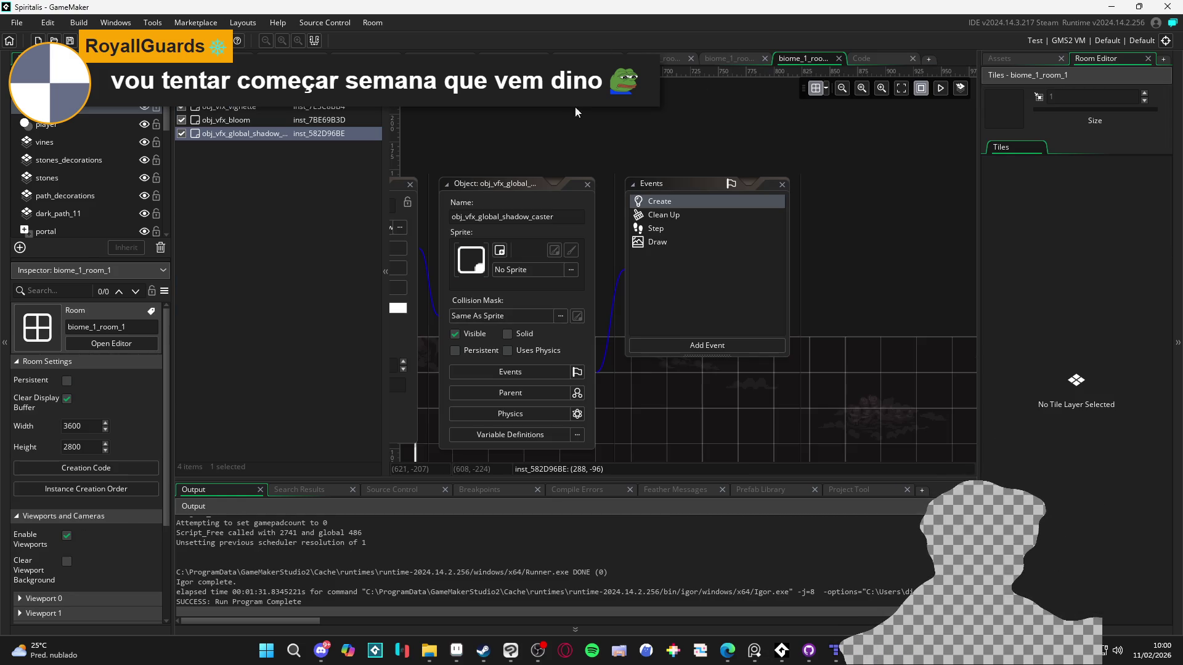
{"action": "left_click", "coordinate": [657, 368]}
{"action": "scroll", "coordinate": [644, 315], "scroll_direction": "down", "scroll_amount": 3}
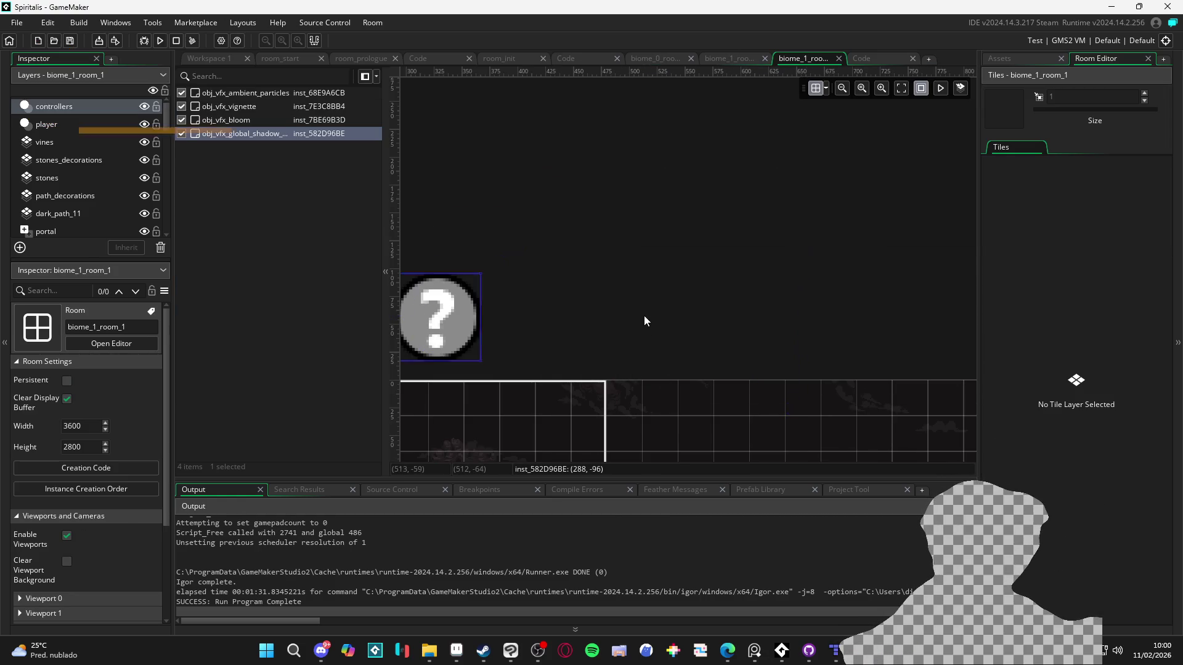
{"action": "left_click", "coordinate": [610, 315]}
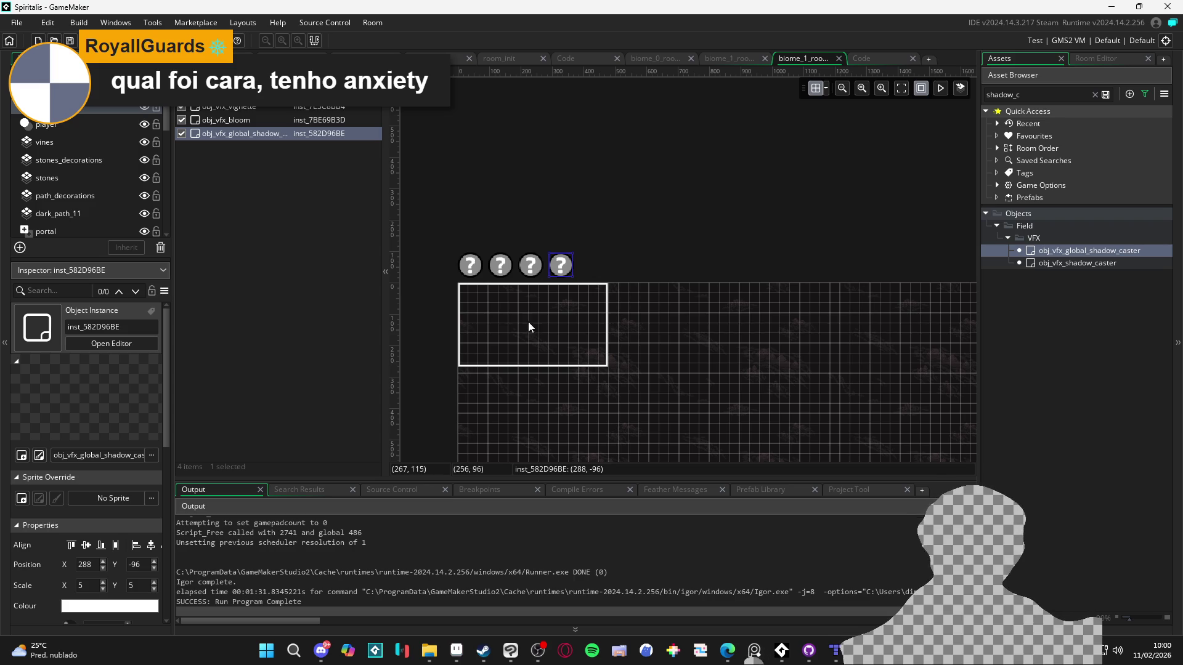
{"action": "left_click", "coordinate": [590, 246]}
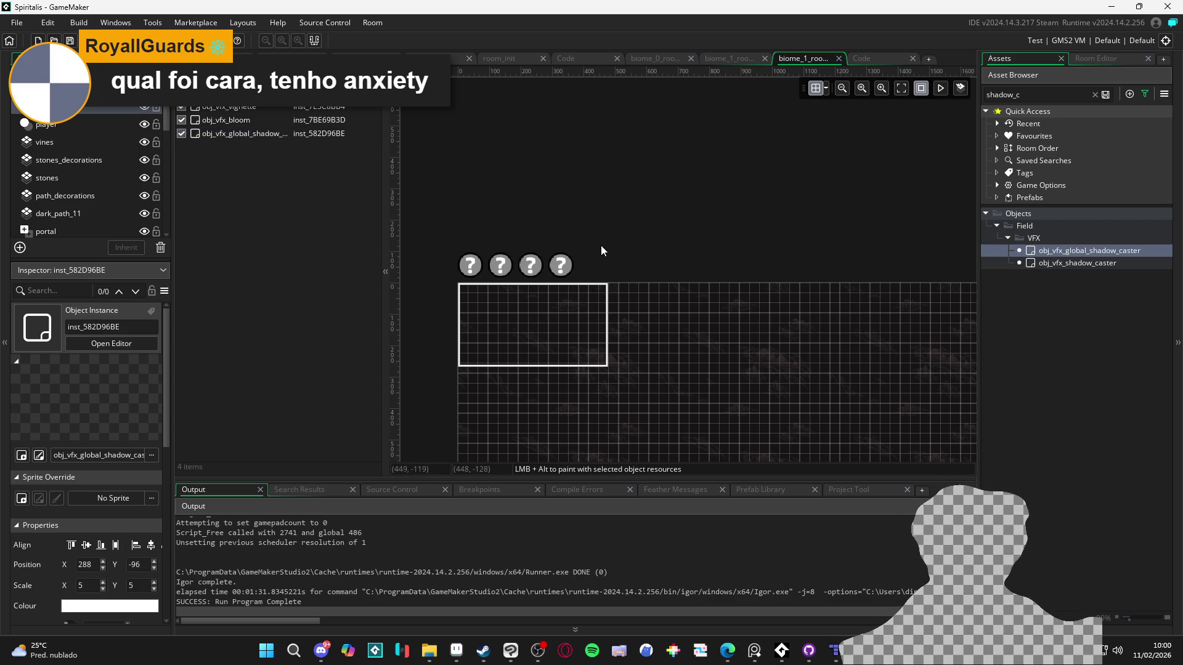
{"action": "key", "text": "F5"}
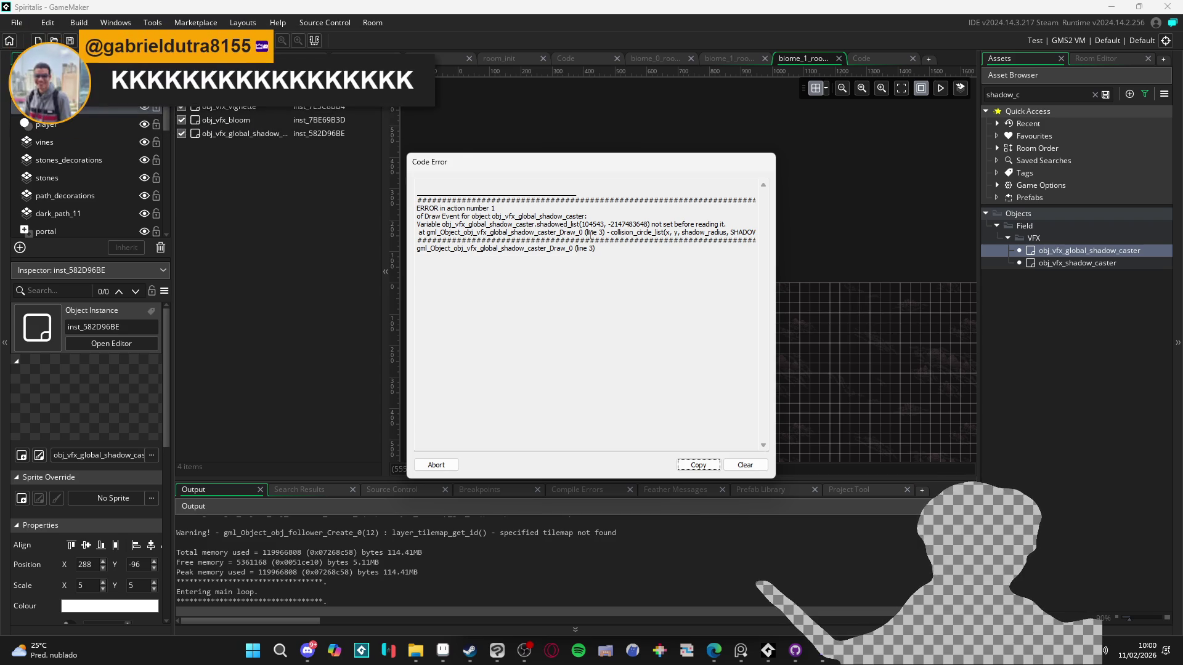
- Dismiss the shadowed_list code error and bring up the shadow caster's Draw event code
{"action": "left_click", "coordinate": [436, 465]}
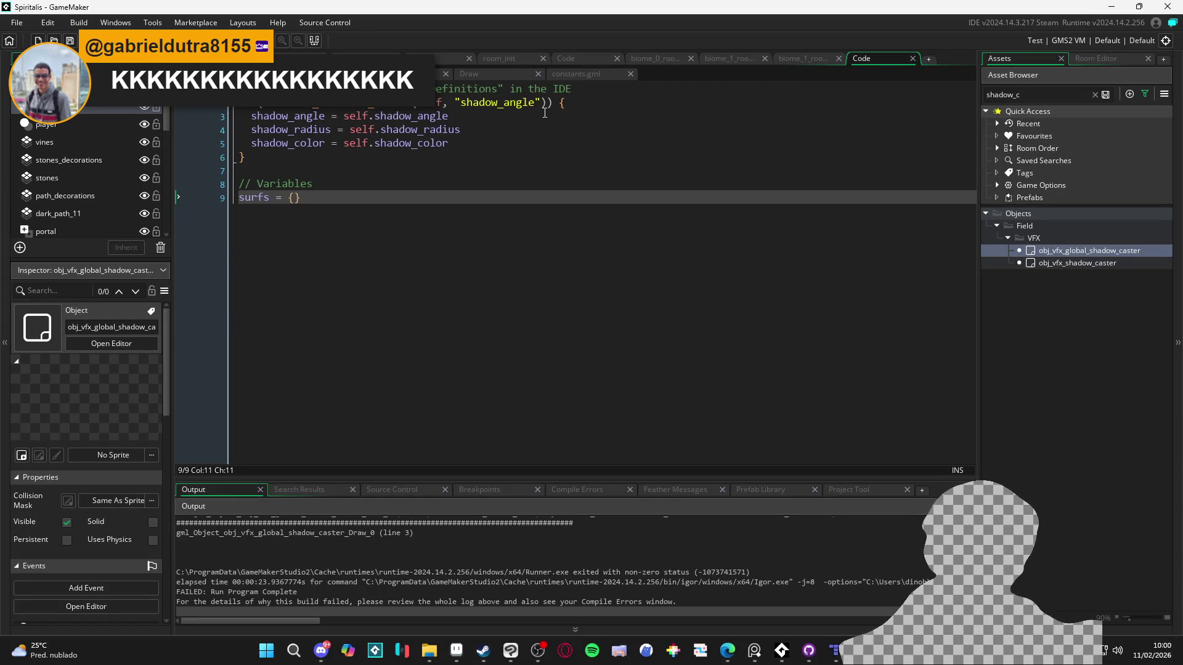
{"action": "left_click", "coordinate": [472, 111]}
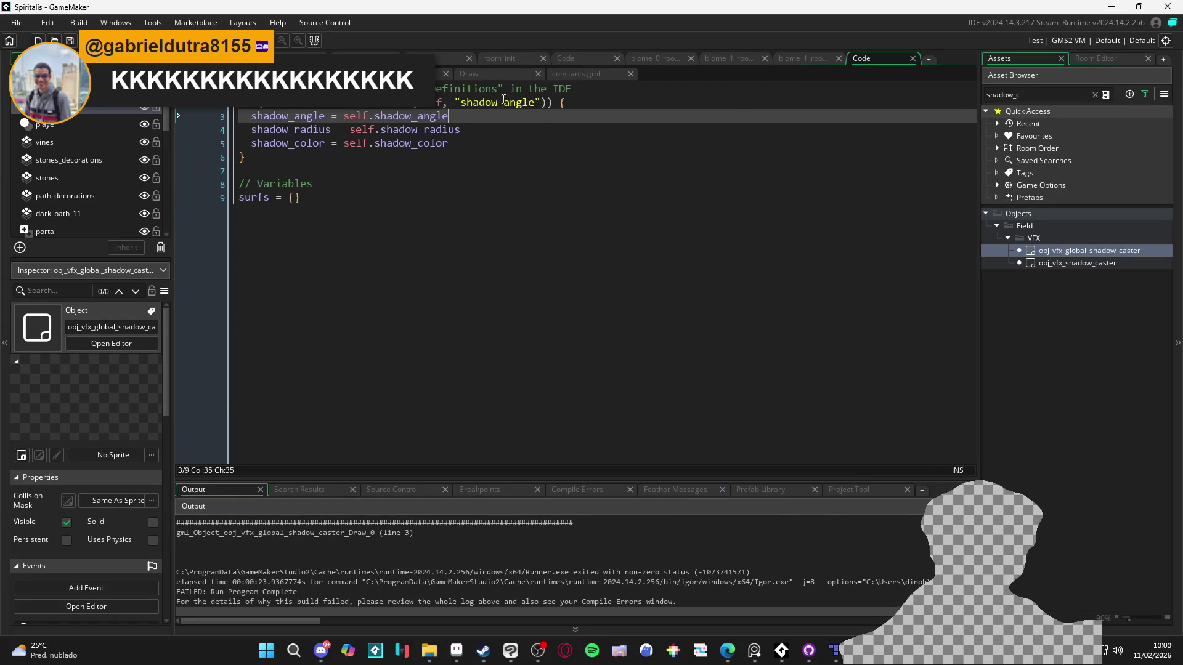
{"action": "left_click", "coordinate": [495, 75]}
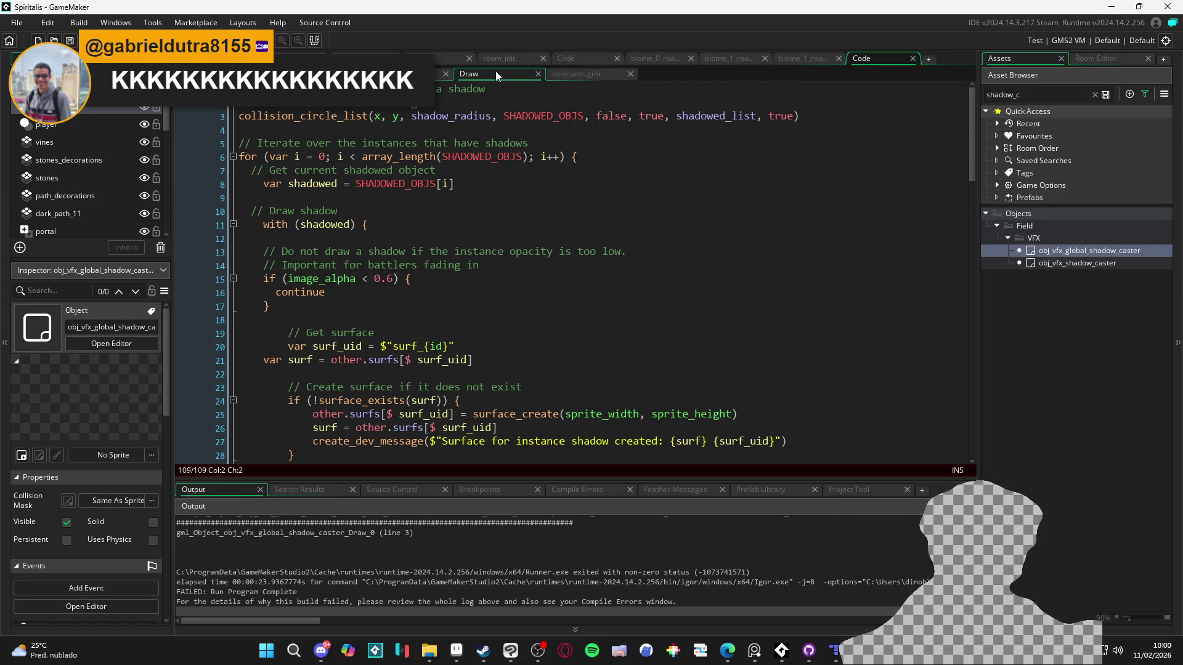
- Delete the collision_circle_list line and its comments, save, and rerun the game
{"action": "triple_click", "coordinate": [306, 110]}
{"action": "key", "text": "Delete"}
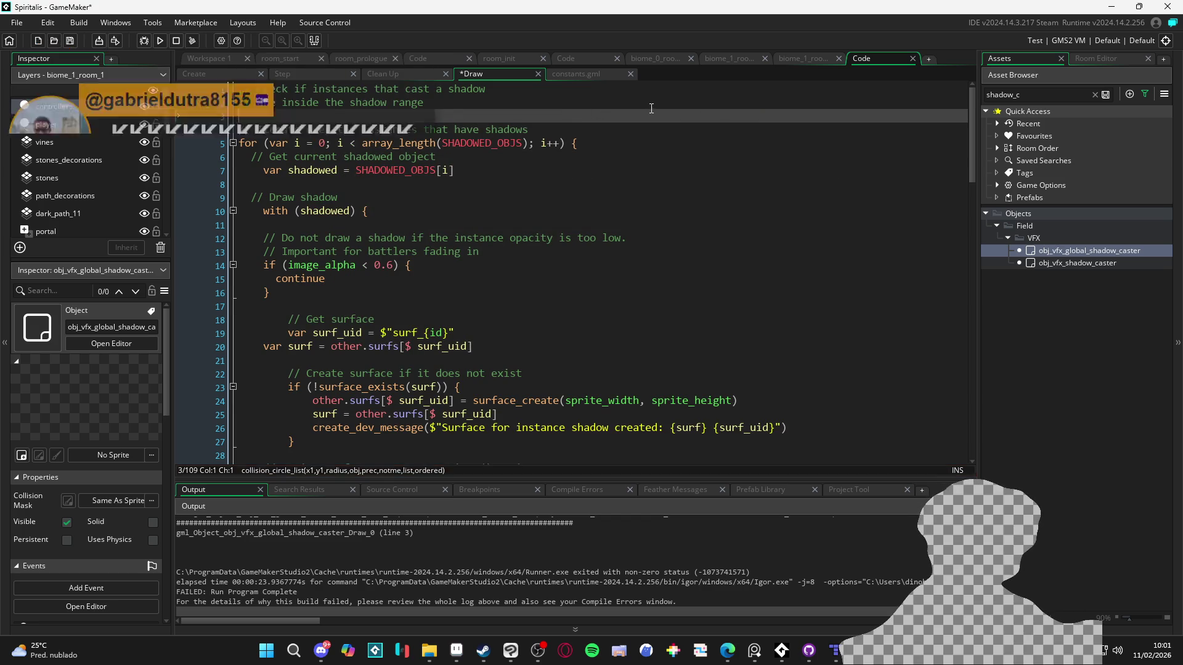
{"action": "key", "text": "BackSpace"}
{"action": "key", "text": "BackSpace"}
{"action": "key", "text": "BackSpace"}
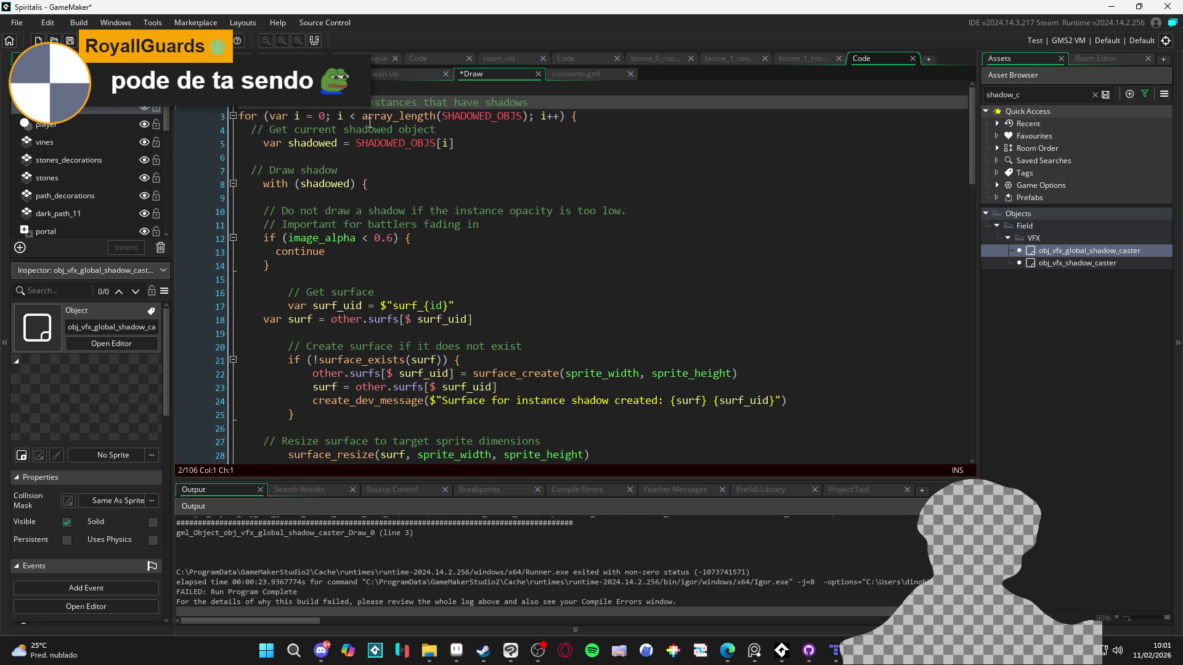
{"action": "key", "text": "BackSpace"}
{"action": "scroll", "coordinate": [417, 125], "scroll_direction": "down", "scroll_amount": 3}
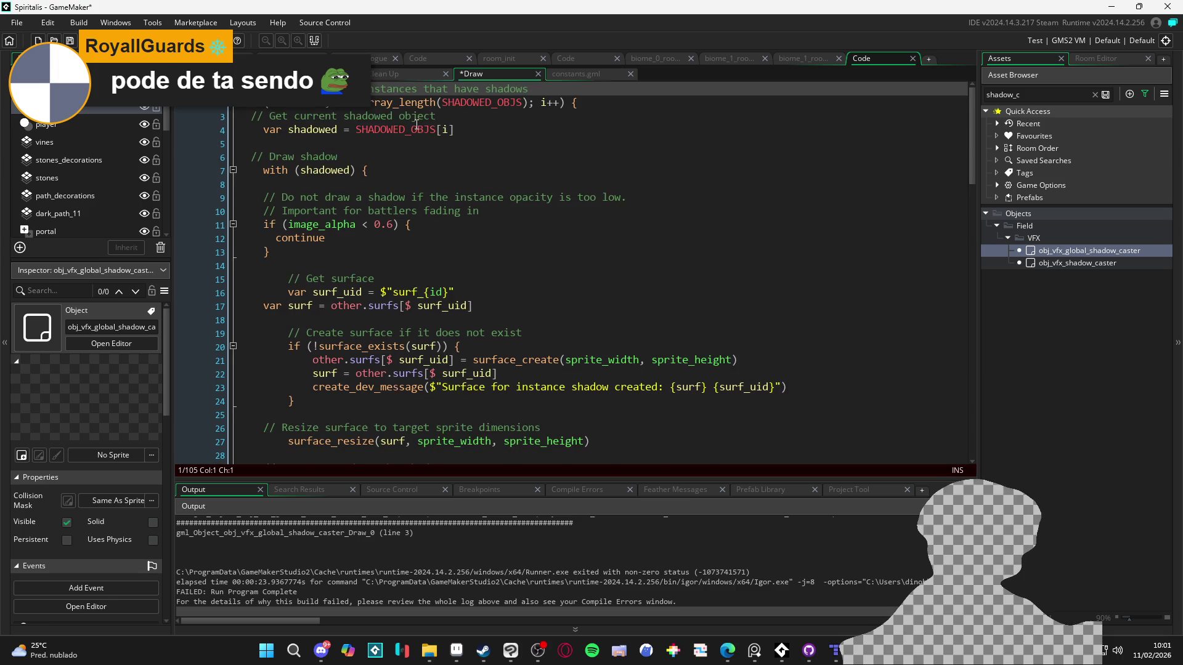
{"action": "key", "text": "ctrl+s"}
{"action": "key", "text": "F5"}
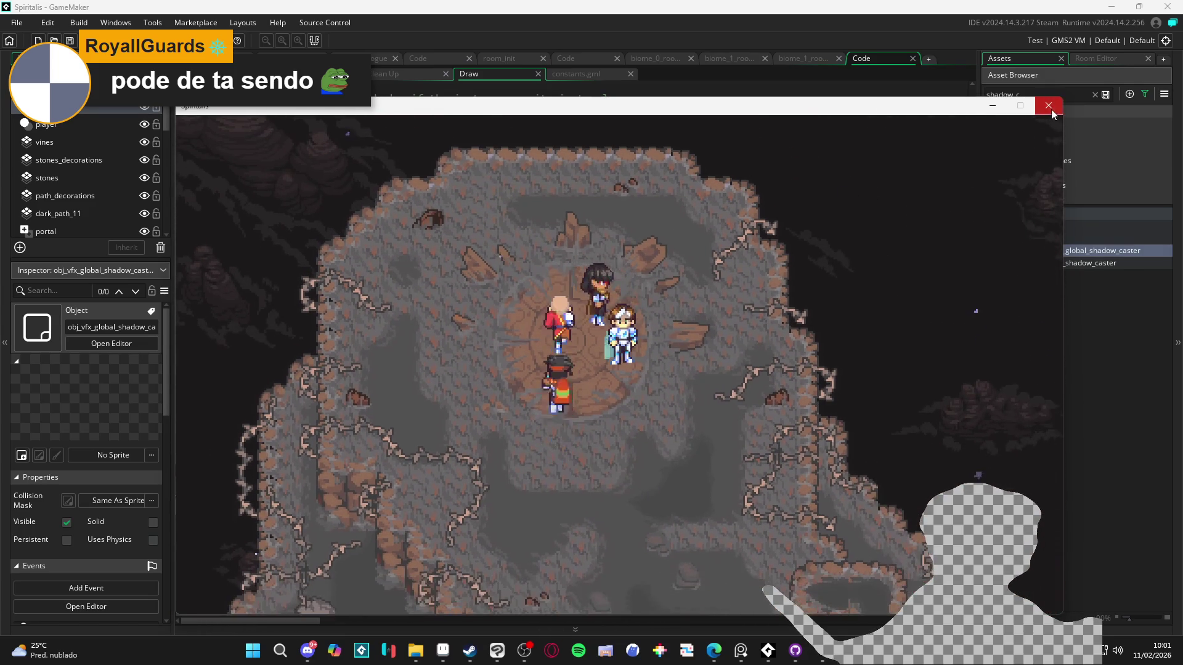
- Close the test run, review shadow_intensity on lines 90 and 51, and open obj_vfx_global_shadow_caster
{"action": "left_click", "coordinate": [1049, 106]}
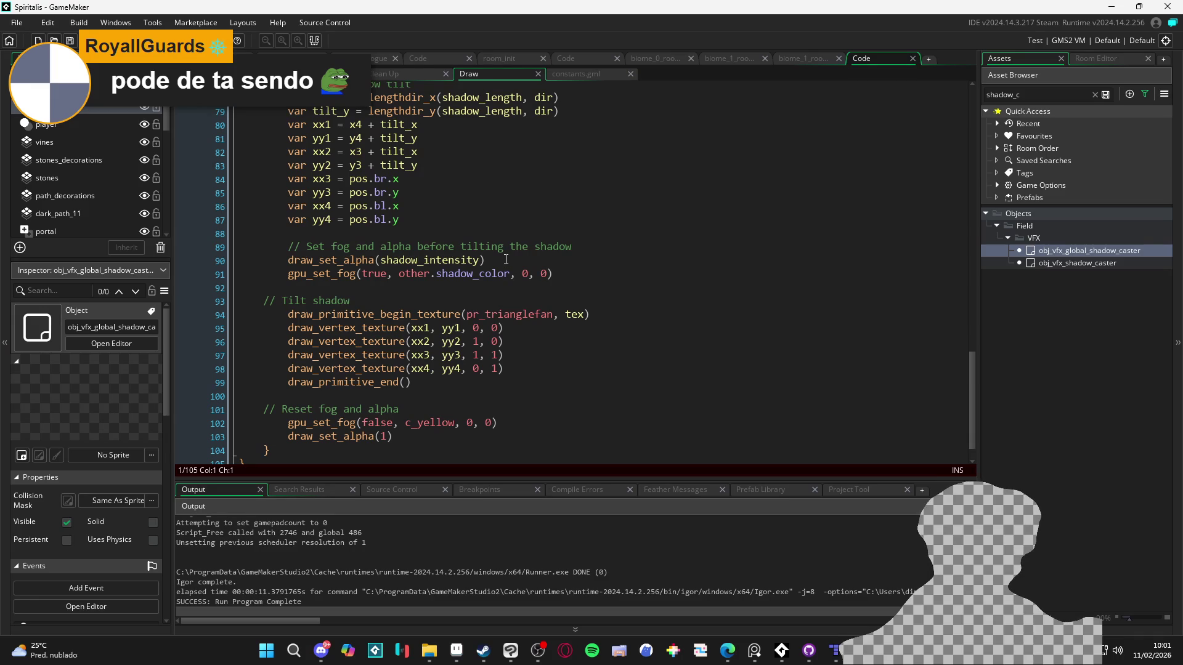
{"action": "left_click", "coordinate": [465, 261]}
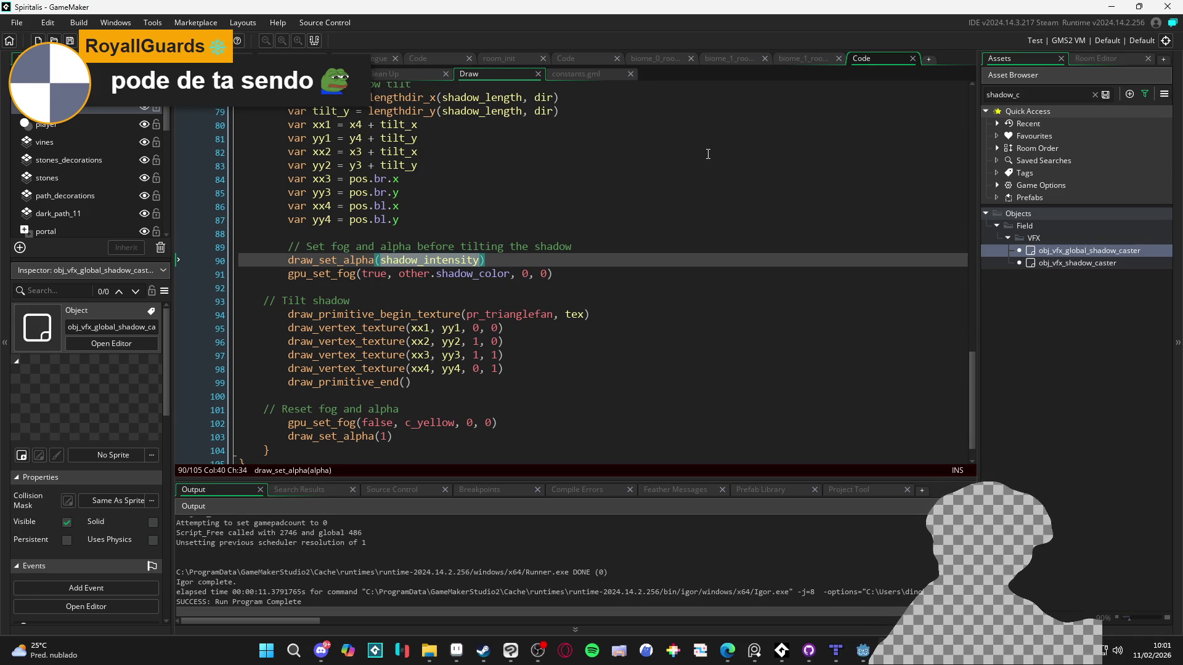
{"action": "scroll", "coordinate": [483, 325], "scroll_direction": "up", "scroll_amount": 15}
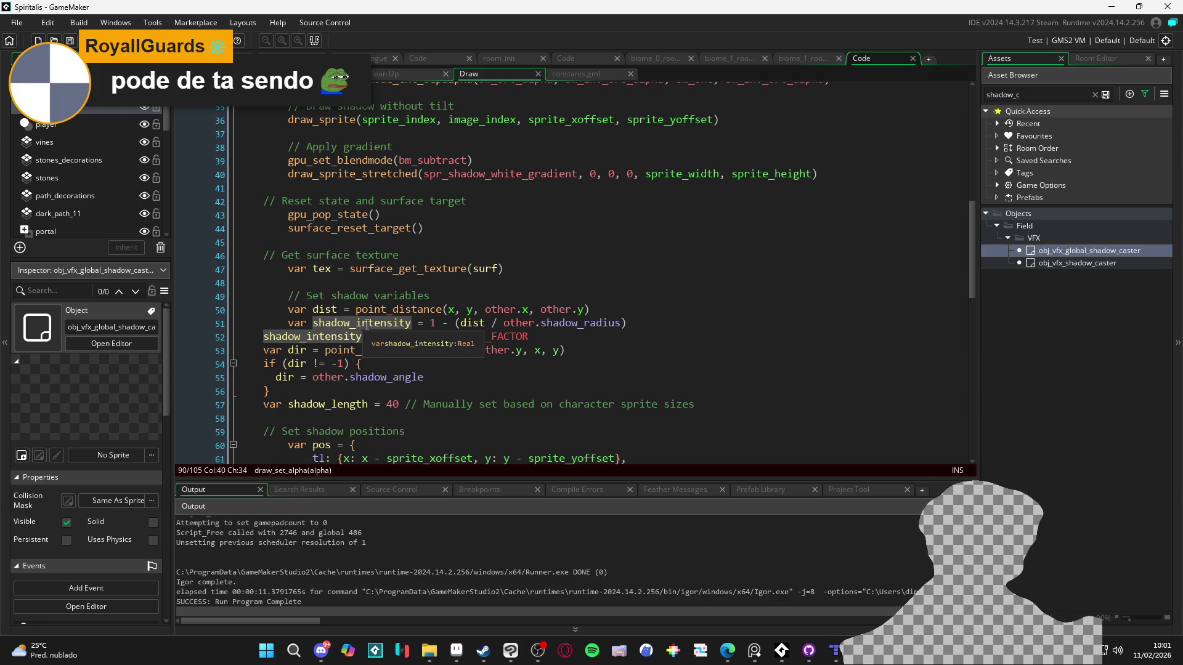
{"action": "left_click", "coordinate": [368, 323]}
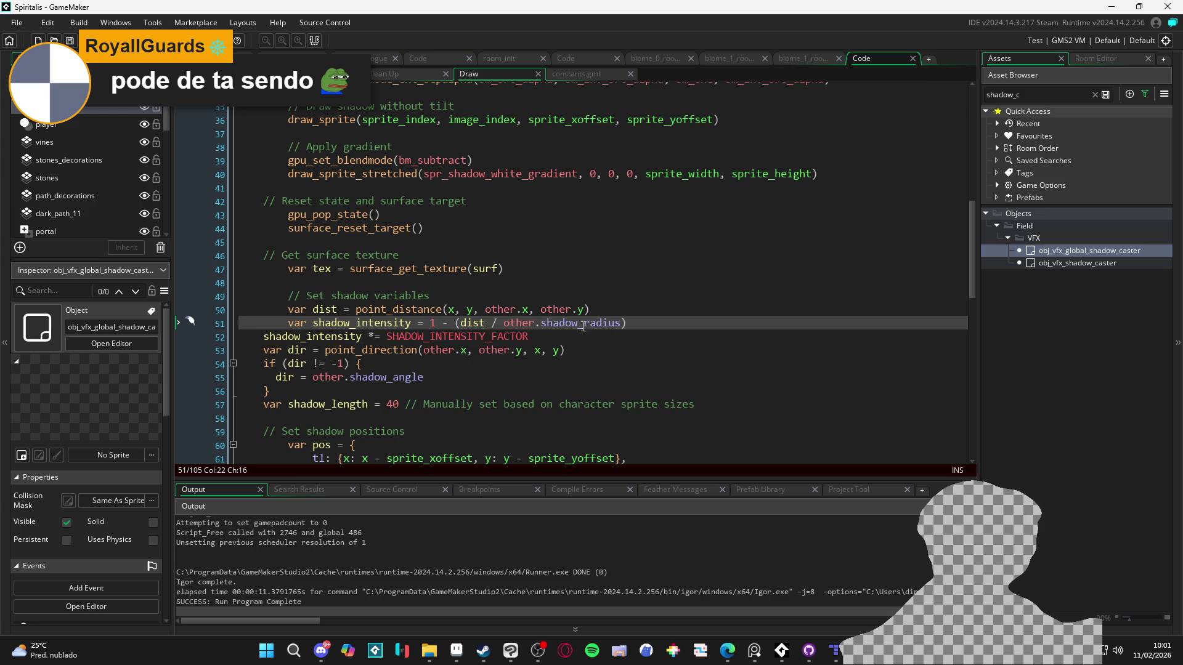
{"action": "mouse_move", "coordinate": [417, 342]}
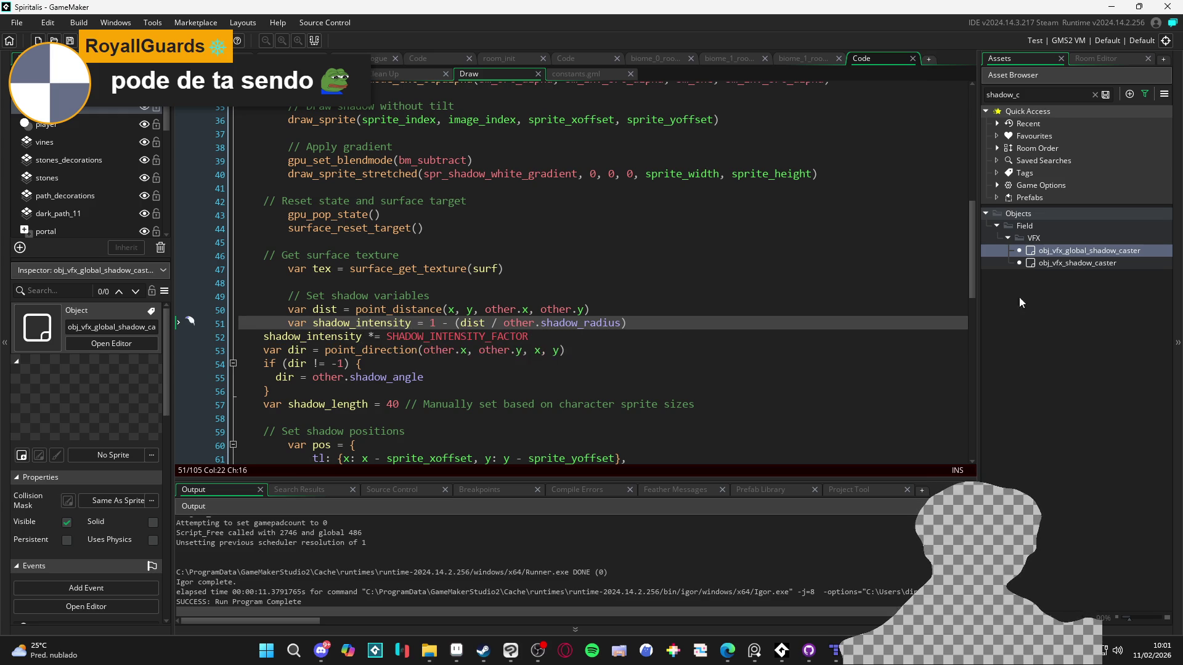
{"action": "double_click", "coordinate": [1085, 250]}
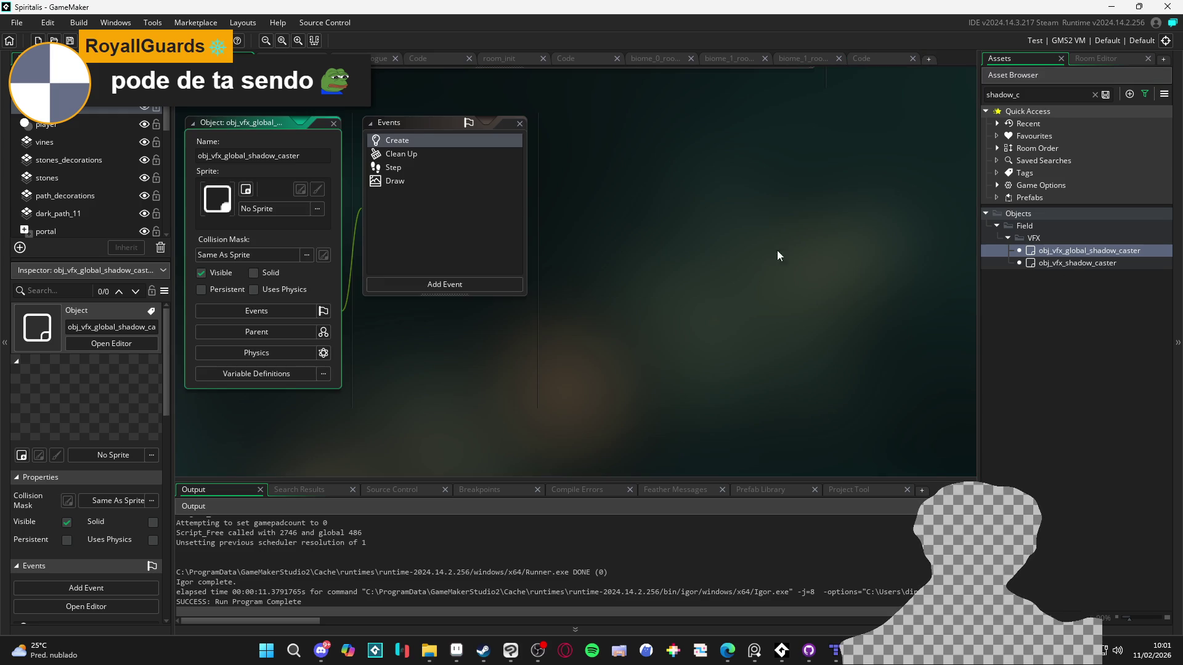
- Add a new variable definition named shadow_alpha to the shadow caster and save
{"action": "left_click", "coordinate": [254, 373]}
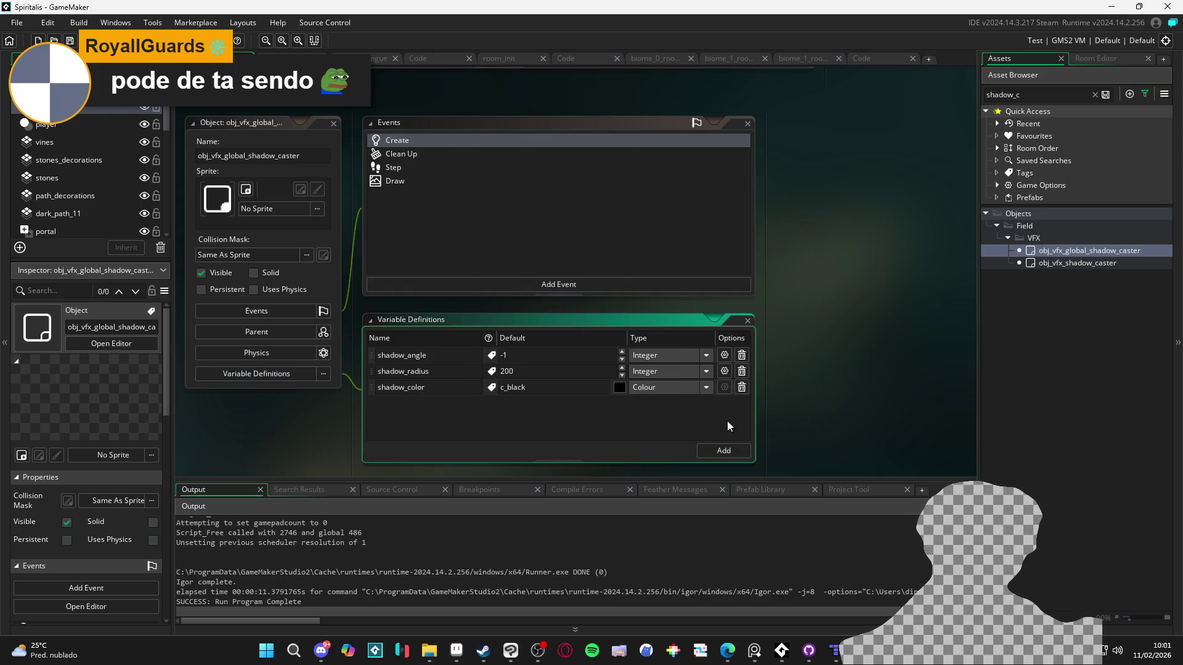
{"action": "left_click", "coordinate": [701, 454]}
{"action": "type", "text": "intensit"}
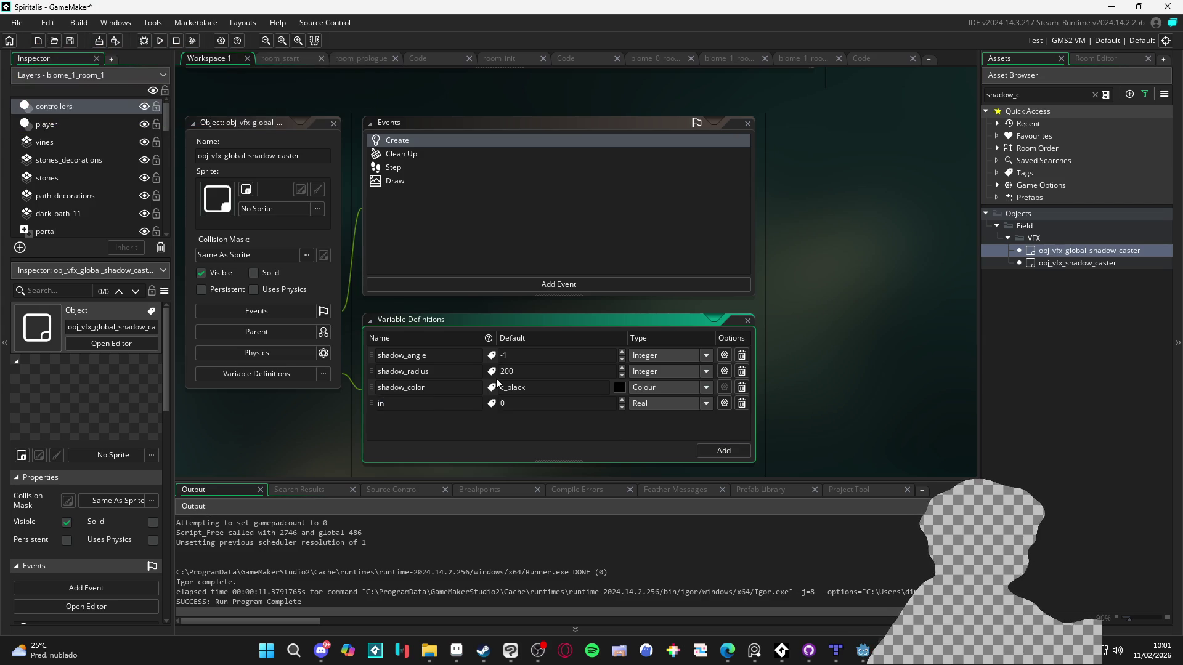
{"action": "key", "text": "Return"}
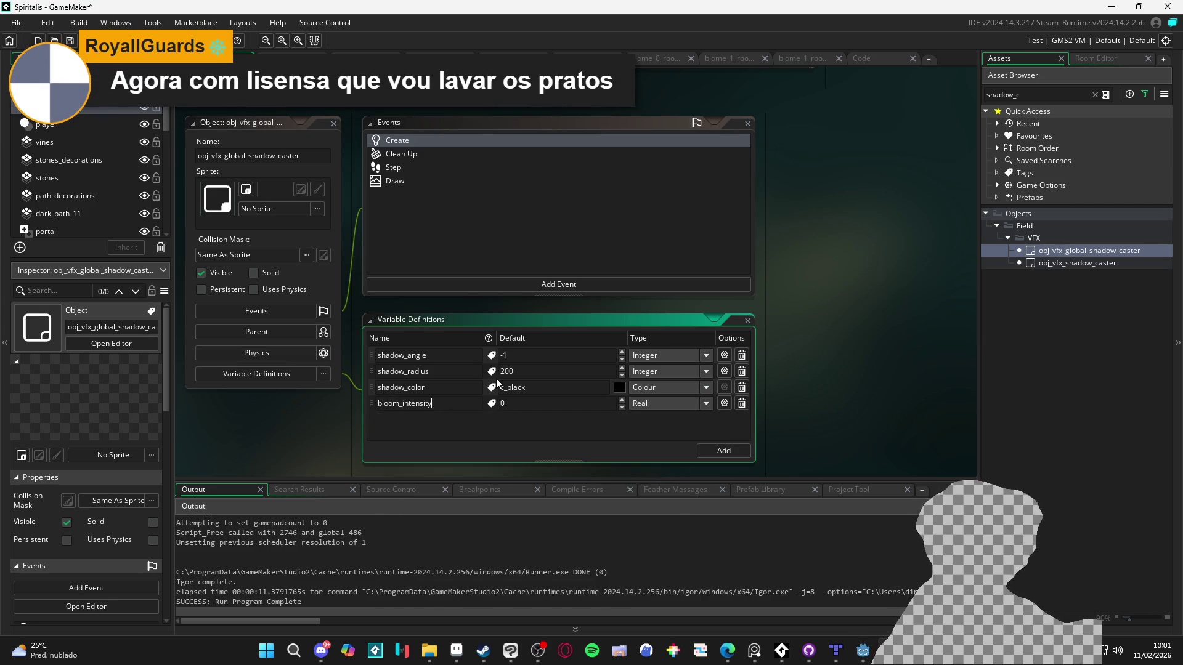
{"action": "double_click", "coordinate": [447, 402]}
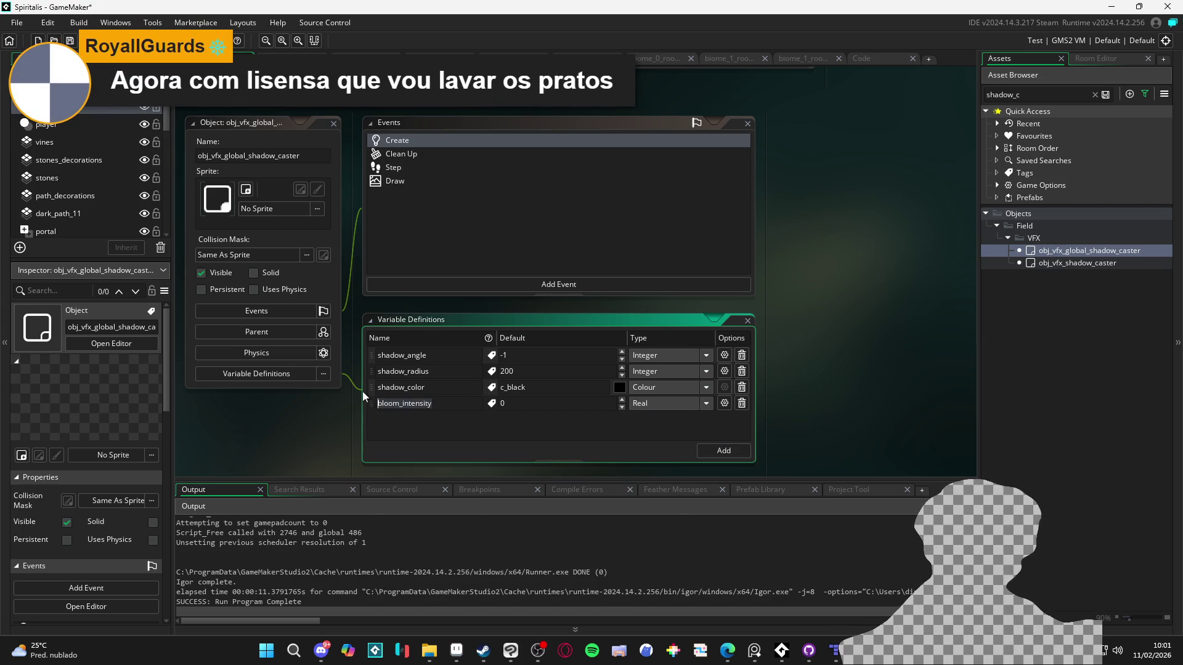
{"action": "type", "text": "shadow_intensi"}
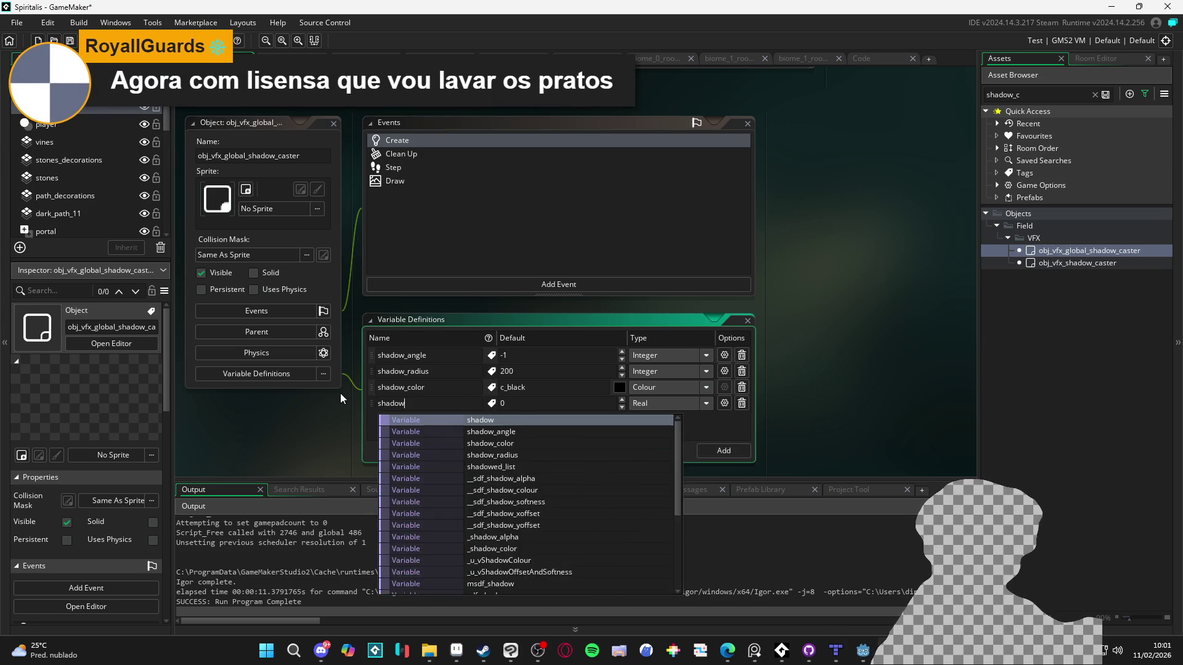
{"action": "key", "text": "BackSpace"}
{"action": "key", "text": "BackSpace"}
{"action": "key", "text": "BackSpace"}
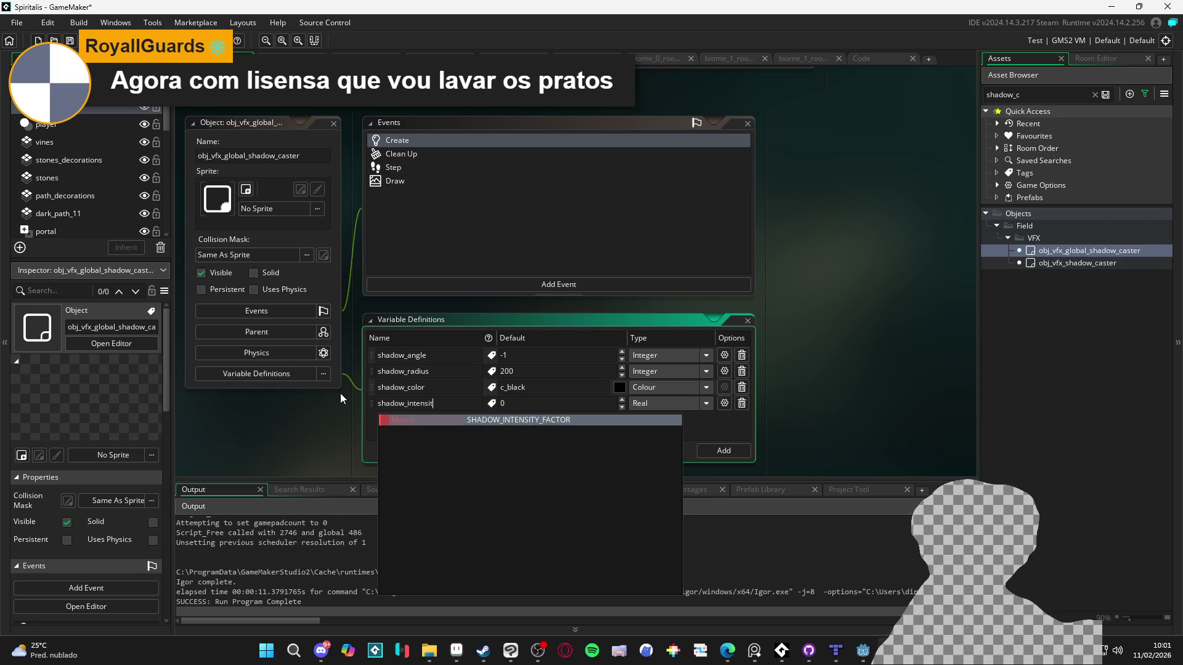
{"action": "type", "text": "al"}
{"action": "key", "text": "Return"}
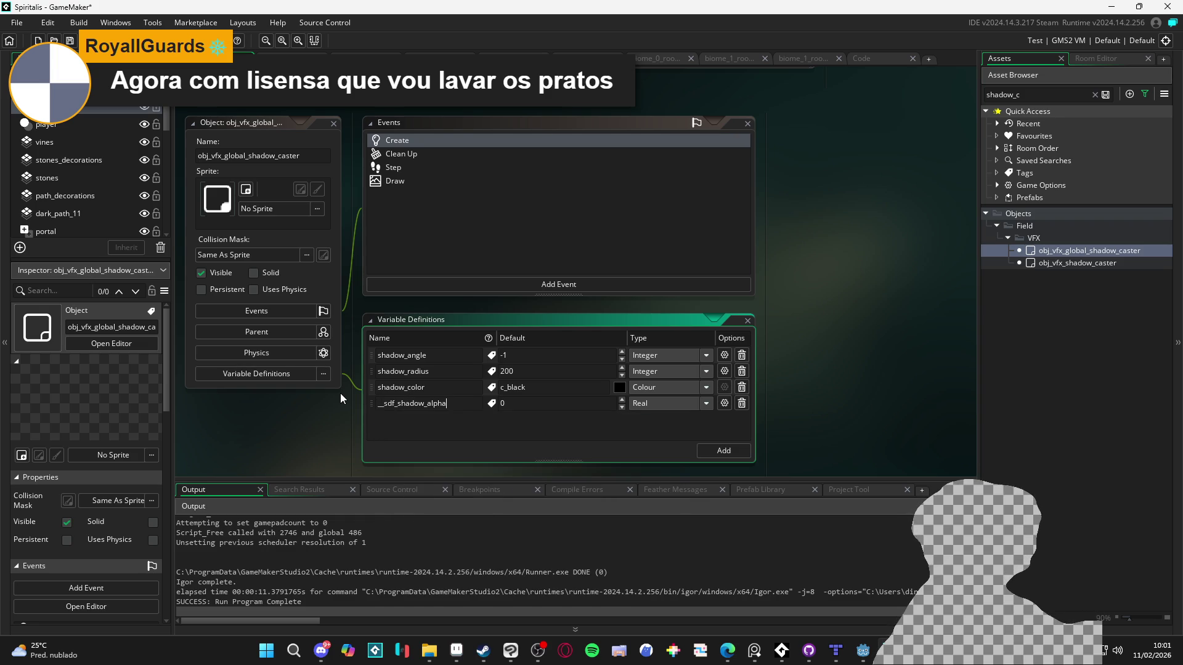
{"action": "left_click_drag", "start_coordinate": [398, 404], "coordinate": [339, 415]}
{"action": "key", "text": "BackSpace"}
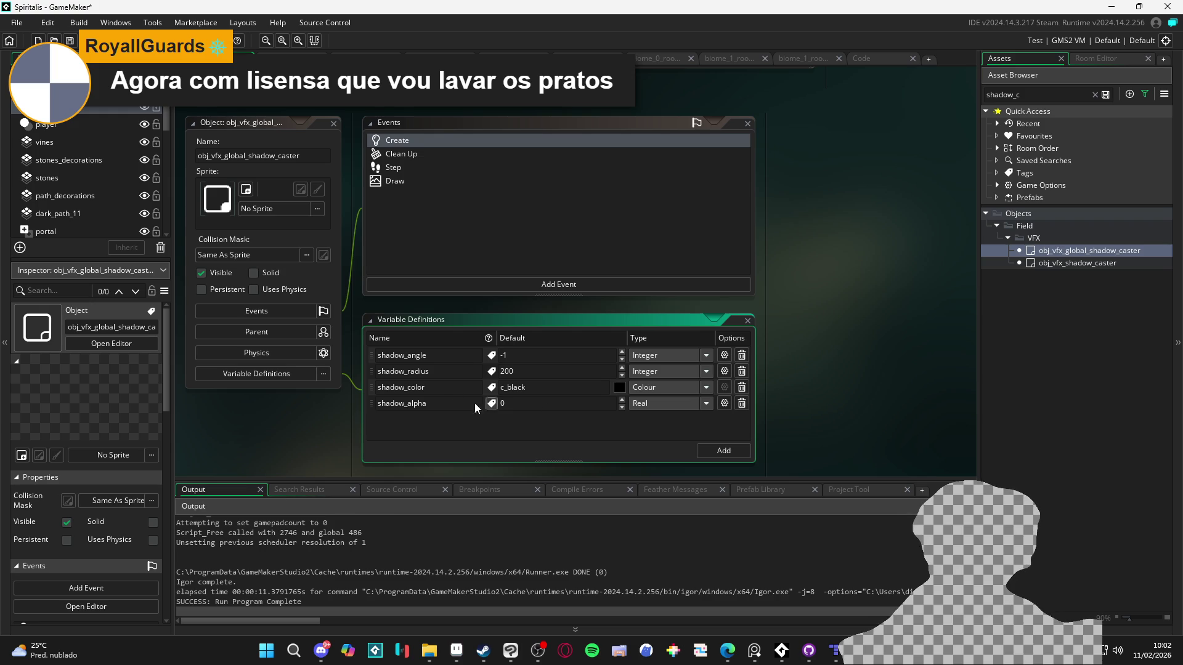
{"action": "key", "text": "ctrl+s"}
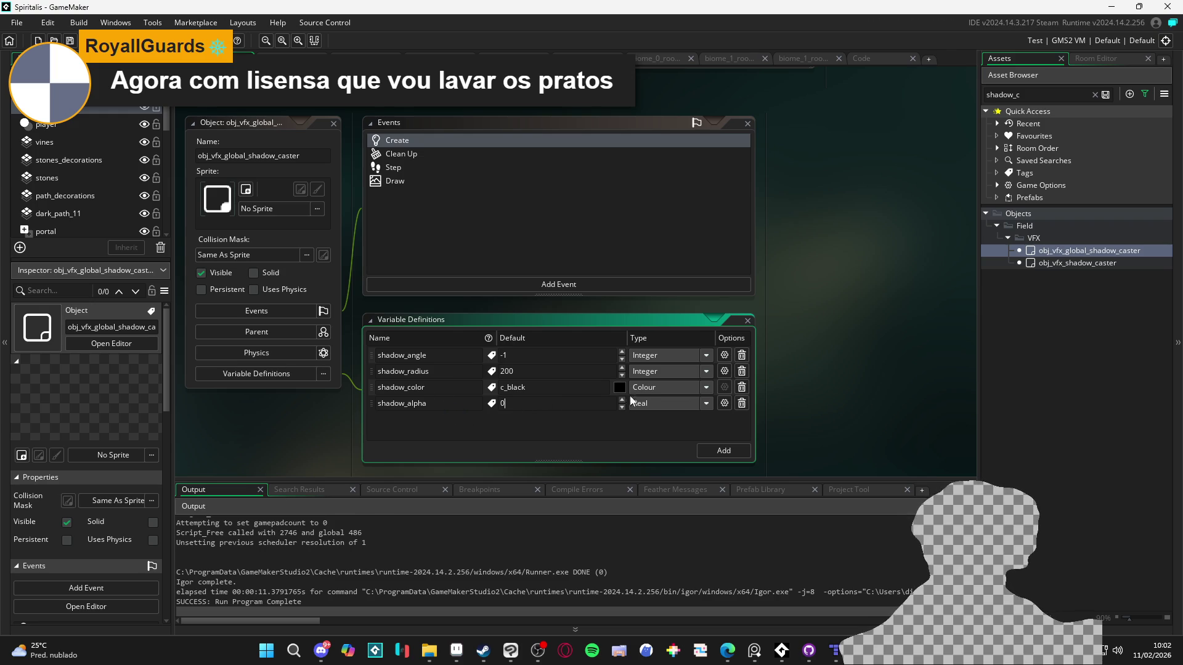
- Keep shadow_alpha as type Real with a default value of 0.5
{"action": "left_click", "coordinate": [635, 406]}
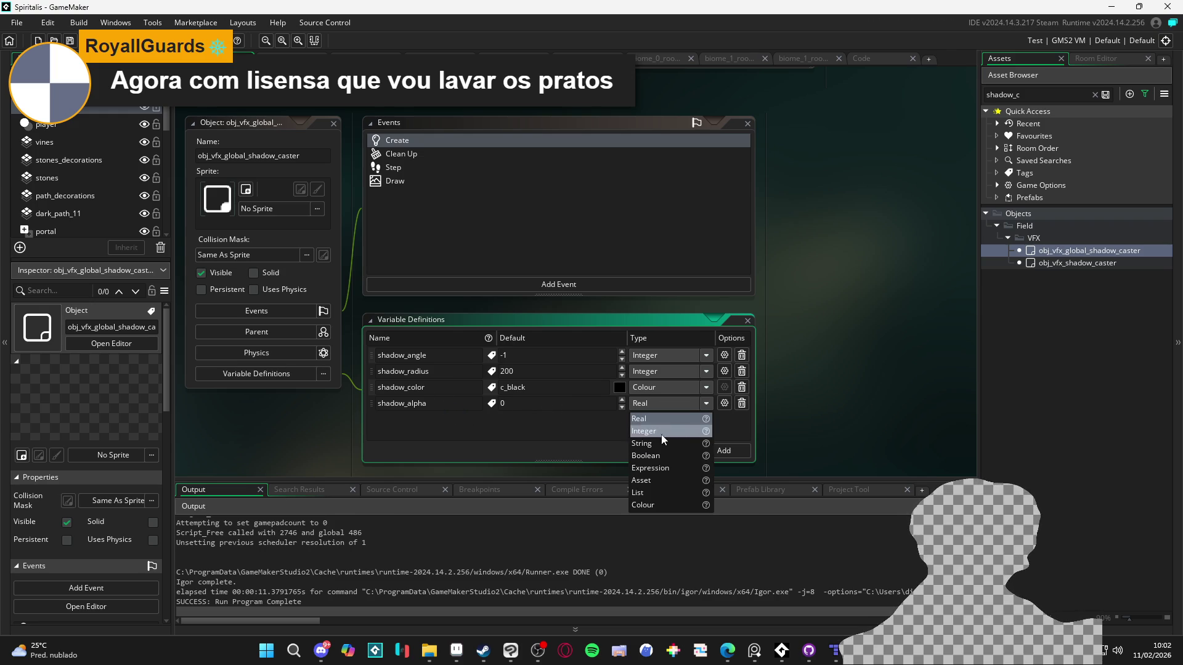
{"action": "left_click", "coordinate": [661, 422]}
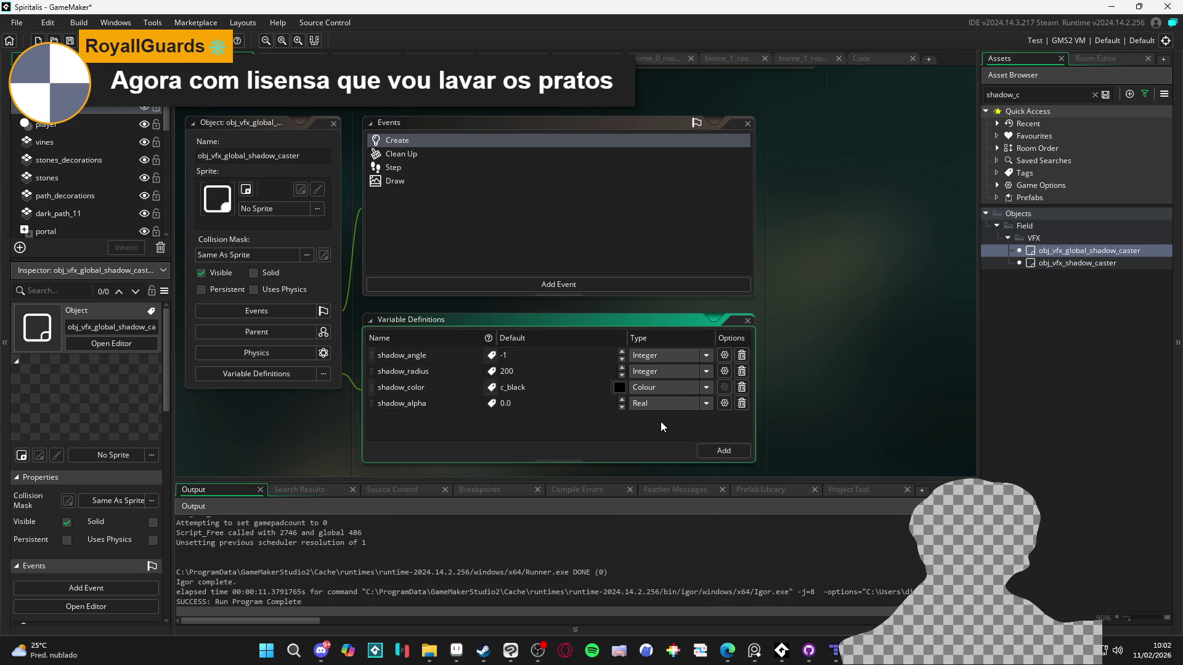
{"action": "left_click", "coordinate": [596, 401]}
{"action": "type", "text": "1"}
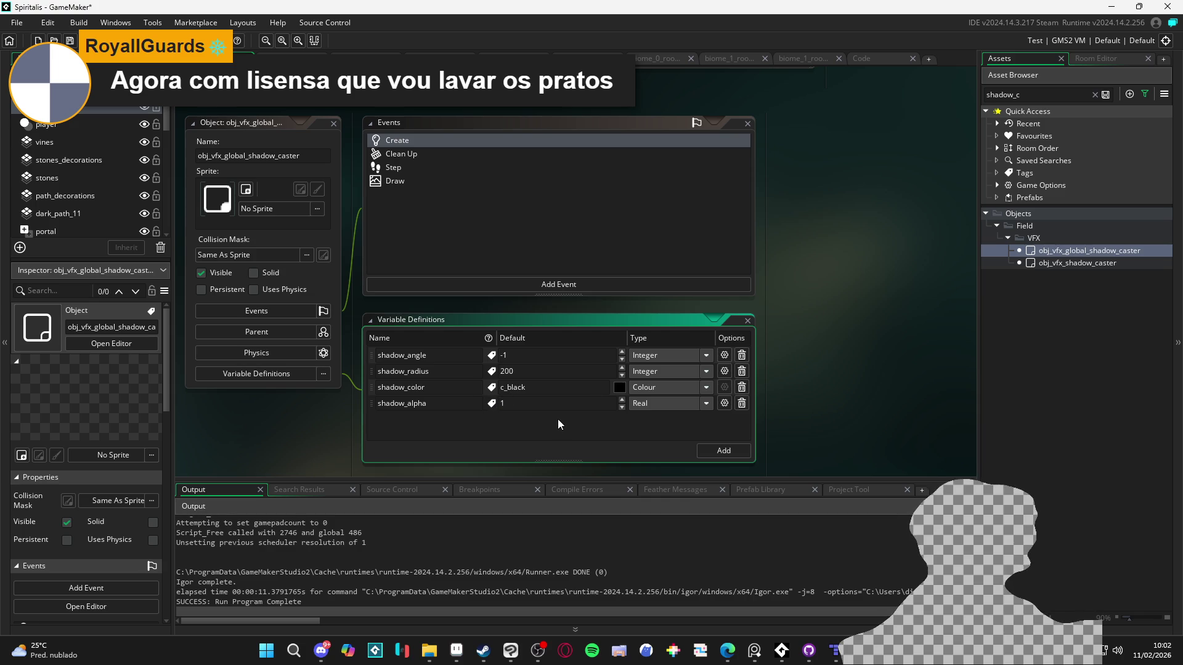
{"action": "key", "text": "BackSpace"}
{"action": "type", "text": ".5"}
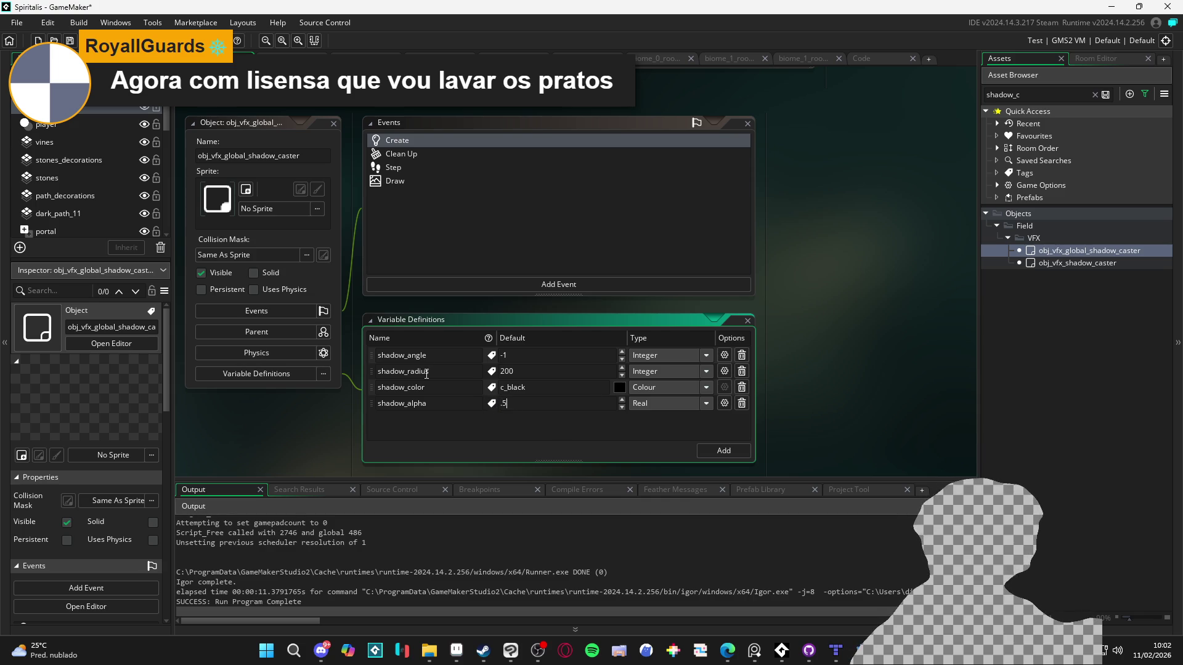
{"action": "left_click", "coordinate": [502, 403]}
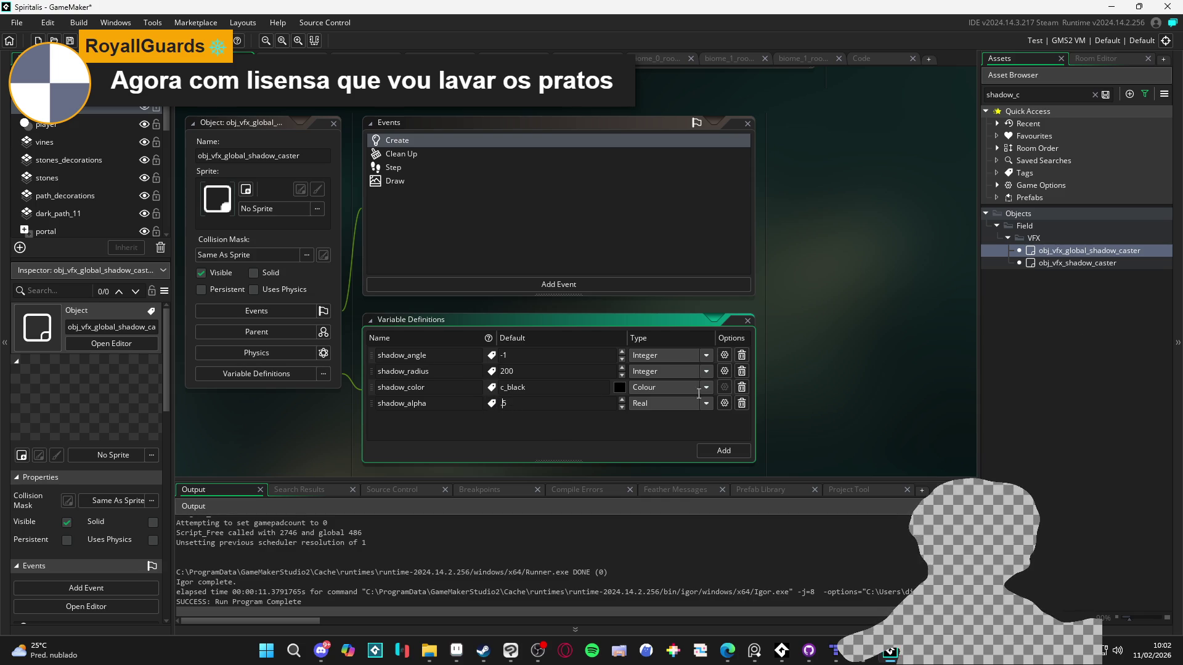
{"action": "type", "text": "0"}
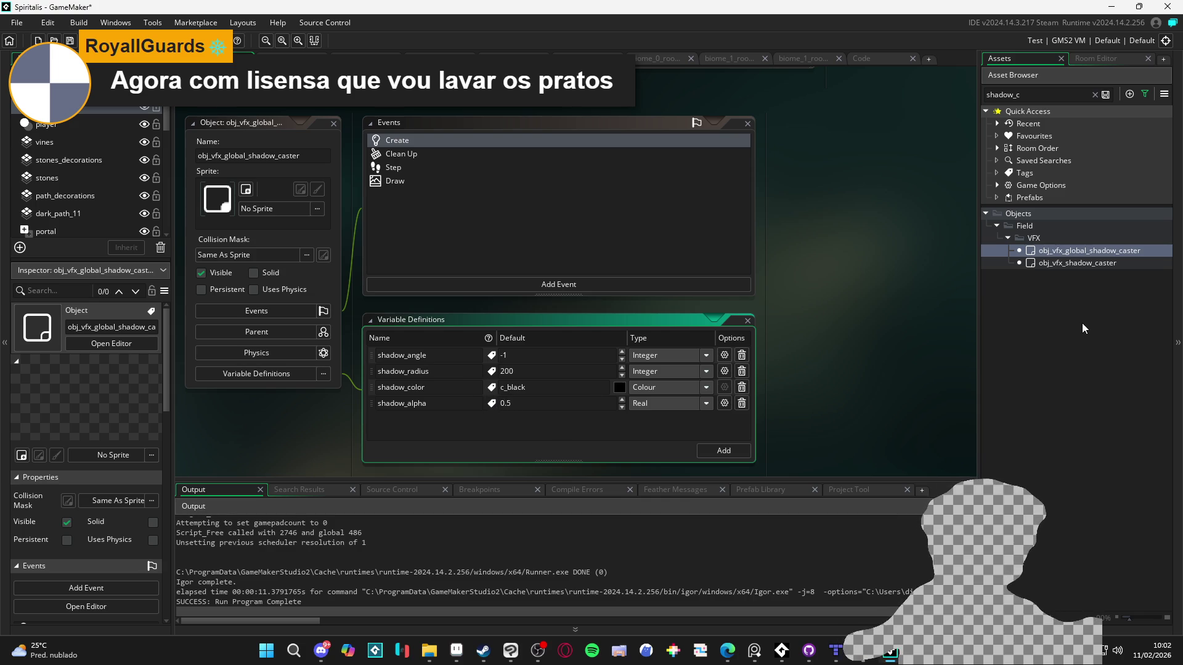
- Change shadow_angle's default value to 45
{"action": "left_click", "coordinate": [520, 356]}
{"action": "type", "text": "45"}
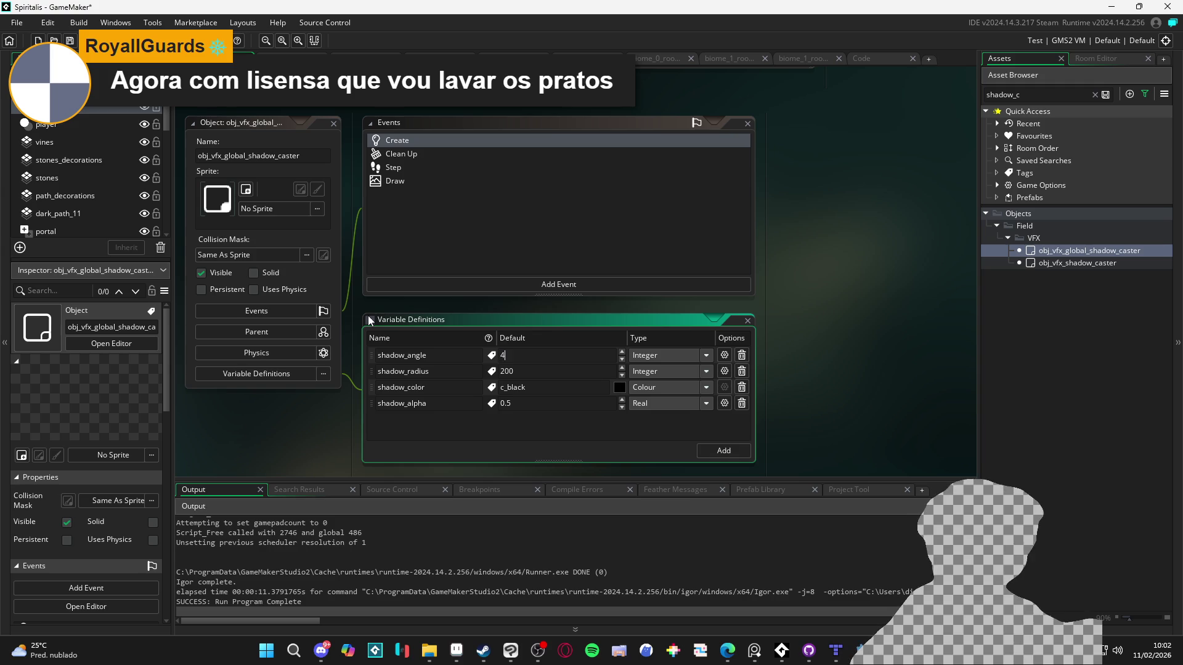
{"action": "left_click", "coordinate": [540, 402]}
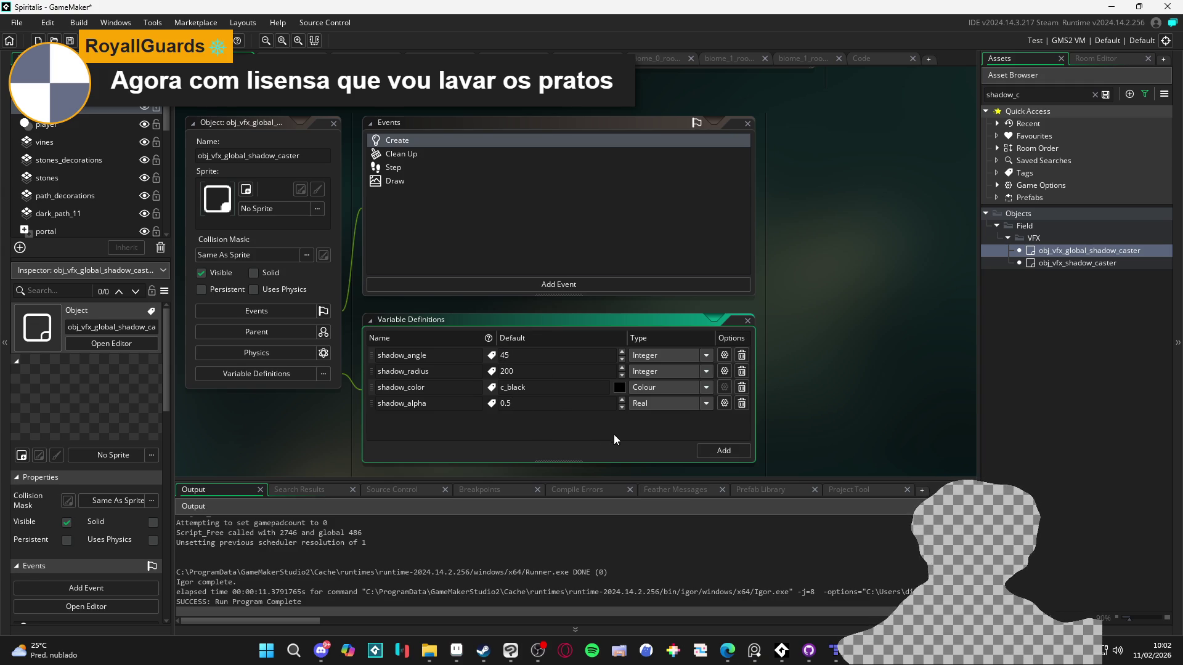
{"action": "left_click", "coordinate": [408, 404]}
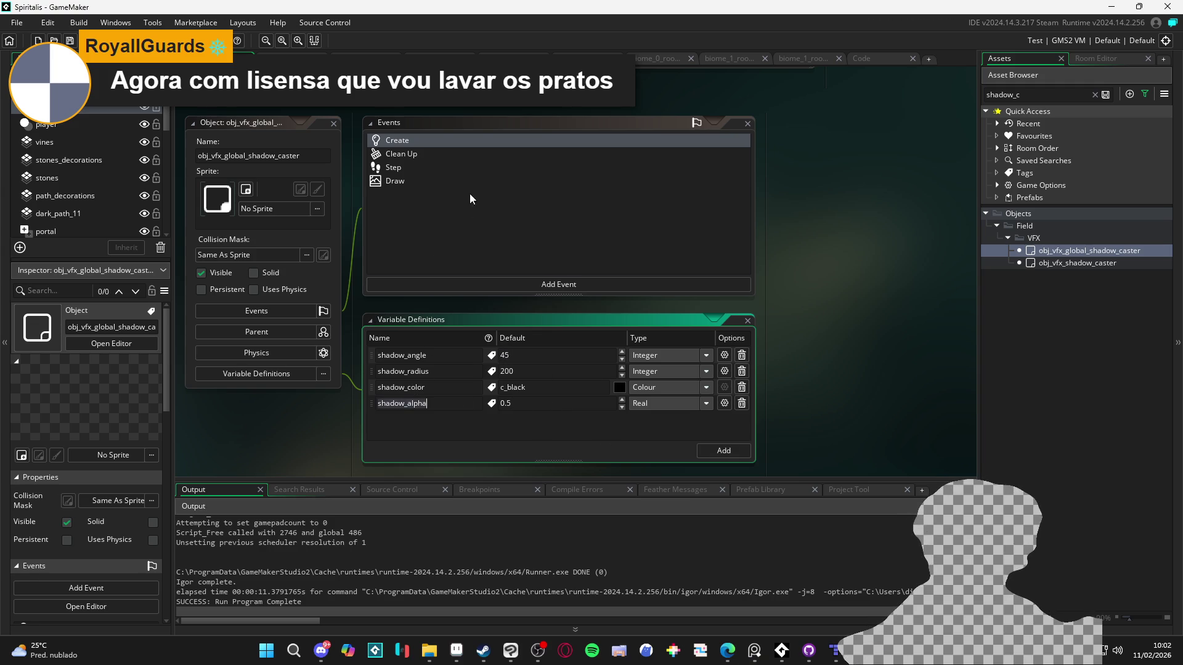
- Duplicate the shadow_color line in the Create code into shadow_alpha = self.shadow_alpha
{"action": "double_click", "coordinate": [430, 146]}
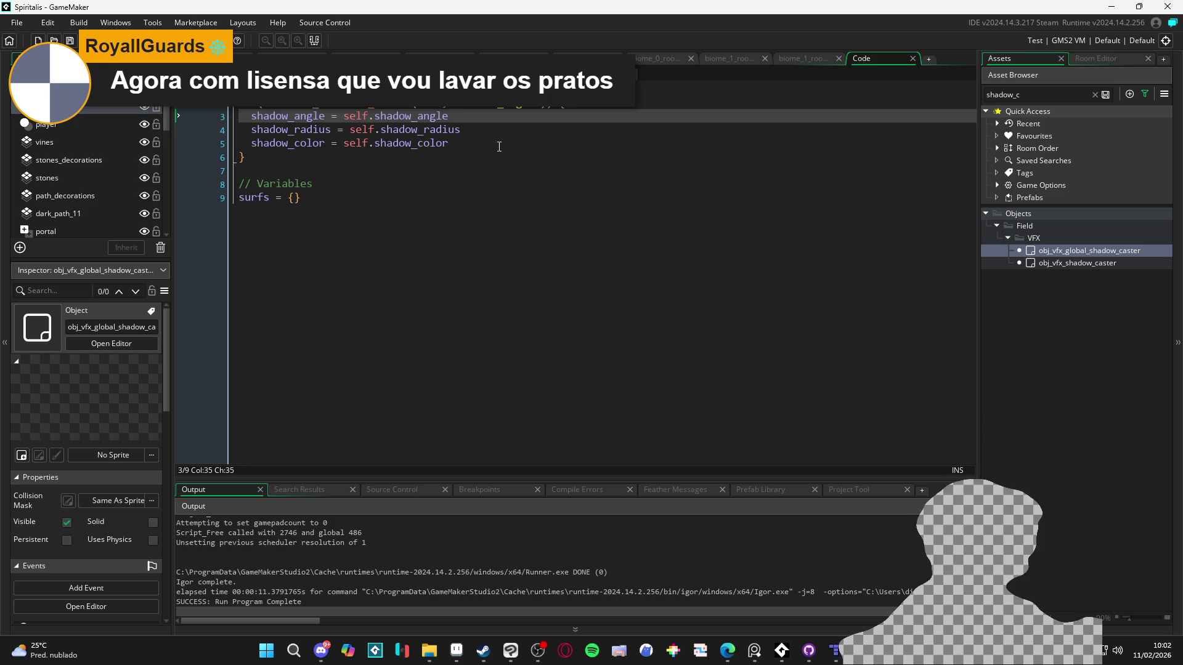
{"action": "left_click", "coordinate": [325, 143]}
{"action": "key", "text": "ctrl+d"}
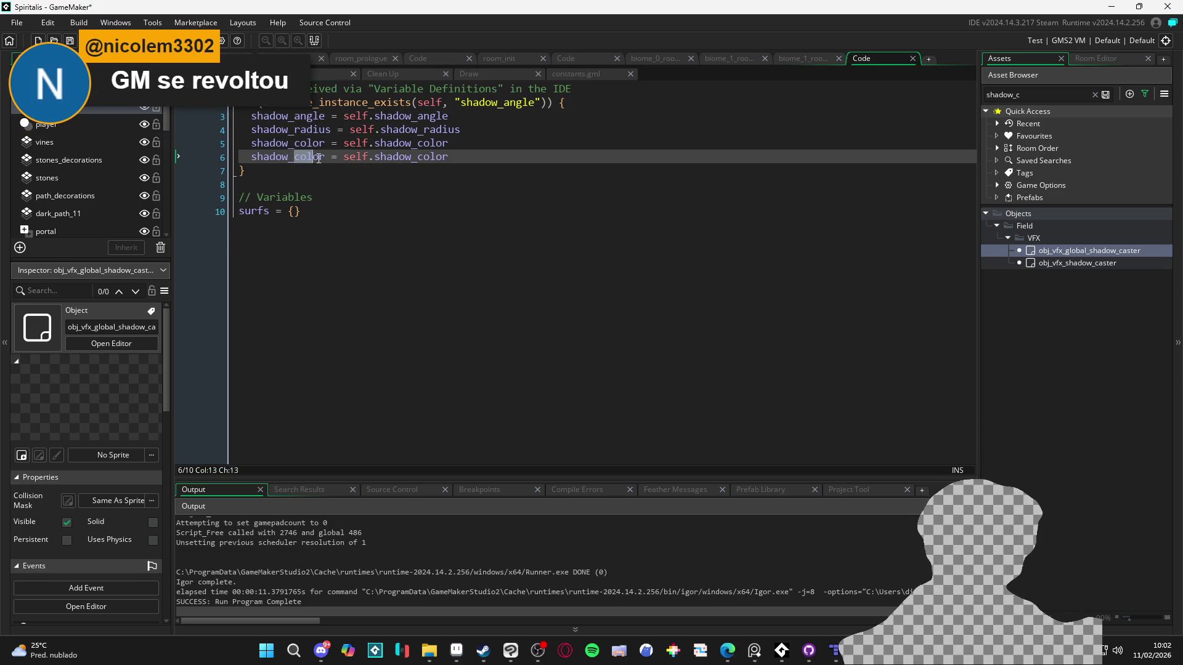
{"action": "type", "text": "alpha"}
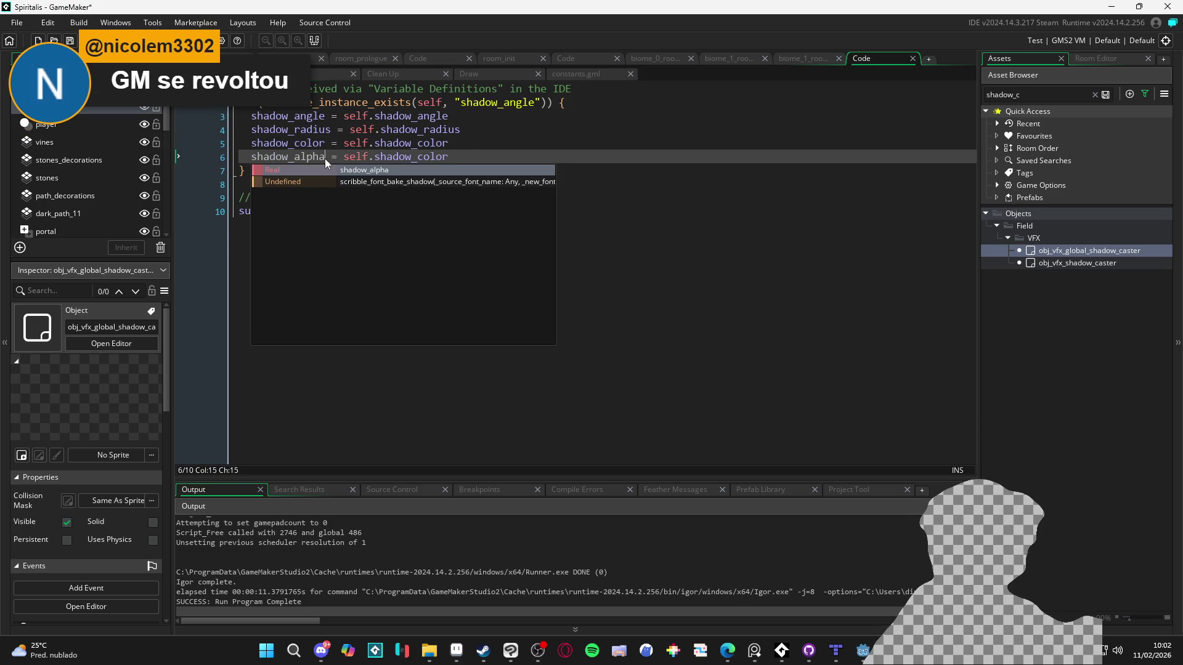
{"action": "key", "text": "ctrl+shift+Right"}
{"action": "type", "text": "shadow_alpha"}
{"action": "left_click", "coordinate": [402, 172]}
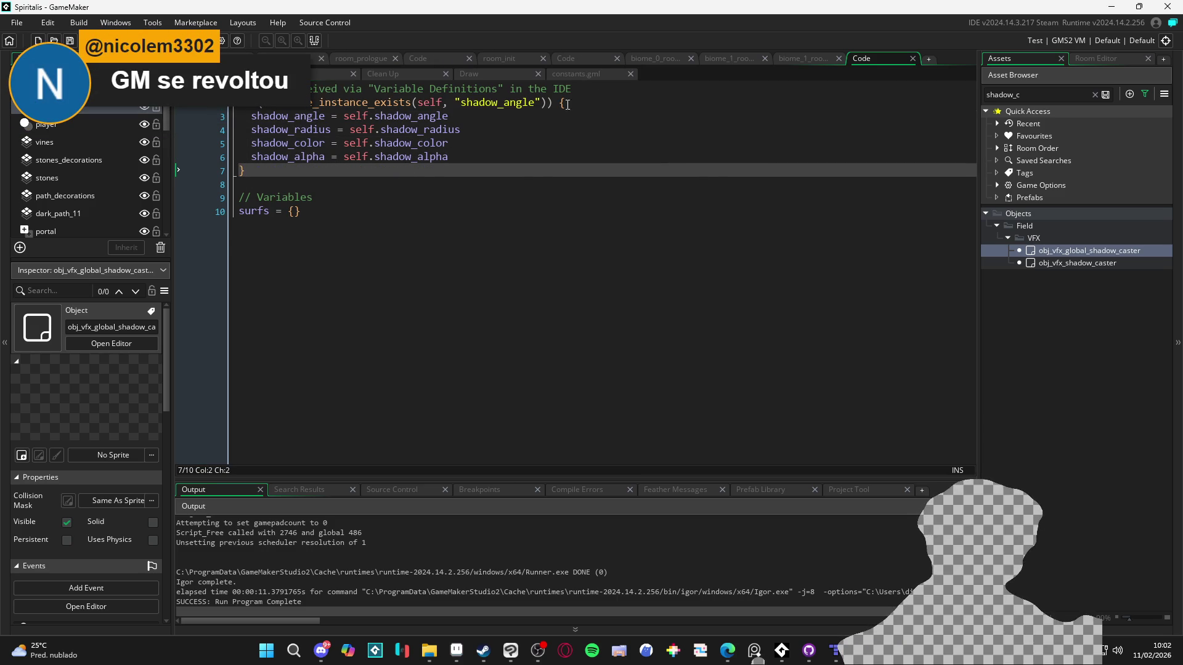
- Reopen the shadow caster's Create code to verify the new shadow_alpha assignment
{"action": "double_click", "coordinate": [1052, 253]}
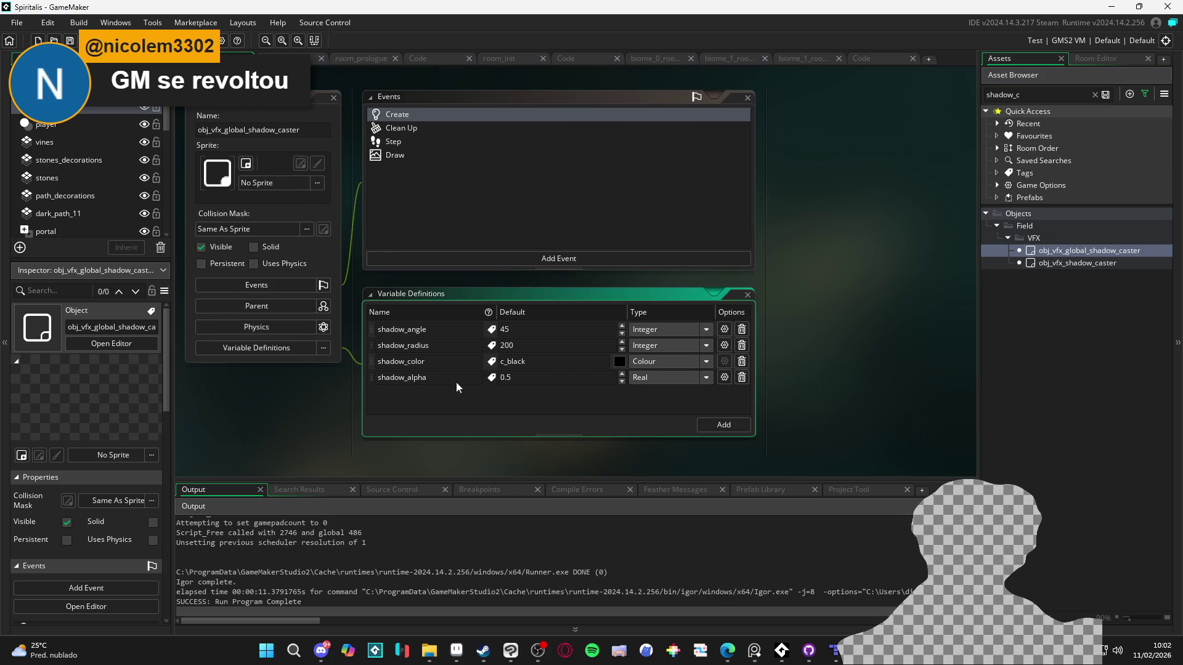
{"action": "double_click", "coordinate": [441, 115]}
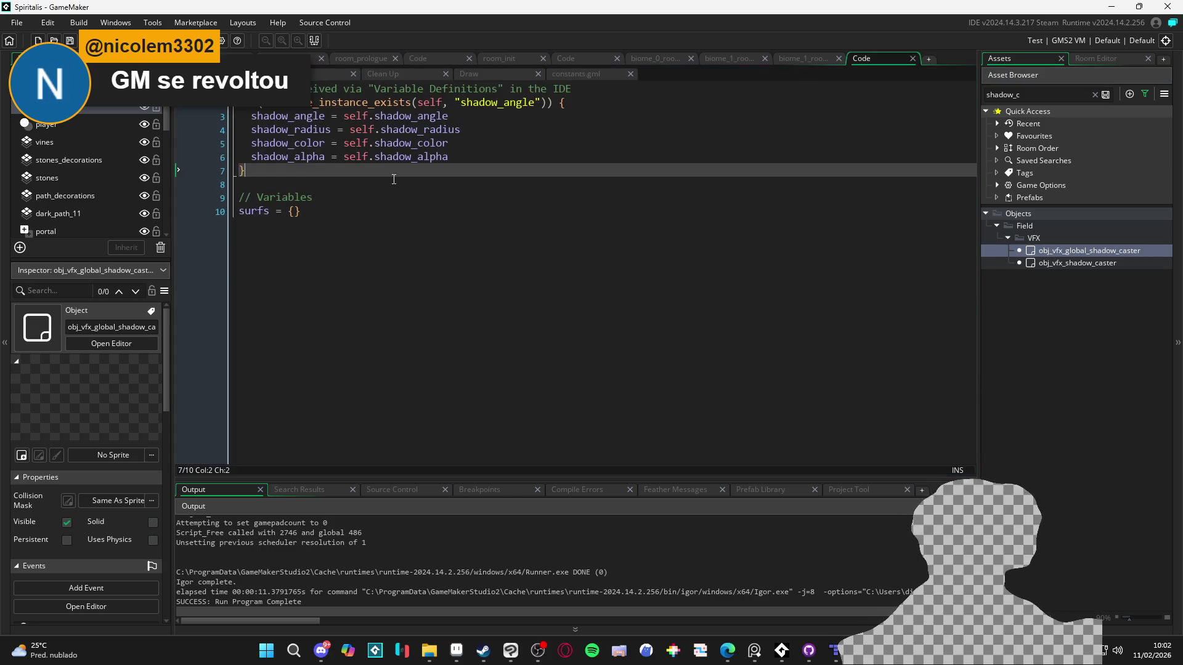
{"action": "left_click", "coordinate": [297, 159]}
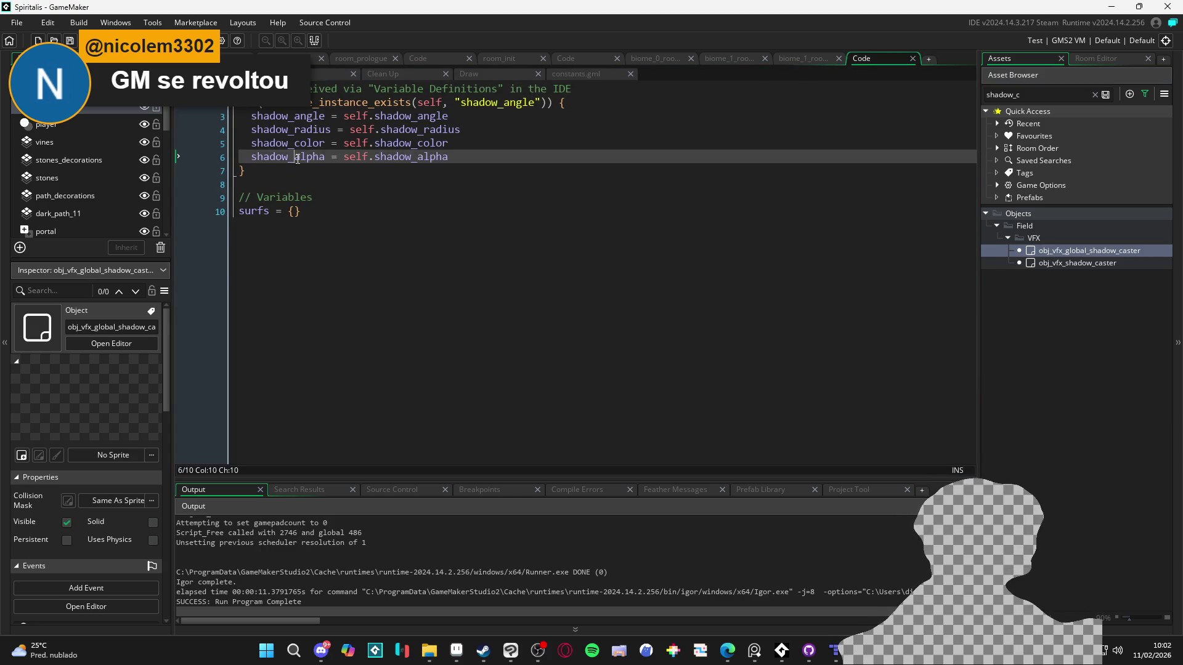
{"action": "left_click", "coordinate": [465, 74]}
- Delete the dist, shadow_intensity and SHADOW_INTENSITY_FACTOR lines from the Draw event
{"action": "scroll", "coordinate": [433, 324], "scroll_direction": "down", "scroll_amount": 2}
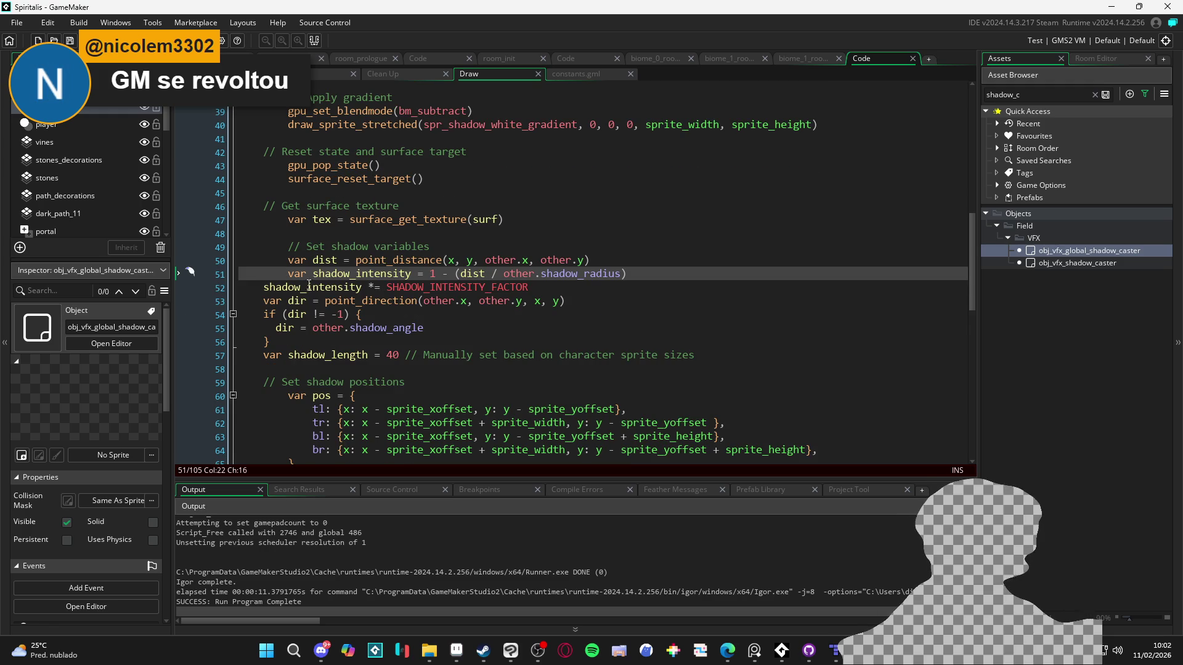
{"action": "mouse_move", "coordinate": [645, 273]}
{"action": "left_mouse_down"}
{"action": "mouse_move", "coordinate": [311, 274]}
{"action": "mouse_move", "coordinate": [206, 242]}
{"action": "left_mouse_up"}
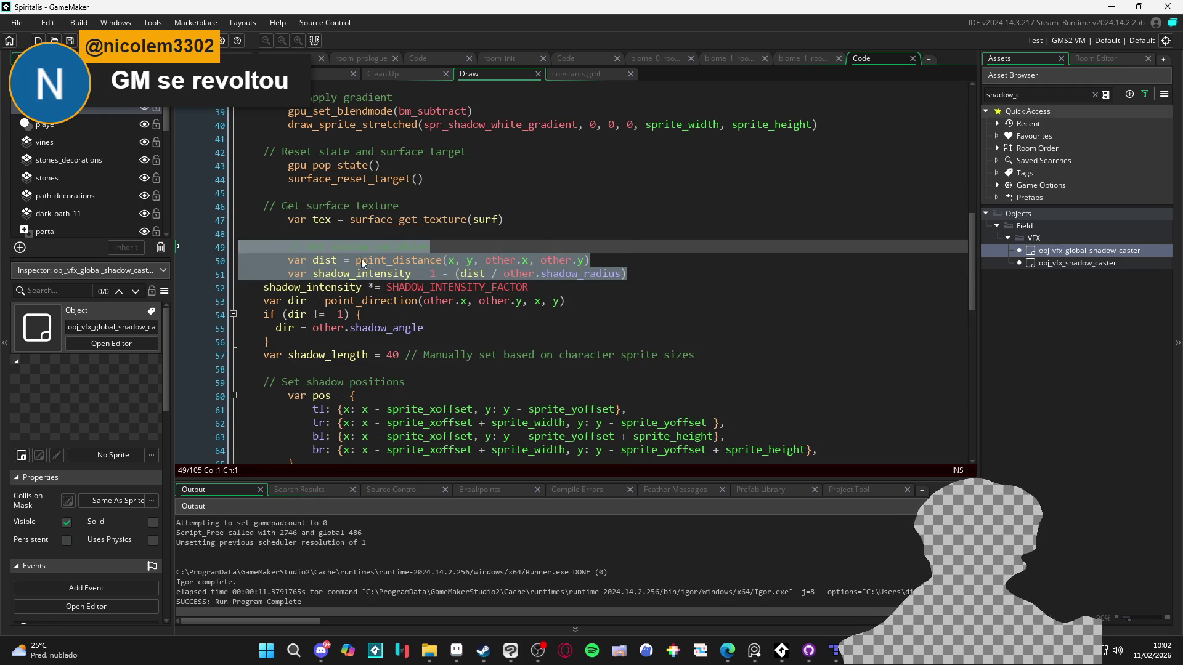
{"action": "mouse_move", "coordinate": [530, 287]}
{"action": "left_mouse_down"}
{"action": "mouse_move", "coordinate": [246, 271]}
{"action": "mouse_move", "coordinate": [201, 246]}
{"action": "left_mouse_up"}
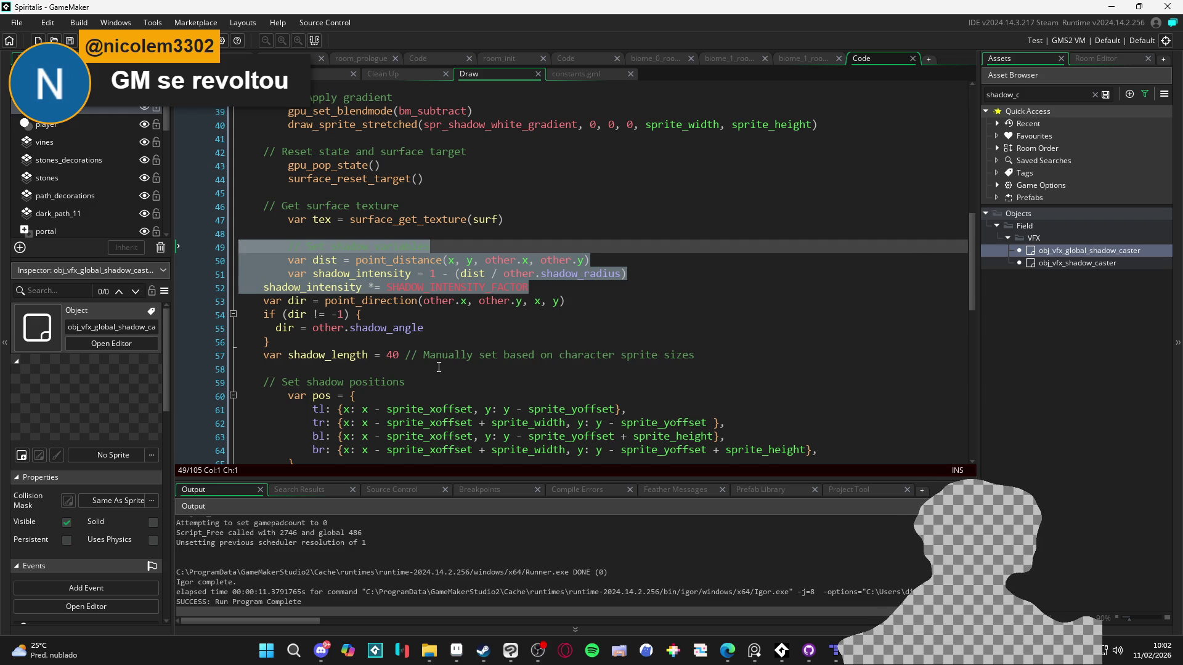
{"action": "key", "text": "BackSpace"}
{"action": "key", "text": "BackSpace"}
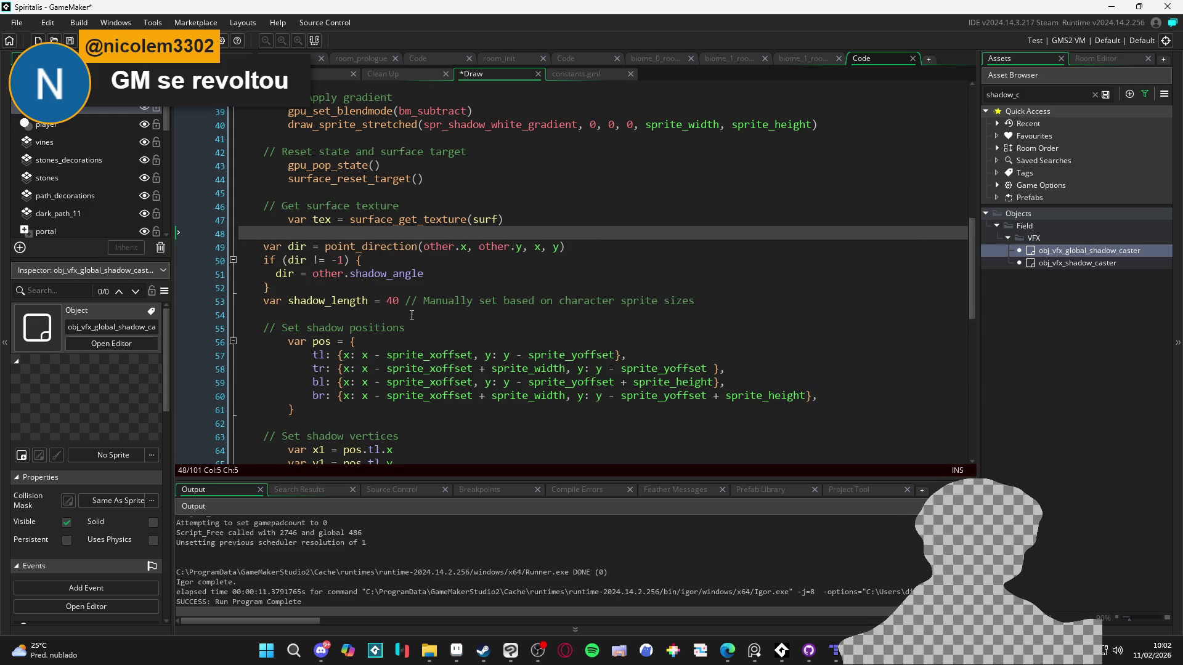
{"action": "left_click", "coordinate": [269, 288]}
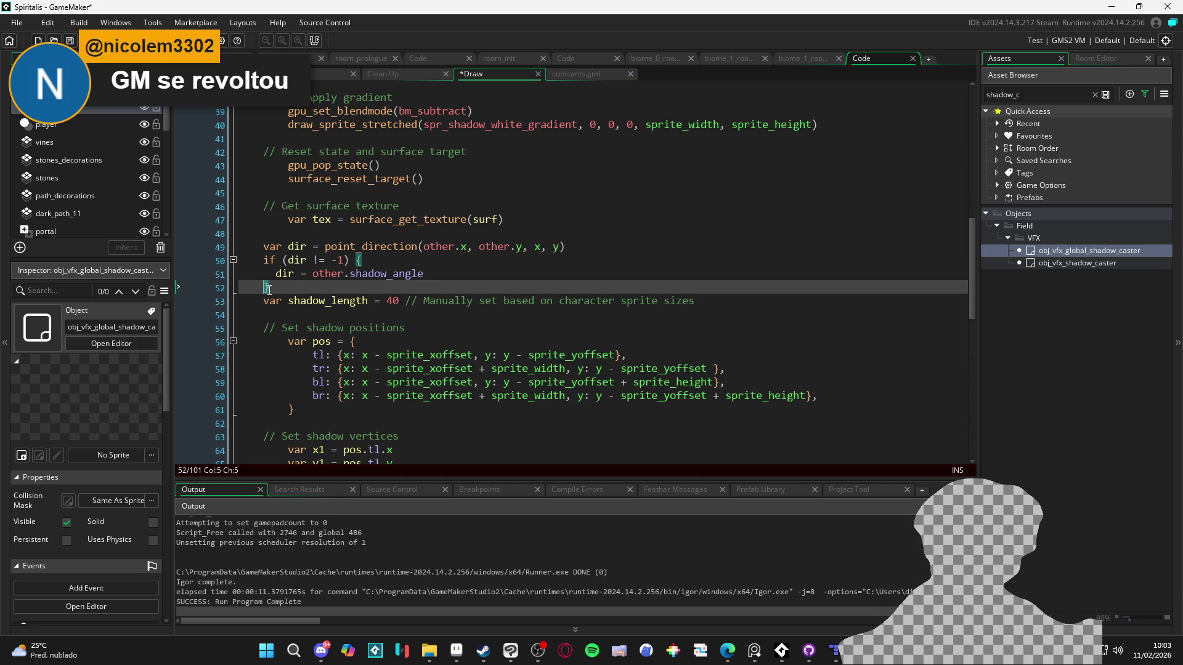
{"action": "left_click", "coordinate": [252, 289]}
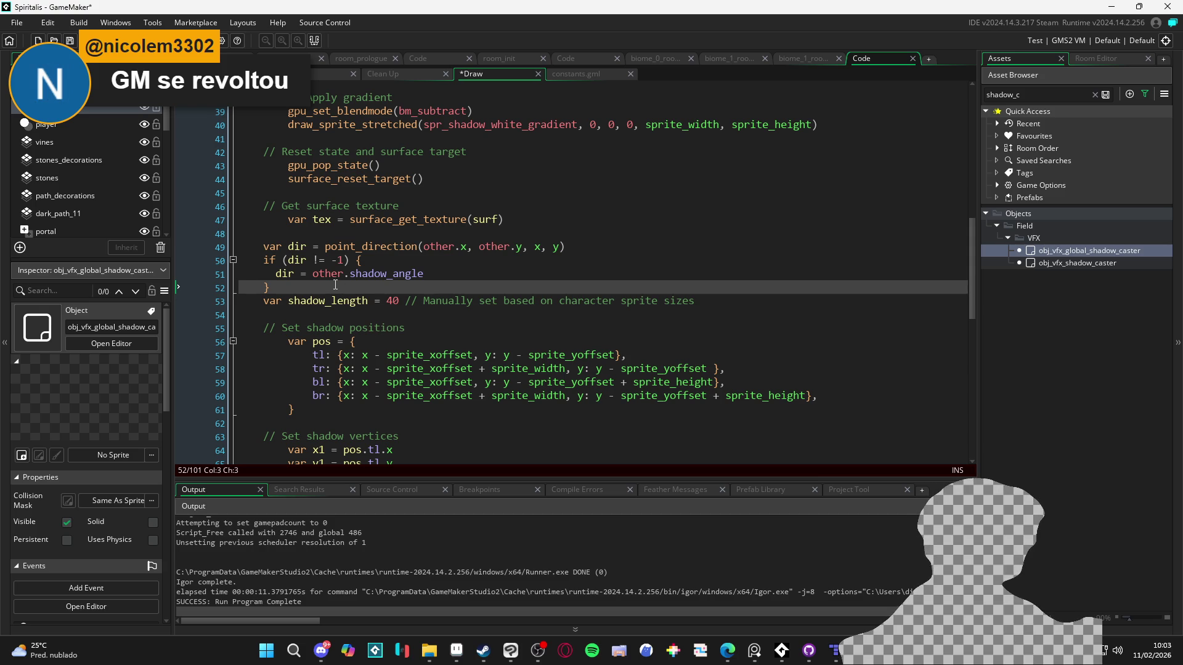
{"action": "scroll", "coordinate": [336, 285], "scroll_direction": "down", "scroll_amount": 3}
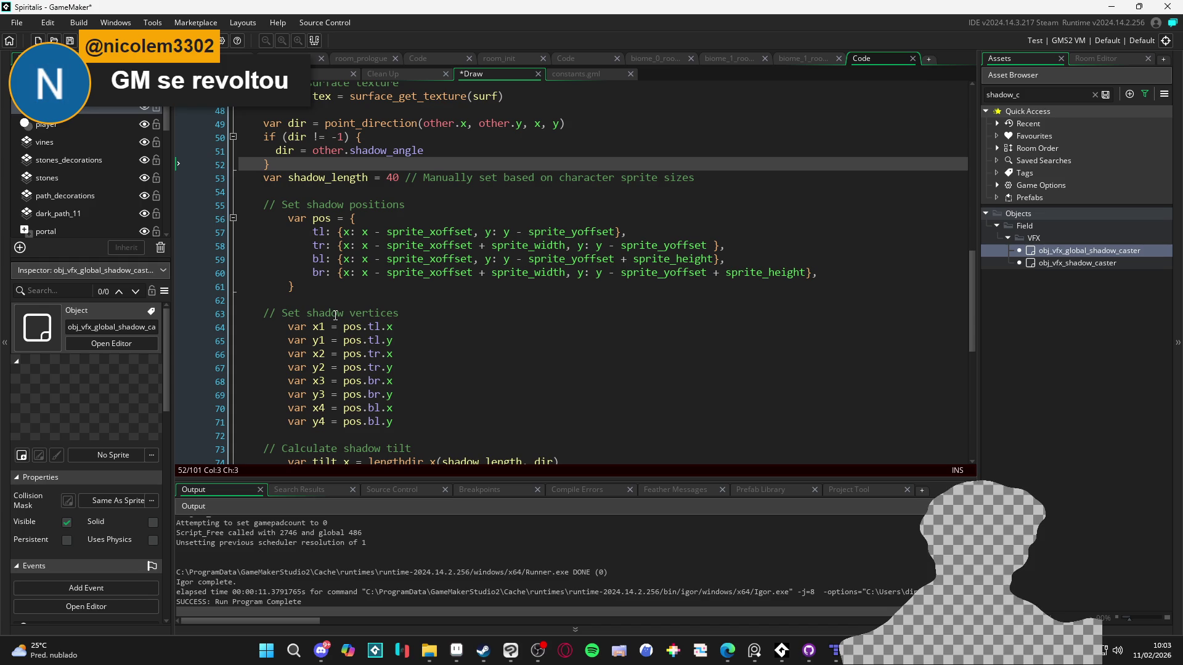
{"action": "scroll", "coordinate": [335, 315], "scroll_direction": "down", "scroll_amount": 9}
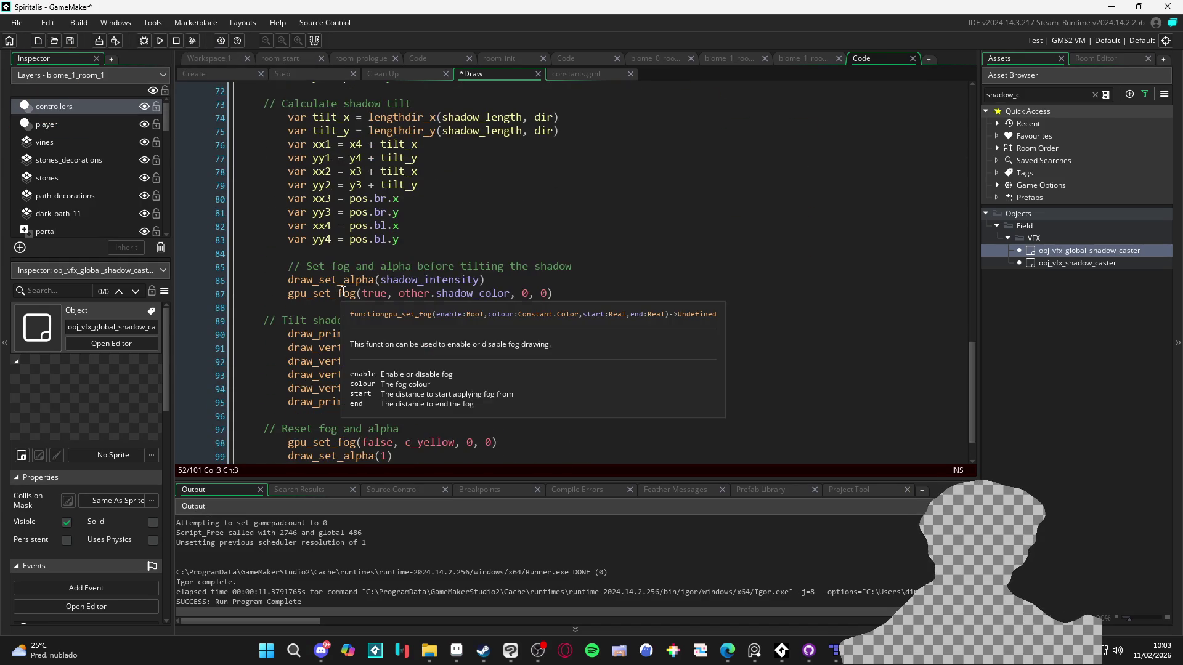
- Swap shadow_intensity for shadow_alpha in draw_set_alpha, test-run, and abort the resulting crash
{"action": "double_click", "coordinate": [456, 227]}
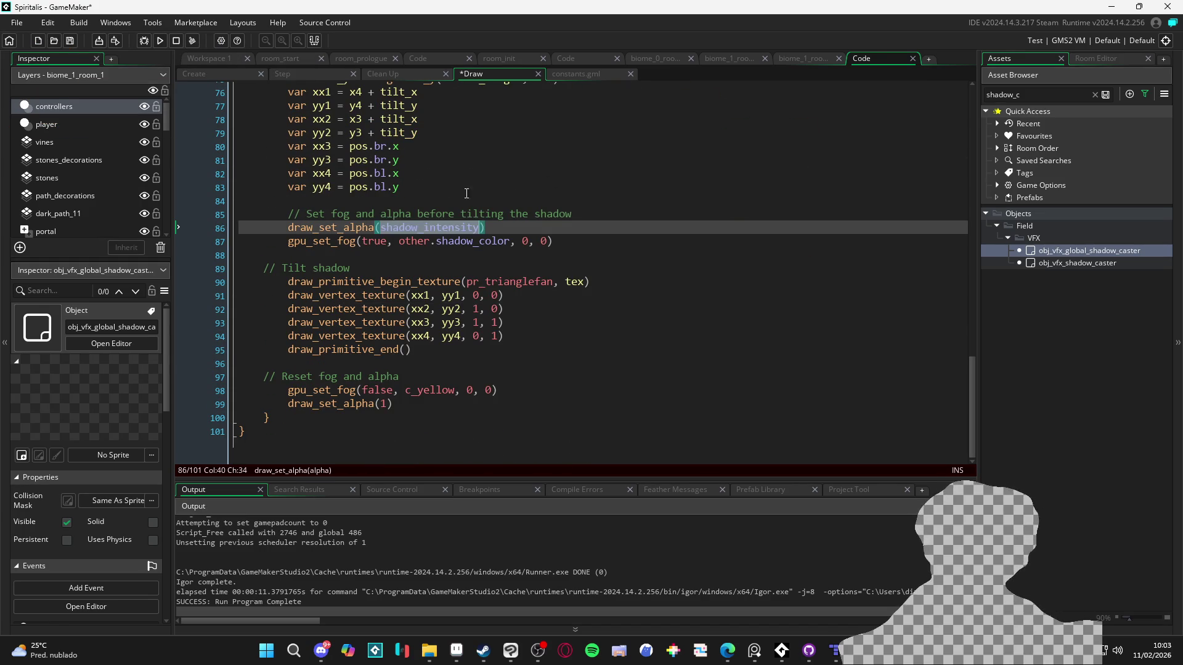
{"action": "type", "text": "shadow_alpha = self.shadow_alpha"}
{"action": "key", "text": "ctrl+z"}
{"action": "type", "text": "shadow_"}
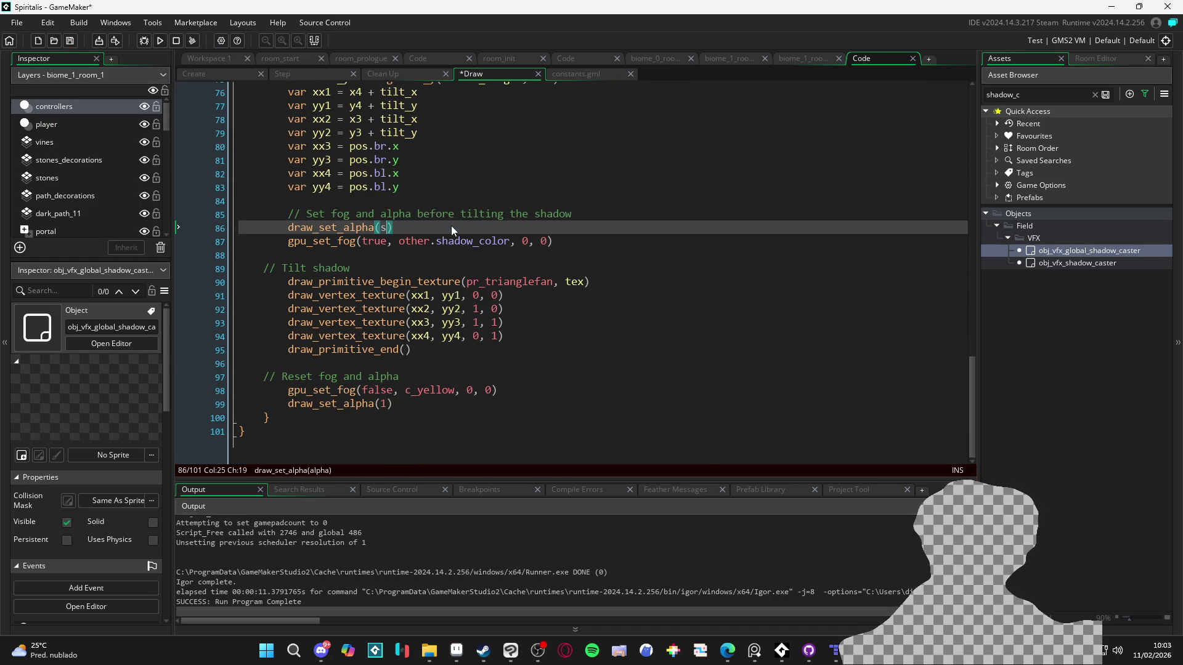
{"action": "type", "text": "alpha"}
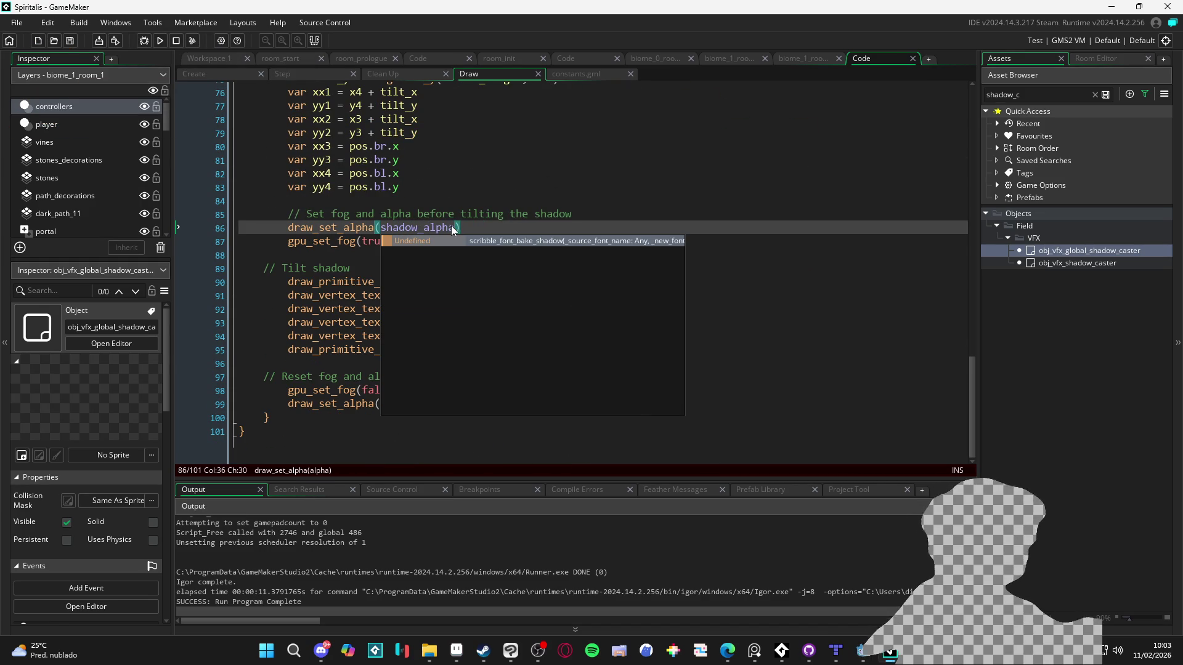
{"action": "key", "text": "Escape"}
{"action": "key", "text": "F5"}
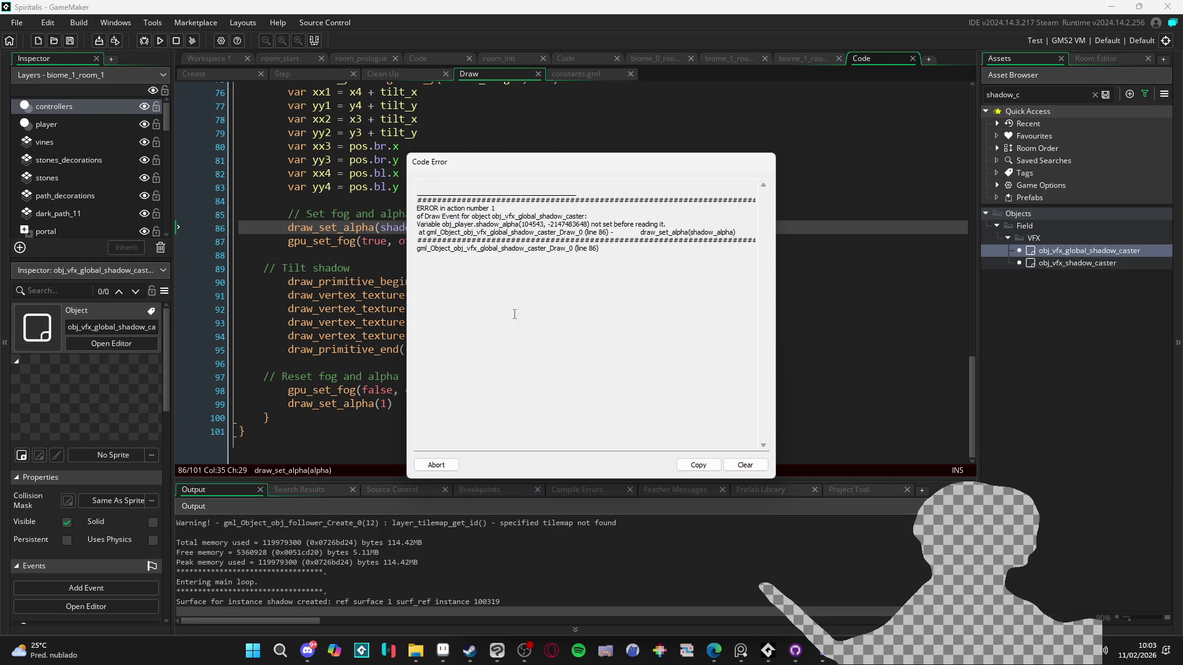
{"action": "left_click", "coordinate": [437, 464]}
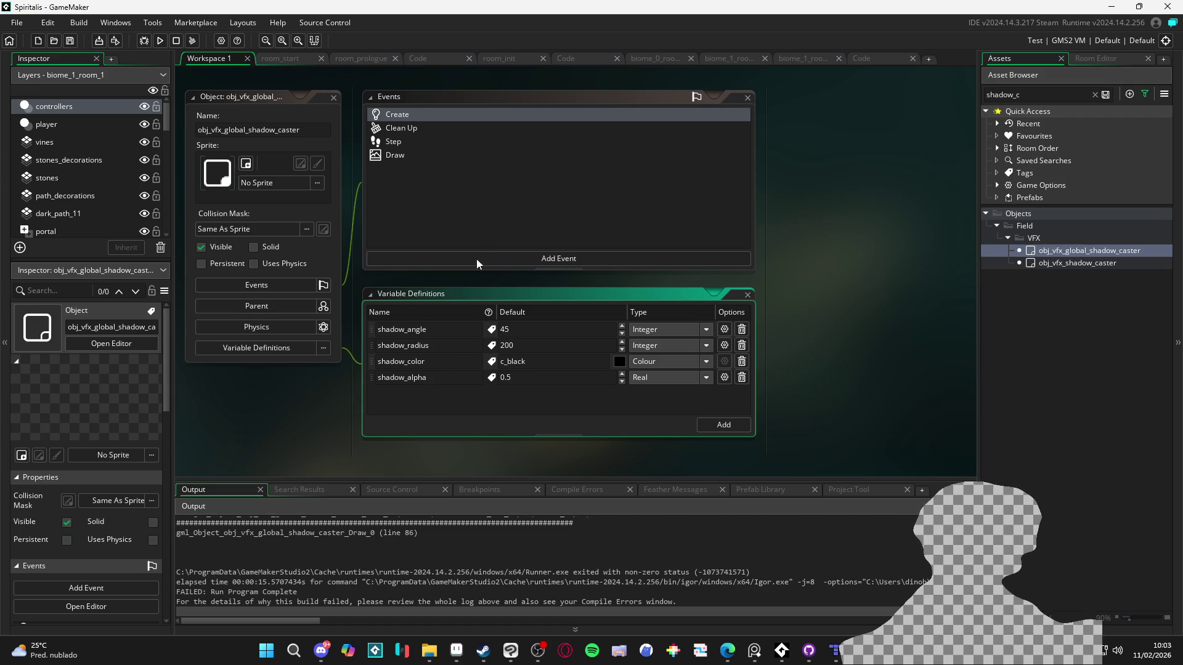
- Review the shadow_alpha variable definition and its assignment on line 6 of the Create code
{"action": "left_click", "coordinate": [541, 364]}
{"action": "left_click", "coordinate": [430, 378]}
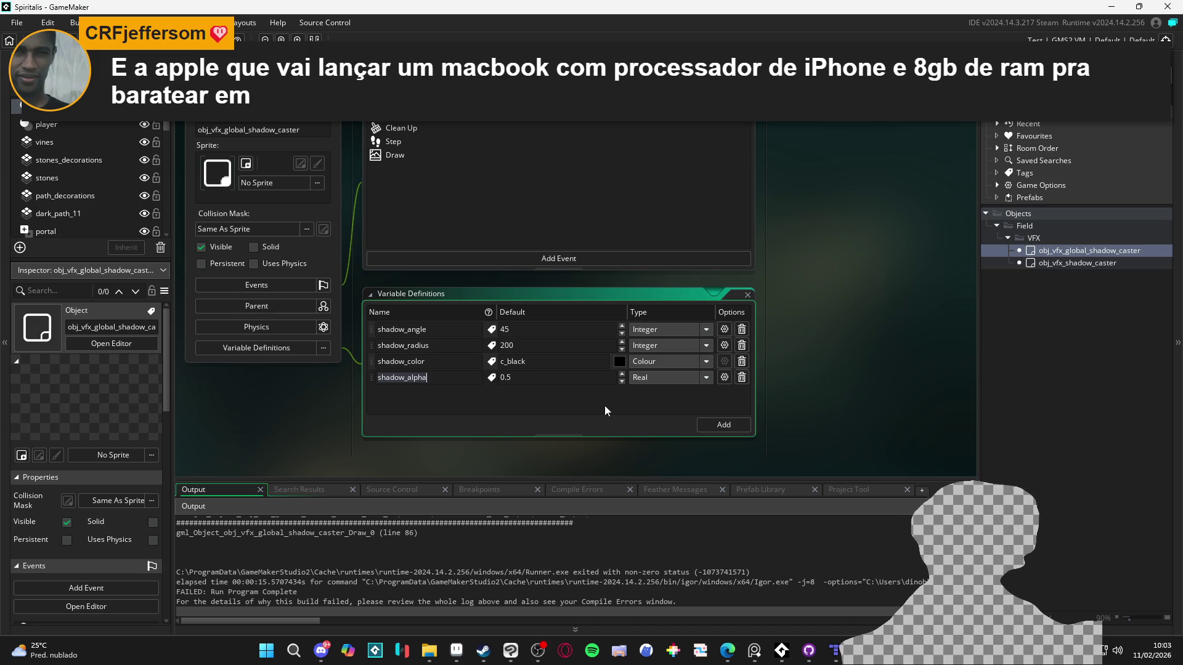
{"action": "double_click", "coordinate": [481, 116]}
{"action": "left_click", "coordinate": [358, 172]}
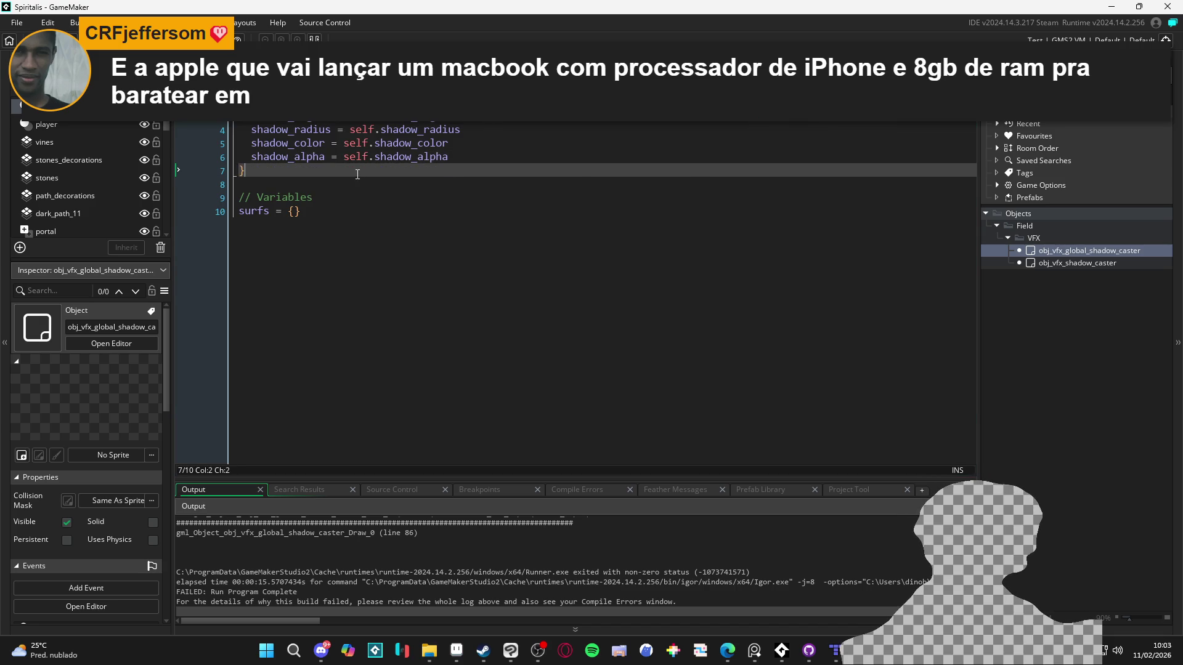
{"action": "left_click", "coordinate": [307, 158]}
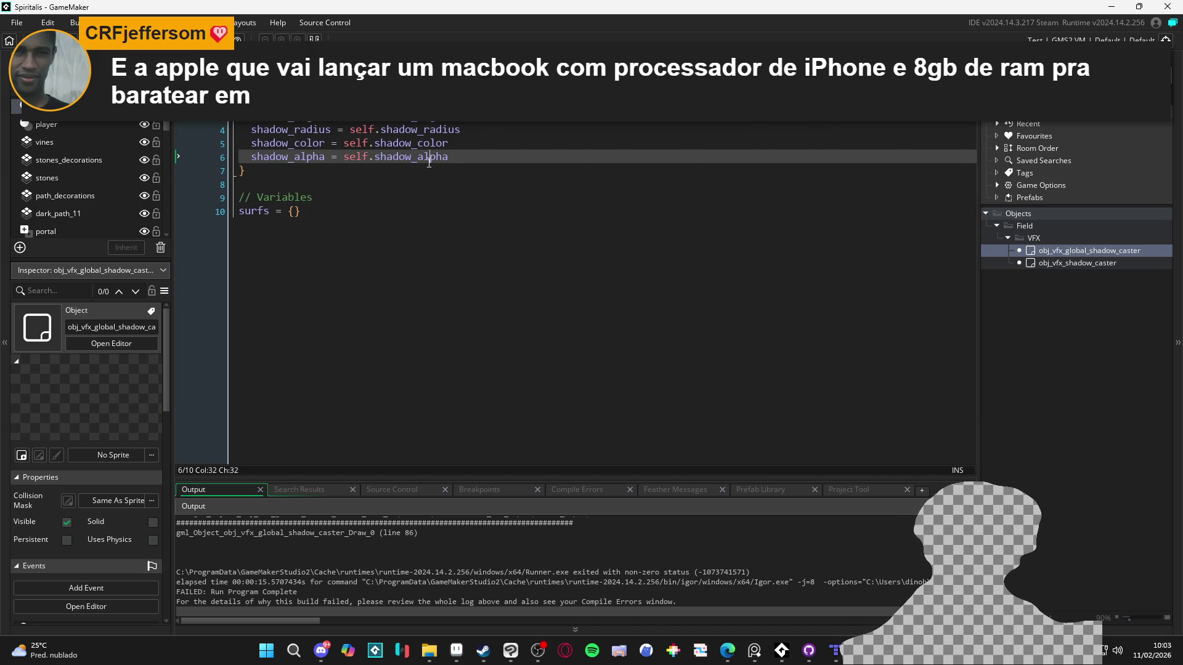
{"action": "left_click", "coordinate": [401, 245]}
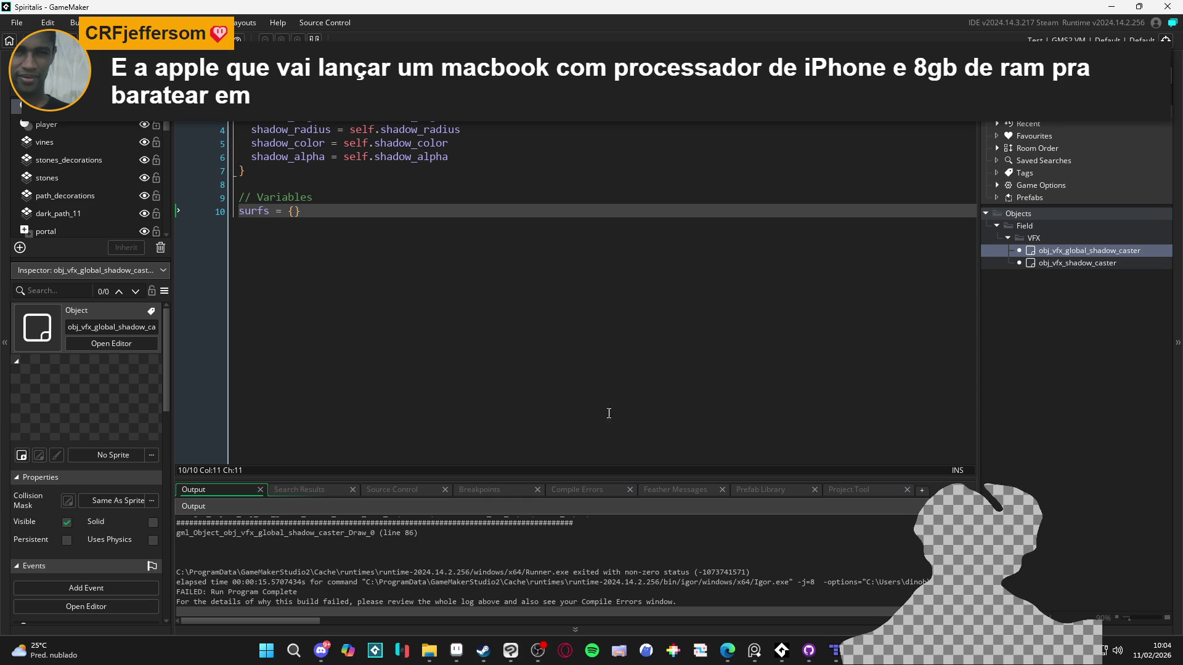
- Jump from the output error to Draw code line 86, then return to biome_1_room_1
{"action": "scroll", "coordinate": [553, 577], "scroll_direction": "up", "scroll_amount": 1}
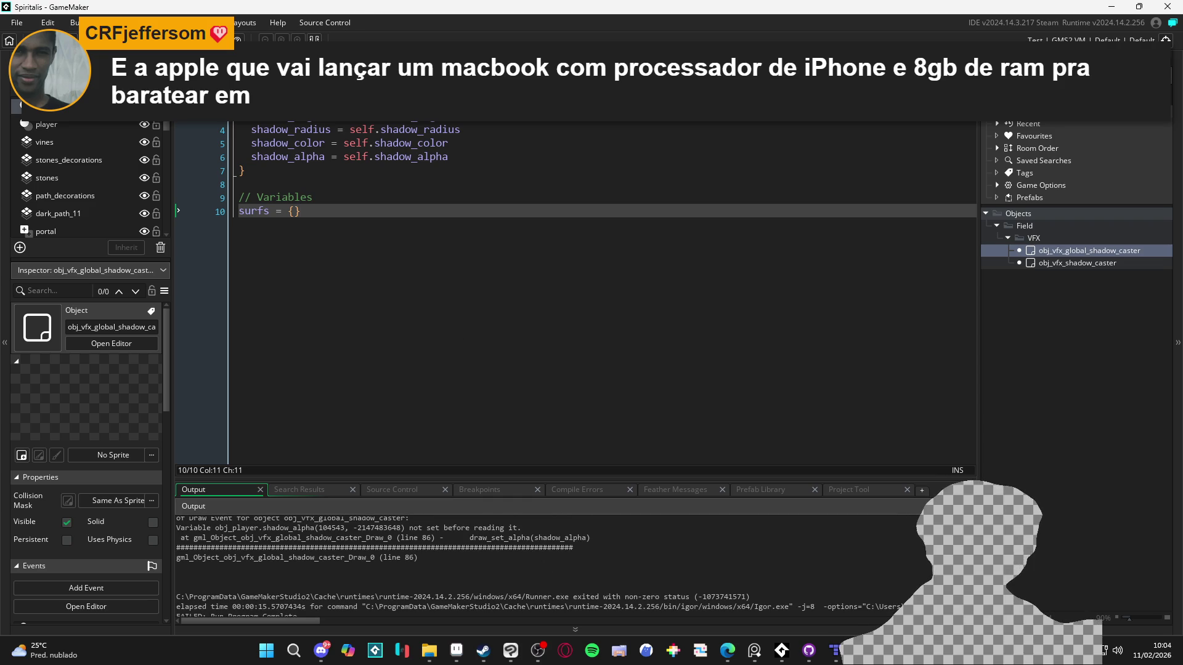
{"action": "double_click", "coordinate": [296, 558]}
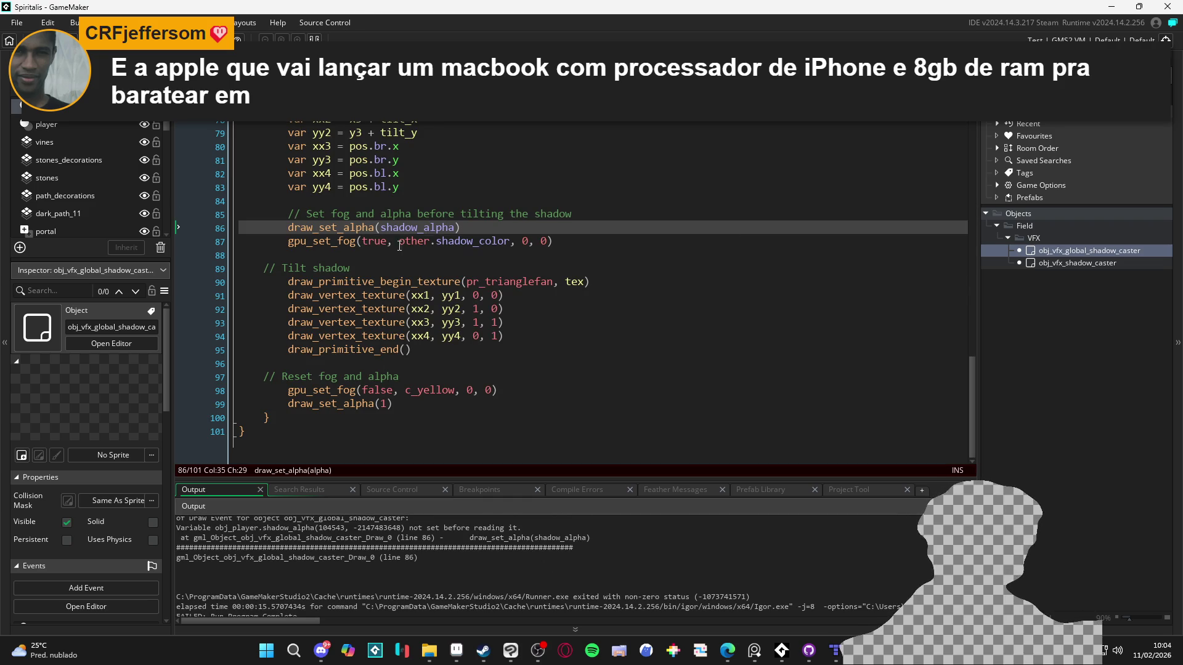
{"action": "left_click", "coordinate": [510, 271]}
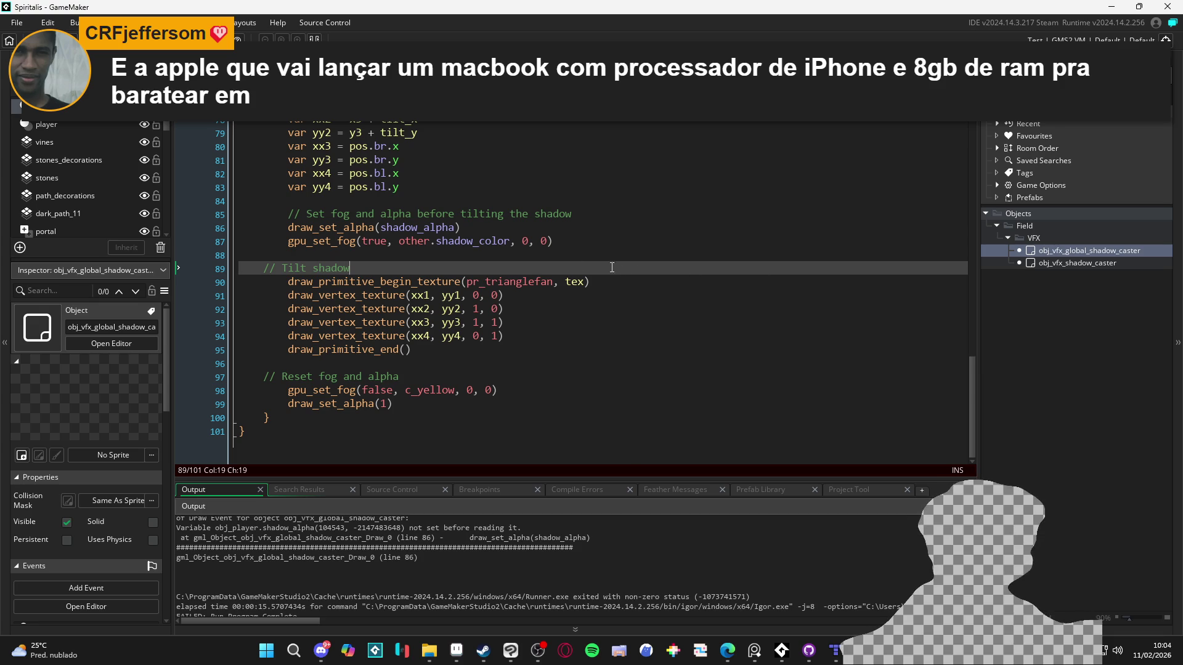
{"action": "left_click", "coordinate": [529, 257]}
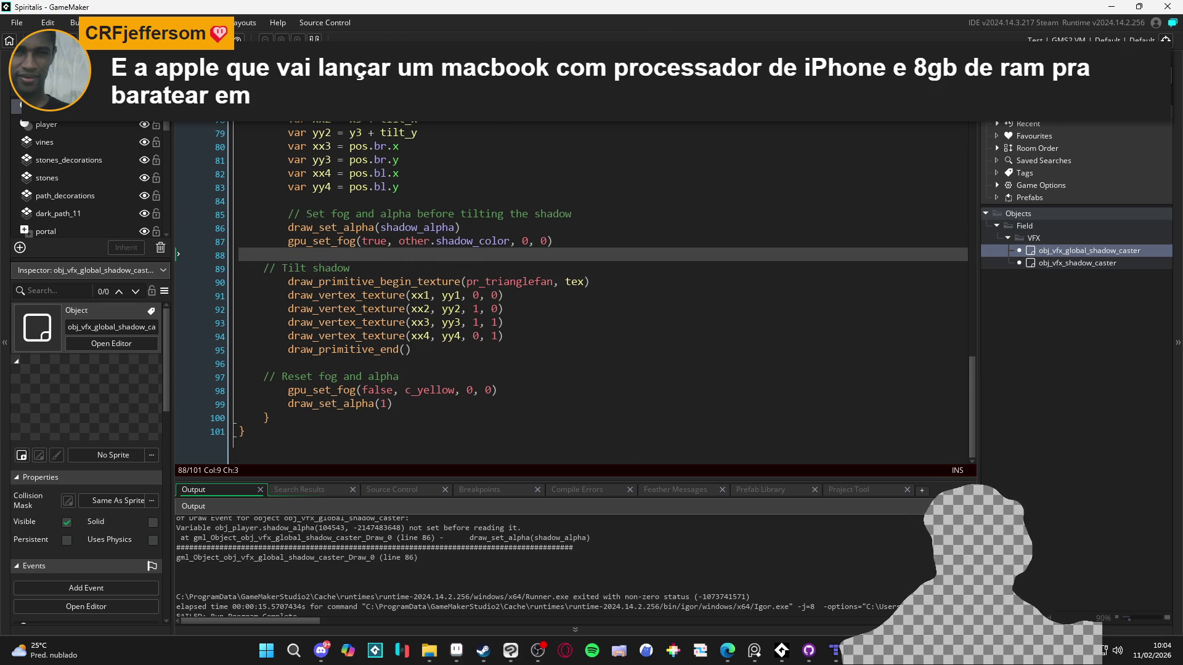
{"action": "left_click", "coordinate": [648, 114]}
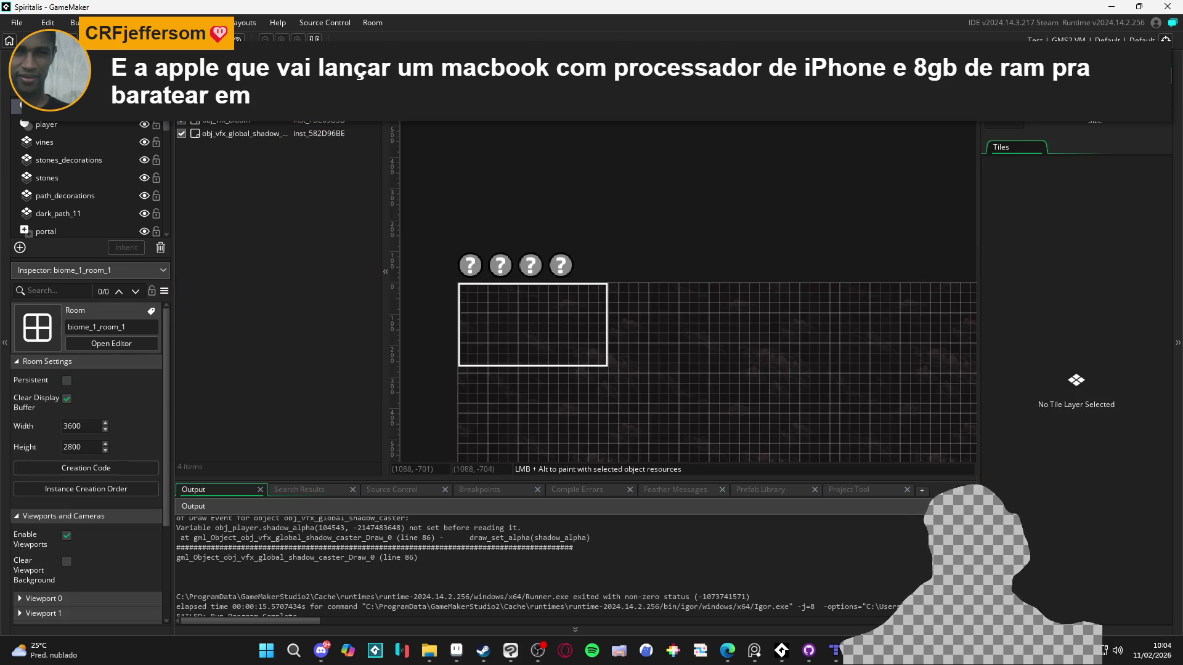
- Override shadow_alpha to 0.4 on the room's shadow caster instance, rerun, and abort the error
{"action": "double_click", "coordinate": [558, 265]}
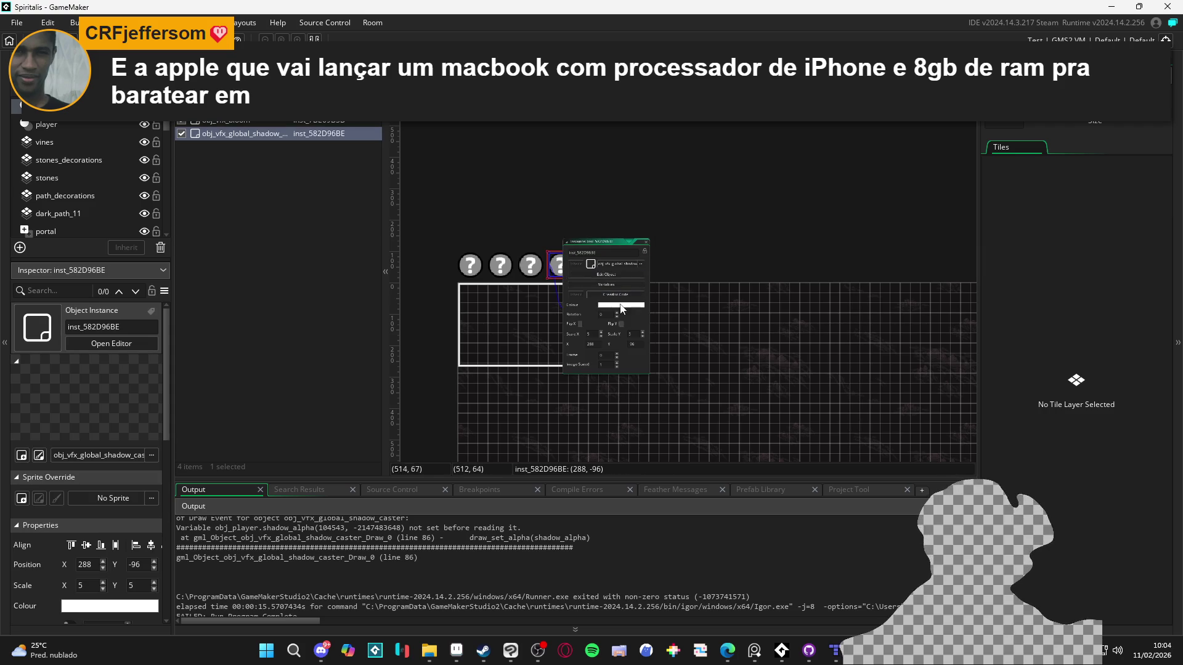
{"action": "left_click", "coordinate": [605, 286]}
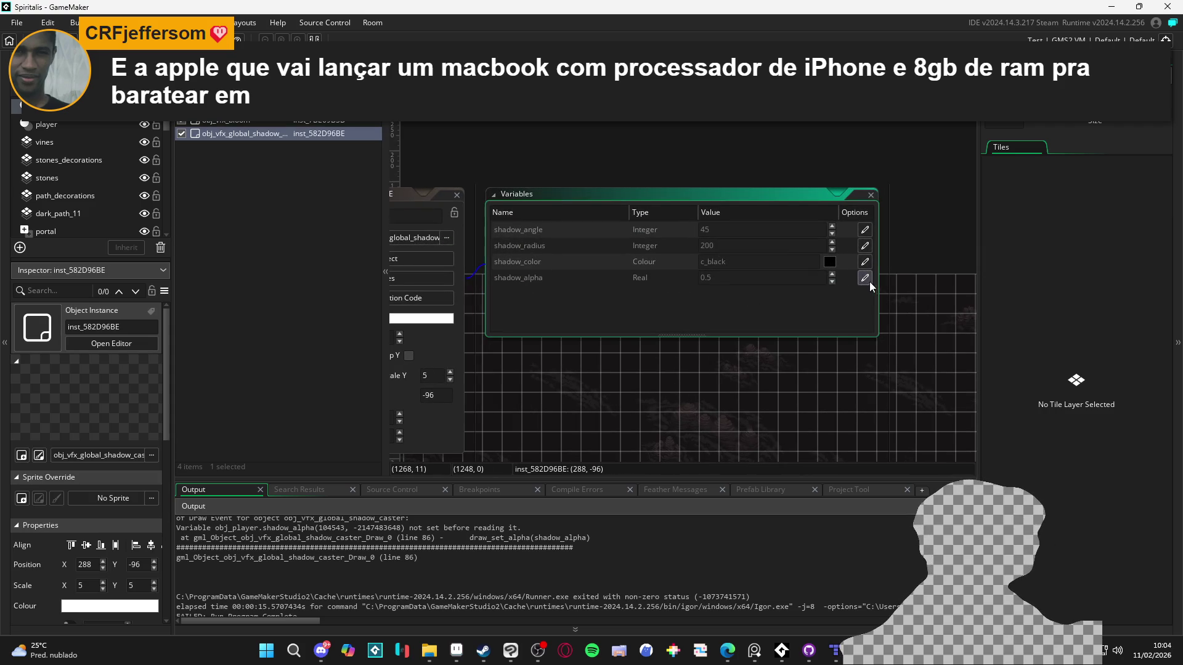
{"action": "left_click", "coordinate": [865, 279]}
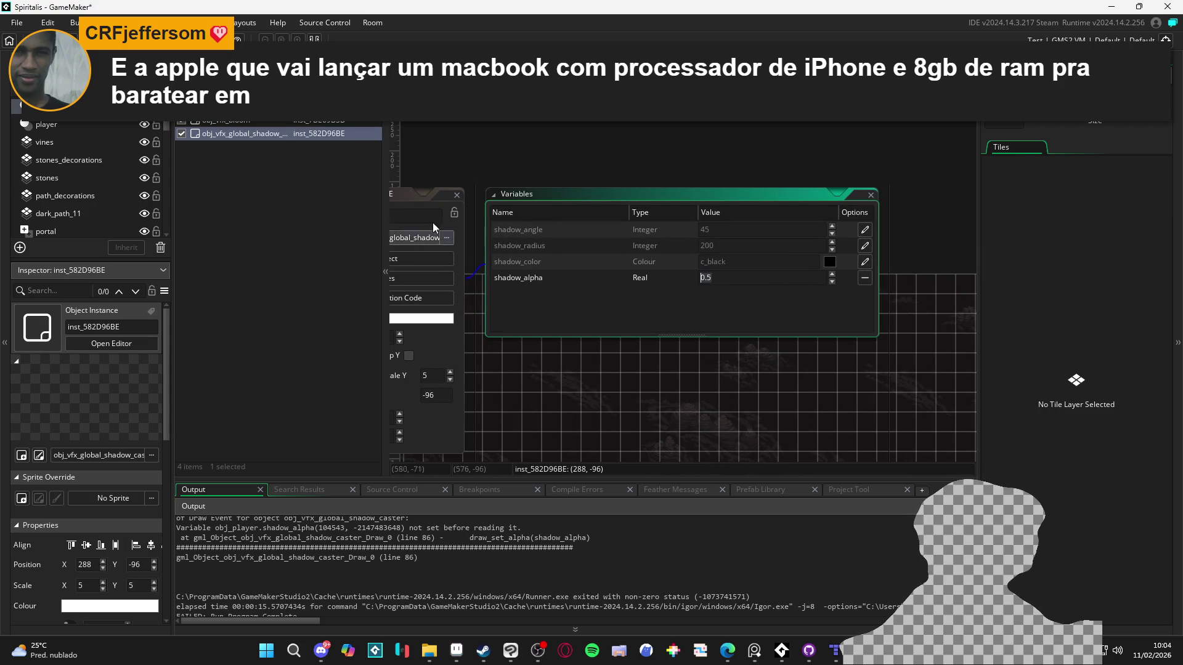
{"action": "key", "text": "BackSpace"}
{"action": "key", "text": "F5"}
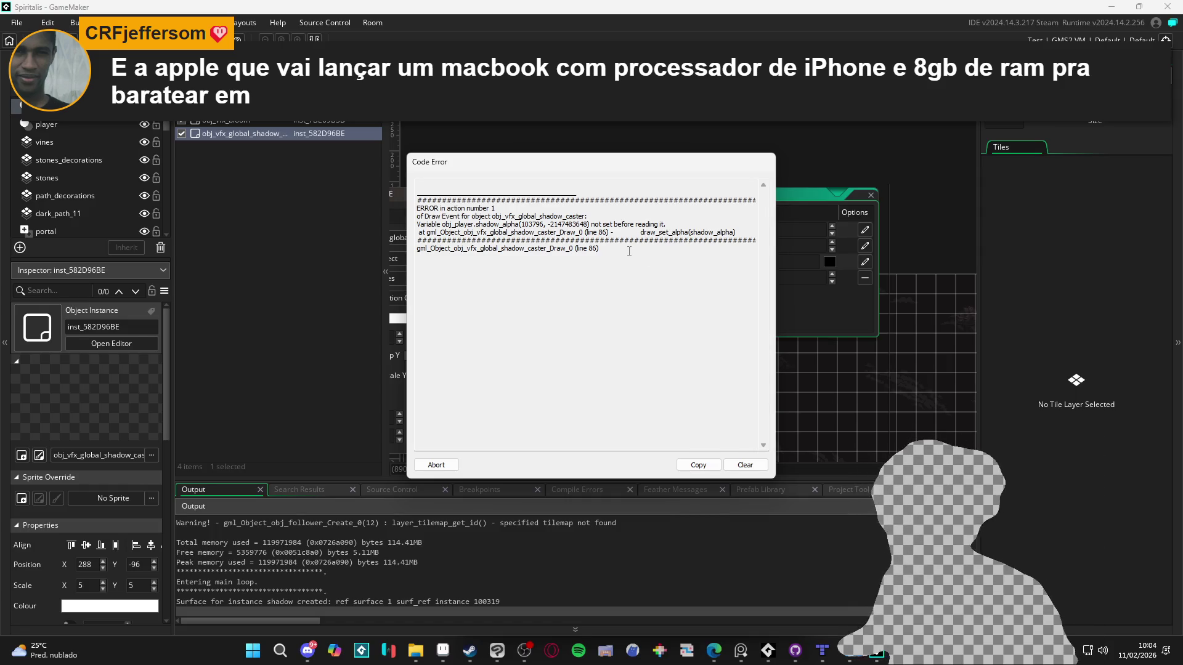
{"action": "left_click", "coordinate": [435, 465]}
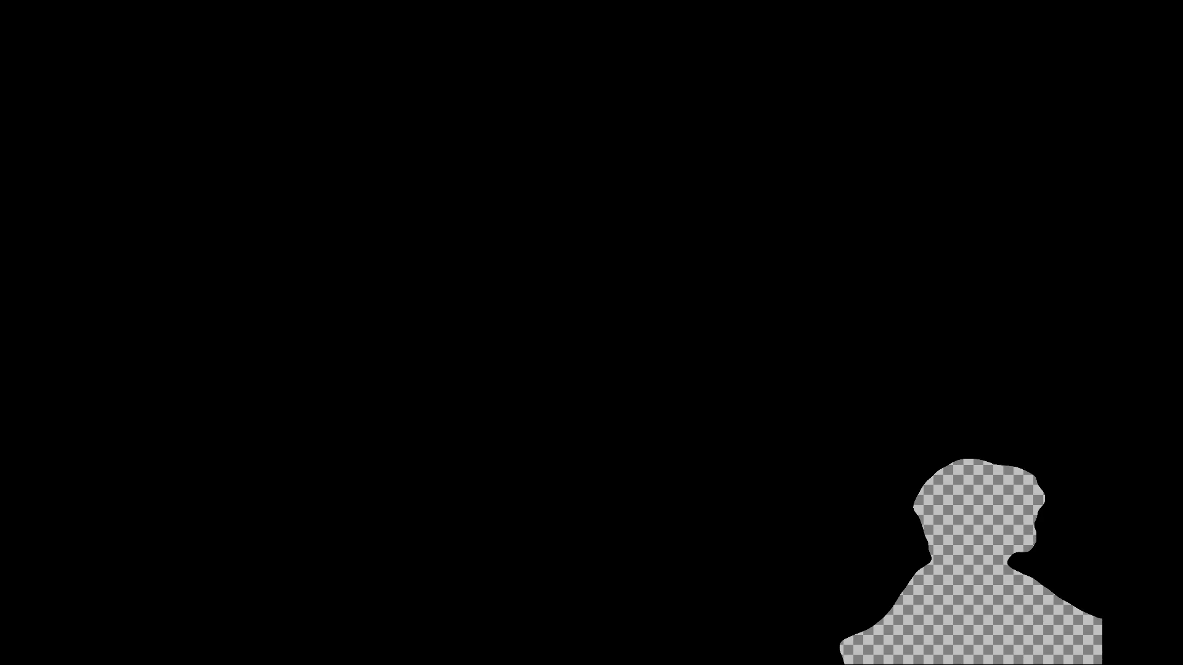
- Change line 86 to read other.shadow_alpha, save the Draw code, and rerun the game
{"action": "type", "text": "other."}
{"action": "key", "text": "ctrl+s"}
{"action": "key", "text": "F5"}
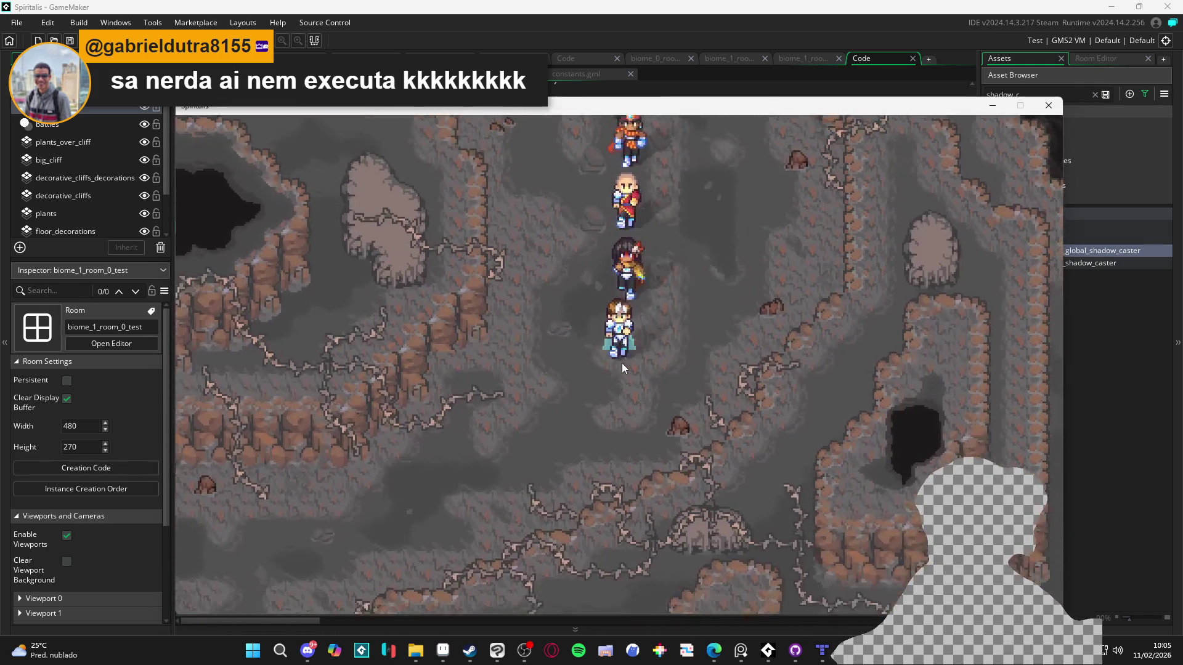
- Walk the party through the winding cave paths, down the cave and back into the round chamber
{"action": "key", "text": "Left"}
{"action": "key", "text": "Up"}
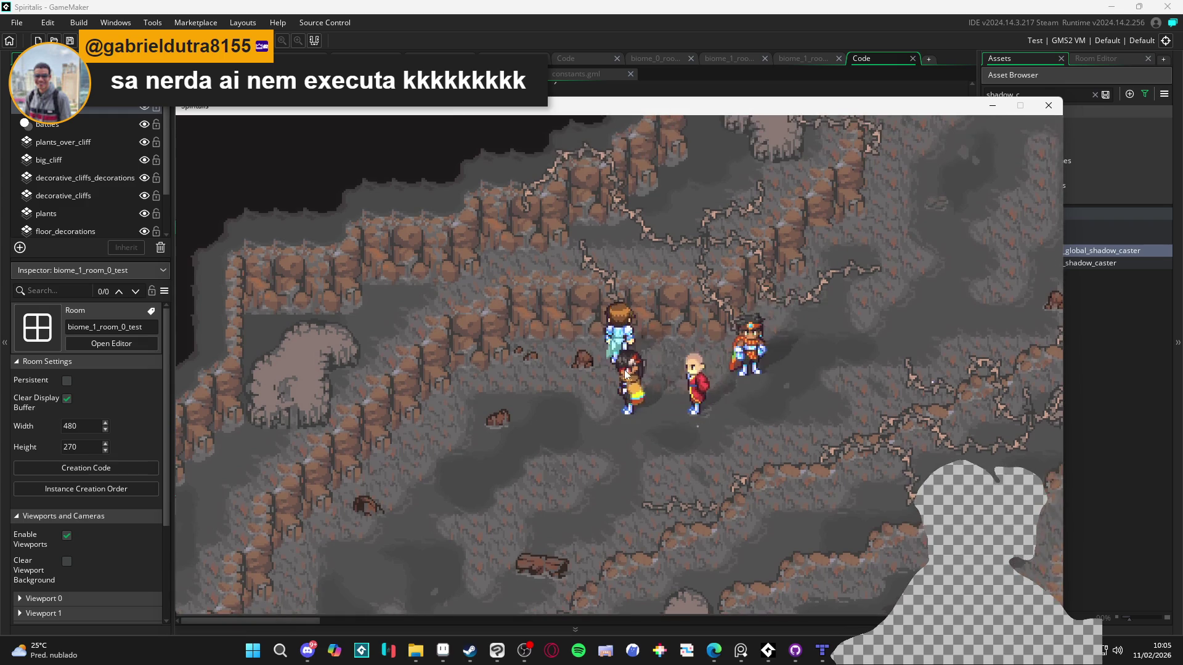
{"action": "key", "text": "Down"}
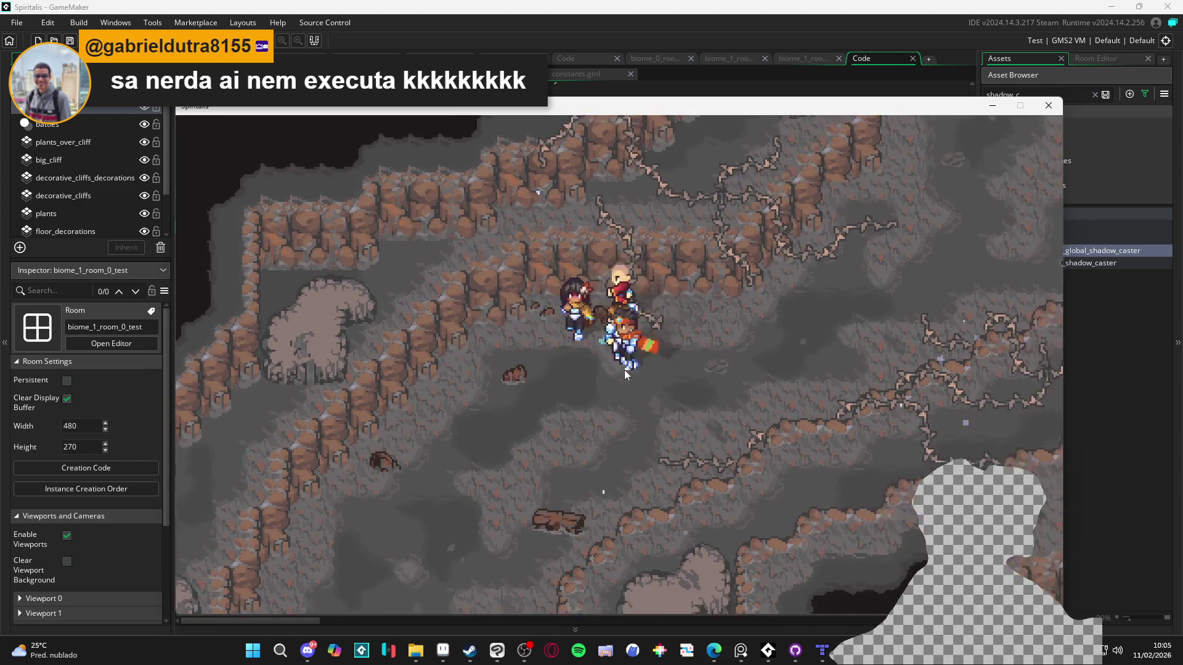
{"action": "key", "text": "Right"}
{"action": "key", "text": "Up"}
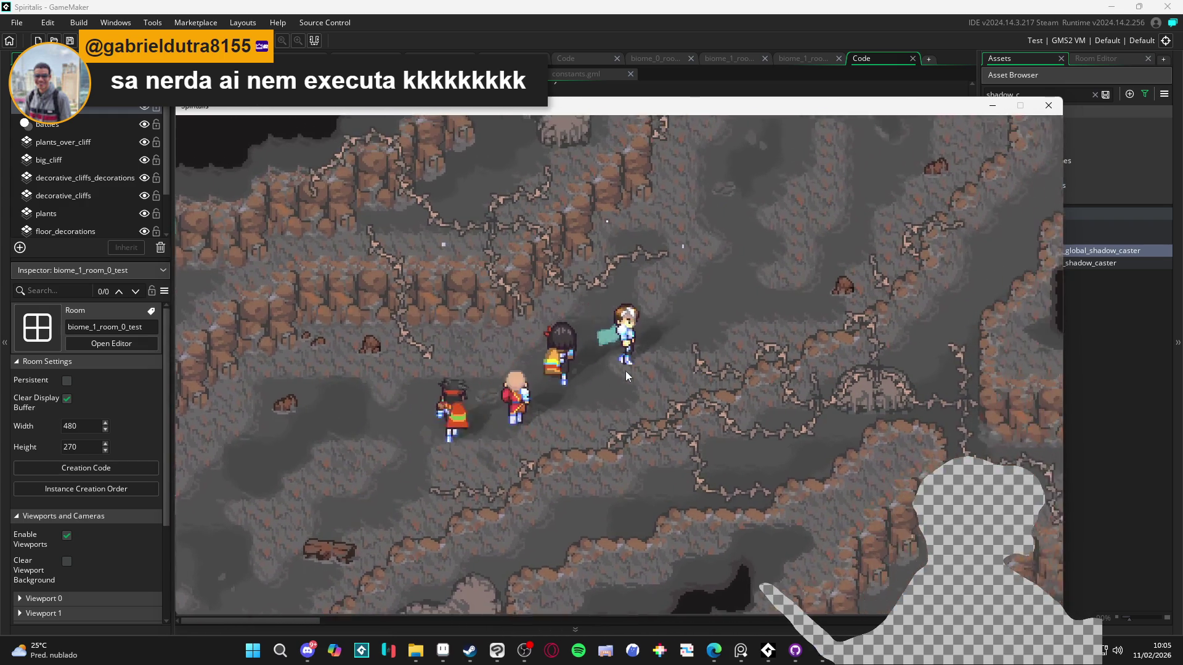
{"action": "key", "text": "Up"}
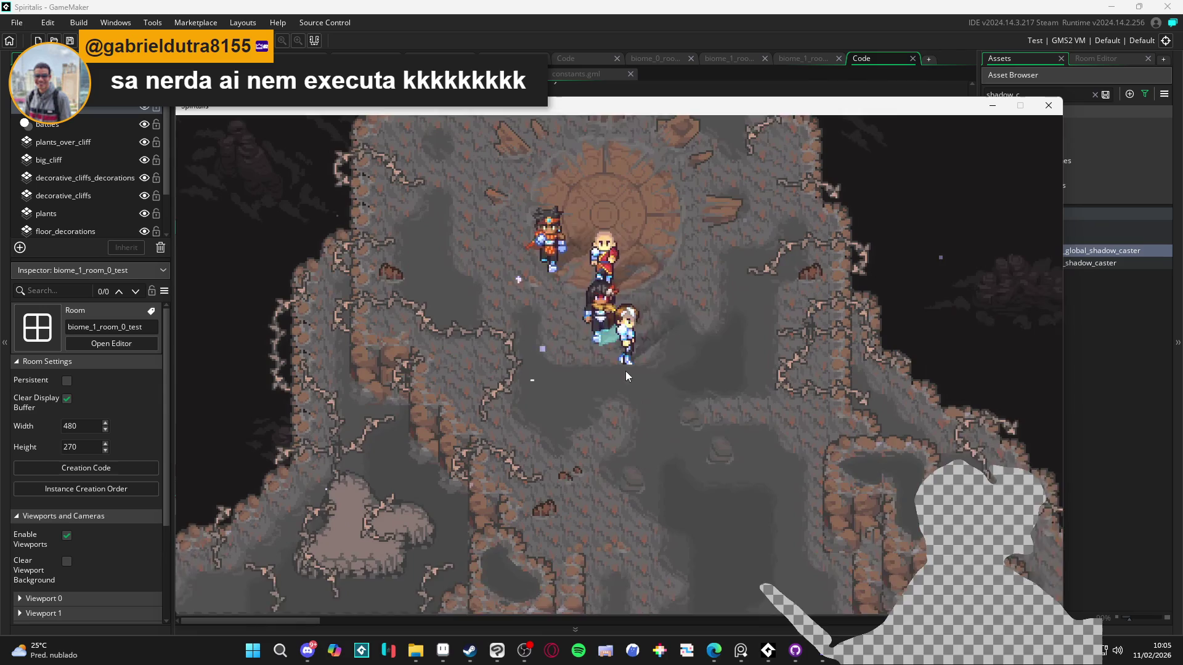
{"action": "key", "text": "Down"}
{"action": "key", "text": "Right"}
{"action": "key", "text": "Down"}
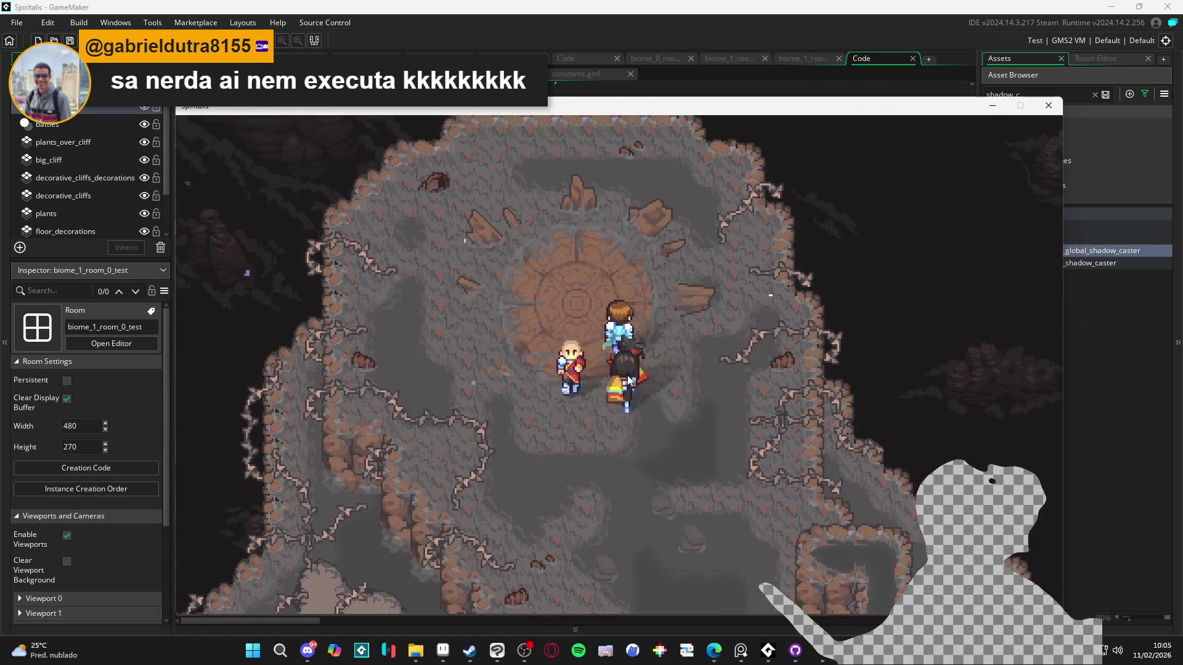
{"action": "key", "text": "Down"}
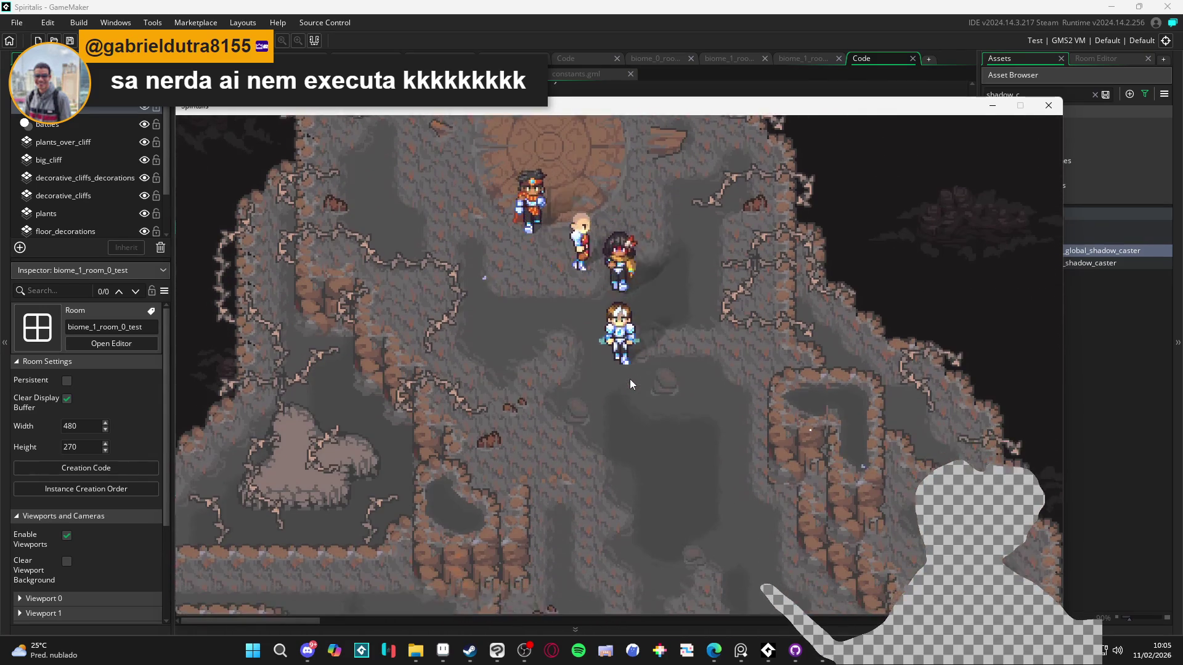
{"action": "key", "text": "Down"}
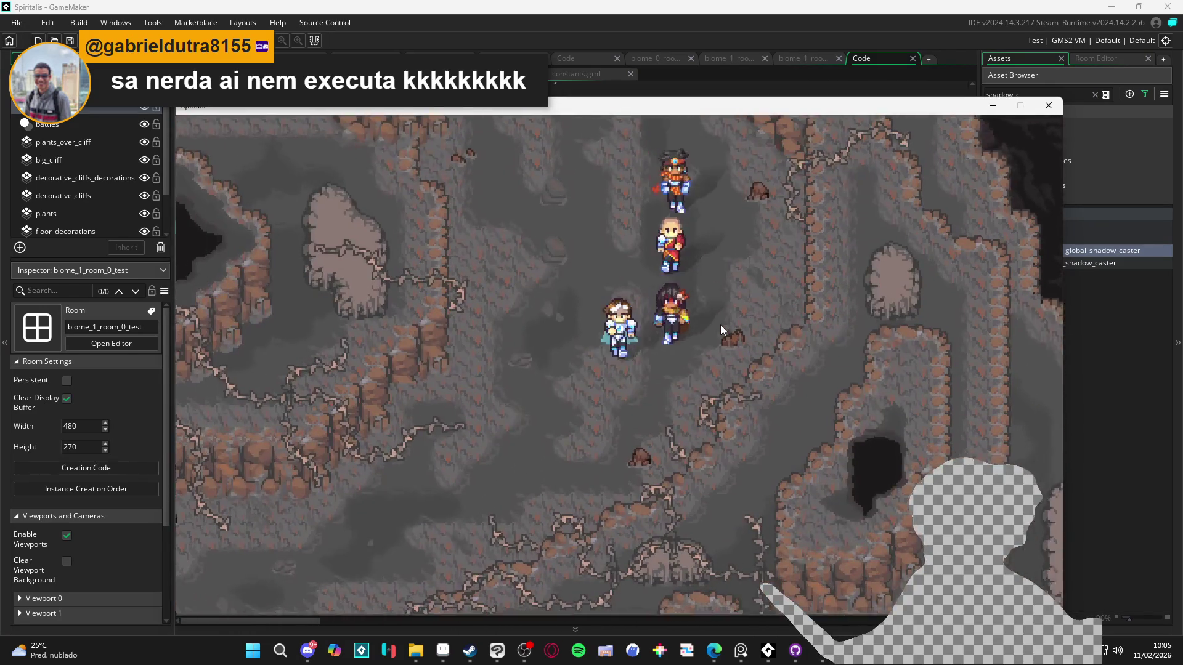
{"action": "key", "text": "Left"}
{"action": "key", "text": "Up"}
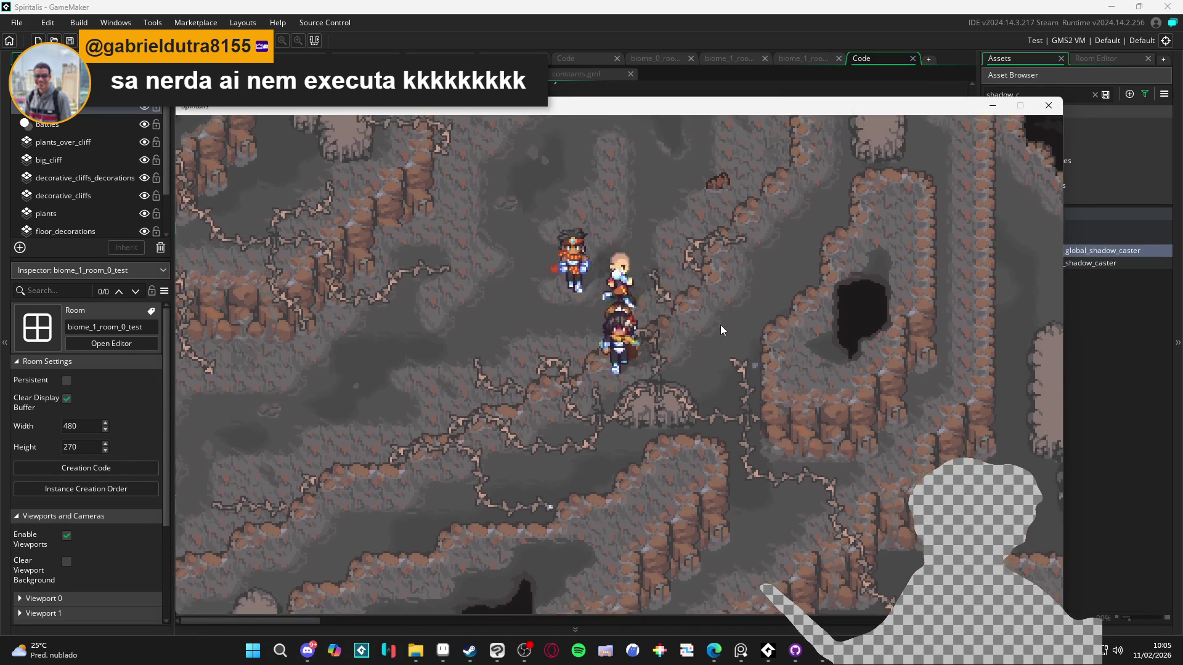
{"action": "key", "text": "Up"}
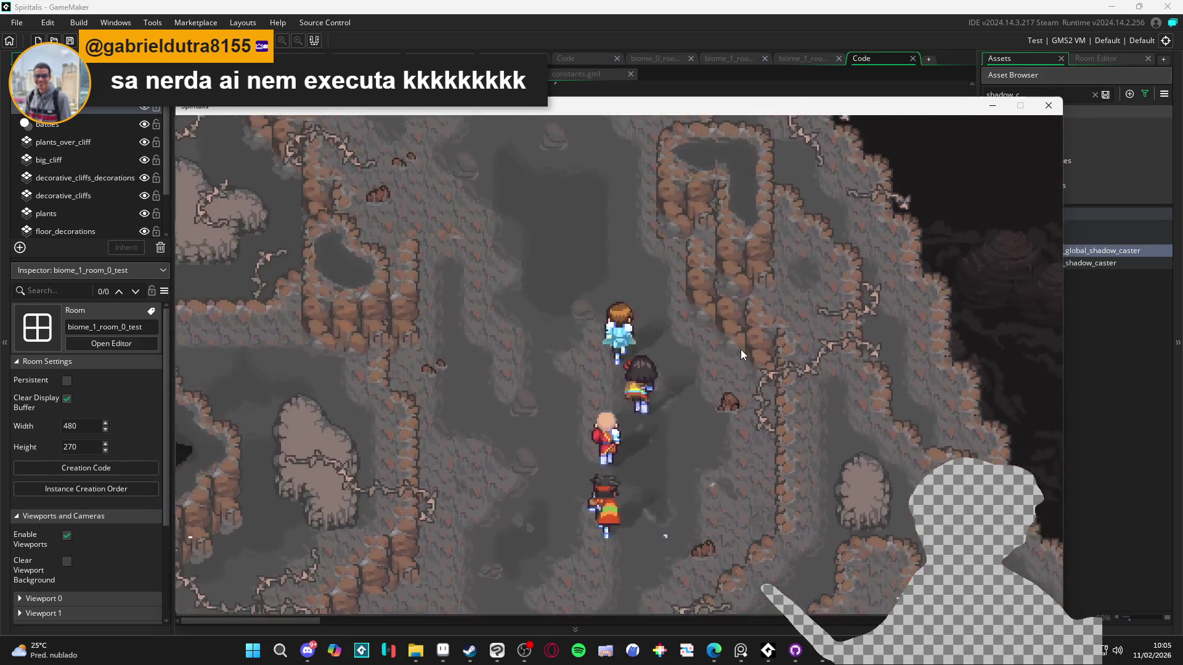
{"action": "key", "text": "Up"}
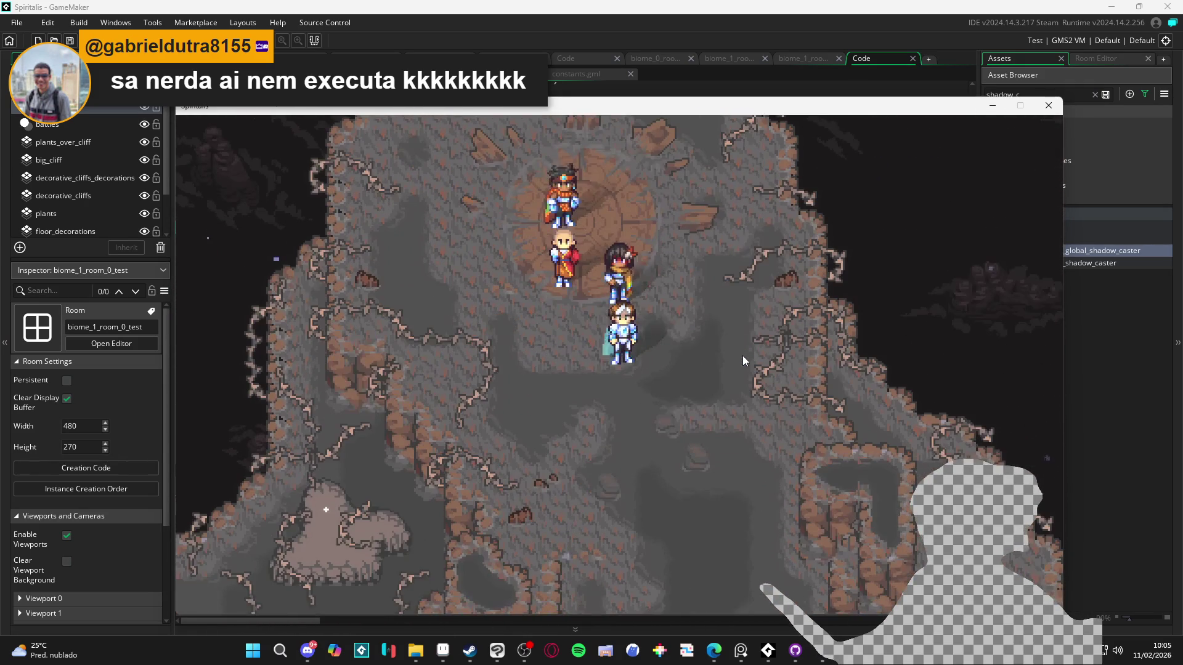
- Lead the party out of the chamber and down through the lower cave, then back up
{"action": "key", "text": "Down"}
{"action": "key", "text": "Right"}
{"action": "key", "text": "Down"}
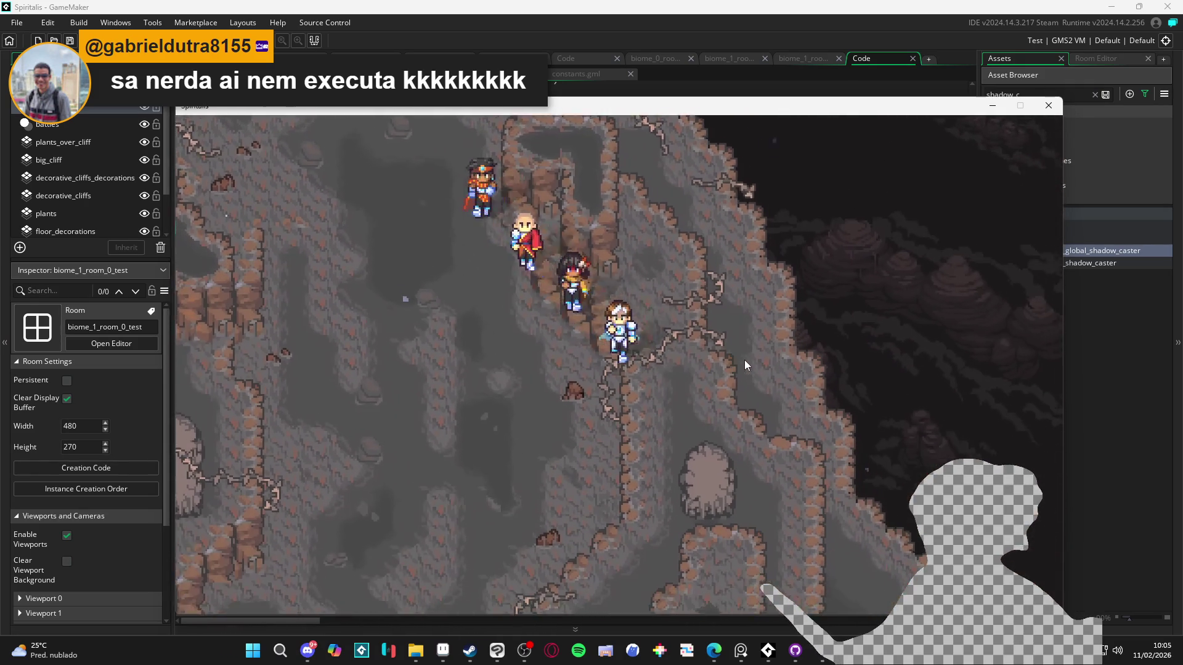
{"action": "key", "text": "Down"}
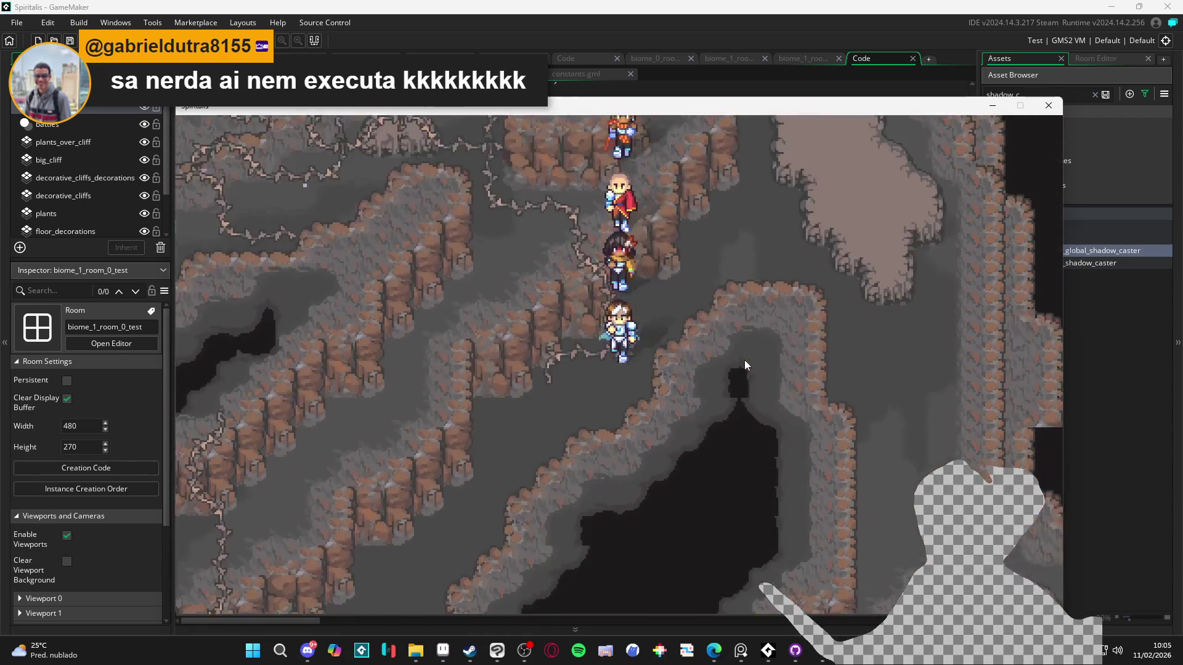
{"action": "key", "text": "Down"}
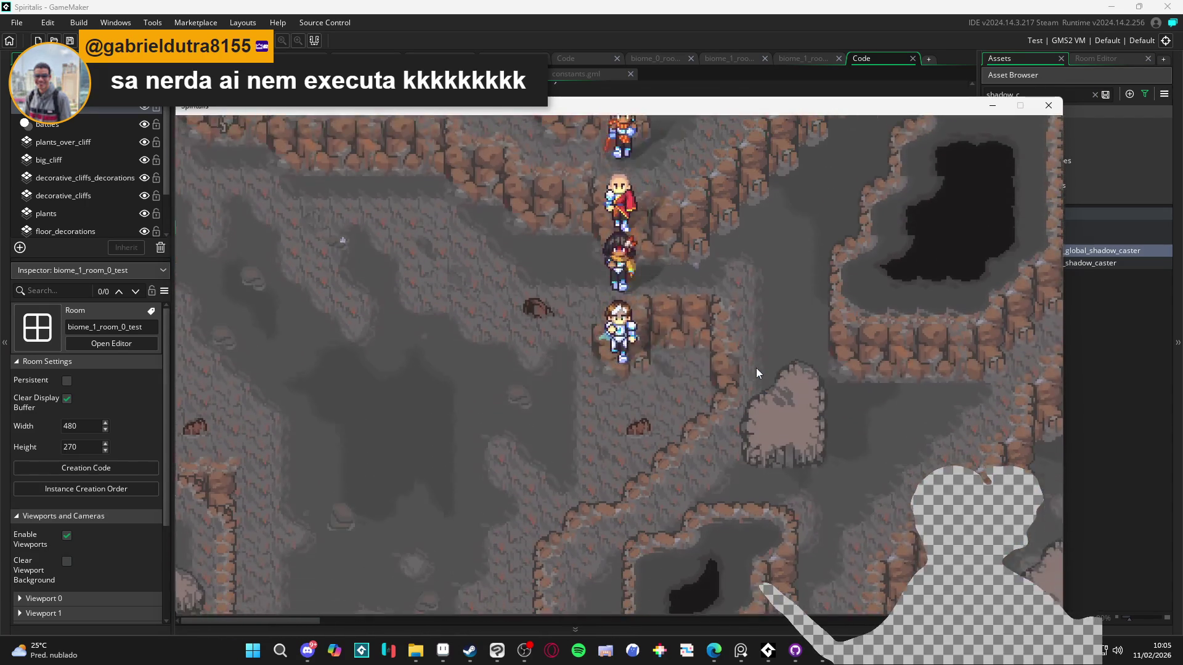
{"action": "key", "text": "Down"}
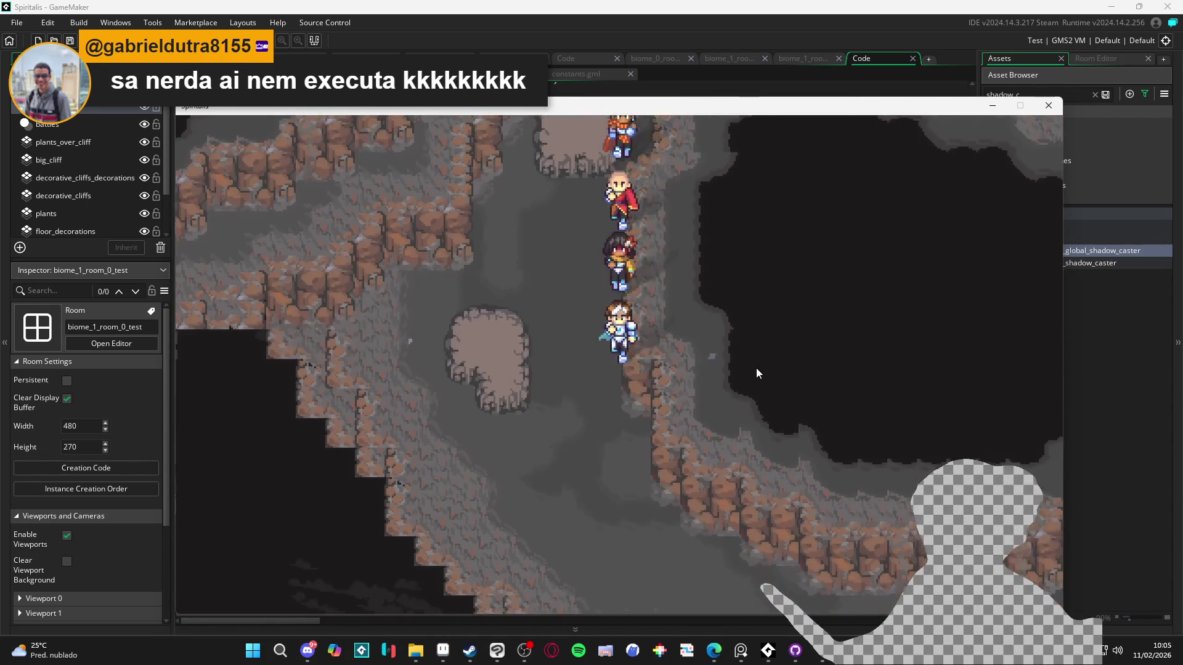
{"action": "key", "text": "Right"}
{"action": "key", "text": "Up"}
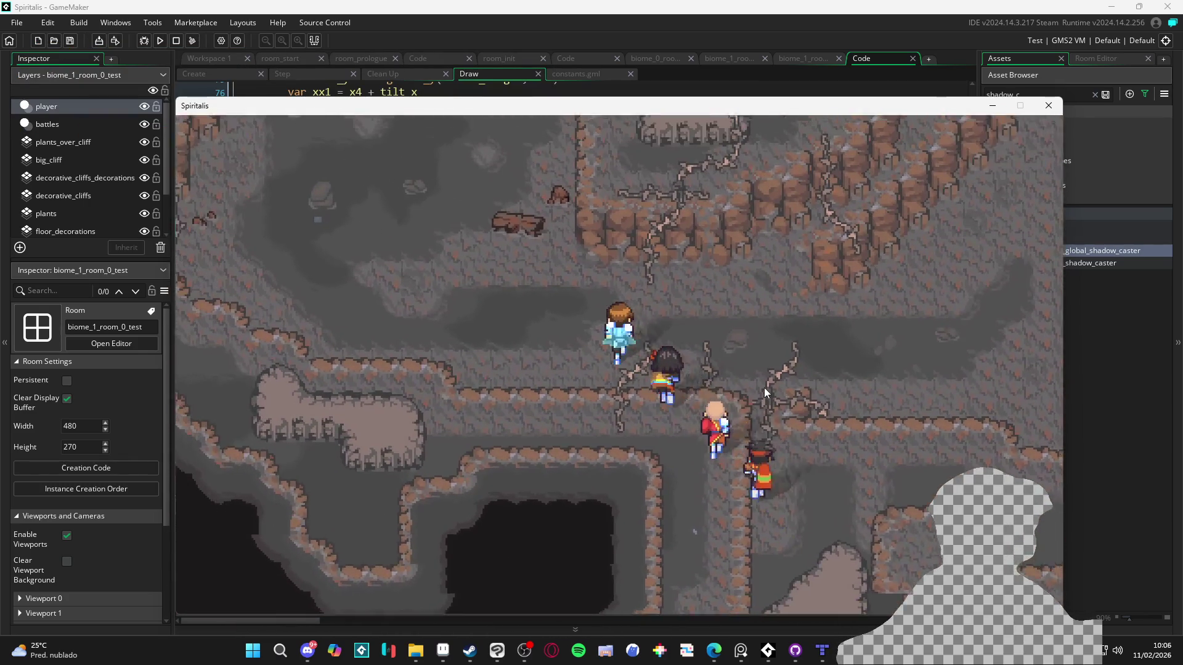
{"action": "key", "text": "Right"}
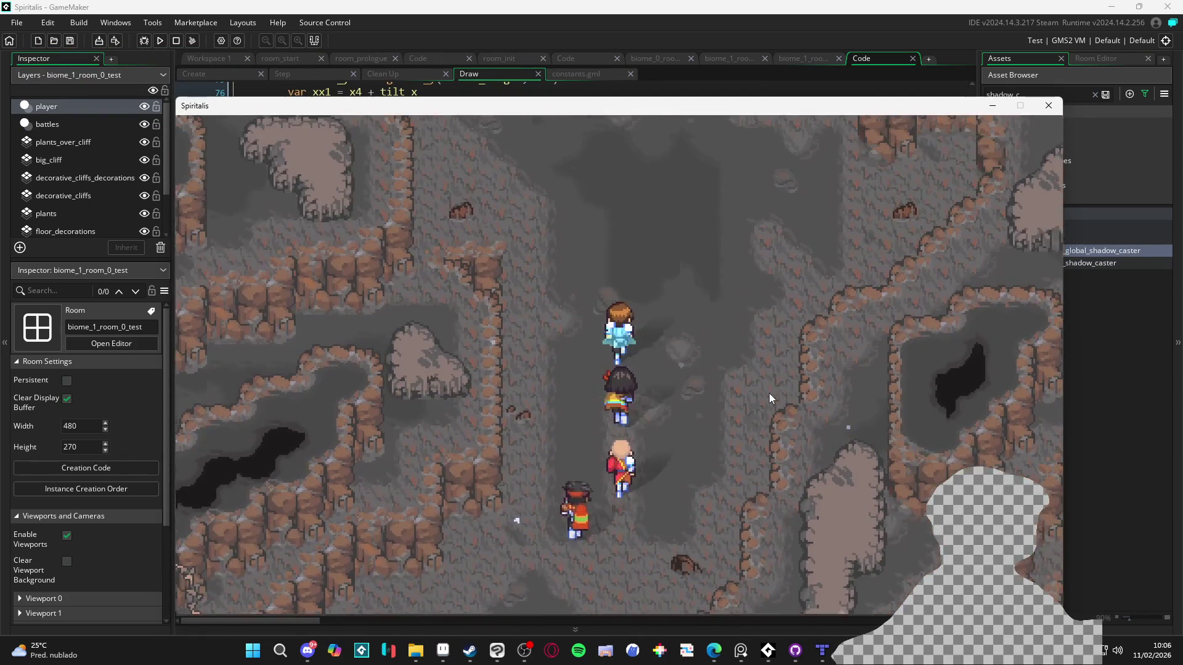
{"action": "key", "text": "Left"}
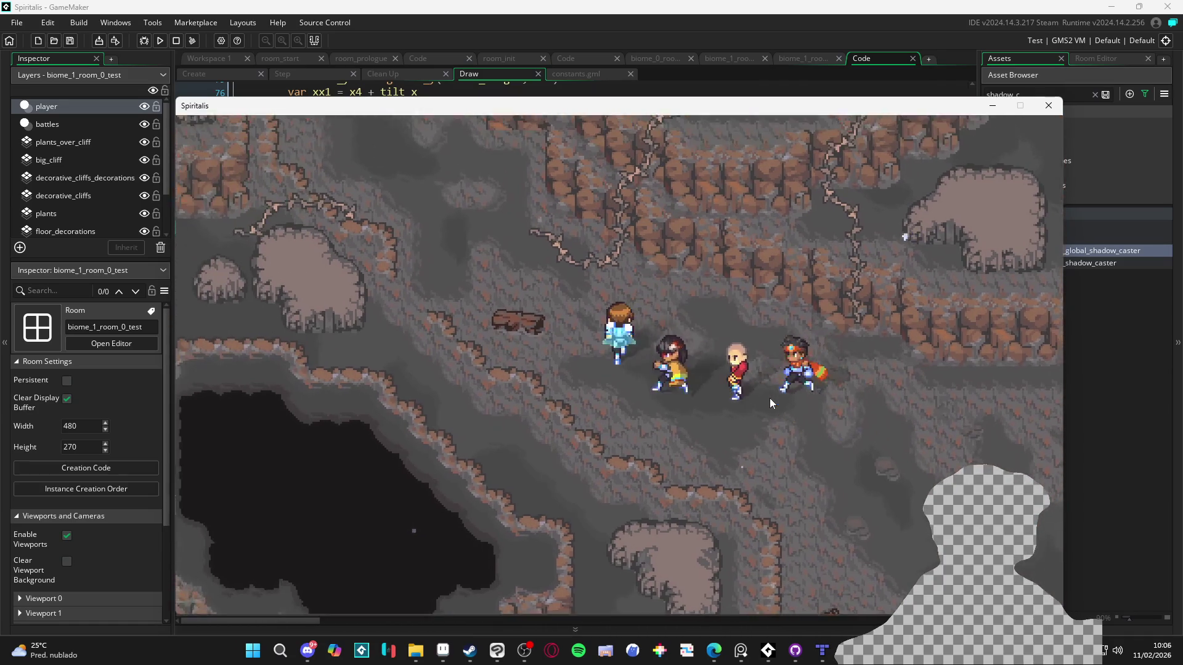
- Walk the party up onto the circular platform, off it, and back on again
{"action": "key", "text": "Up"}
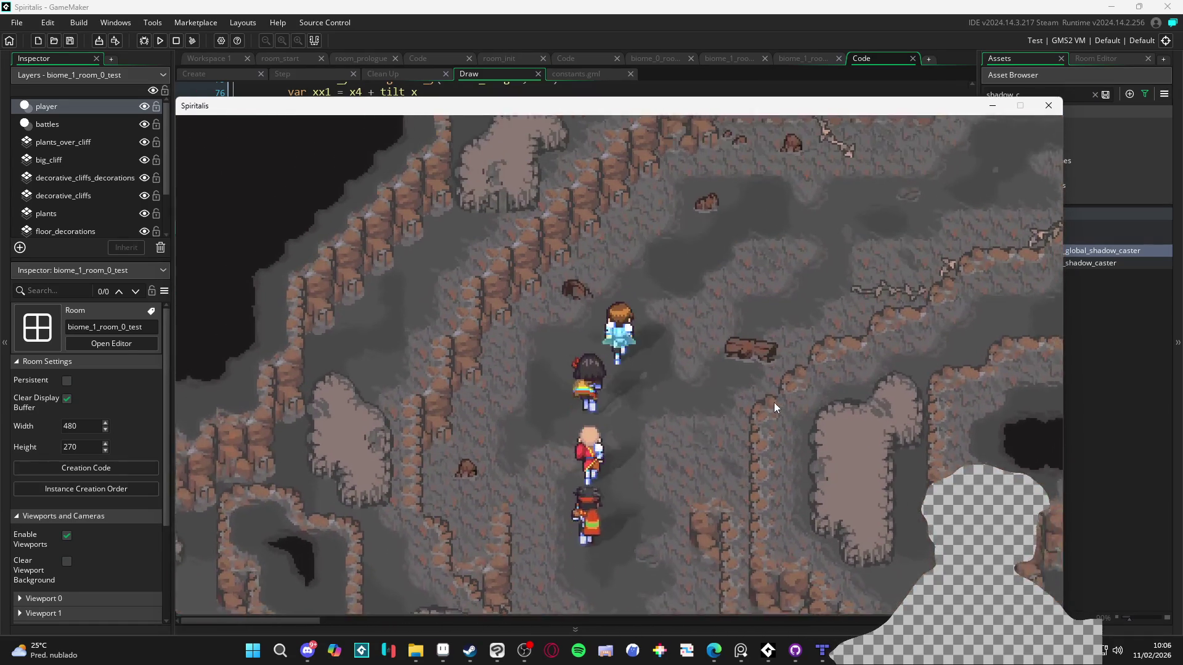
{"action": "key", "text": "Right"}
{"action": "key", "text": "Up"}
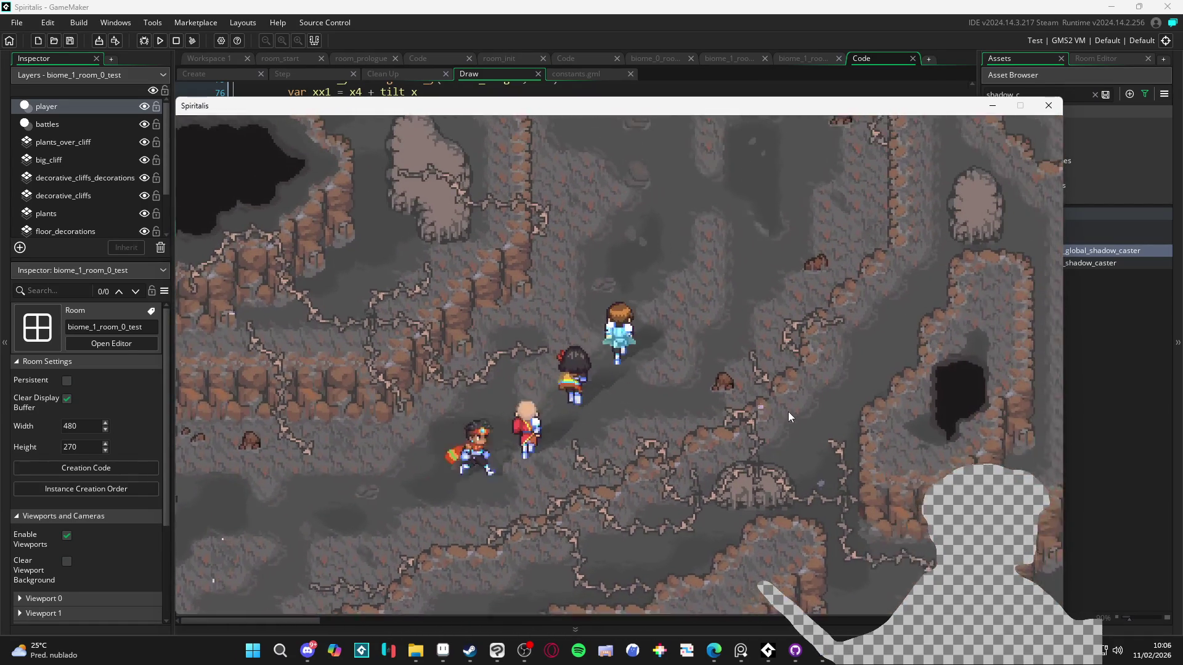
{"action": "key", "text": "Left"}
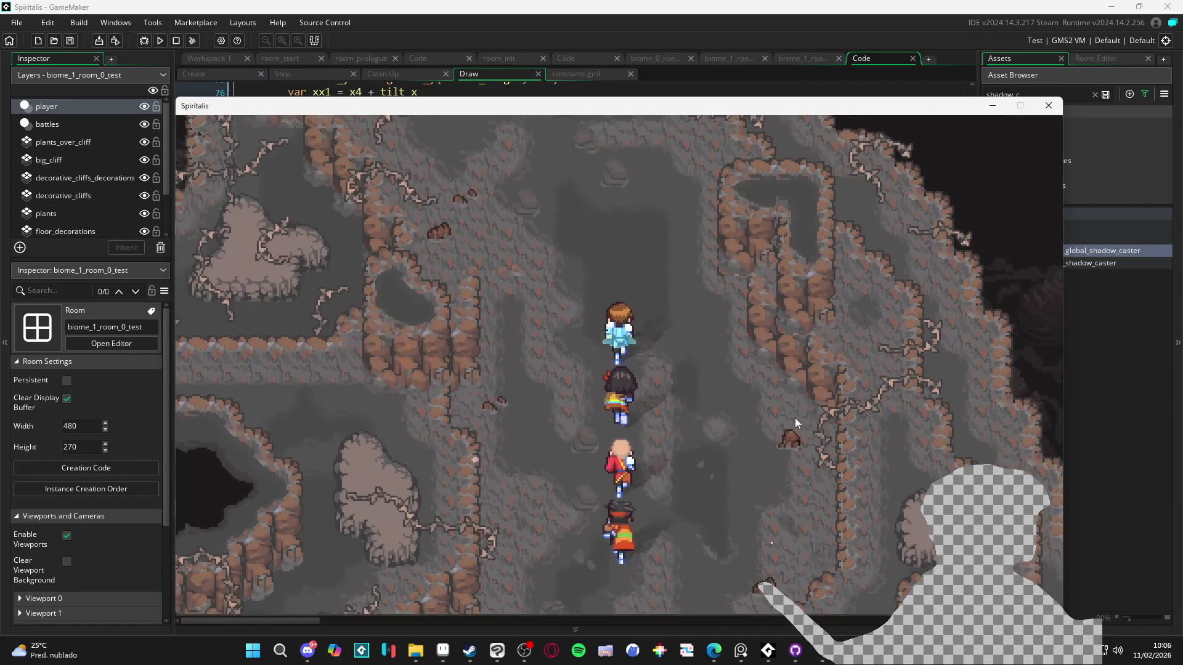
{"action": "key", "text": "Up"}
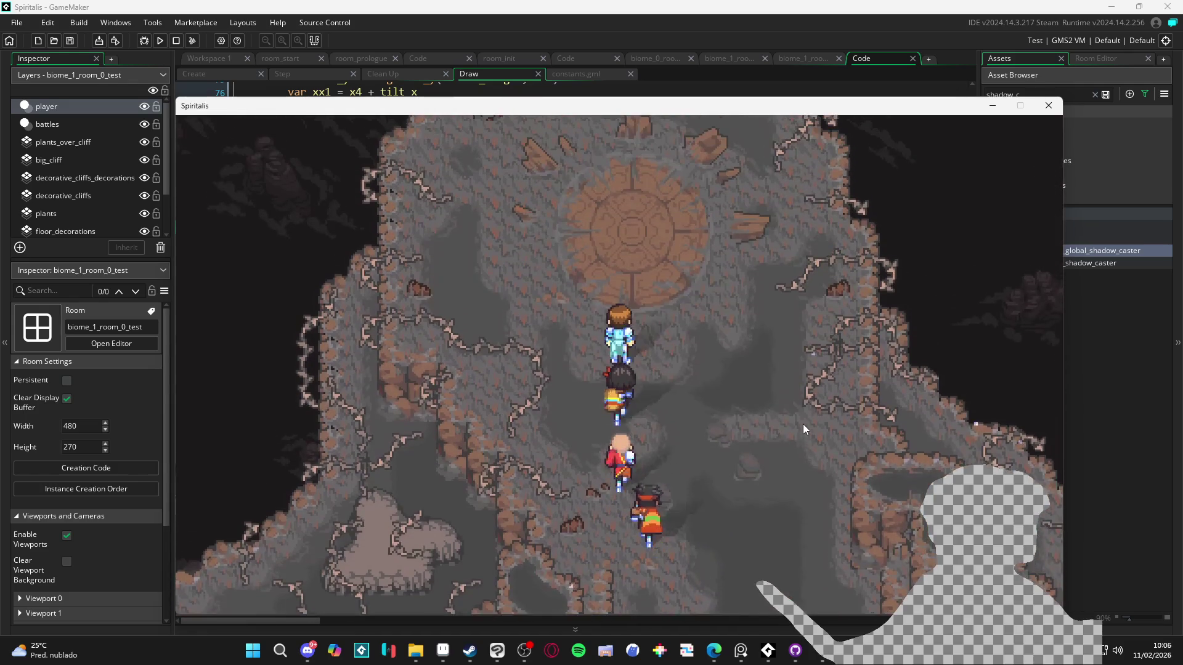
{"action": "key", "text": "Down"}
{"action": "key", "text": "Up"}
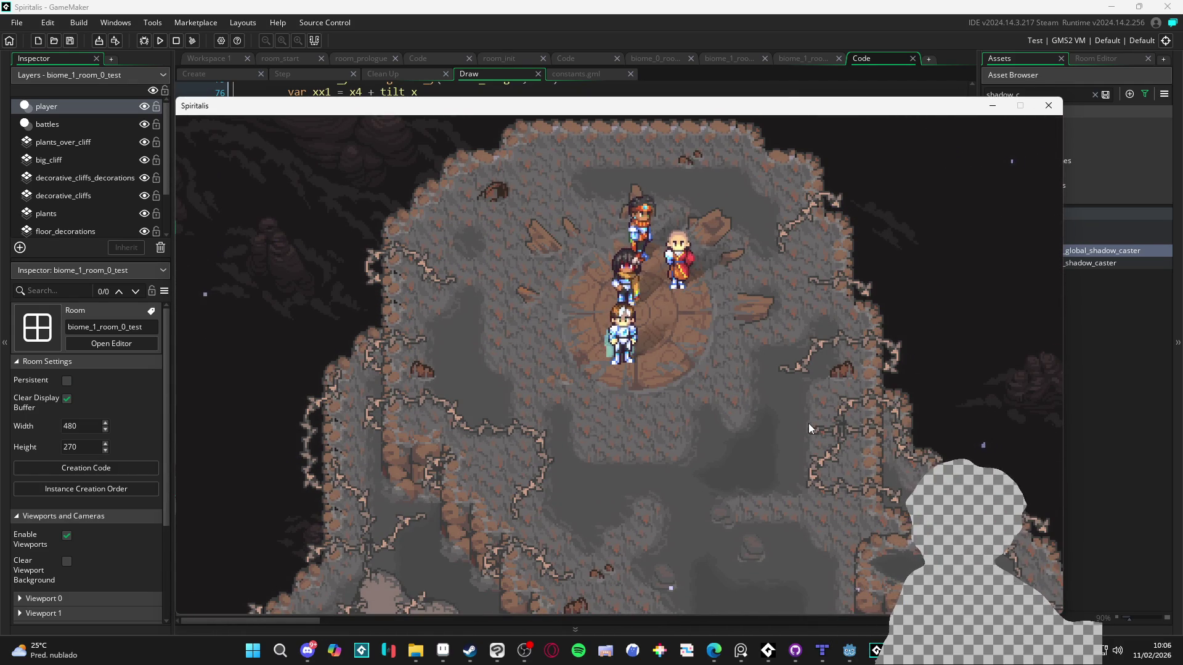
{"action": "key", "text": "Down"}
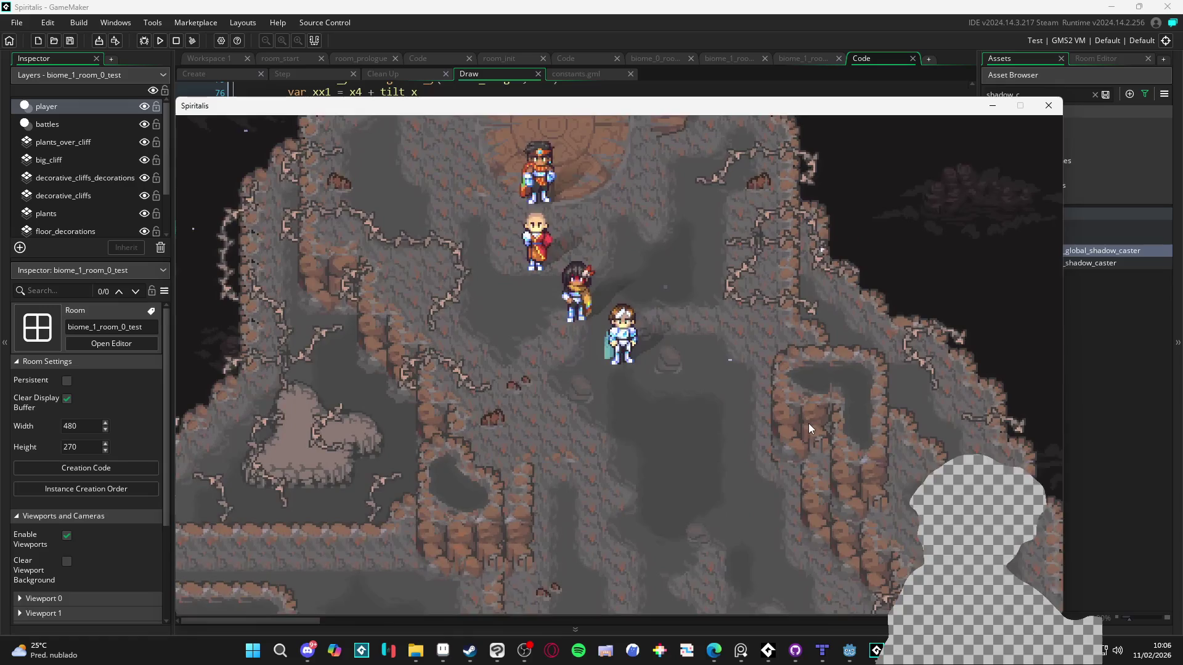
{"action": "key", "text": "Up"}
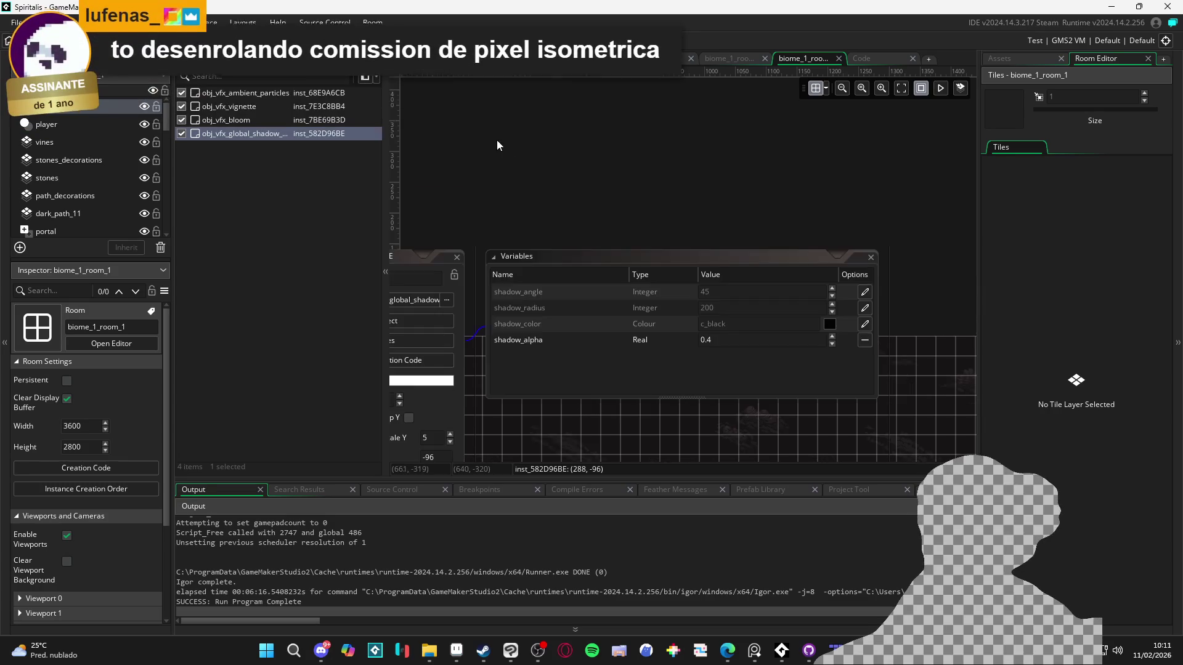
- Select the bloom effect instance in the room
{"action": "left_click", "coordinate": [824, 279]}
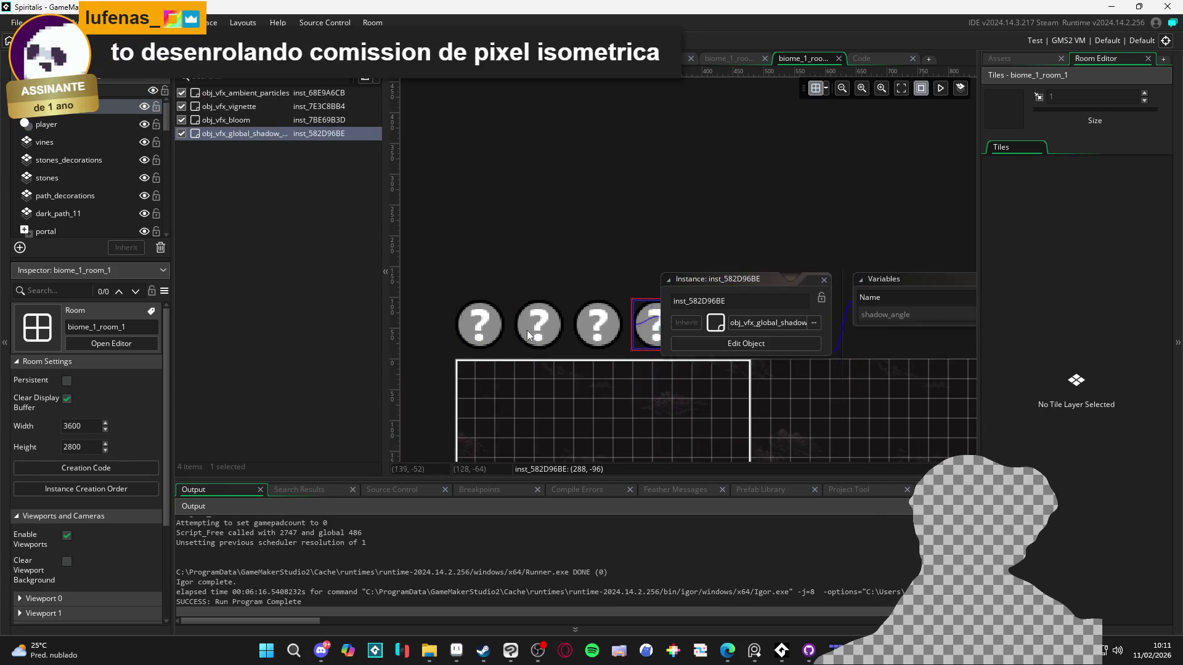
- Override the bloom instance's bloom_intensity to 0.3 in its Variables, then run the game with F5
{"action": "left_click", "coordinate": [480, 324]}
{"action": "double_click", "coordinate": [472, 334]}
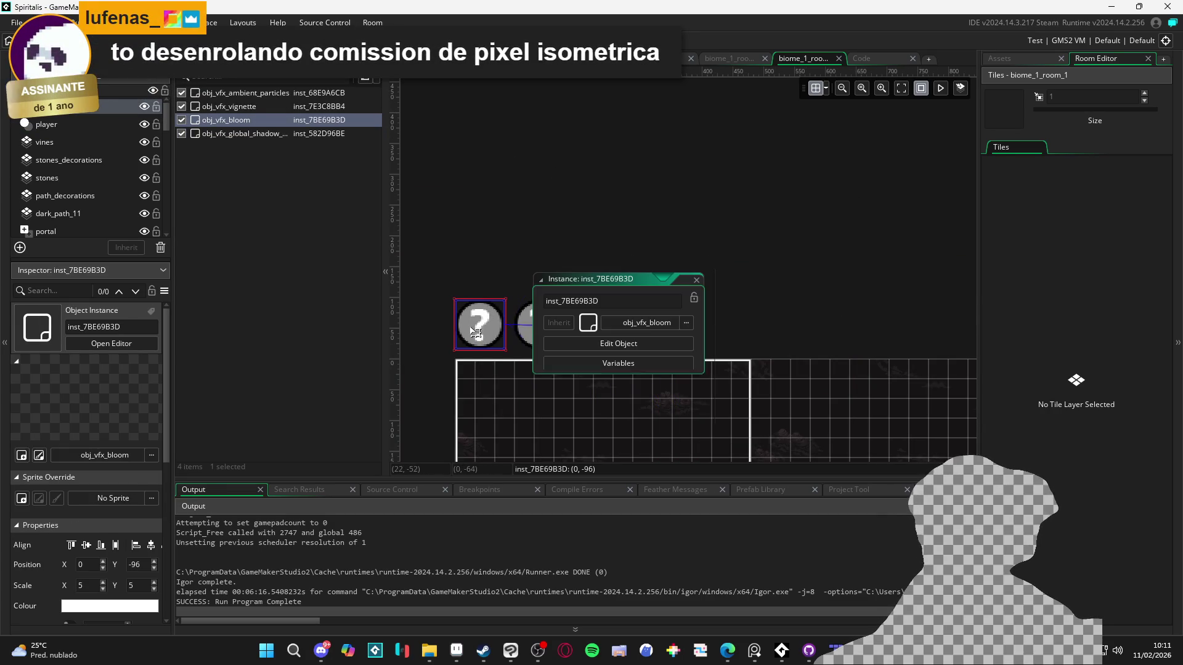
{"action": "left_click", "coordinate": [660, 368]}
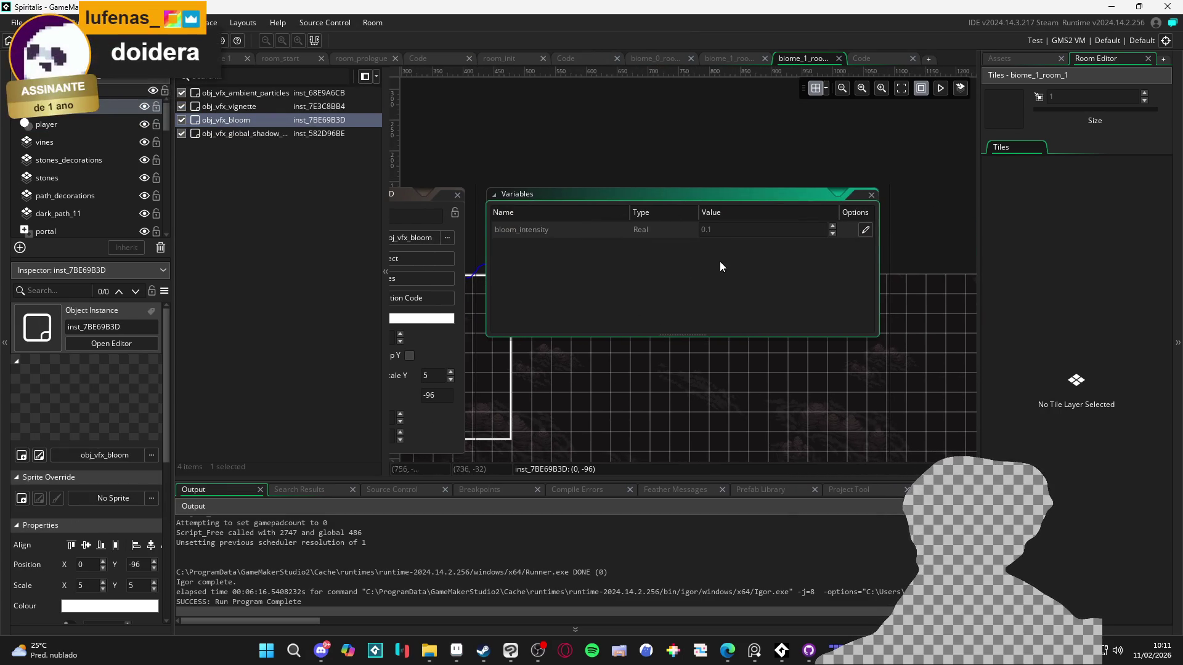
{"action": "left_click", "coordinate": [866, 234]}
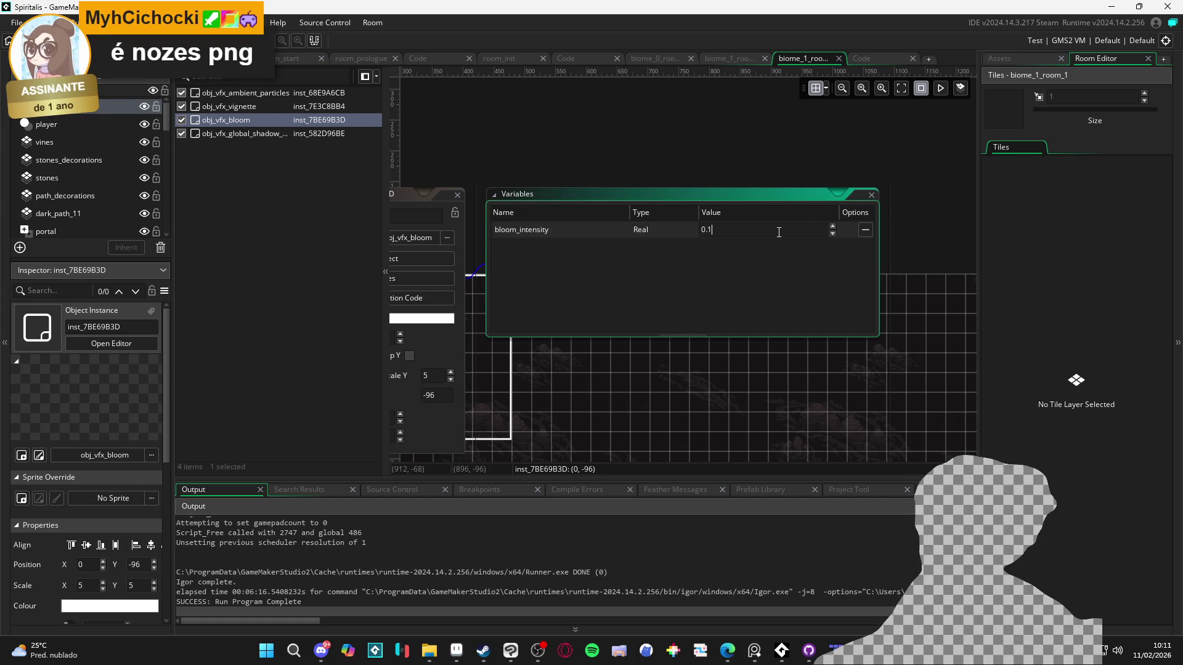
{"action": "type", "text": "3"}
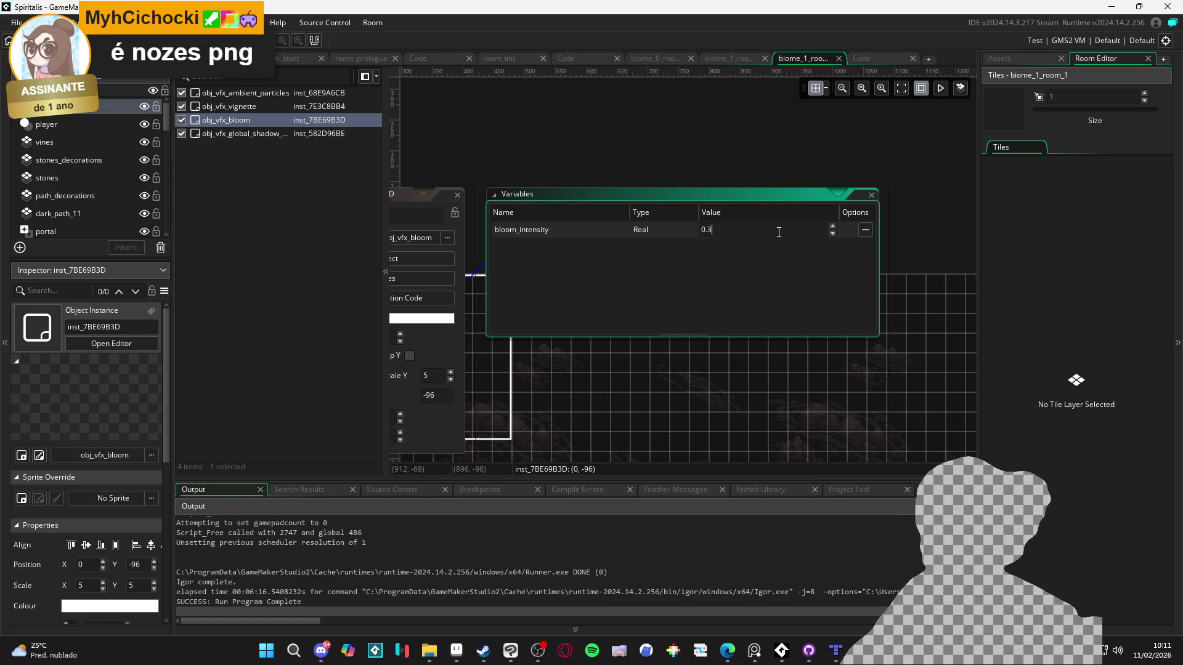
{"action": "key", "text": "F5"}
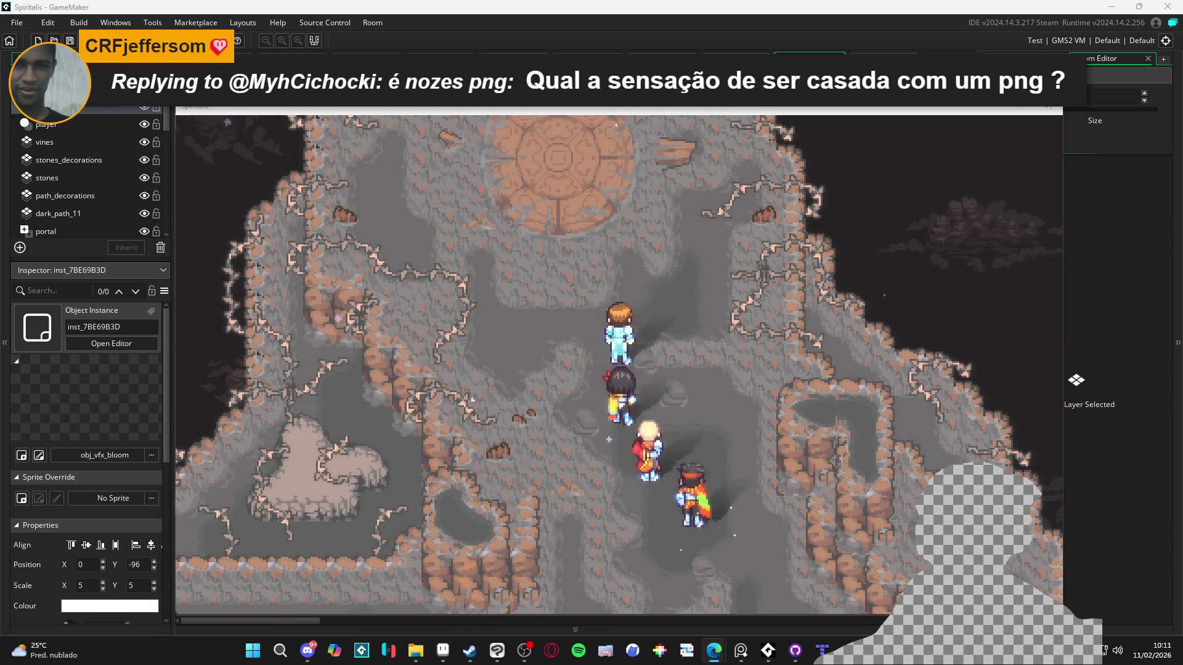
{"action": "key", "text": "Escape"}
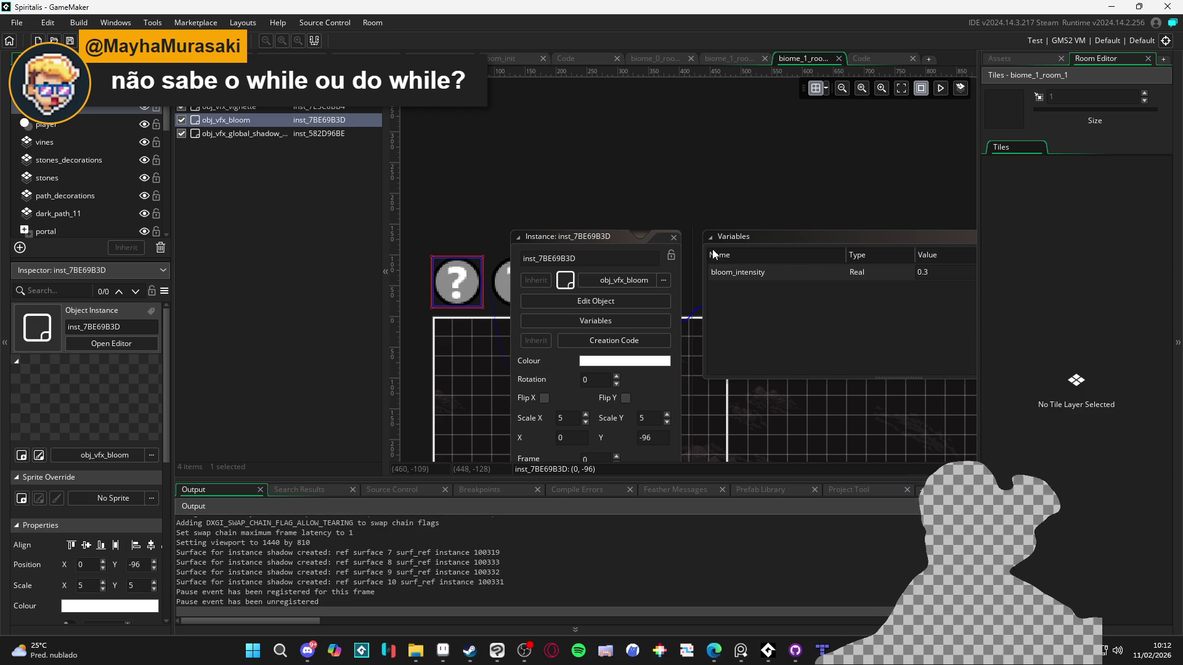
- Open the obj_vfx_bloom object's Create event code from the bloom instance
{"action": "left_click", "coordinate": [674, 237]}
{"action": "double_click", "coordinate": [456, 282]}
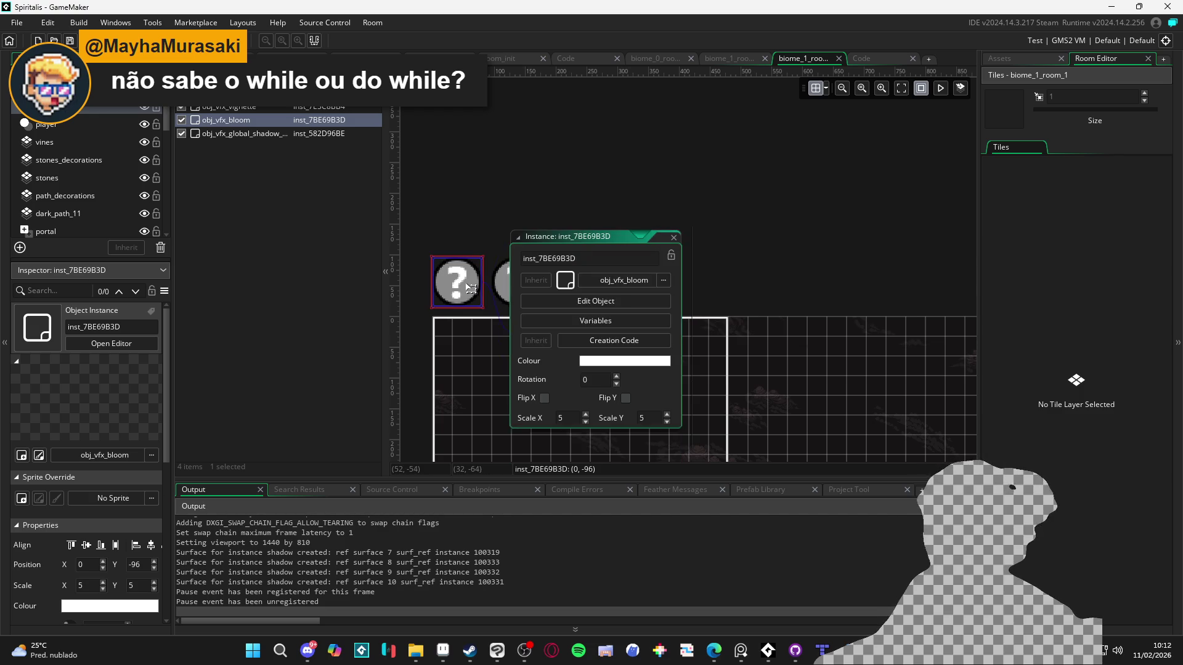
{"action": "left_click", "coordinate": [634, 302]}
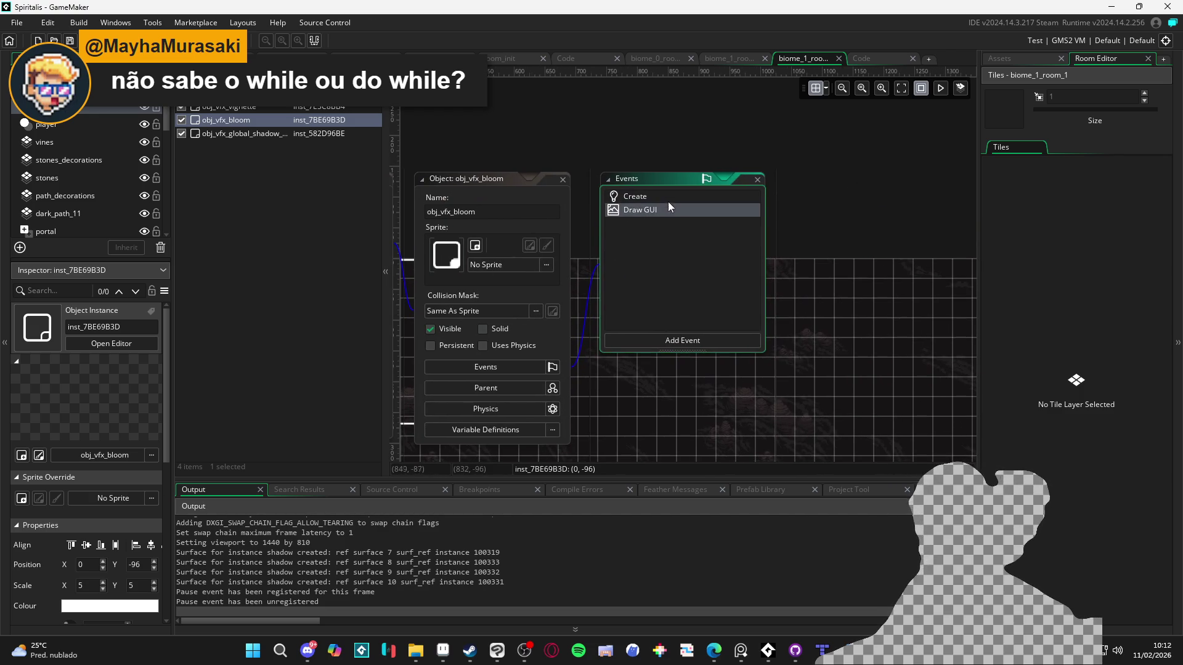
{"action": "double_click", "coordinate": [697, 197]}
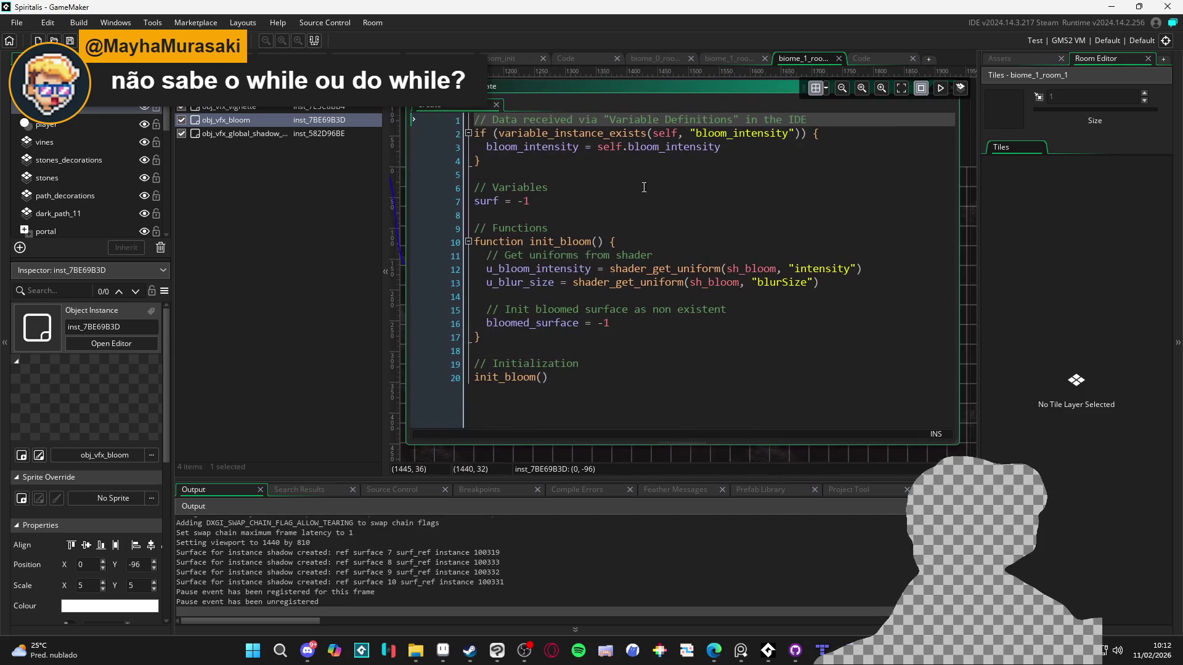
- Paste the gamepad loop line on a new line below init_bloom()
{"action": "left_click", "coordinate": [551, 376]}
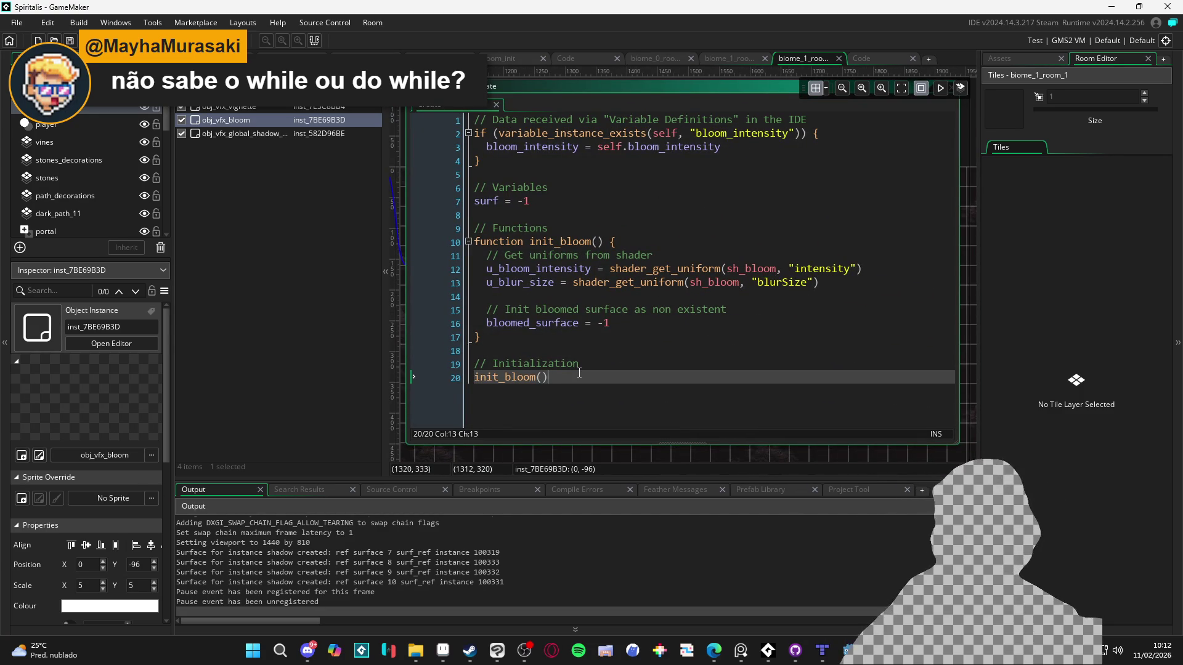
{"action": "key", "text": "Return"}
{"action": "key", "text": "Return"}
{"action": "type", "text": "essa linha: var i = 0; i < gamepad_get_device_count(); i++"}
{"action": "scroll", "coordinate": [649, 347], "scroll_direction": "down", "scroll_amount": 1}
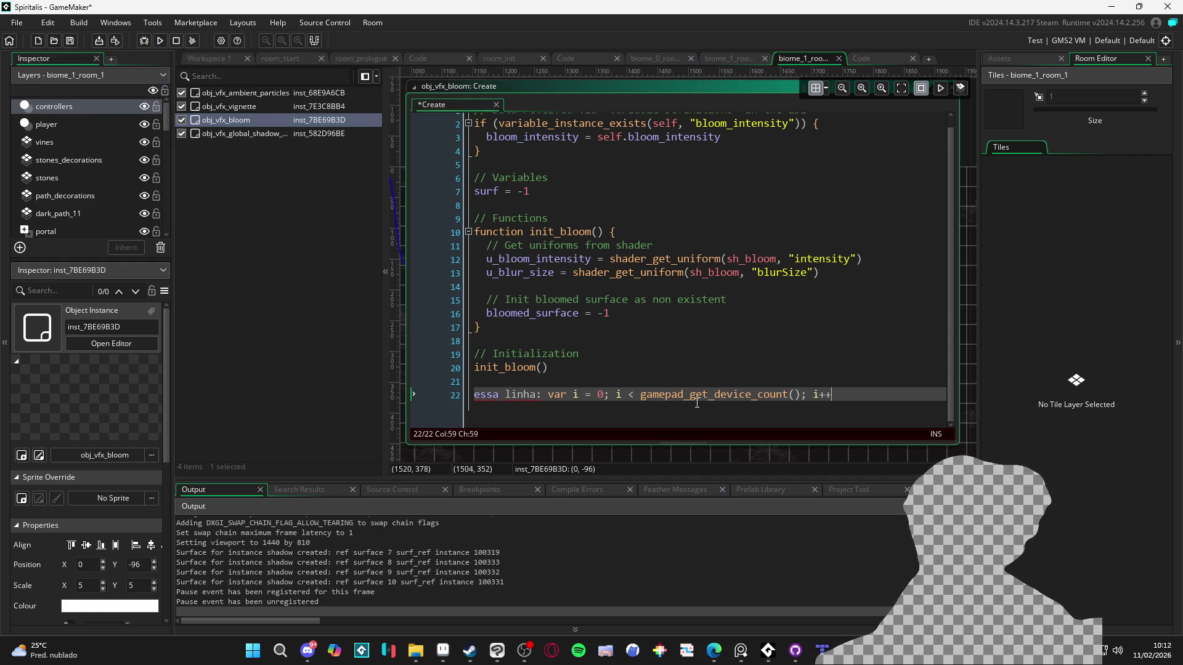
- Remove the 'essa linha:' prefix from line 22 and wrap it into a 'for( ... ){' header
{"action": "left_click_drag", "start_coordinate": [521, 396], "coordinate": [442, 395]}
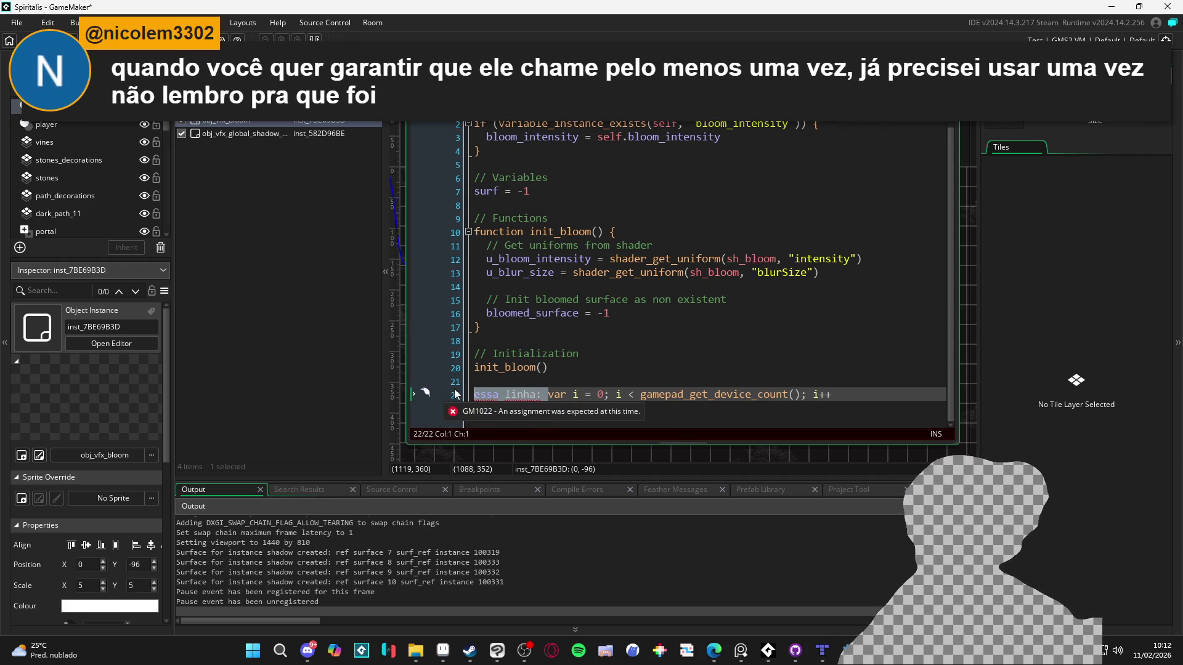
{"action": "key", "text": "BackSpace"}
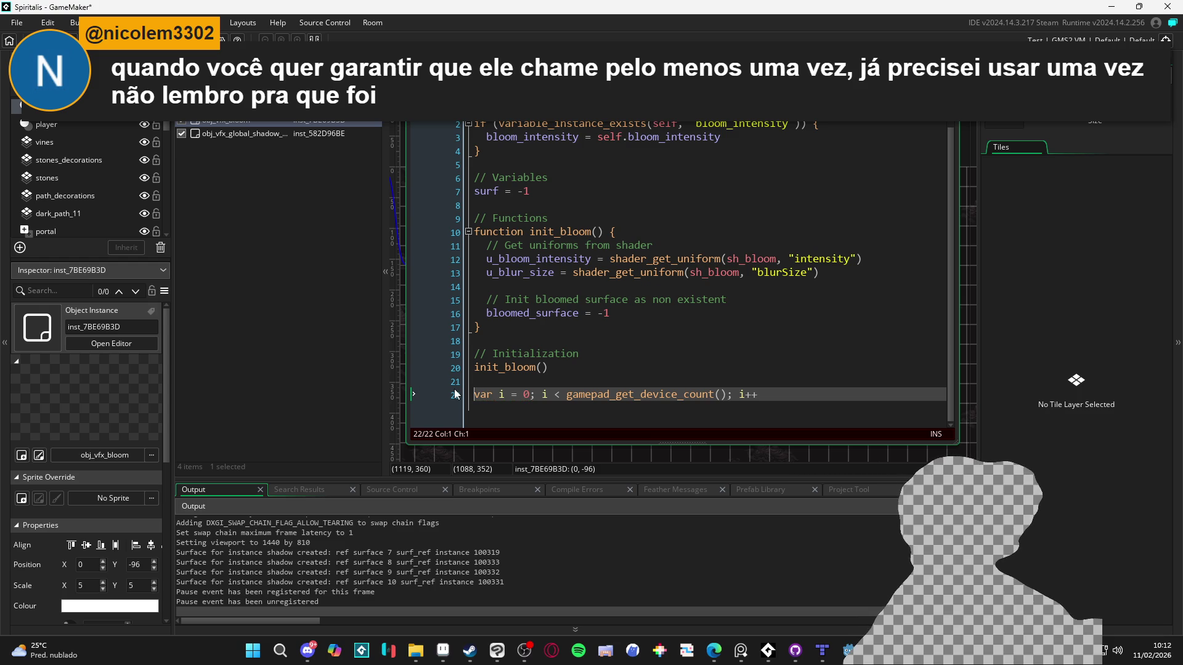
{"action": "type", "text": "for("}
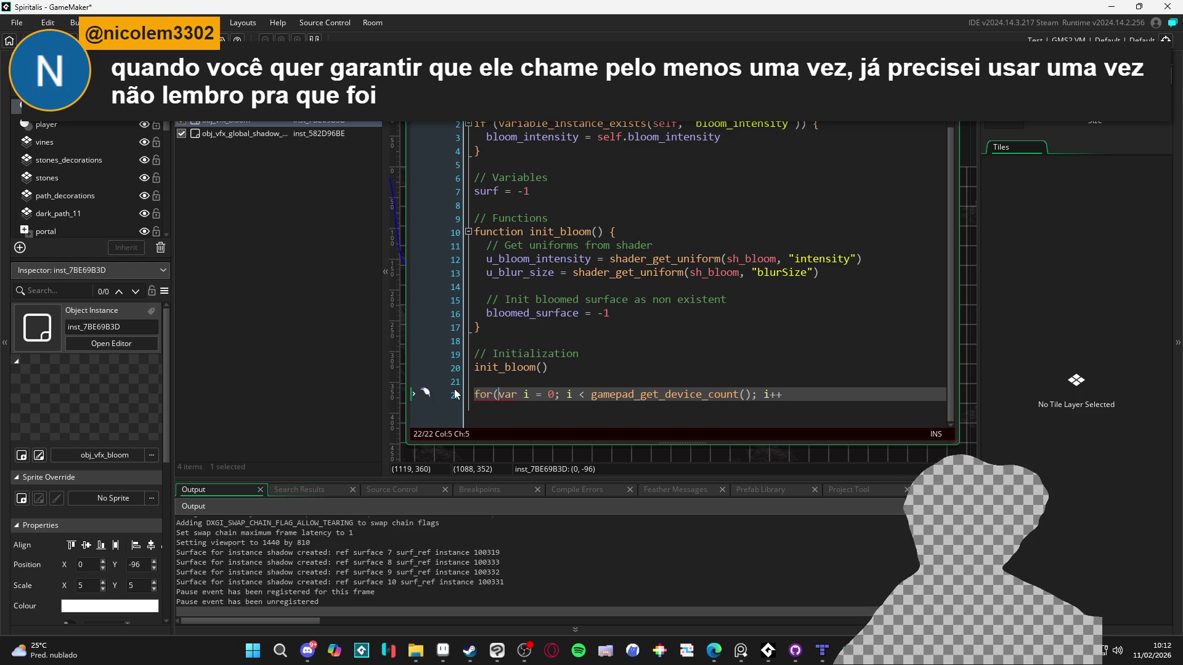
{"action": "key", "text": "End"}
{"action": "type", "text": "){"}
- Add an indented empty loop body and look up gamepad_get_device_count
{"action": "key", "text": "Return"}
{"action": "key", "text": "Tab"}
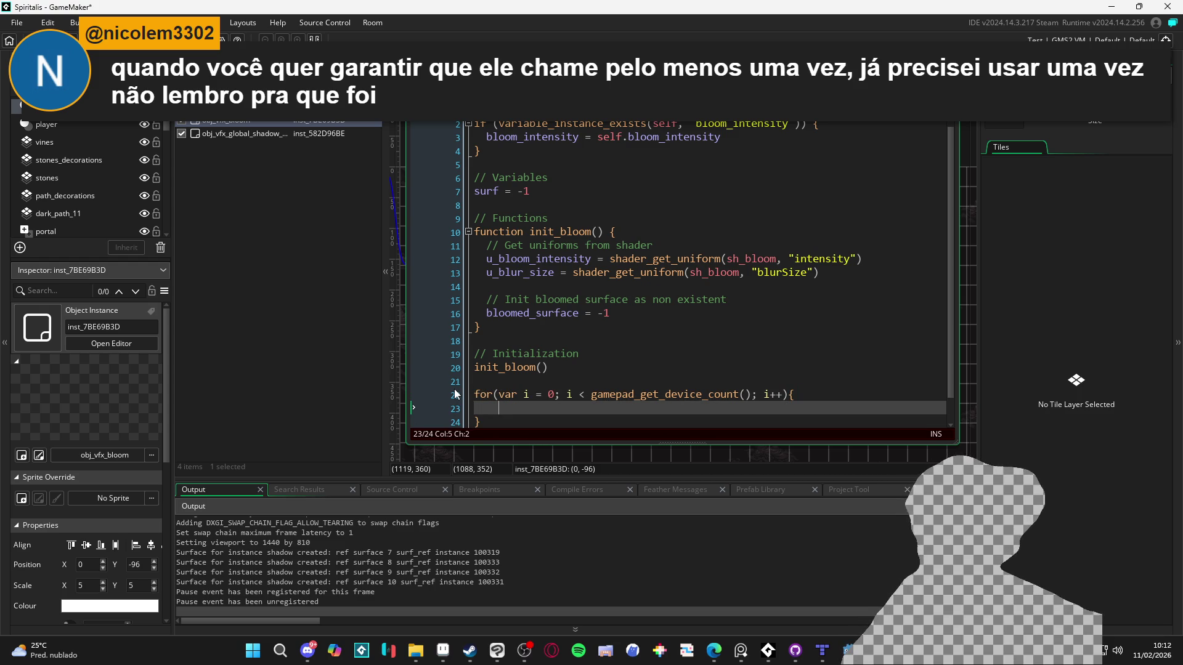
{"action": "mouse_move", "coordinate": [709, 392]}
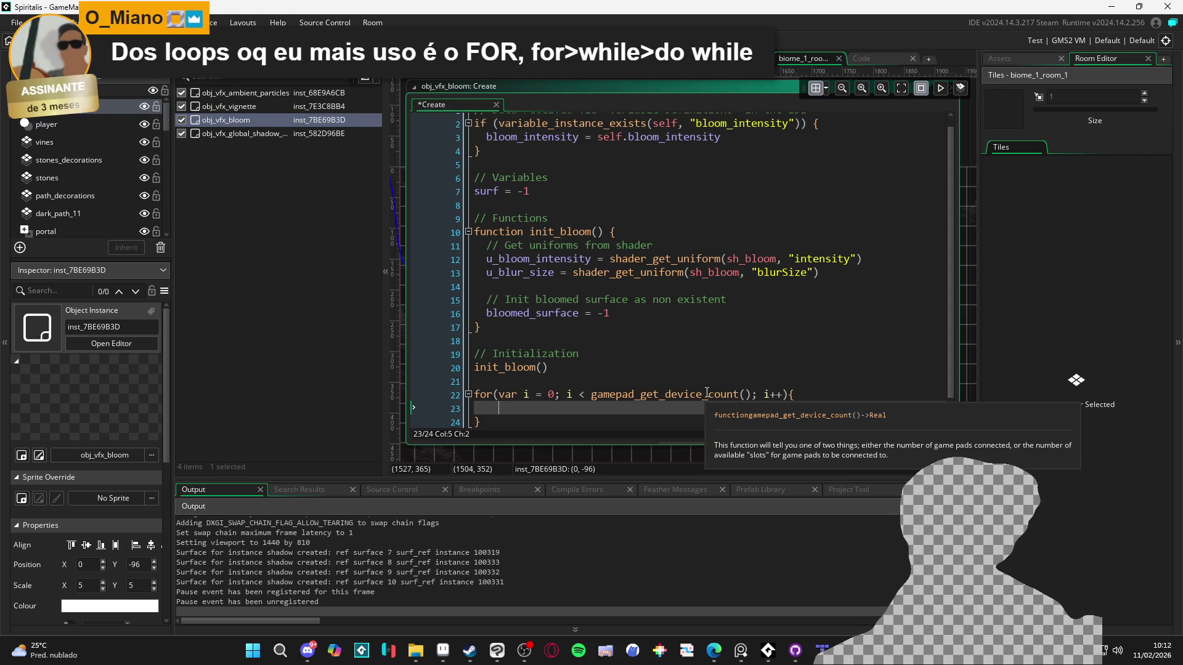
{"action": "left_click", "coordinate": [705, 394]}
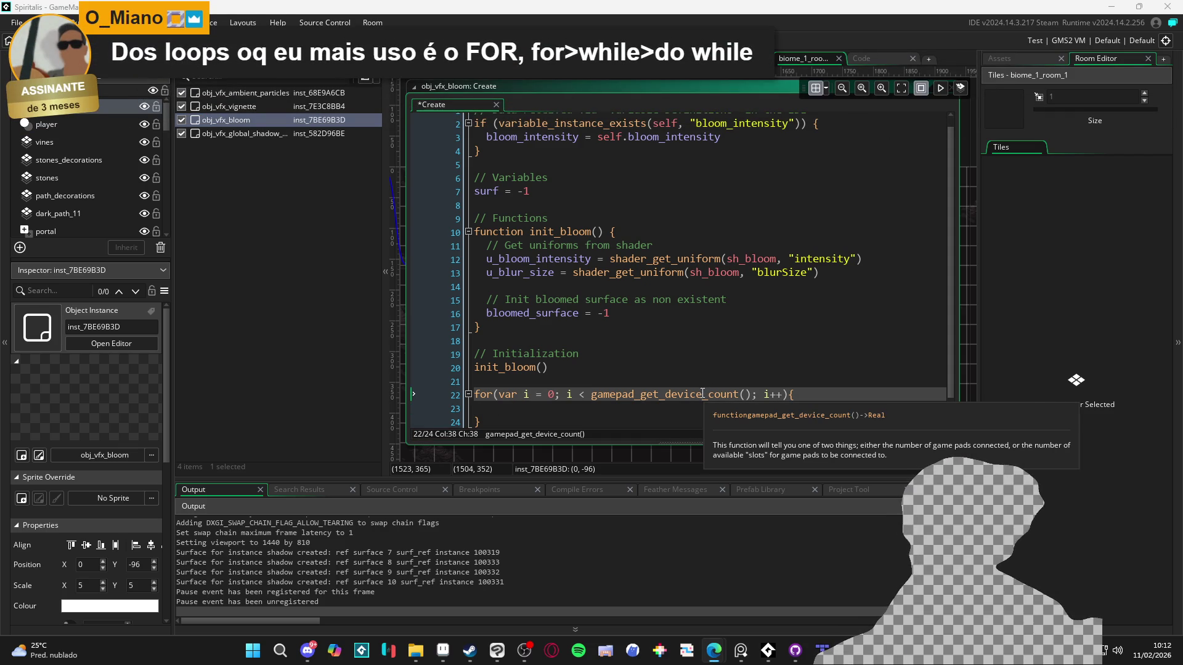
{"action": "key", "text": "F1"}
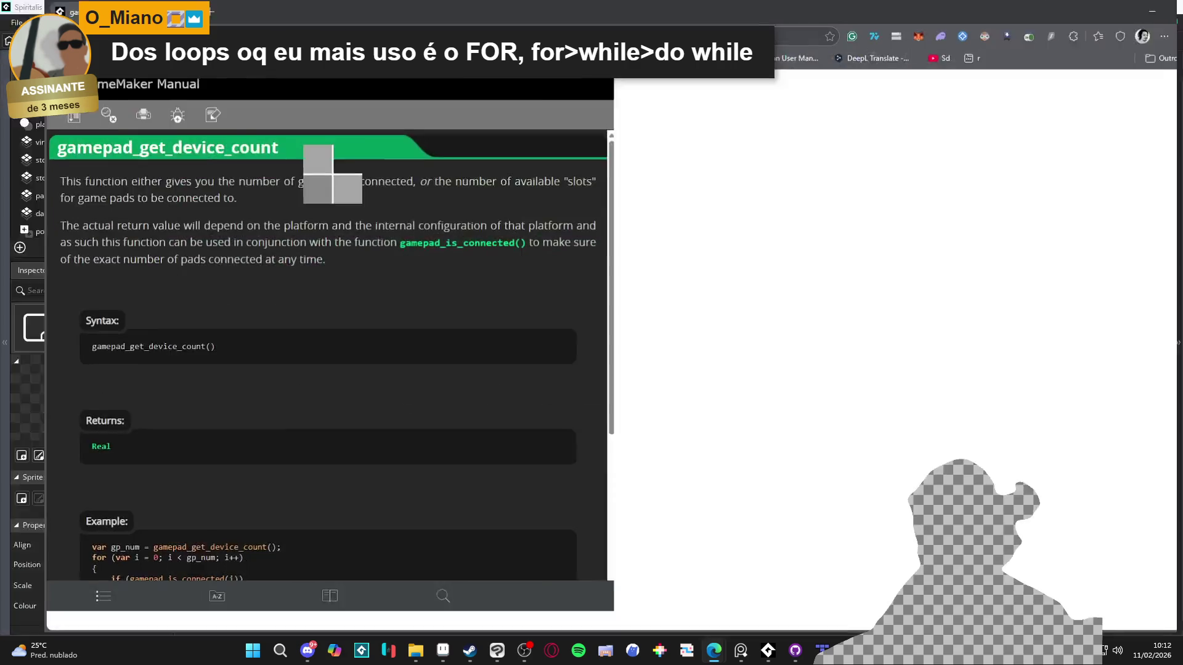
{"action": "scroll", "coordinate": [313, 367], "scroll_direction": "down", "scroll_amount": 1}
{"action": "scroll", "coordinate": [318, 356], "scroll_direction": "down", "scroll_amount": 3}
{"action": "scroll", "coordinate": [322, 345], "scroll_direction": "up", "scroll_amount": 4}
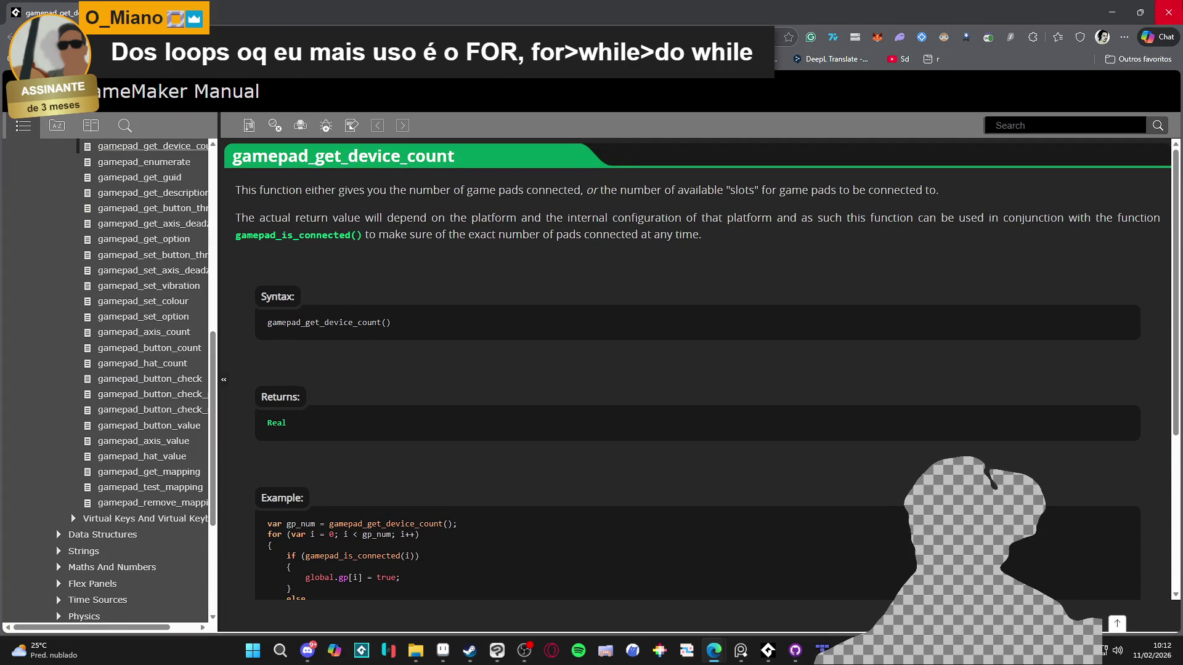
{"action": "left_click", "coordinate": [1169, 13]}
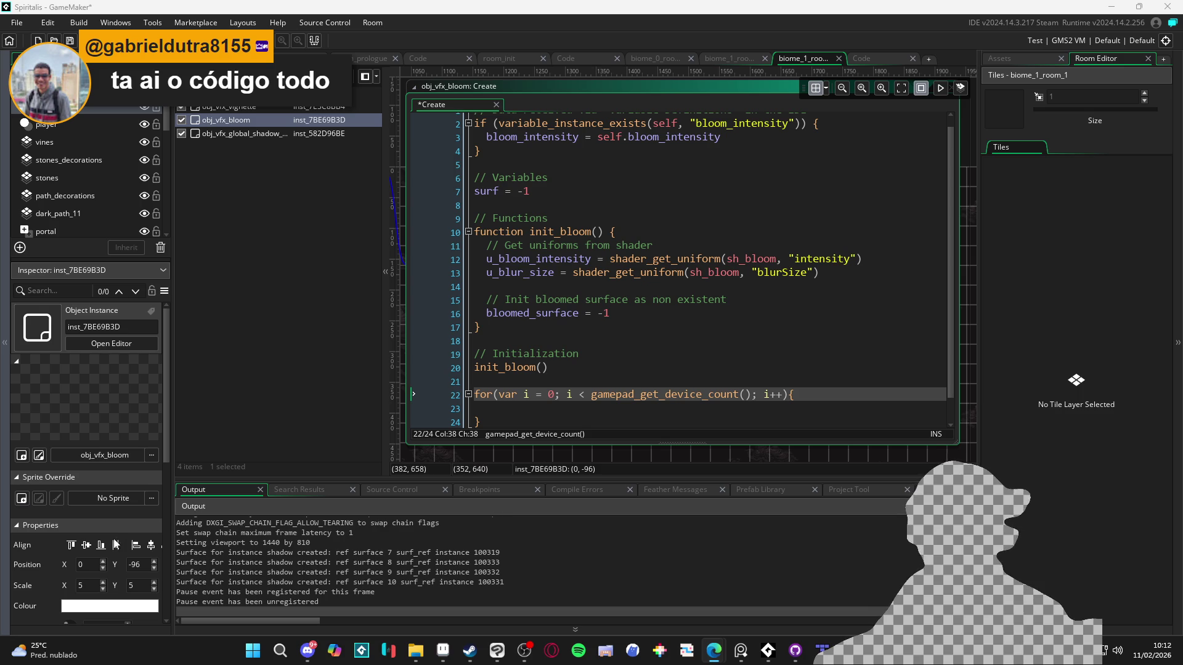
- Return to the empty loop body on line 23, then close the running Spiritalis game window
{"action": "left_click", "coordinate": [531, 382]}
{"action": "scroll", "coordinate": [530, 380], "scroll_direction": "down", "scroll_amount": 1}
{"action": "left_click", "coordinate": [531, 381]}
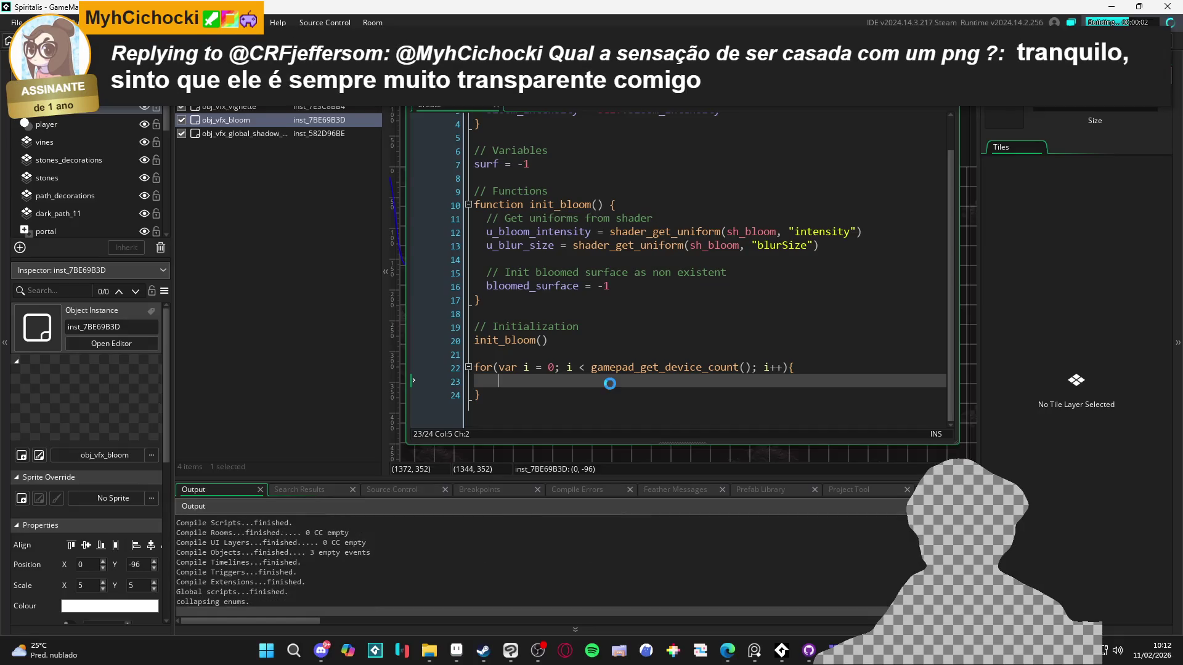
{"action": "mouse_move", "coordinate": [657, 365]}
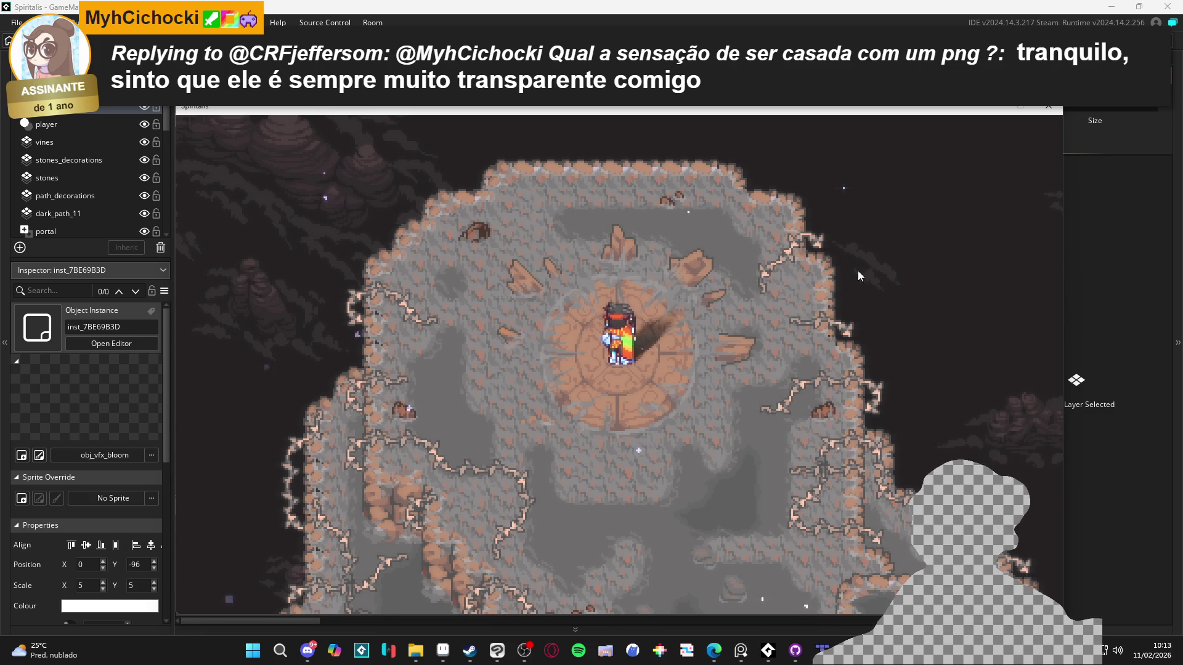
{"action": "left_click", "coordinate": [1050, 108]}
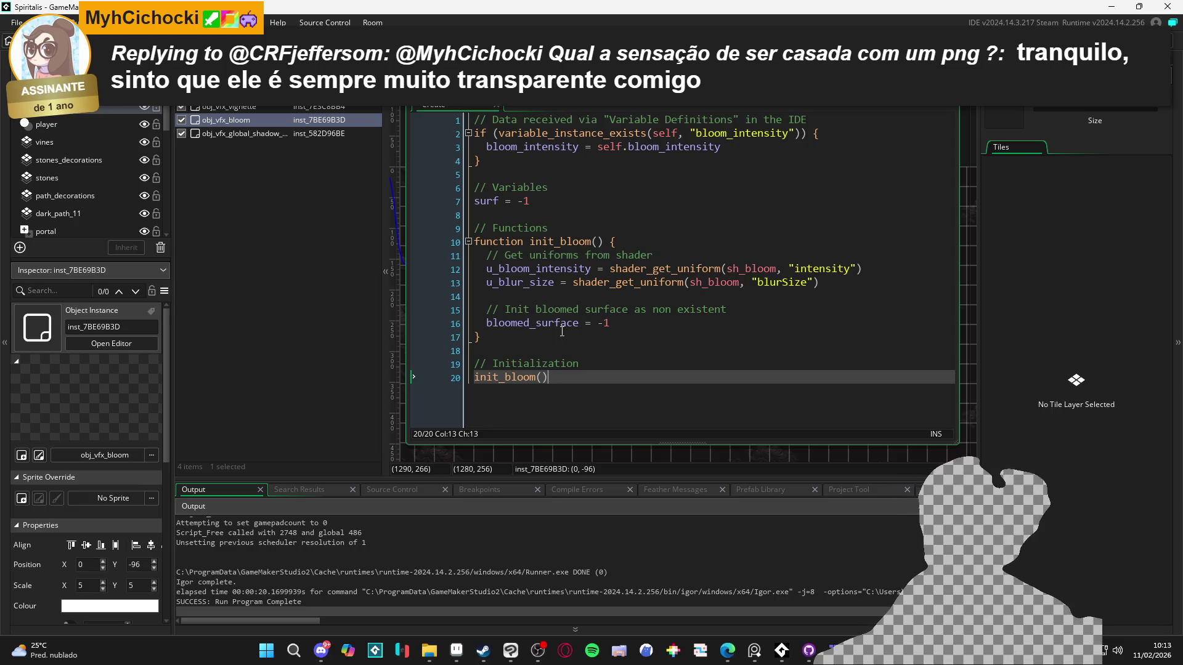
- Inspect the gamepad for loop in obj_vfx_bloom's Create code
{"action": "mouse_move", "coordinate": [747, 270]}
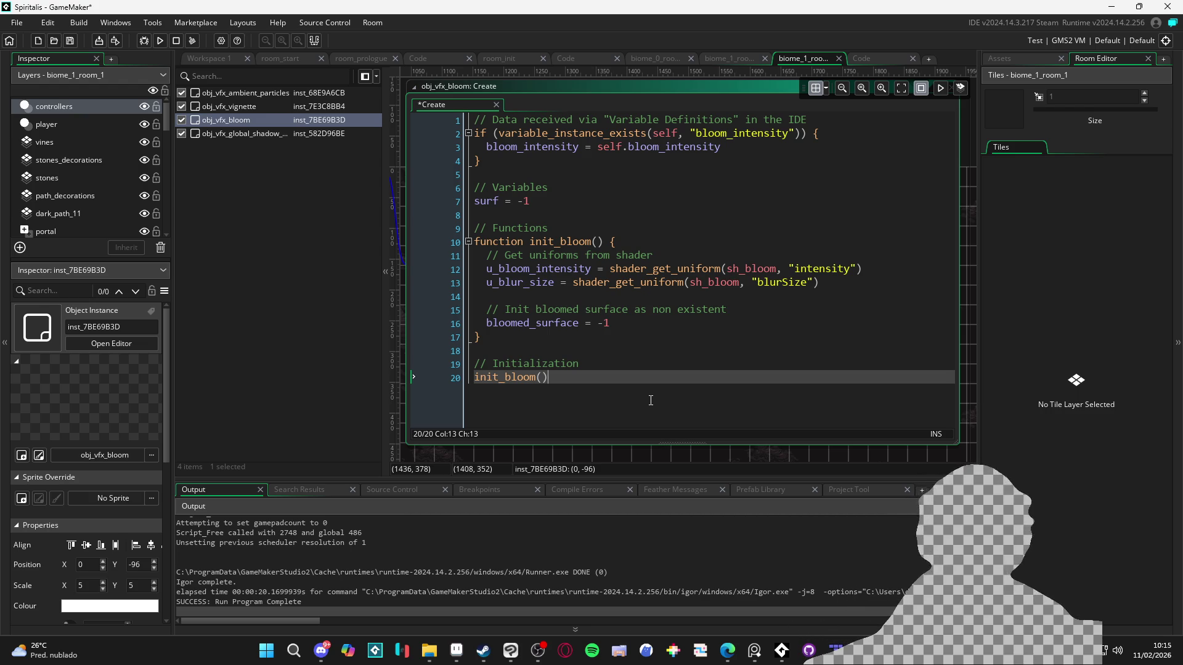
- Save the project, clear the shadow_c asset search, and open biome_0_room_0_main
{"action": "key", "text": "ctrl+s"}
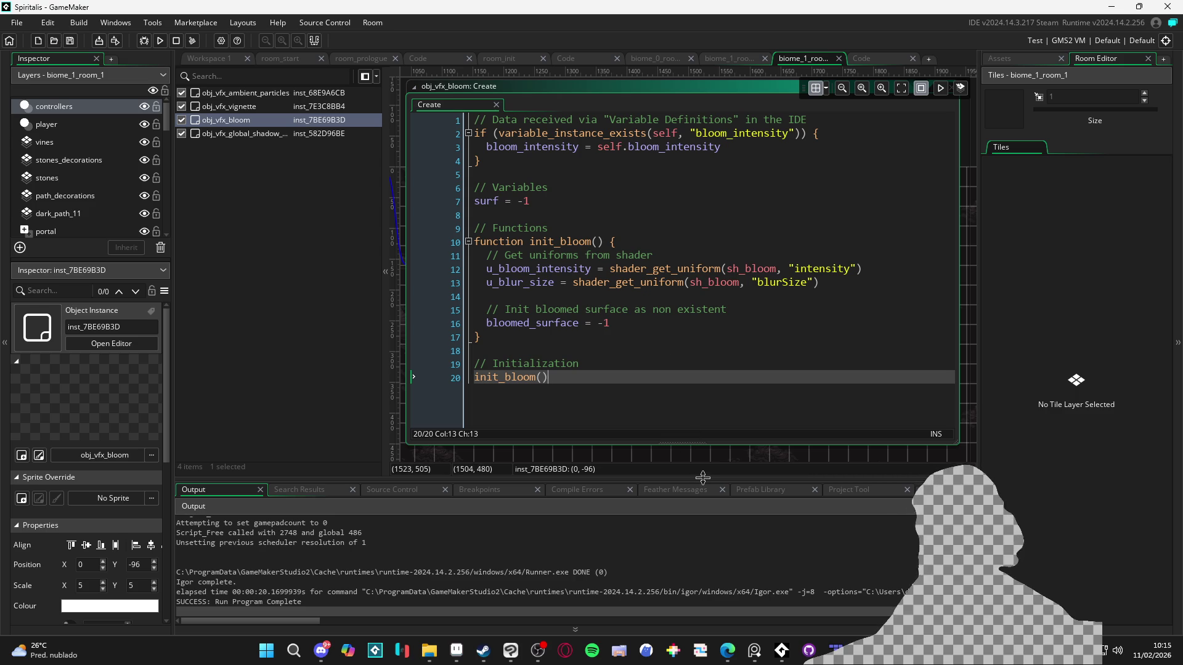
{"action": "left_click_drag", "start_coordinate": [694, 472], "coordinate": [706, 493]}
{"action": "left_click", "coordinate": [1011, 58]}
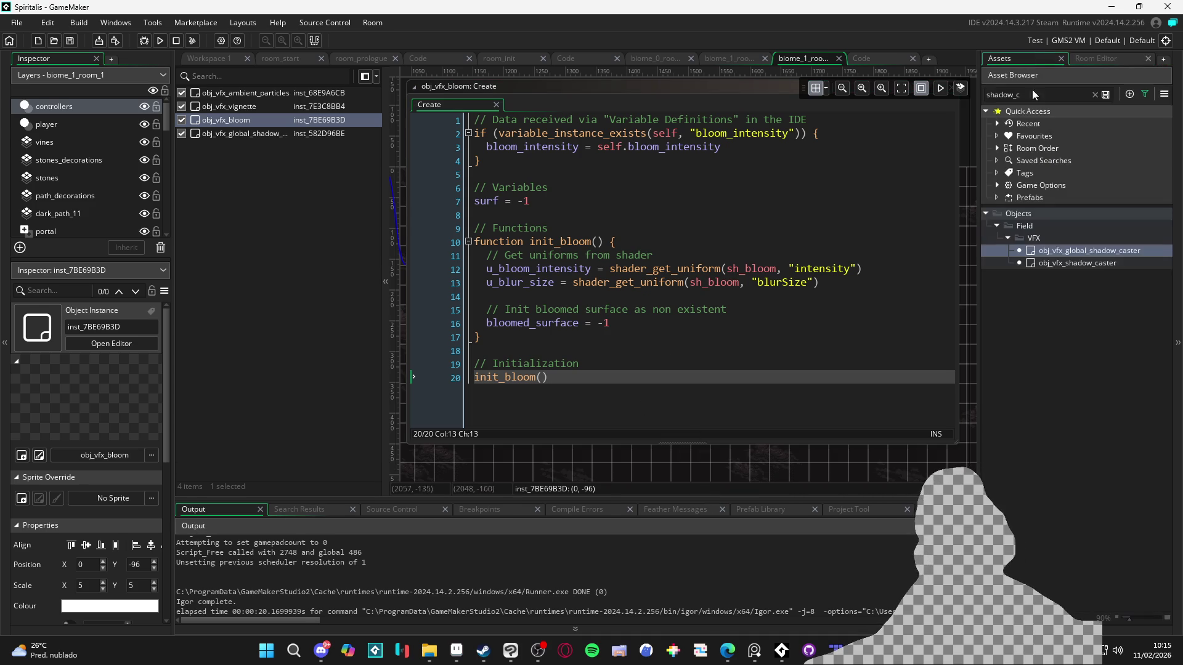
{"action": "left_click", "coordinate": [1095, 94]}
{"action": "scroll", "coordinate": [1069, 457], "scroll_direction": "down", "scroll_amount": 5}
{"action": "scroll", "coordinate": [1075, 406], "scroll_direction": "down", "scroll_amount": 2}
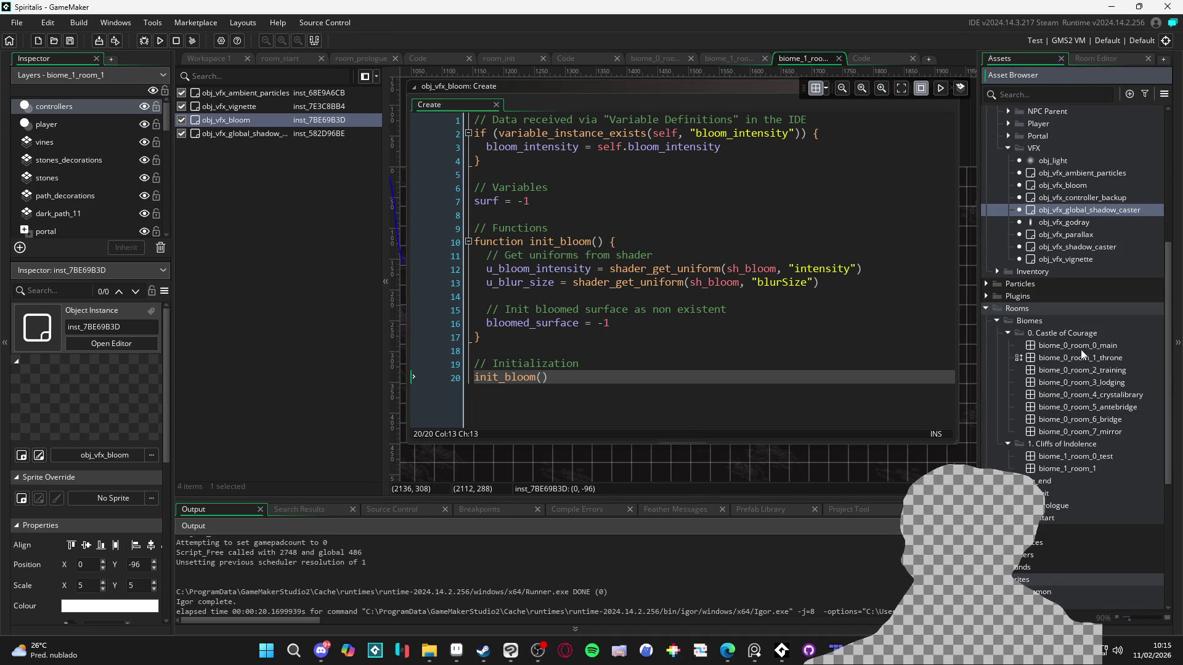
{"action": "double_click", "coordinate": [1081, 344]}
- Toggle visibility of Tiles_Collision_0 and Tiles_Collision_1 and inspect their layer settings
{"action": "left_click", "coordinate": [145, 124]}
{"action": "left_click", "coordinate": [144, 123]}
{"action": "left_click", "coordinate": [144, 106]}
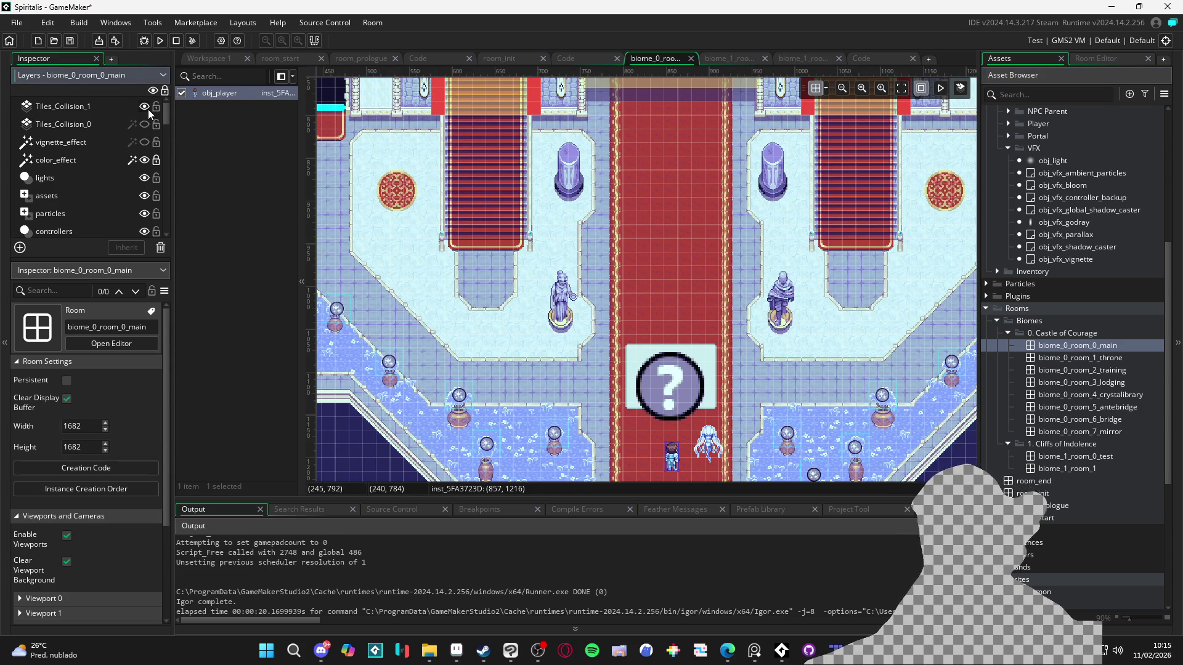
{"action": "left_click", "coordinate": [124, 110]}
{"action": "scroll", "coordinate": [670, 381], "scroll_direction": "up", "scroll_amount": 3}
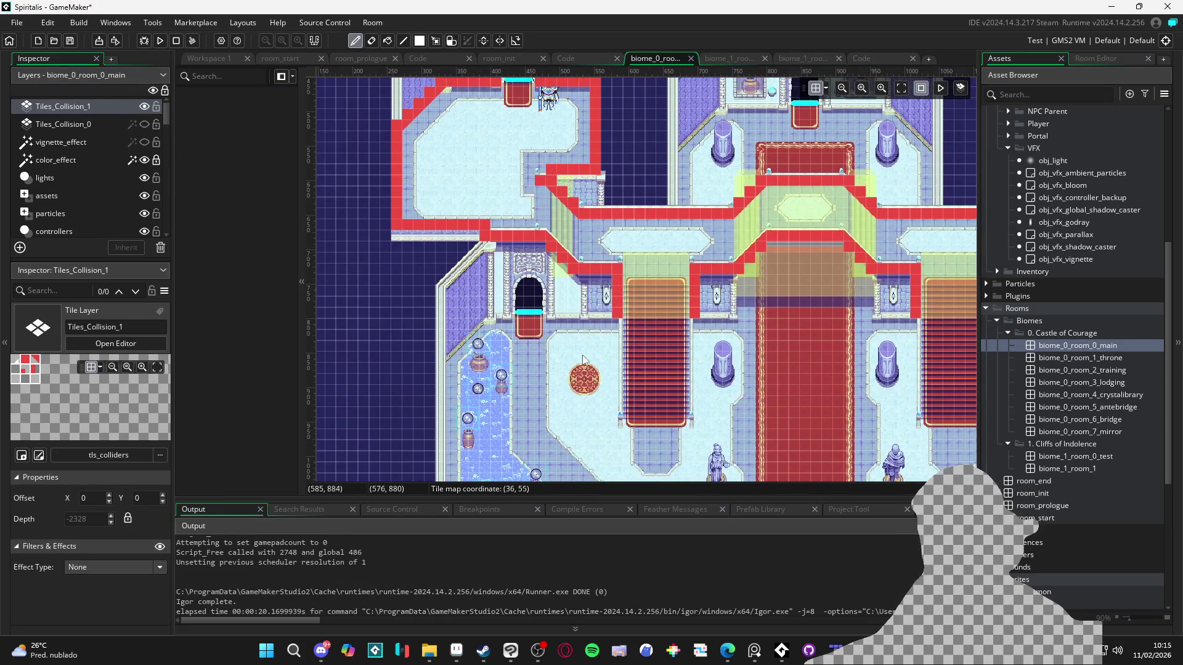
{"action": "left_click", "coordinate": [98, 106]}
{"action": "left_click", "coordinate": [143, 106]}
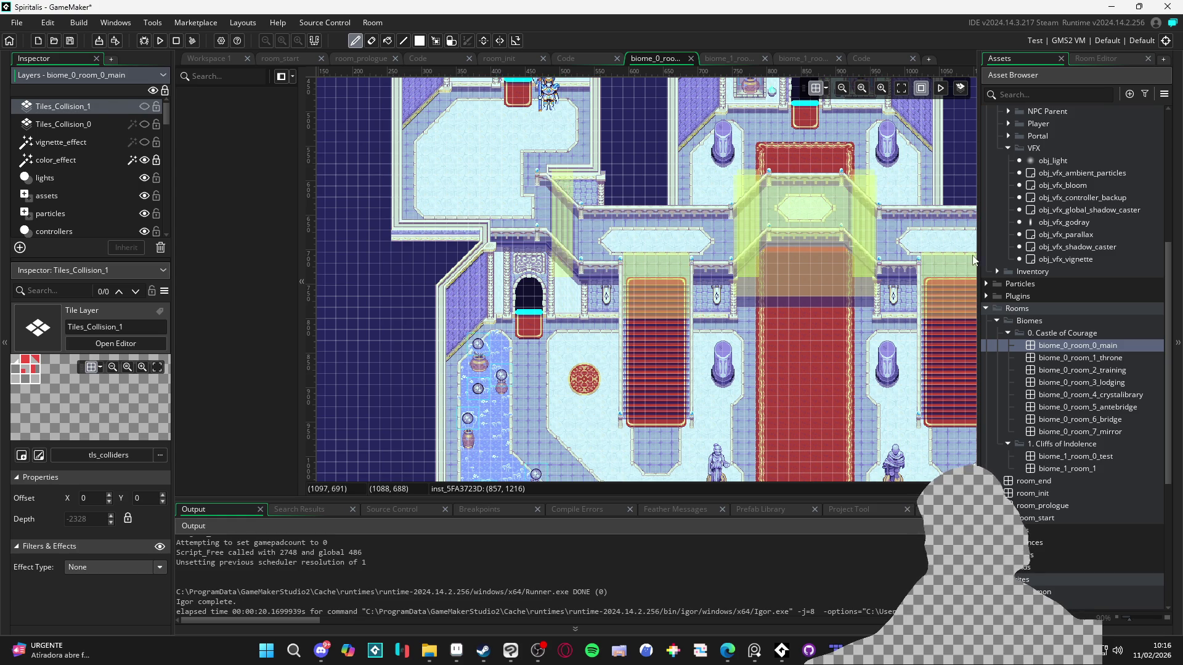
{"action": "left_click", "coordinate": [101, 123]}
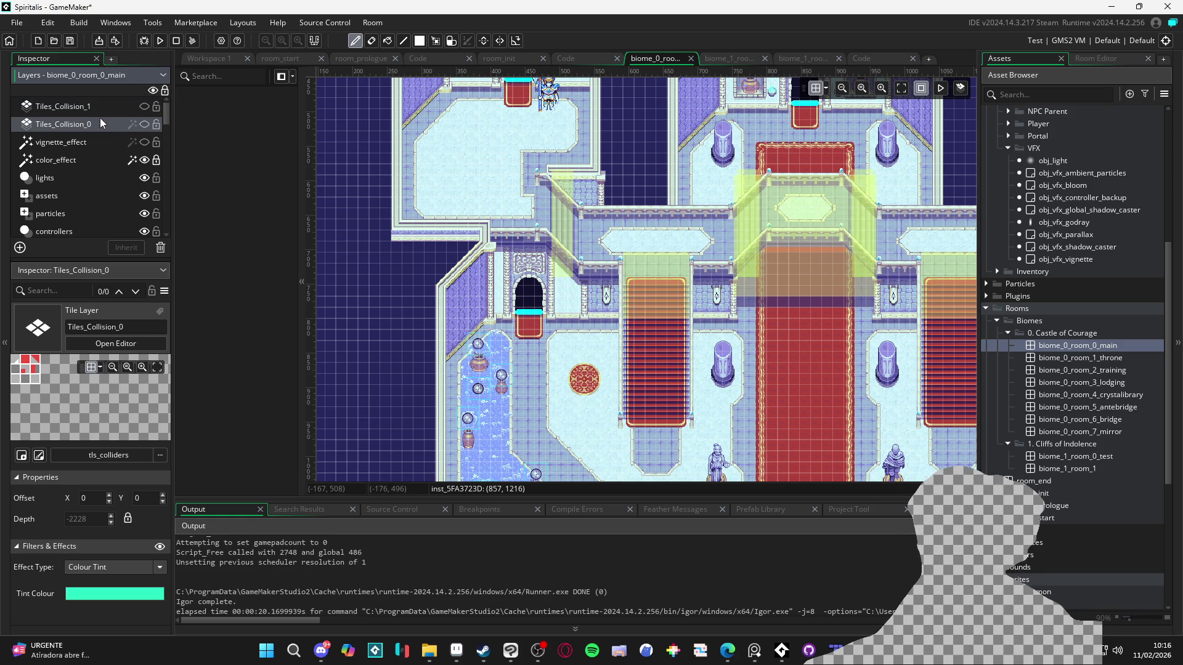
{"action": "left_click", "coordinate": [143, 124]}
{"action": "left_click", "coordinate": [144, 125]}
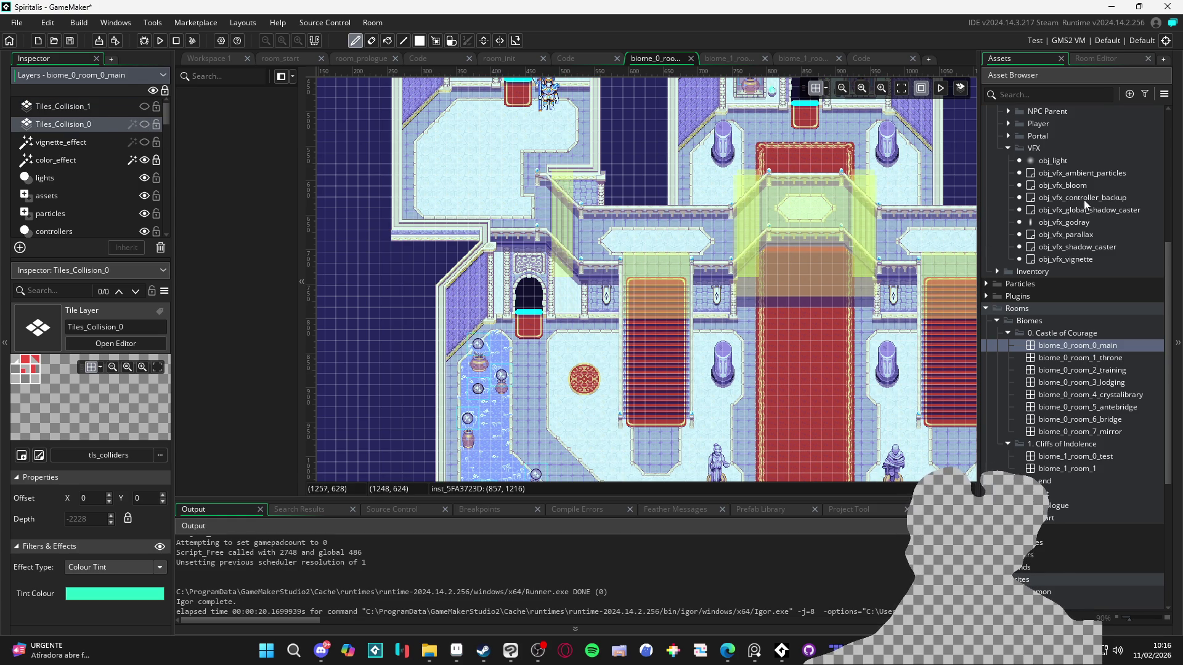
- Open the biome_1_room_0_test room from the Asset Browser
{"action": "scroll", "coordinate": [1084, 198], "scroll_direction": "up", "scroll_amount": 5}
{"action": "scroll", "coordinate": [1086, 210], "scroll_direction": "down", "scroll_amount": 6}
{"action": "scroll", "coordinate": [1089, 234], "scroll_direction": "down", "scroll_amount": 3}
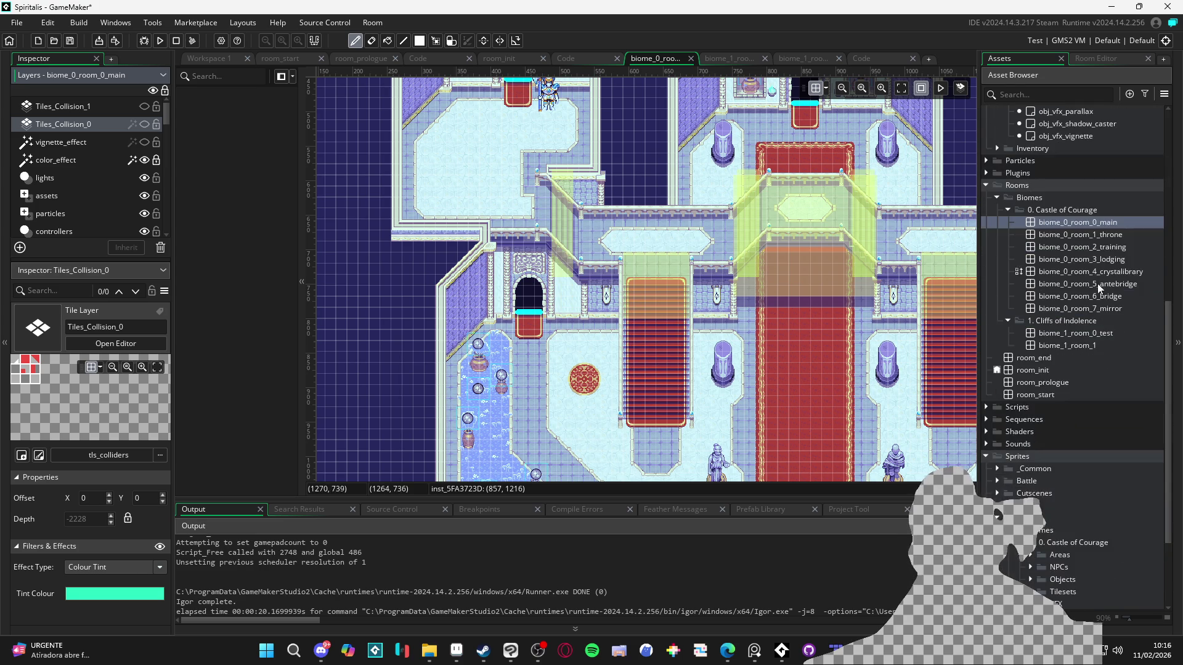
{"action": "double_click", "coordinate": [1082, 335]}
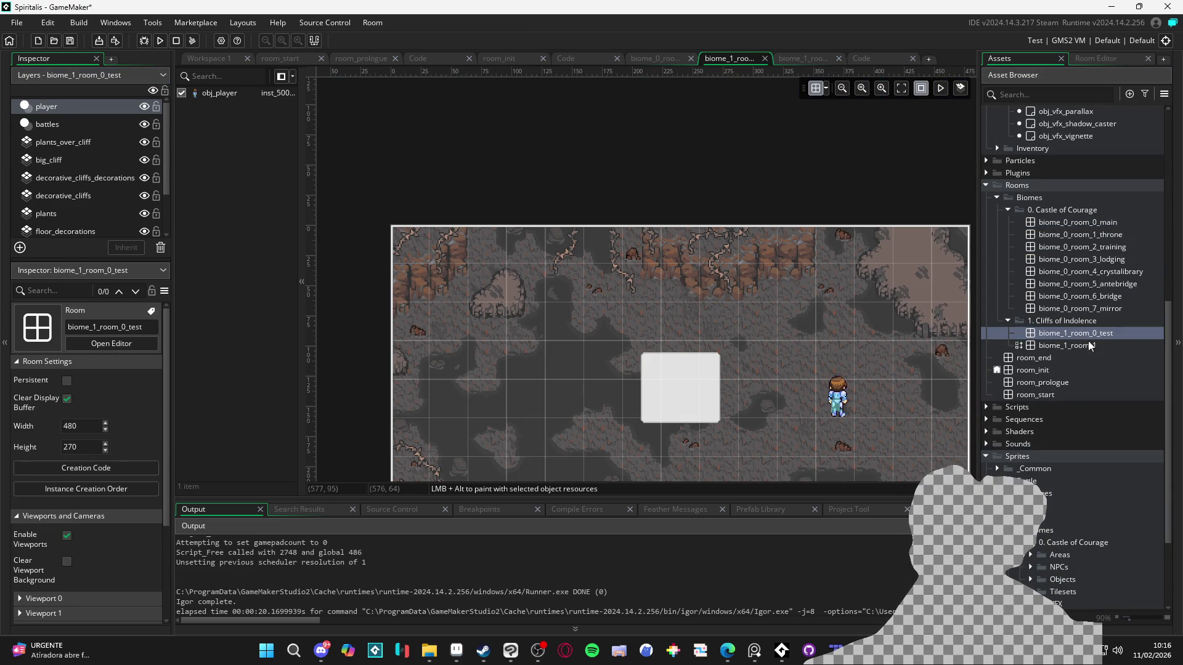
- Open biome_1_room_1, close the obj_vfx_bloom code windows, and pan down the cave map
{"action": "double_click", "coordinate": [1084, 346]}
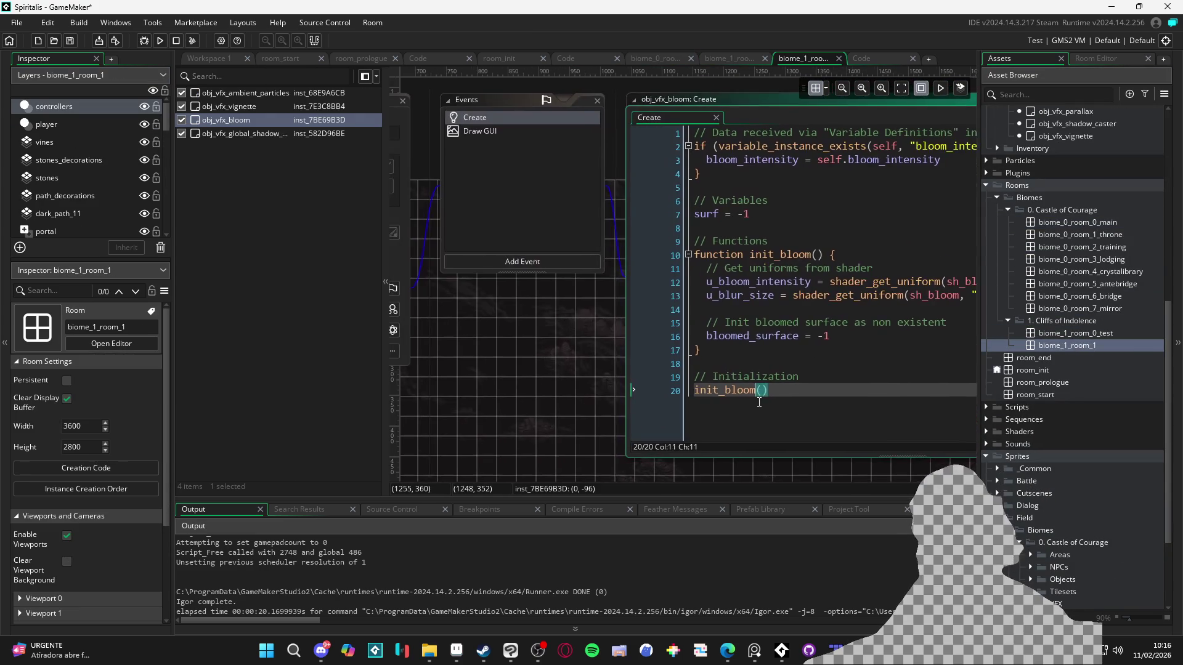
{"action": "left_click", "coordinate": [455, 184]}
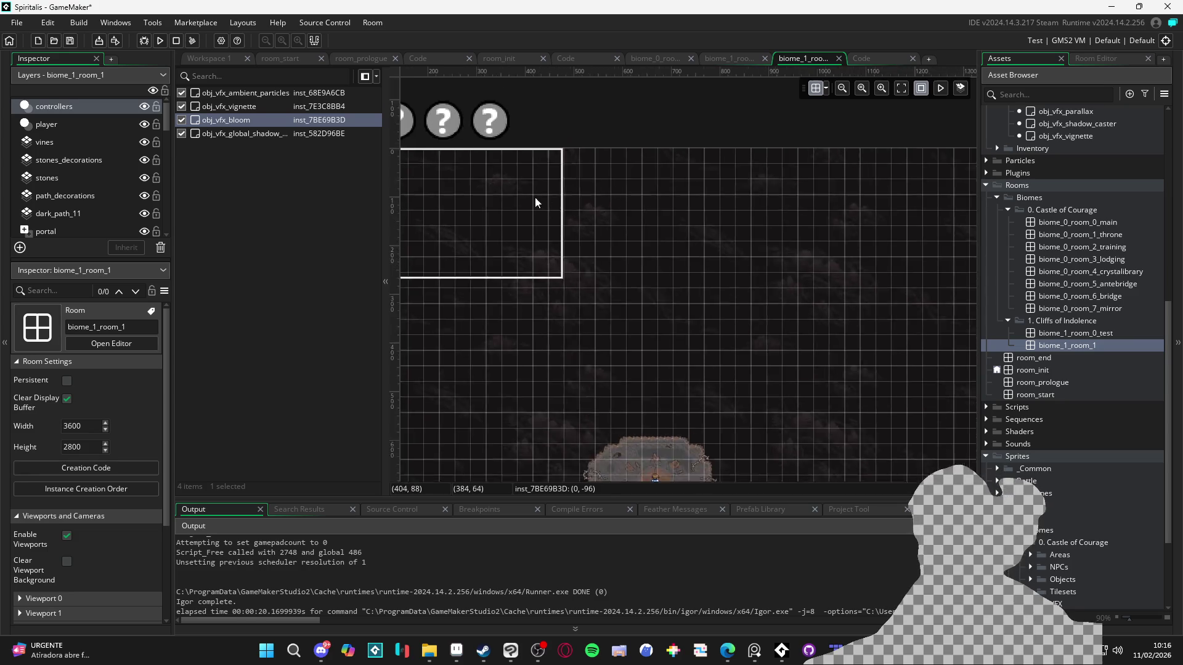
{"action": "scroll", "coordinate": [625, 246], "scroll_direction": "up", "scroll_amount": 3}
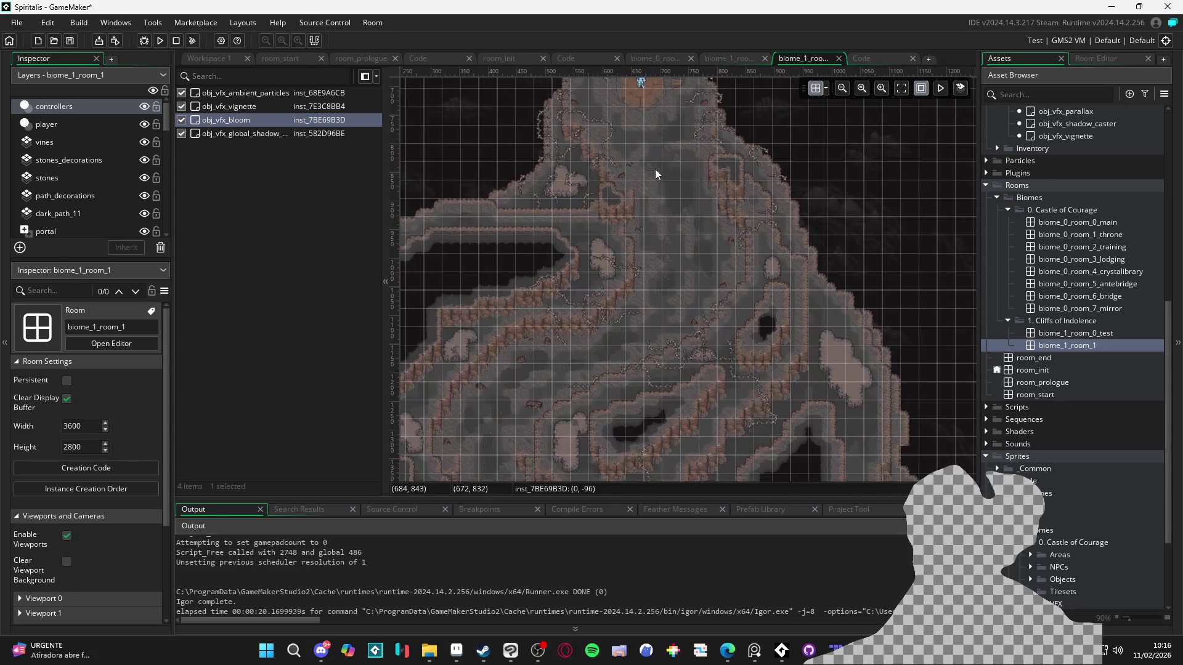
{"action": "scroll", "coordinate": [745, 187], "scroll_direction": "down", "scroll_amount": 3}
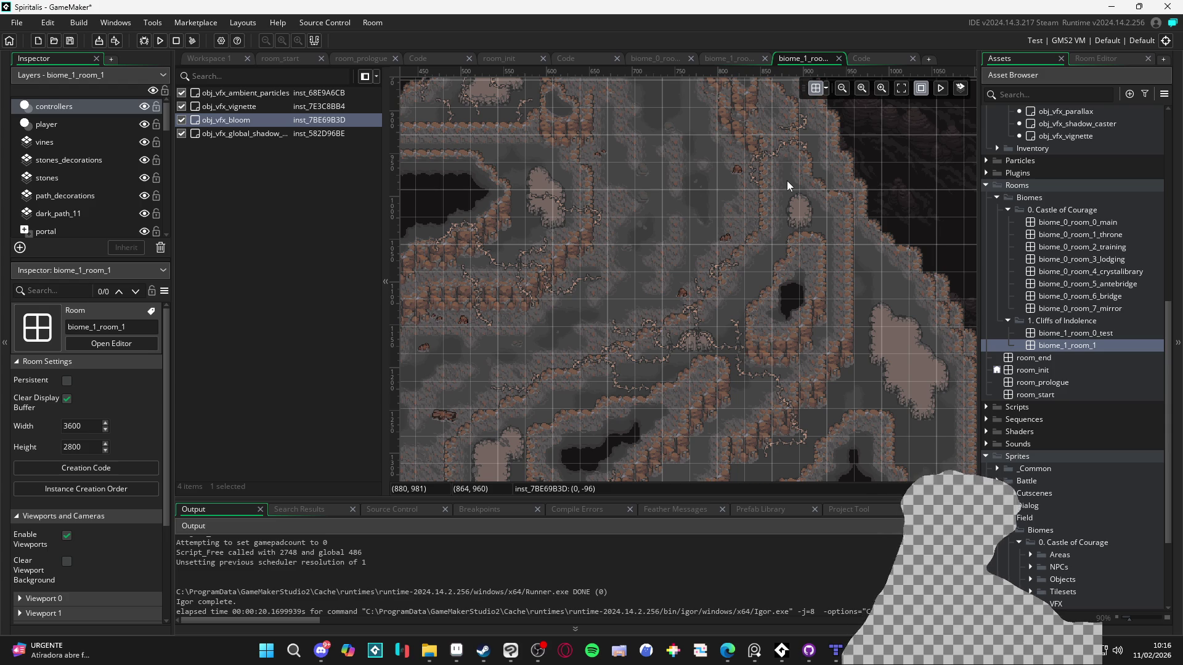
{"action": "scroll", "coordinate": [670, 302], "scroll_direction": "up", "scroll_amount": 2}
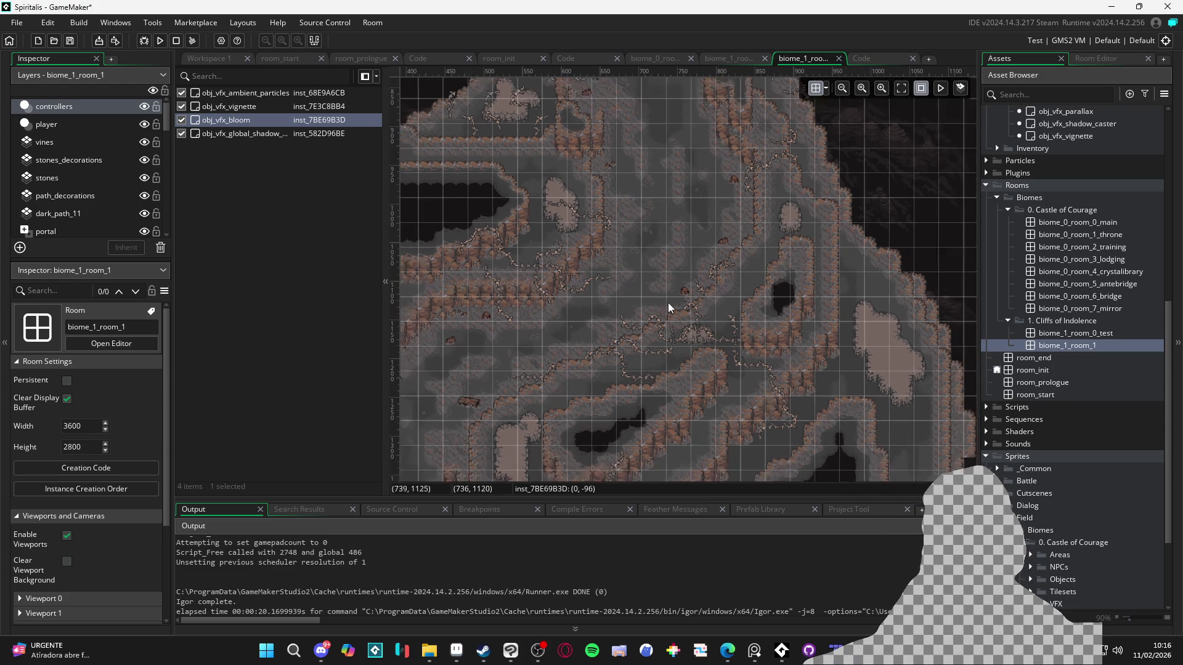
{"action": "scroll", "coordinate": [732, 132], "scroll_direction": "down", "scroll_amount": 3}
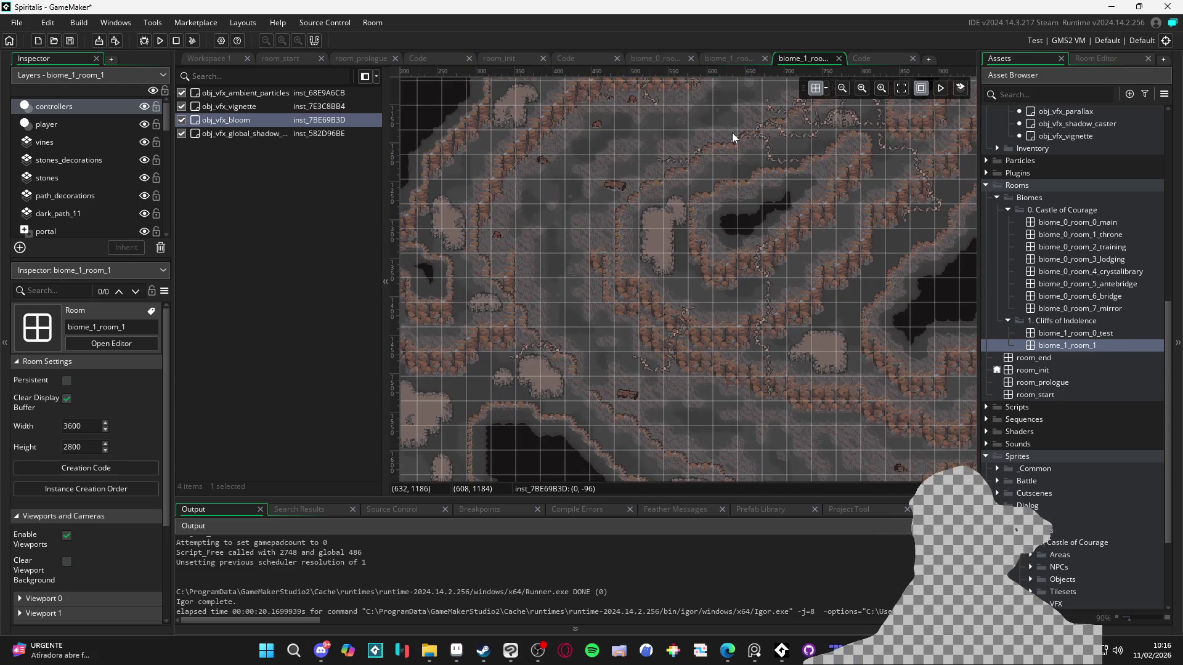
{"action": "mouse_move", "coordinate": [679, 162]}
{"action": "left_mouse_down"}
{"action": "mouse_move", "coordinate": [656, 273]}
{"action": "mouse_move", "coordinate": [691, 312]}
{"action": "mouse_move", "coordinate": [733, 321]}
{"action": "left_mouse_up"}
- Add a new tile layer to biome_1_room_1 and select it as Tiles_Collision_0
{"action": "left_click", "coordinate": [20, 247]}
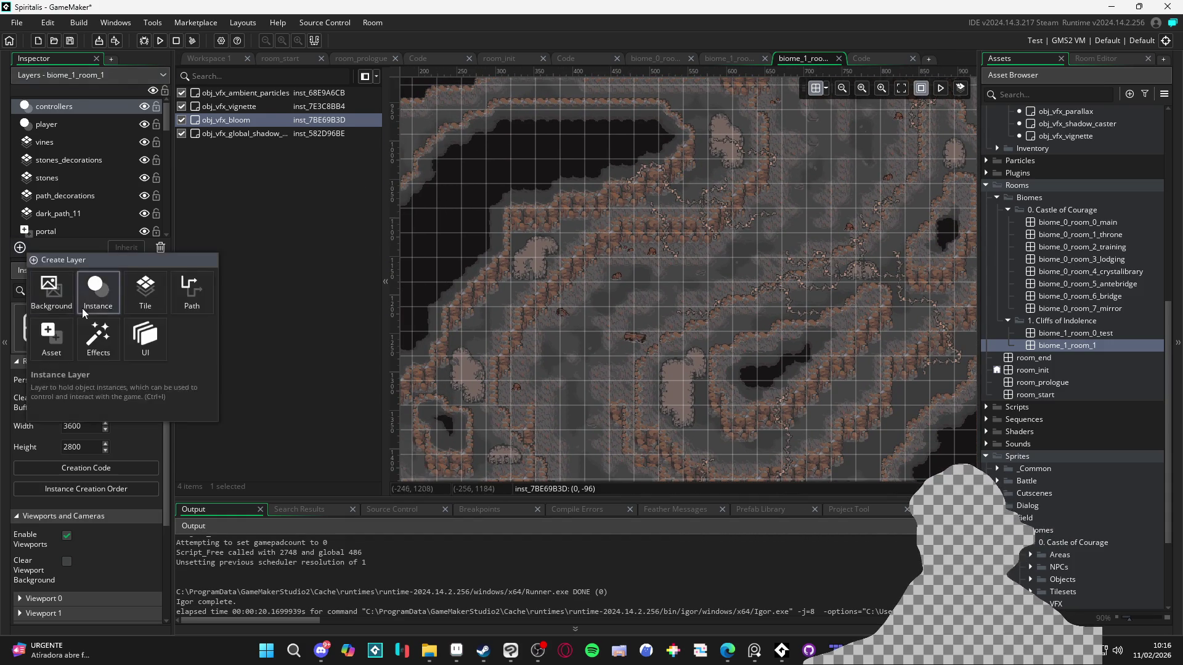
{"action": "left_click", "coordinate": [145, 289]}
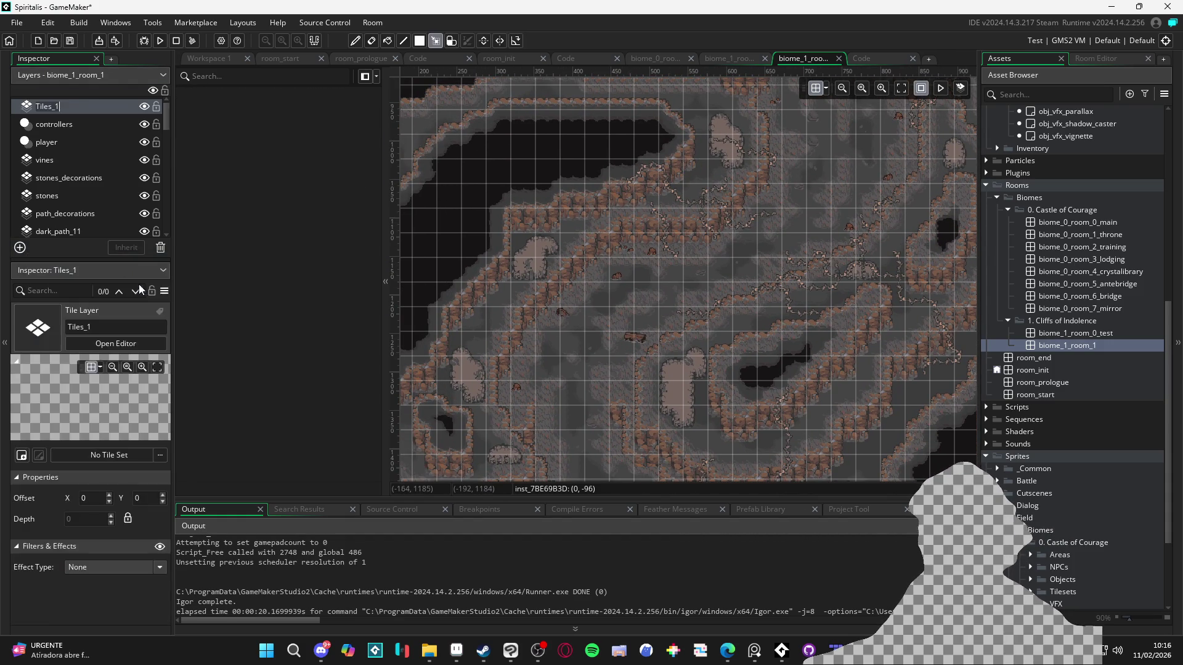
{"action": "left_click", "coordinate": [92, 108]}
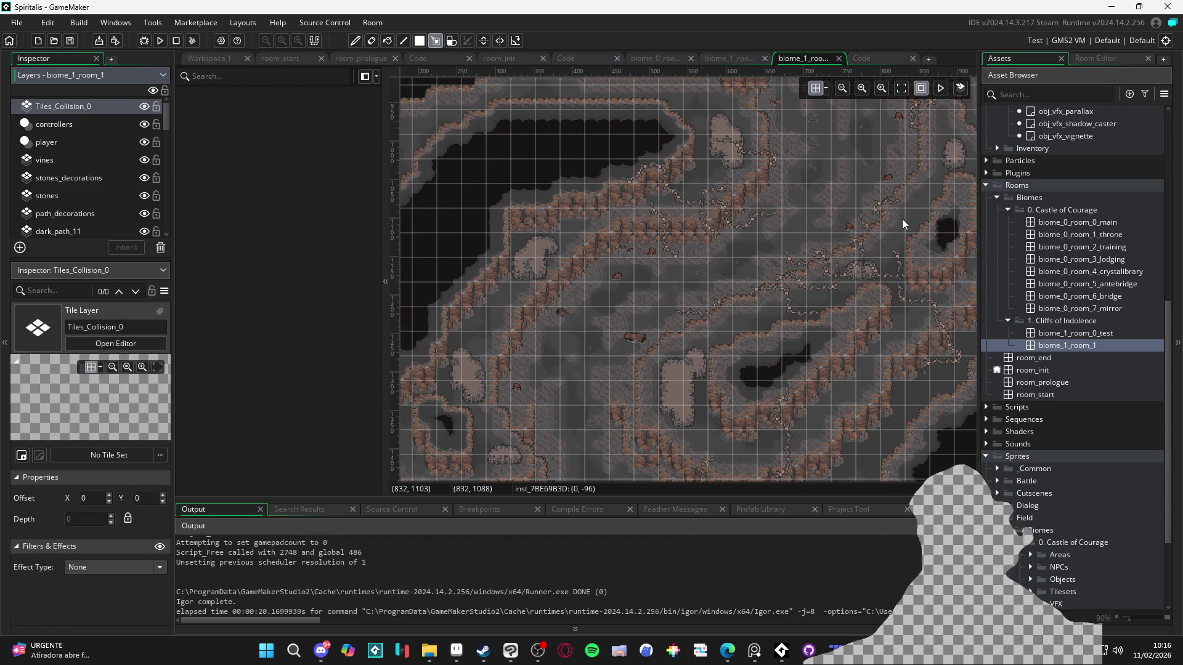
- Find 'tls' in the Asset Browser and assign tls_colliders as the layer's tile set
{"action": "left_click", "coordinate": [1086, 56]}
{"action": "left_click", "coordinate": [1021, 57]}
{"action": "left_click", "coordinate": [1040, 93]}
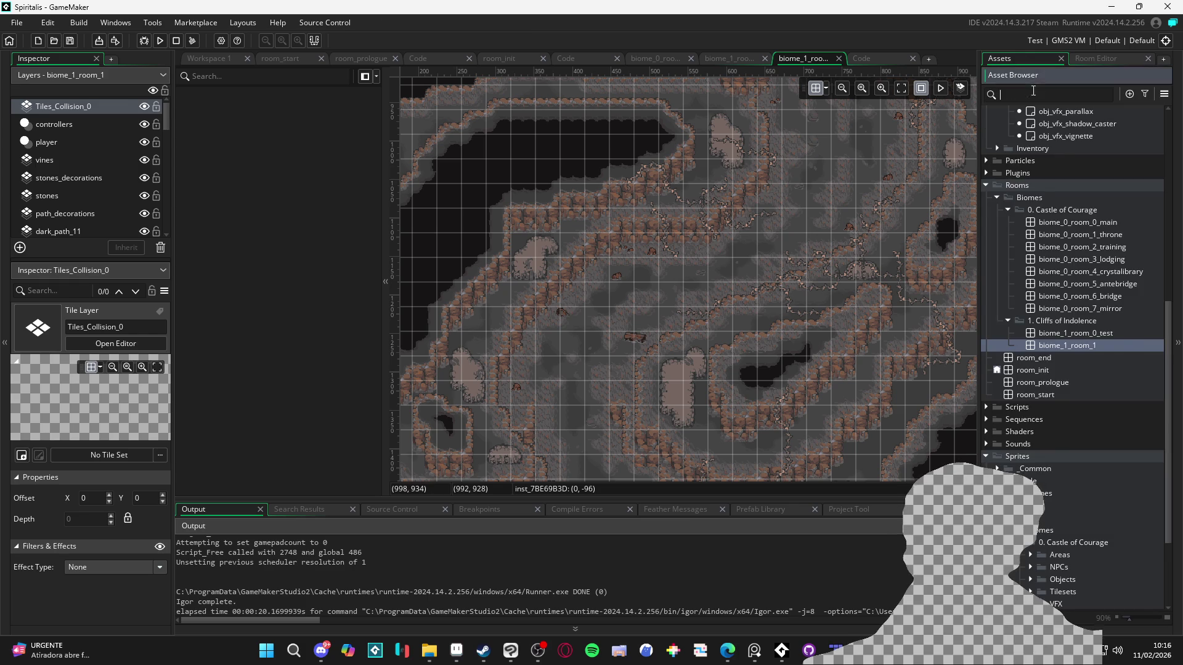
{"action": "type", "text": "tls"}
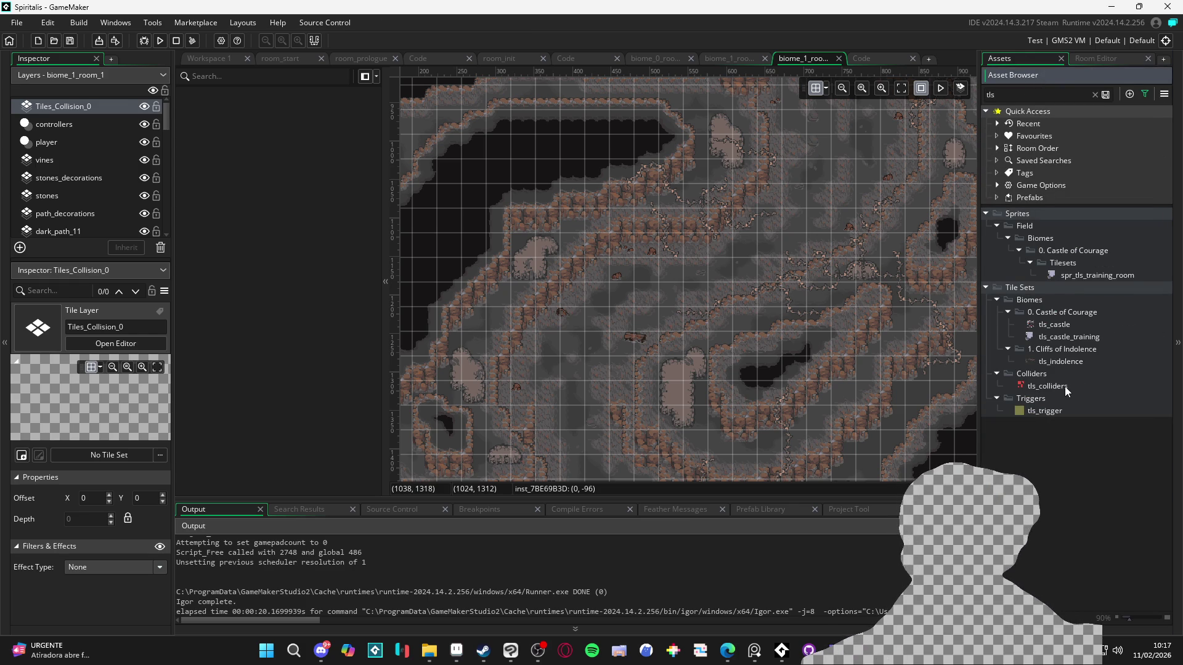
{"action": "mouse_move", "coordinate": [1065, 386]}
{"action": "left_mouse_down"}
{"action": "mouse_move", "coordinate": [501, 442]}
{"action": "mouse_move", "coordinate": [103, 457]}
{"action": "left_mouse_up"}
{"action": "scroll", "coordinate": [553, 295], "scroll_direction": "up", "scroll_amount": 2}
{"action": "scroll", "coordinate": [704, 210], "scroll_direction": "up", "scroll_amount": 4}
{"action": "scroll", "coordinate": [559, 266], "scroll_direction": "up", "scroll_amount": 2}
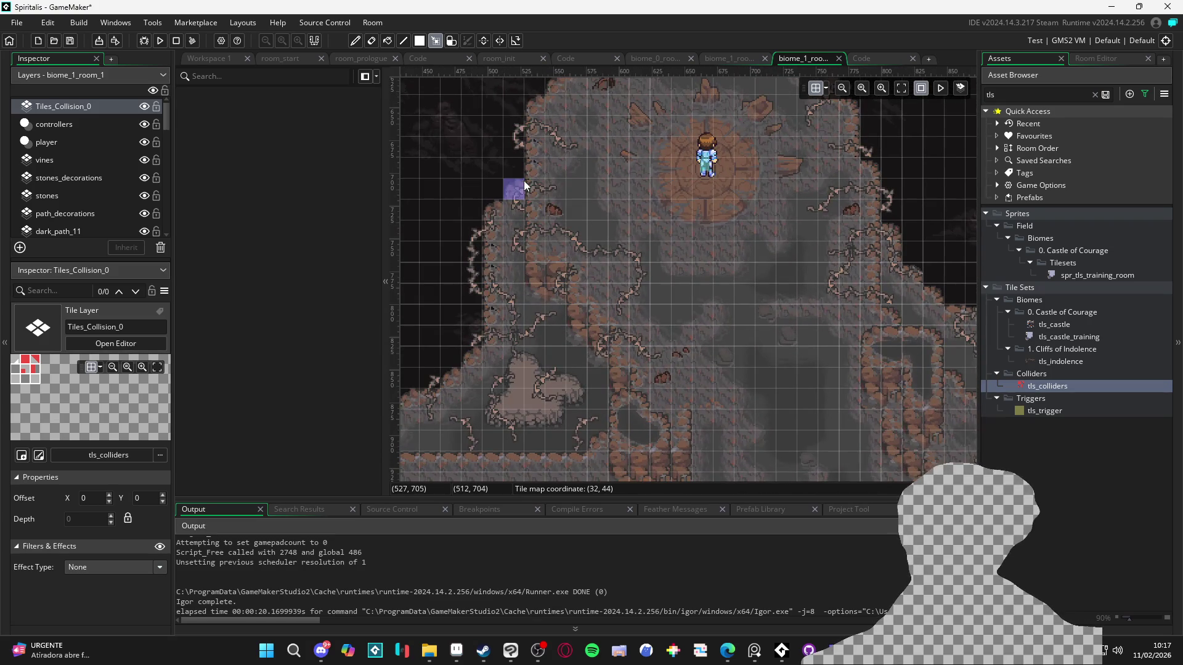
{"action": "scroll", "coordinate": [528, 246], "scroll_direction": "down", "scroll_amount": 2}
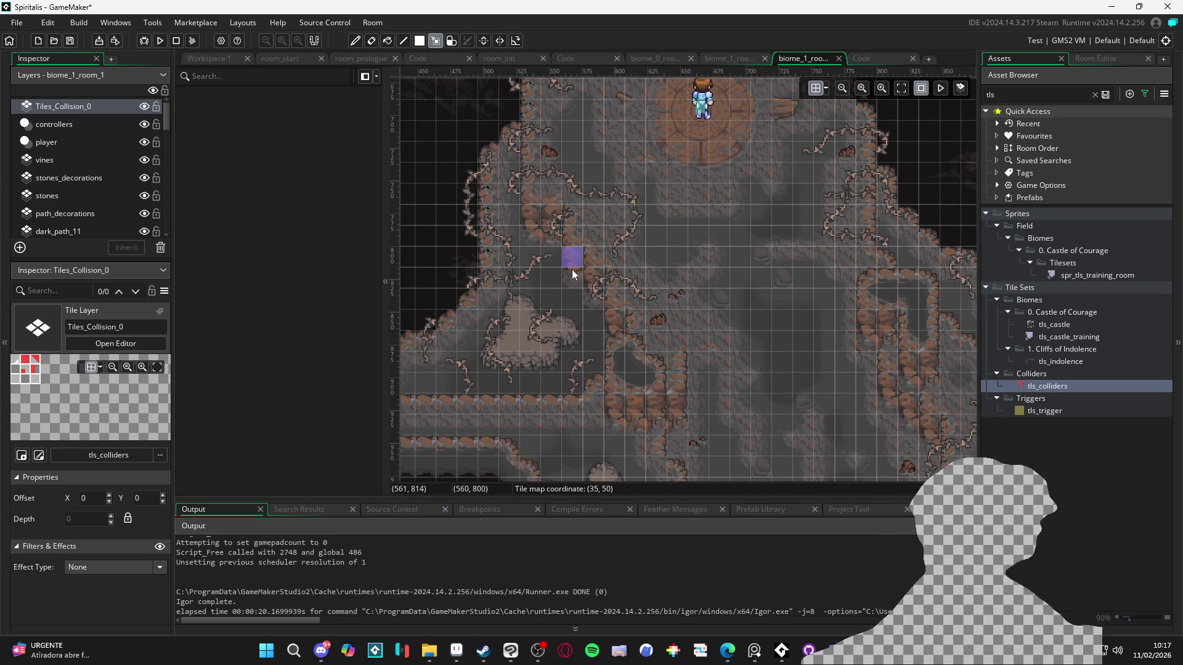
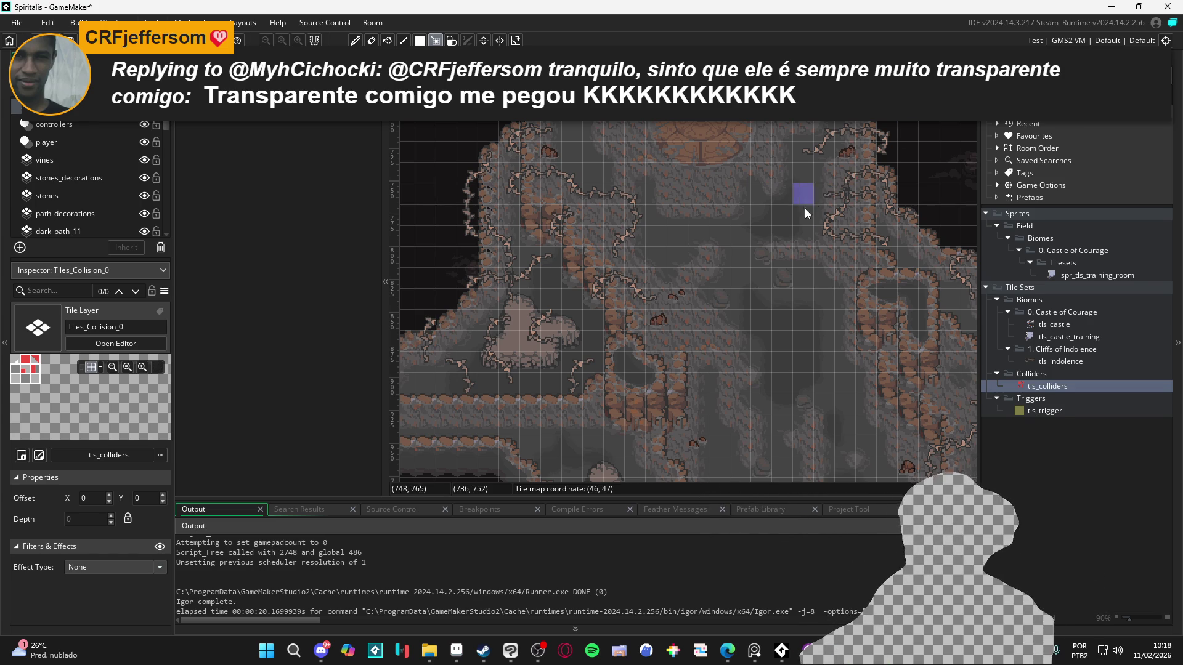
- Pan and zoom the biome_1_room_1 canvas to reveal the question-mark VFX placeholders above the room
{"action": "mouse_move", "coordinate": [678, 308]}
{"action": "left_mouse_down"}
{"action": "mouse_move", "coordinate": [607, 400]}
{"action": "mouse_move", "coordinate": [658, 412]}
{"action": "left_mouse_up"}
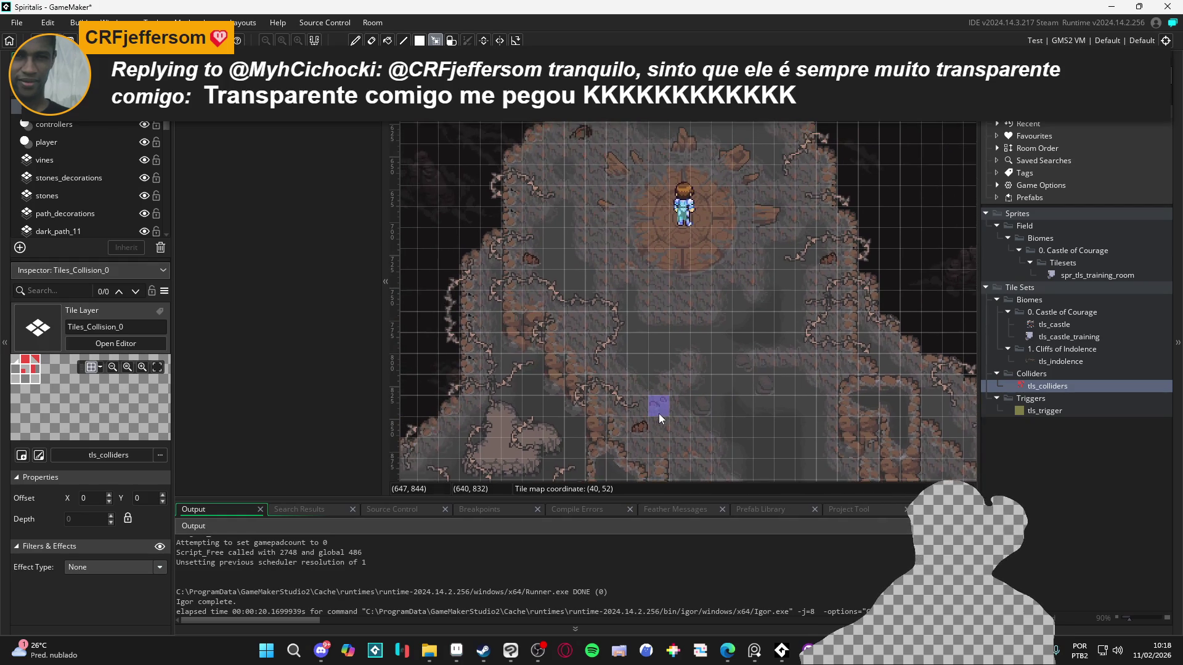
{"action": "scroll", "coordinate": [678, 364], "scroll_direction": "down", "scroll_amount": 1}
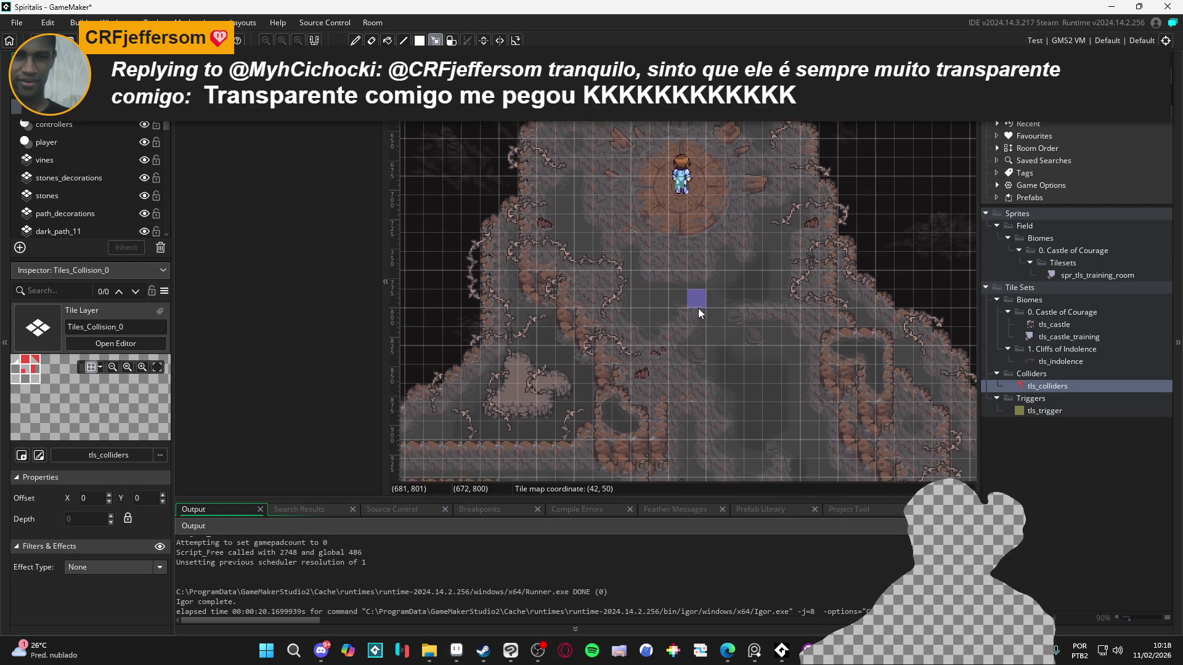
{"action": "scroll", "coordinate": [748, 299], "scroll_direction": "up", "scroll_amount": 1}
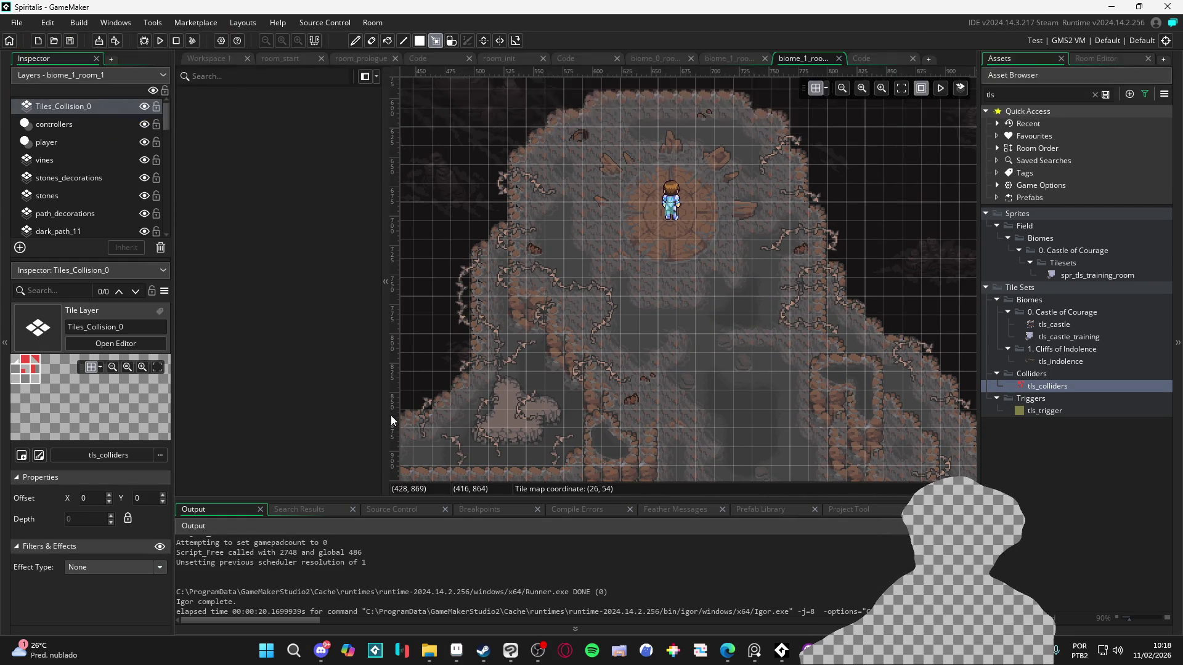
{"action": "scroll", "coordinate": [667, 240], "scroll_direction": "up", "scroll_amount": 3}
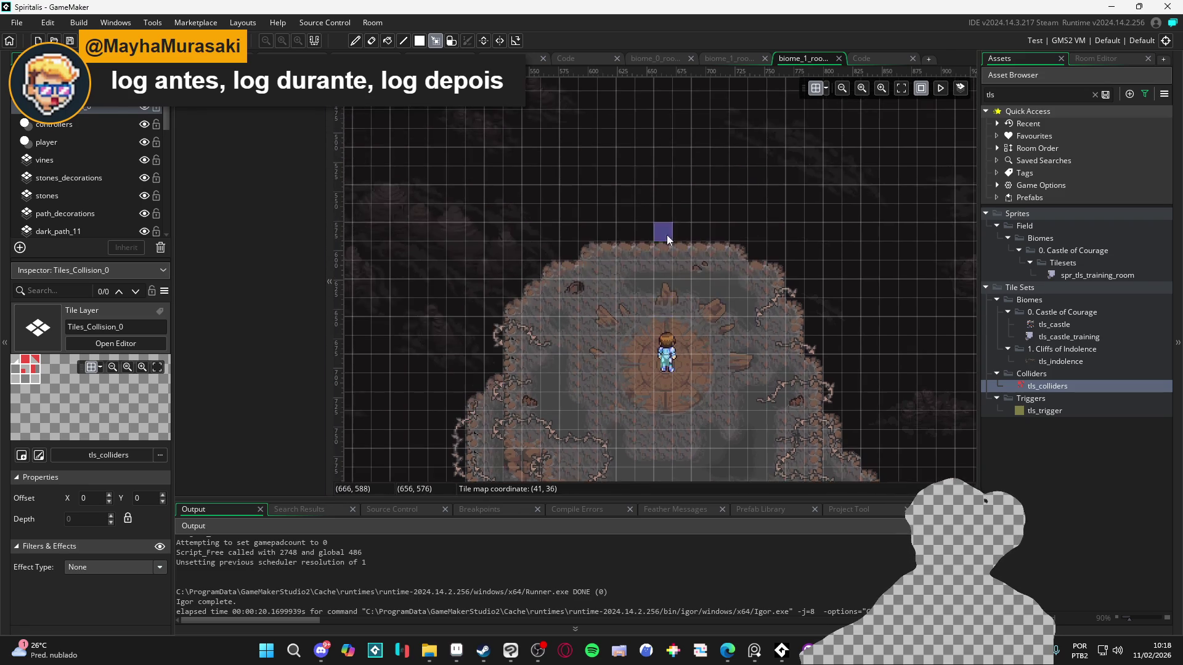
{"action": "scroll", "coordinate": [666, 240], "scroll_direction": "down", "scroll_amount": 5}
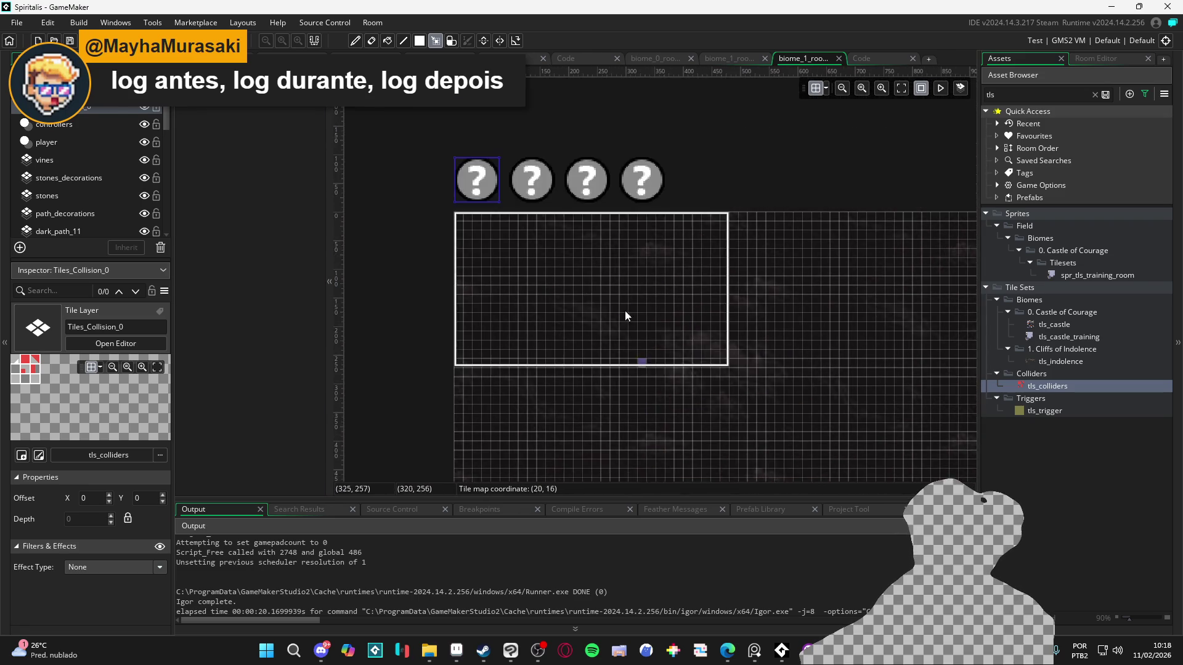
{"action": "scroll", "coordinate": [616, 333], "scroll_direction": "up", "scroll_amount": 1}
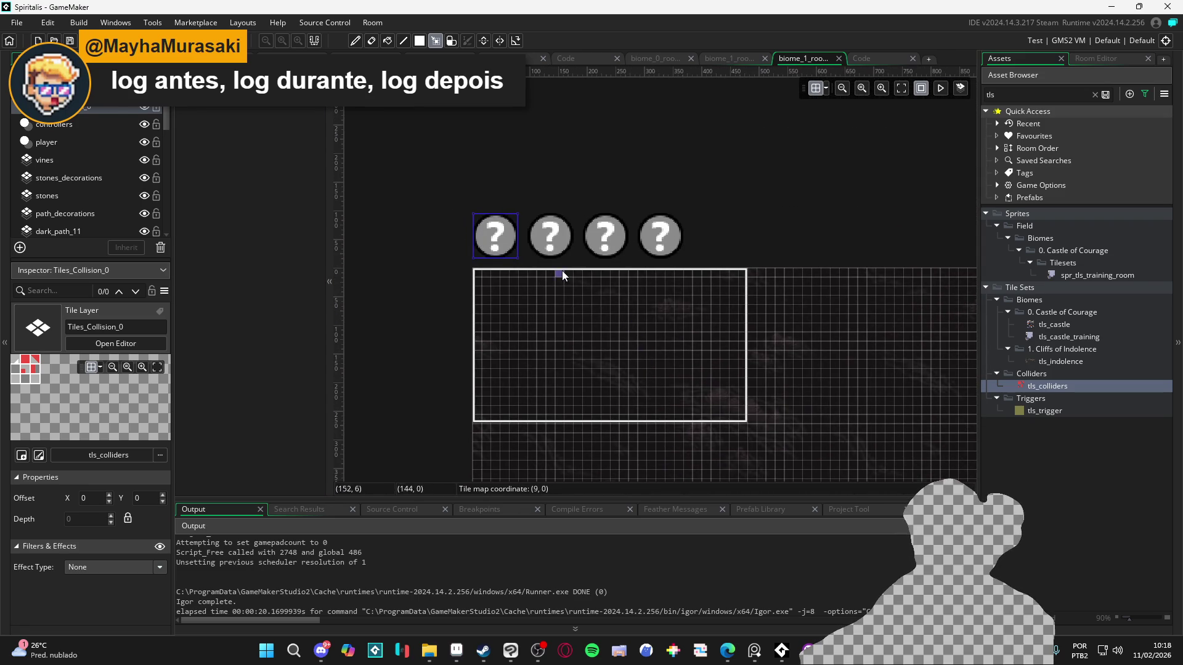
{"action": "left_click", "coordinate": [550, 242]}
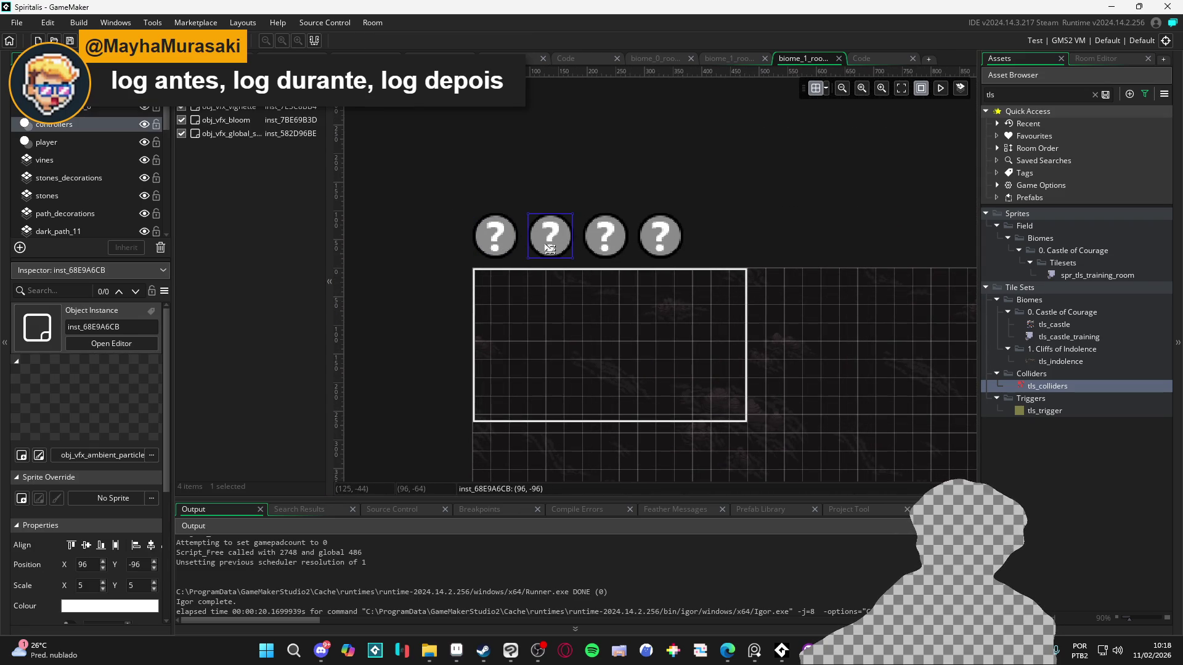
{"action": "double_click", "coordinate": [551, 248]}
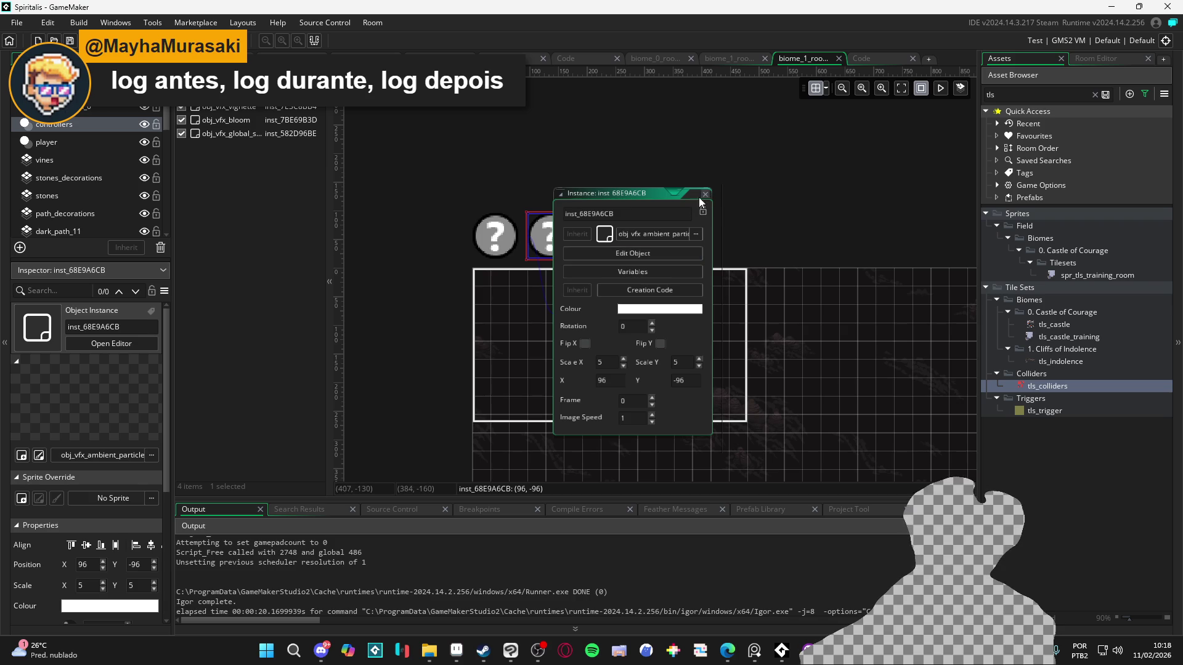
{"action": "left_click", "coordinate": [653, 250]}
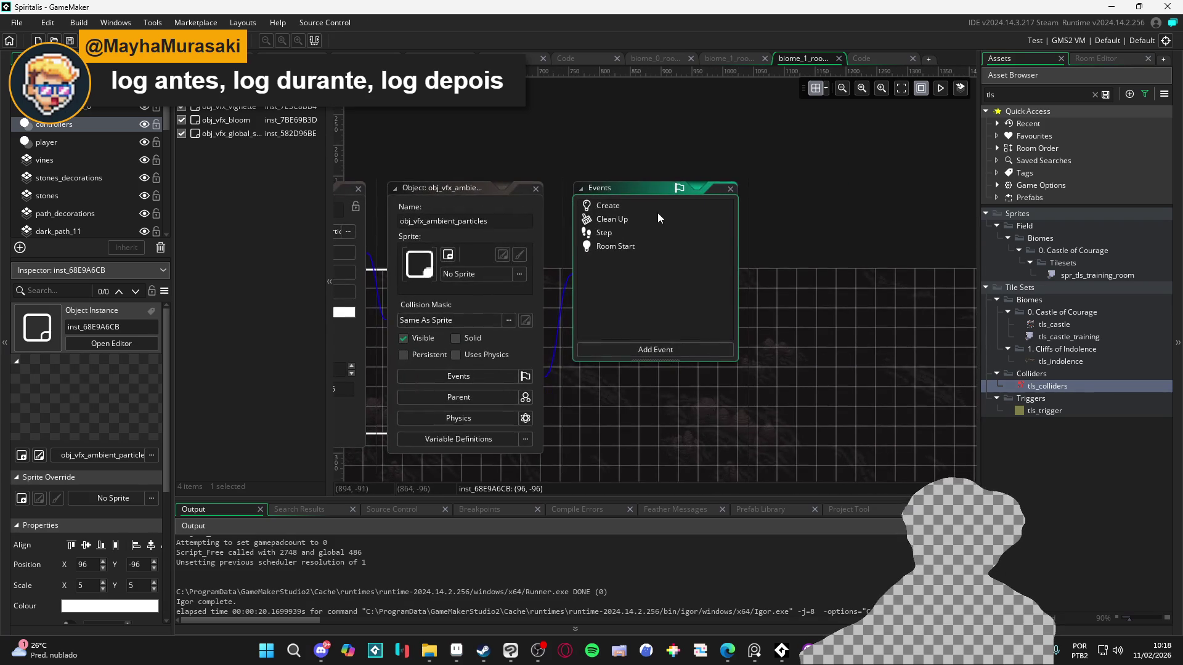
{"action": "mouse_move", "coordinate": [504, 187]}
{"action": "left_mouse_down"}
{"action": "mouse_move", "coordinate": [746, 190]}
{"action": "mouse_move", "coordinate": [708, 210]}
{"action": "left_mouse_up"}
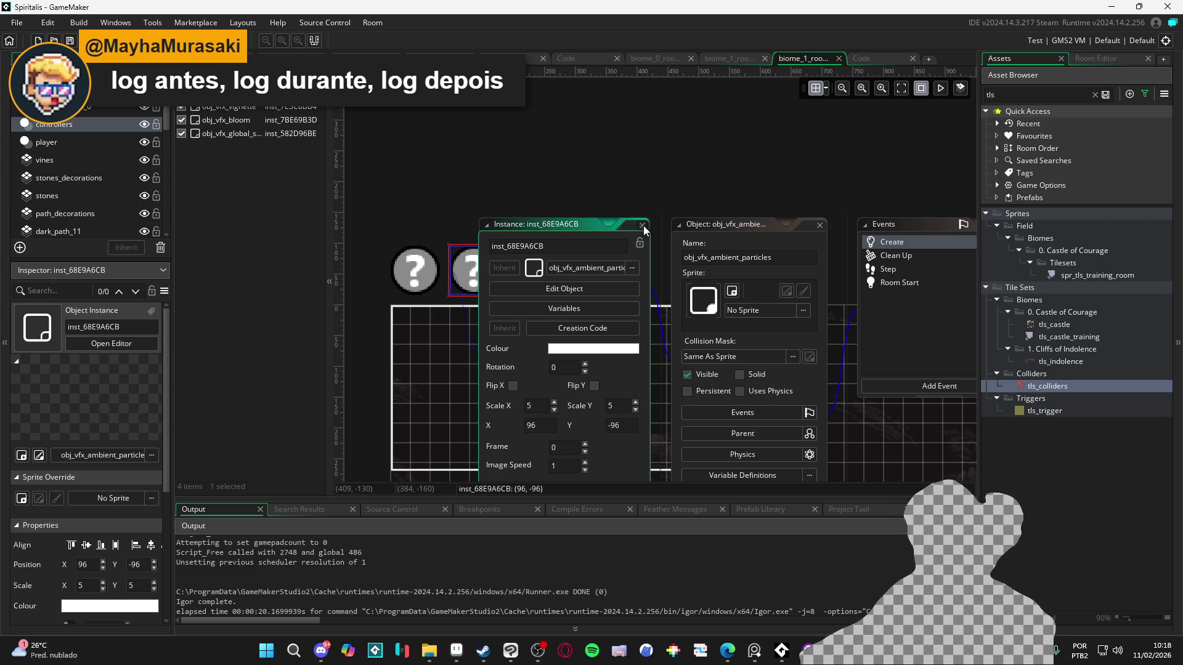
{"action": "left_click", "coordinate": [642, 225]}
{"action": "left_click", "coordinate": [734, 271]}
{"action": "scroll", "coordinate": [826, 277], "scroll_direction": "down", "scroll_amount": 3}
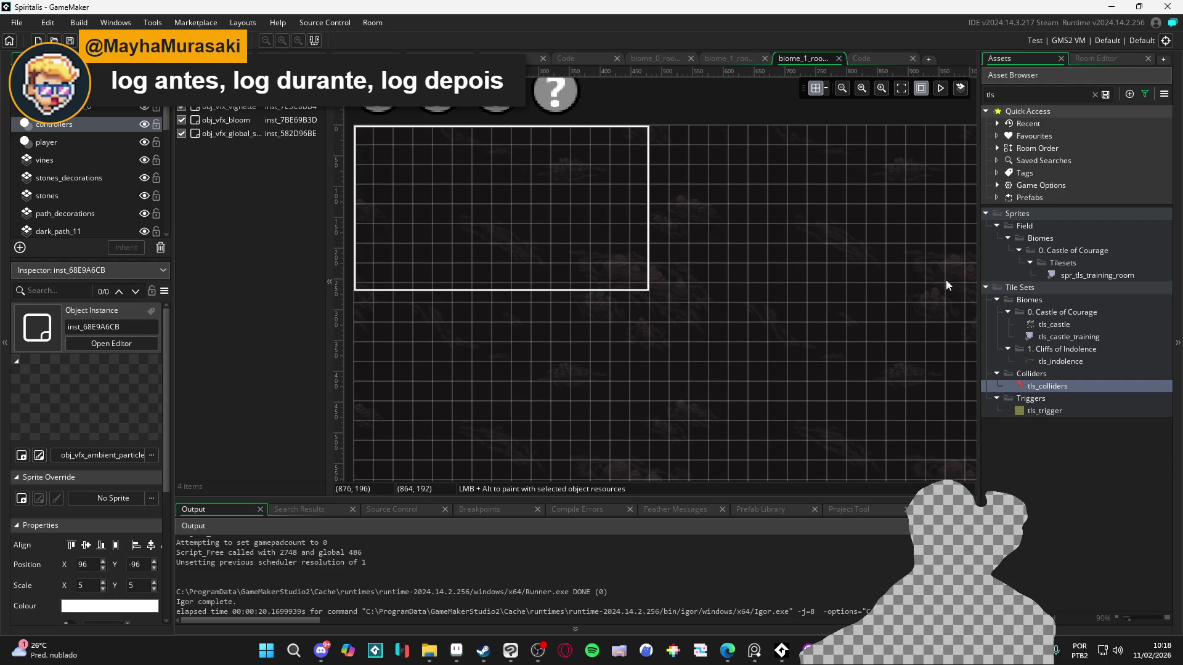
{"action": "scroll", "coordinate": [789, 308], "scroll_direction": "up", "scroll_amount": 2}
{"action": "scroll", "coordinate": [849, 319], "scroll_direction": "up", "scroll_amount": 2}
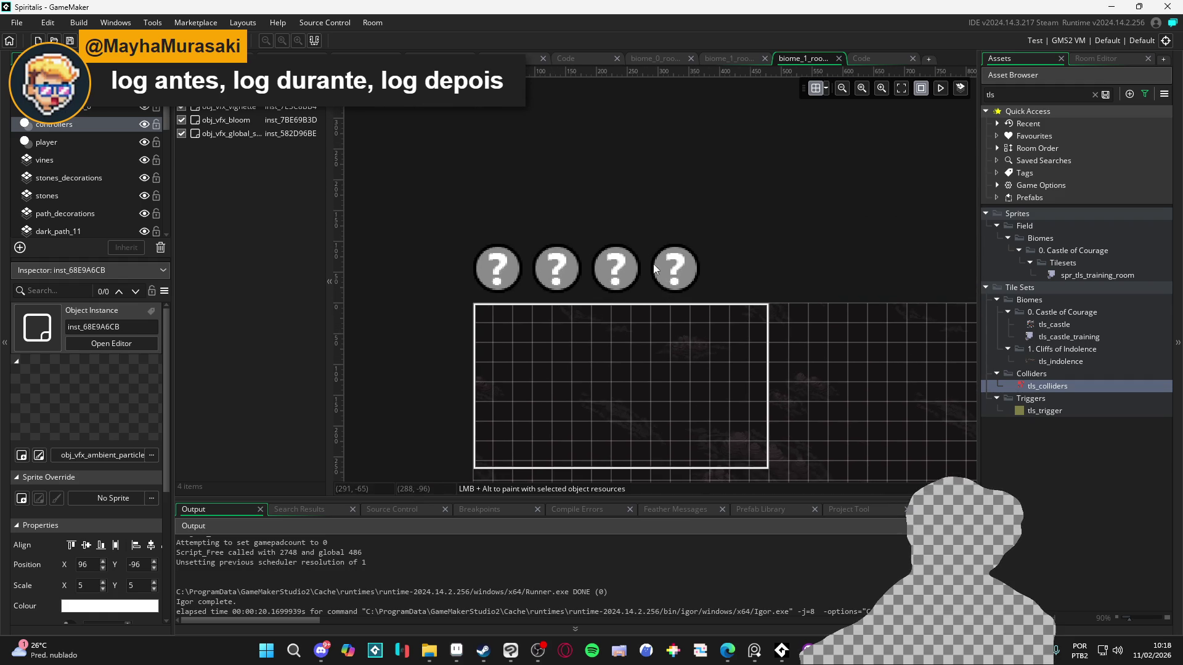
{"action": "left_click", "coordinate": [498, 265]}
{"action": "left_click", "coordinate": [566, 267]}
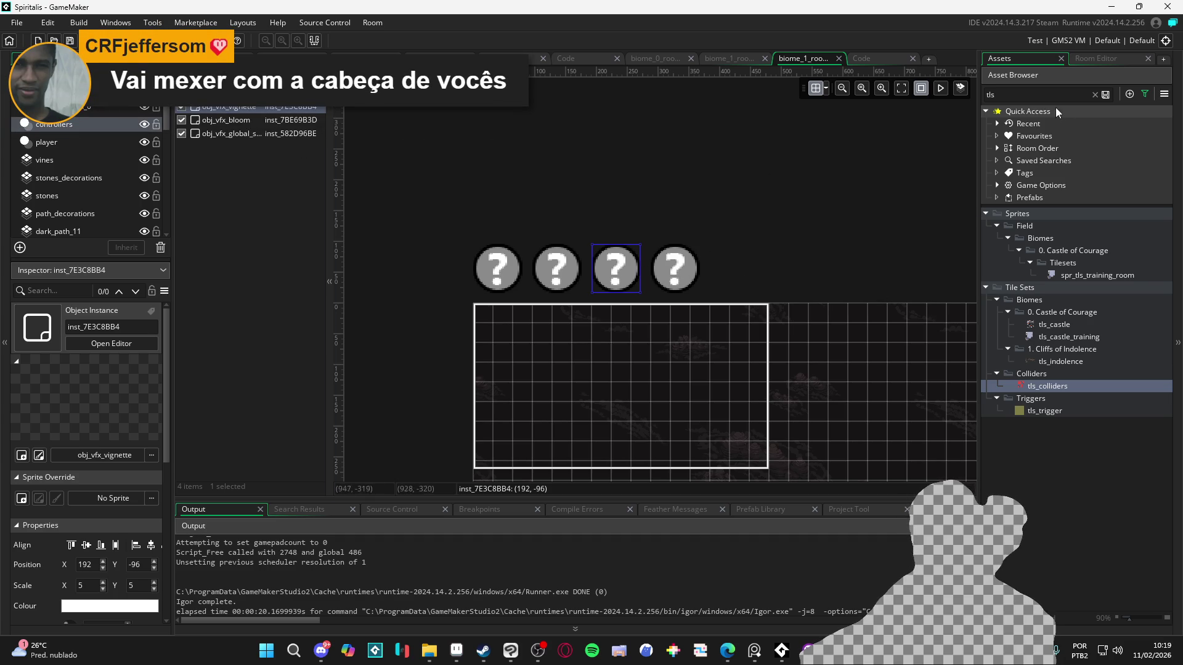
- Clear the 'tls' filter from the Asset Browser search field
{"action": "left_click", "coordinate": [1005, 97]}
{"action": "key", "text": "ctrl+a"}
{"action": "key", "text": "BackSpace"}
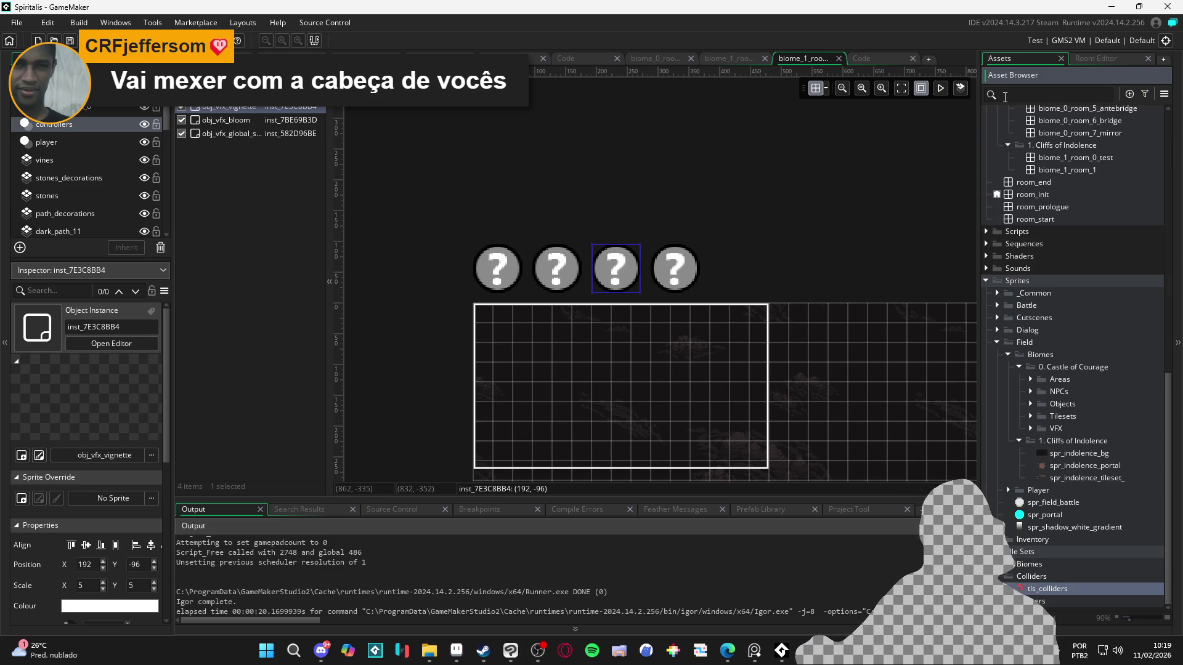
- Select an object in Objects > VFX and create a new object there with Alt+O
{"action": "scroll", "coordinate": [1098, 342], "scroll_direction": "up", "scroll_amount": 6}
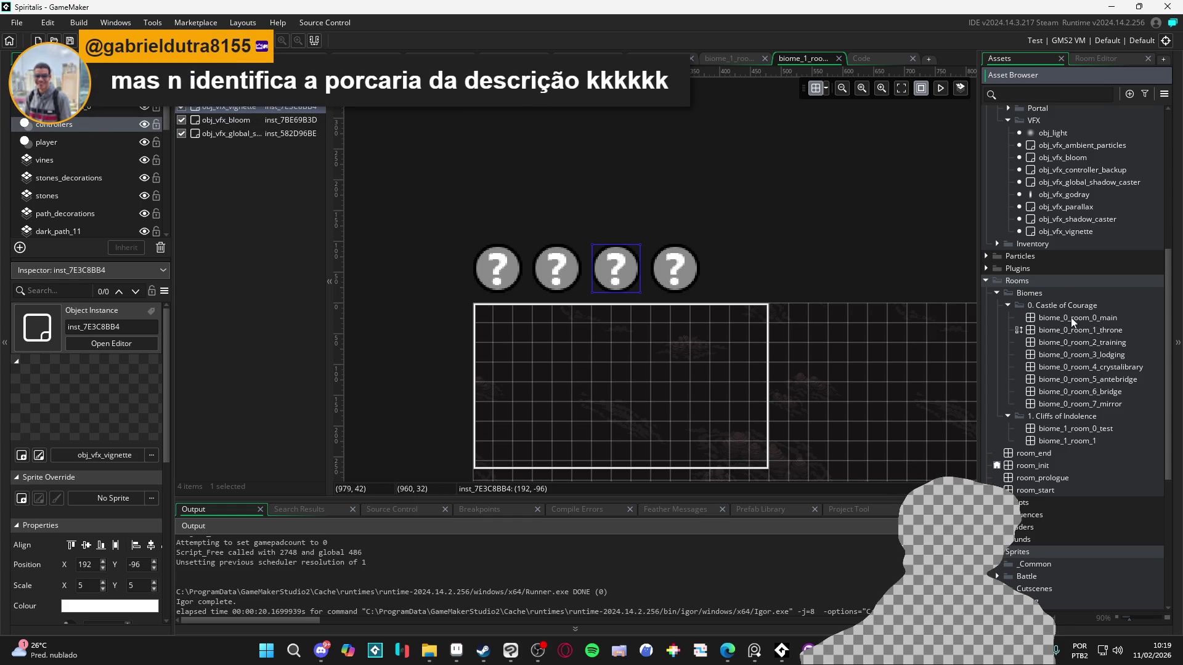
{"action": "scroll", "coordinate": [1060, 166], "scroll_direction": "up", "scroll_amount": 1}
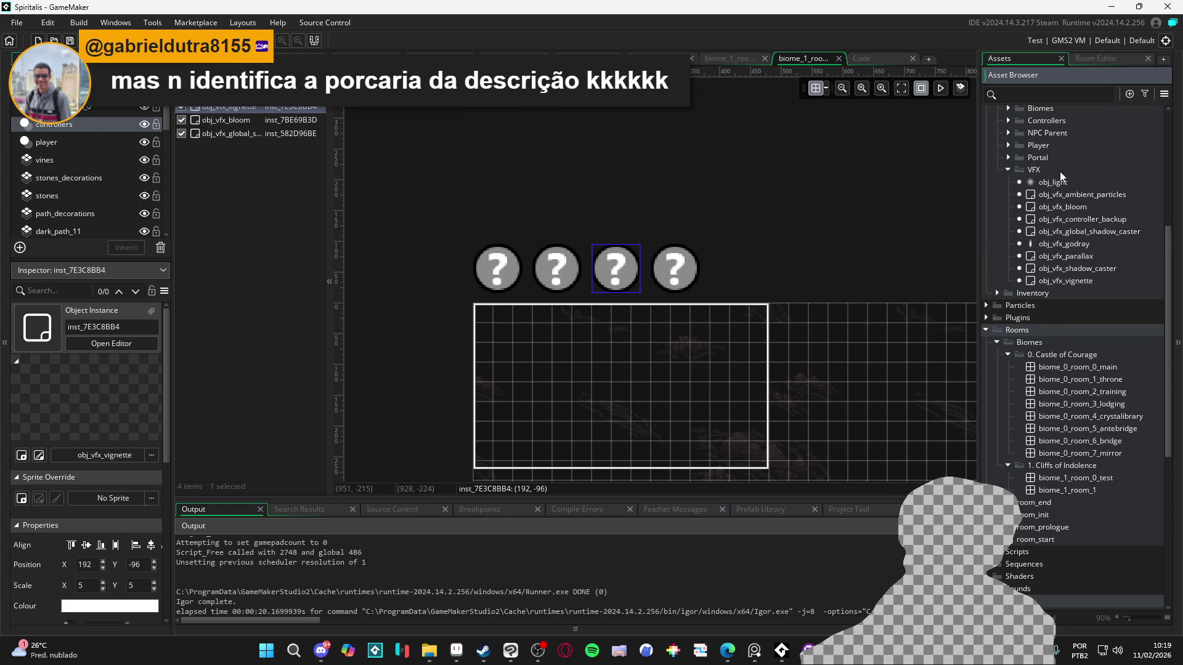
{"action": "left_click", "coordinate": [1075, 233]}
{"action": "key", "text": "alt+o"}
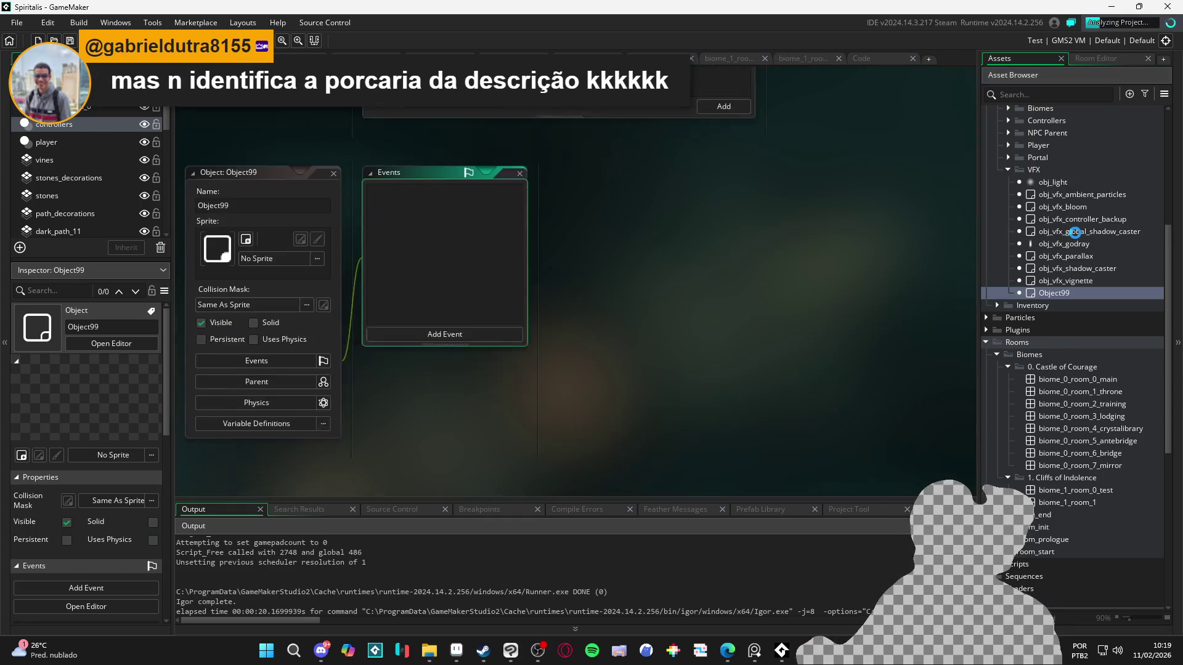
- Rename the new Object99 to obj_vfx_ambient_fog
{"action": "left_click", "coordinate": [247, 174]}
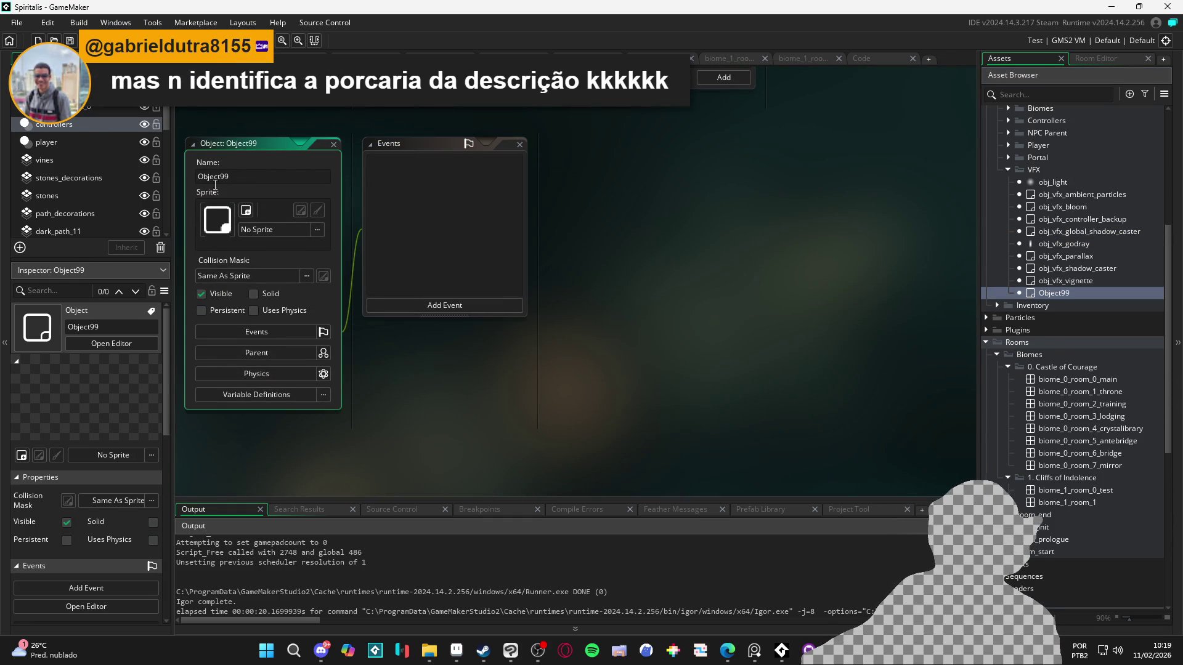
{"action": "key", "text": "ctrl+a"}
{"action": "type", "text": "o"}
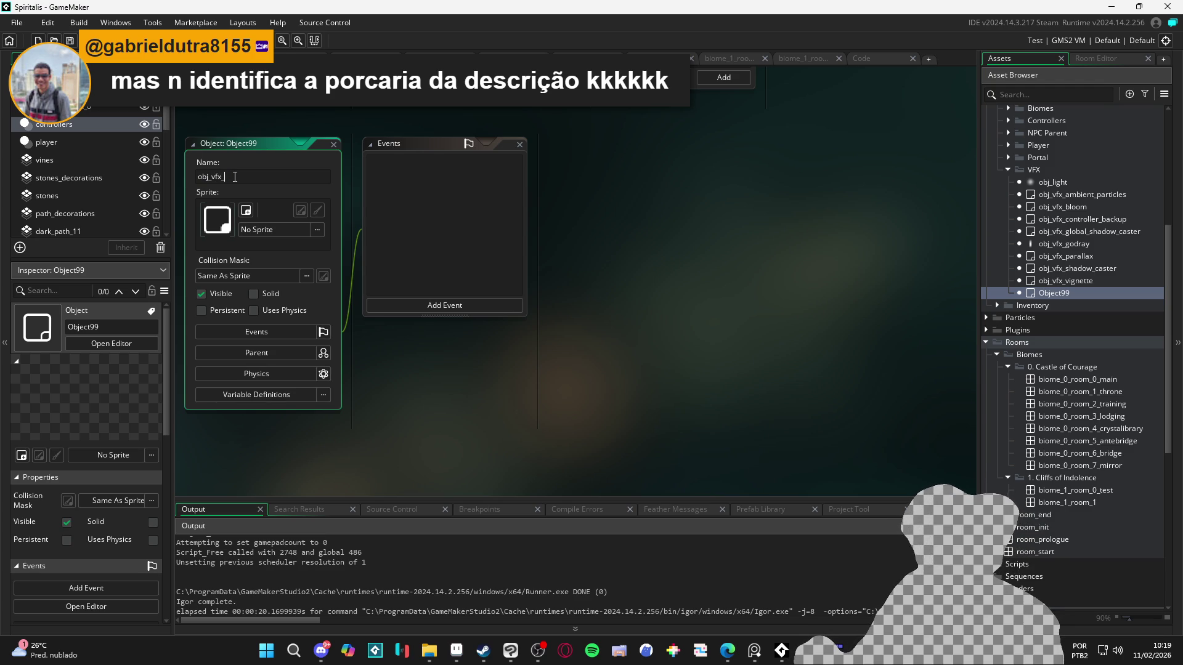
{"action": "type", "text": "og"}
{"action": "key", "text": "Return"}
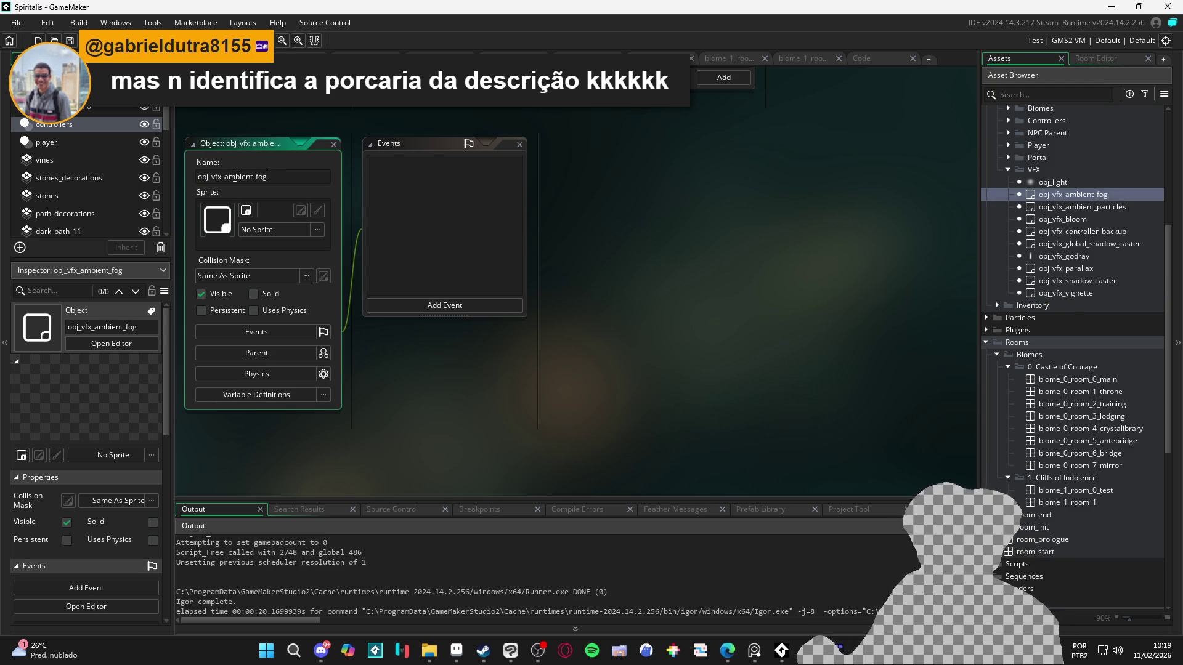
{"action": "left_click", "coordinate": [434, 314]}
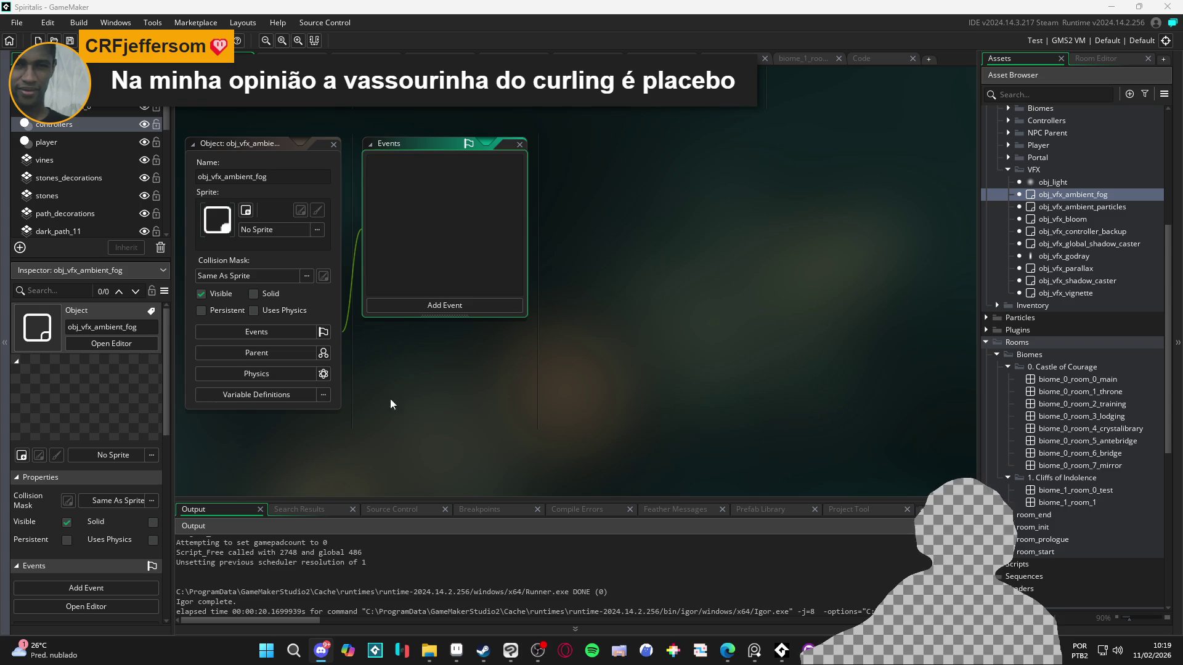
- Add a Draw GUI event holding the four commented-out blend-mode, fog and vignette drawing lines
{"action": "left_click", "coordinate": [450, 307]}
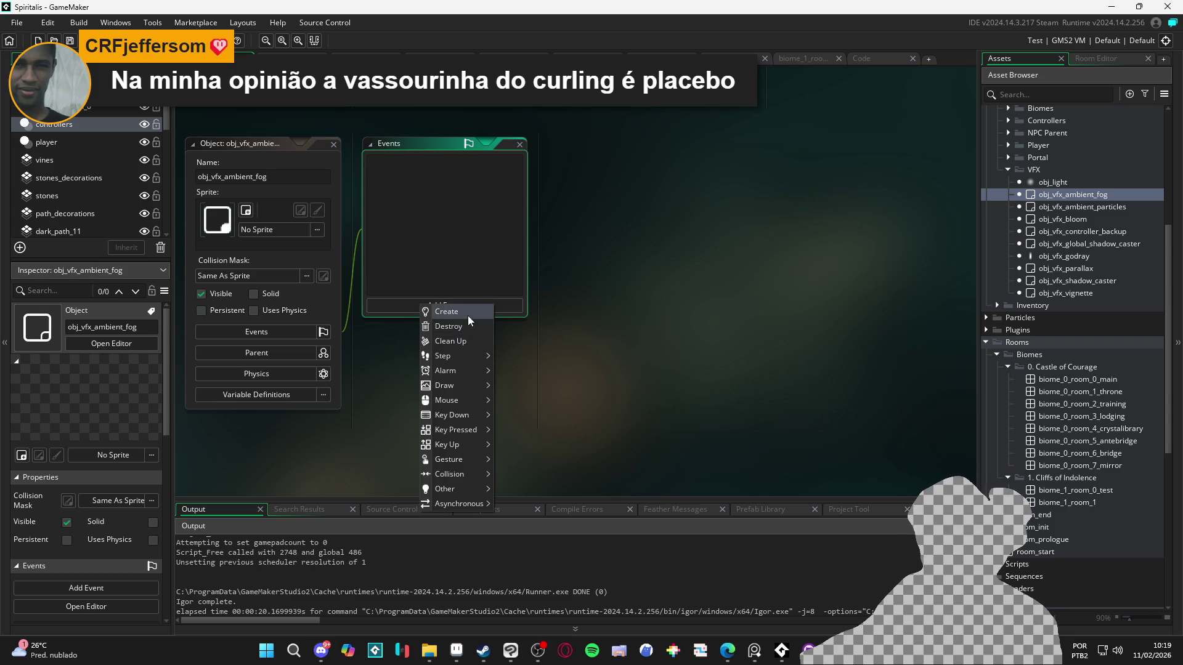
{"action": "mouse_move", "coordinate": [453, 387]}
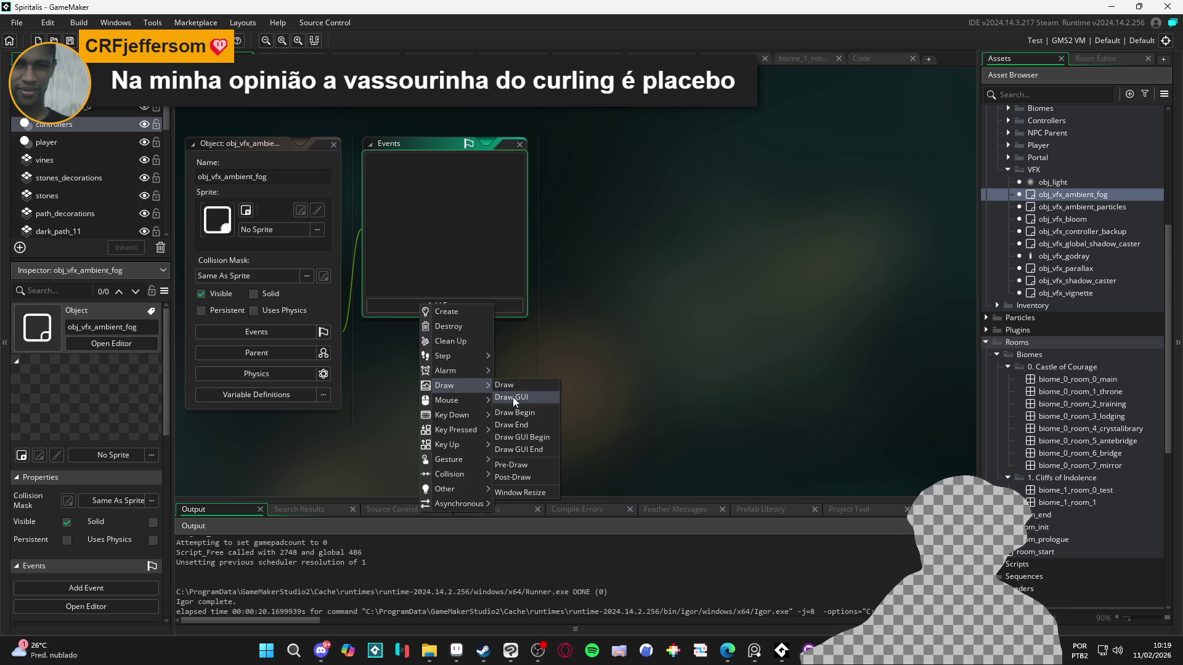
{"action": "left_click", "coordinate": [550, 400]}
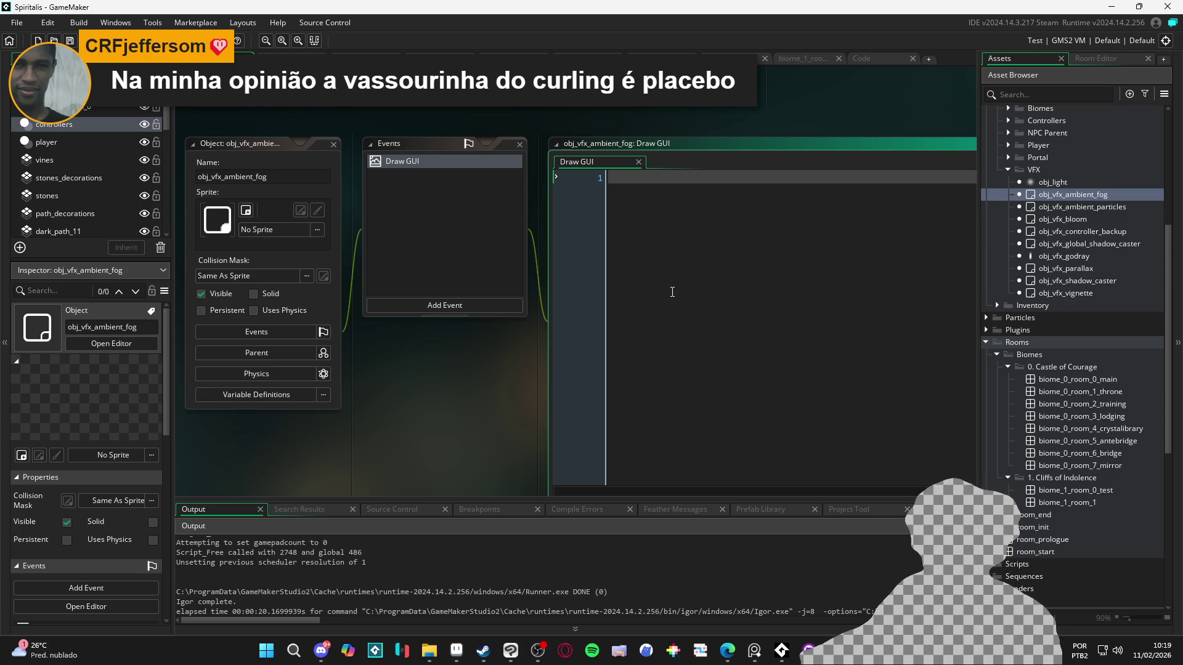
{"action": "type", "text": "Tiles_Collision_0"}
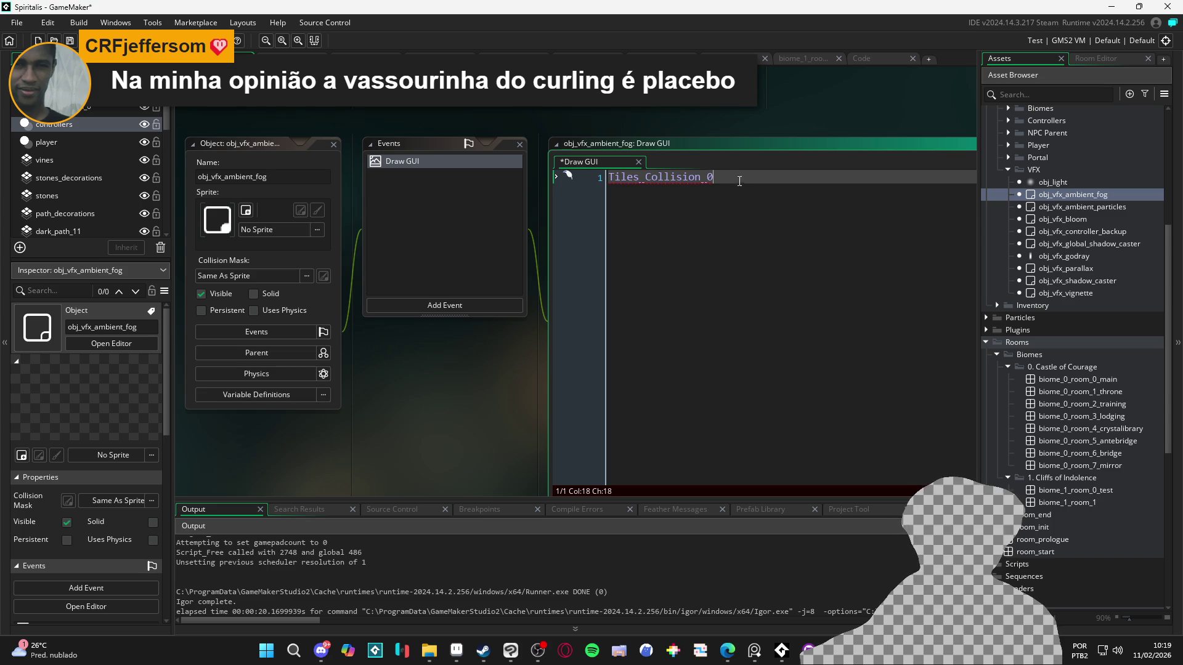
{"action": "left_click", "coordinate": [737, 151]}
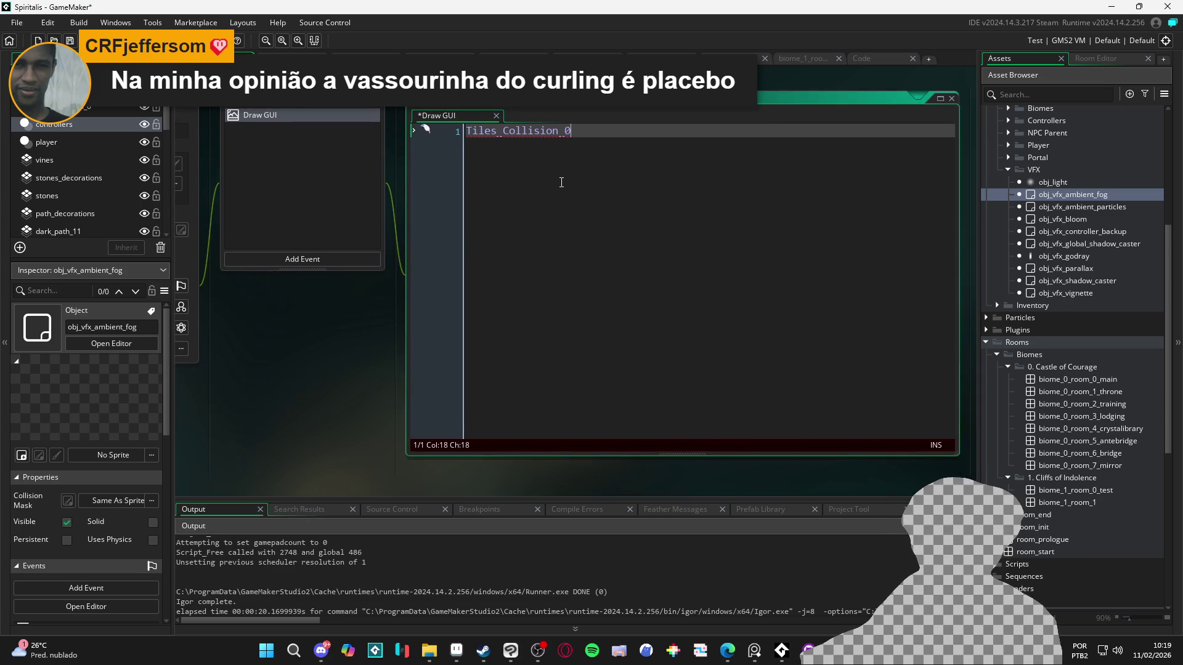
{"action": "left_click", "coordinate": [552, 207]}
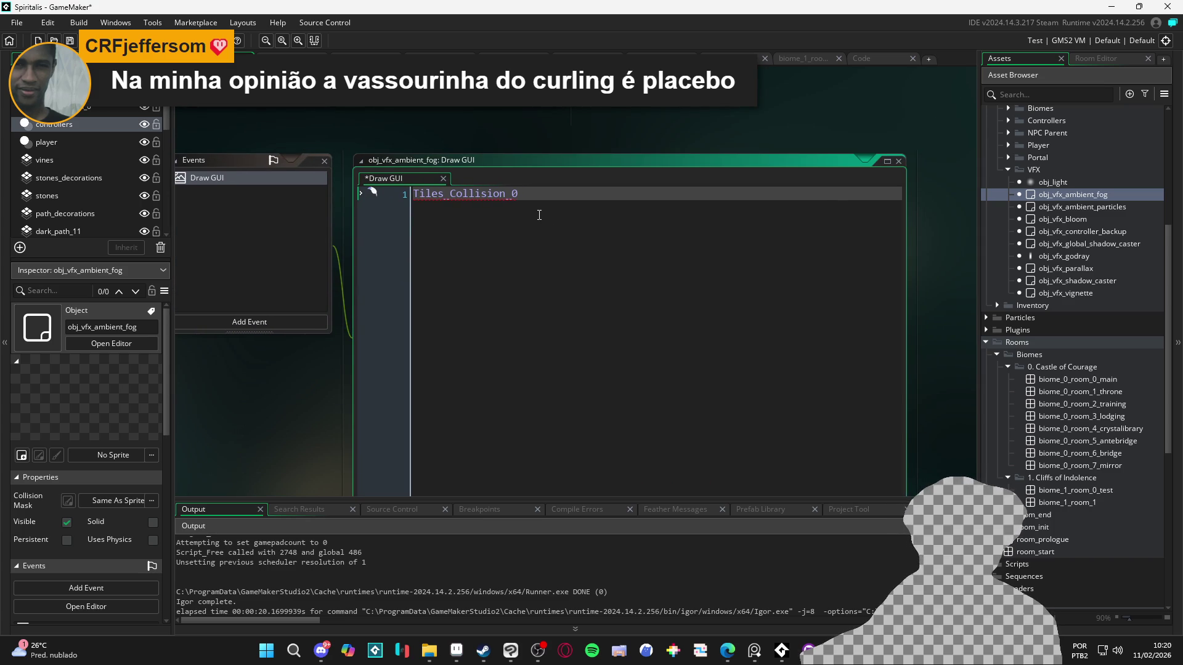
{"action": "key", "text": "ctrl+z"}
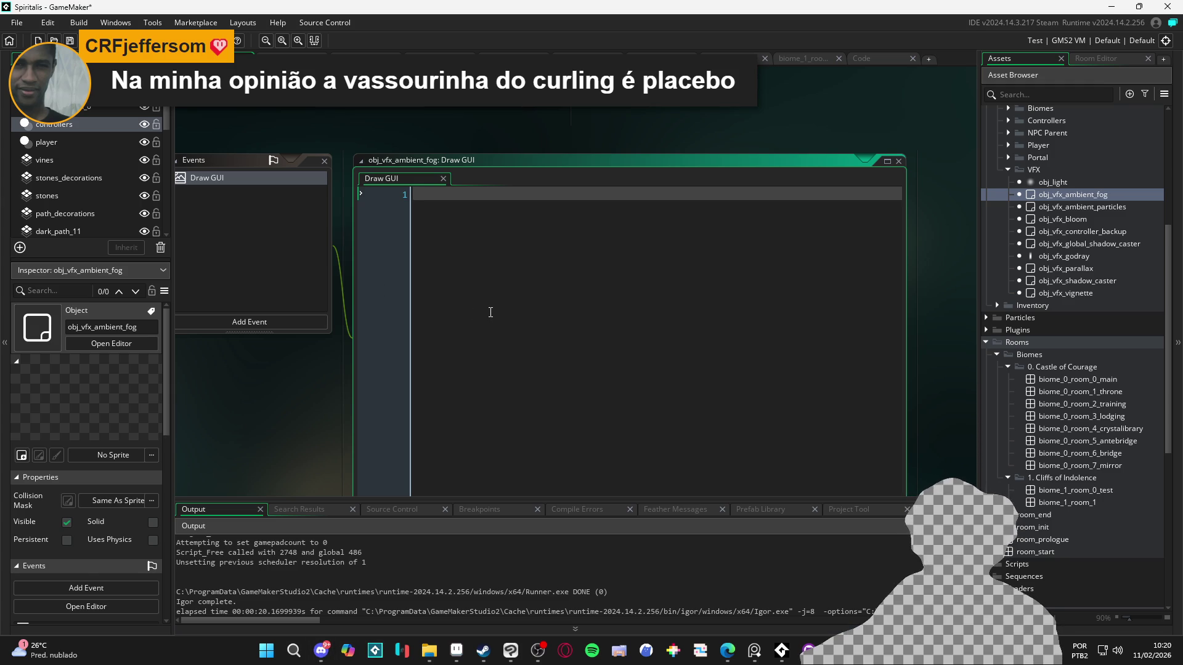
{"action": "key", "text": "ctrl+z"}
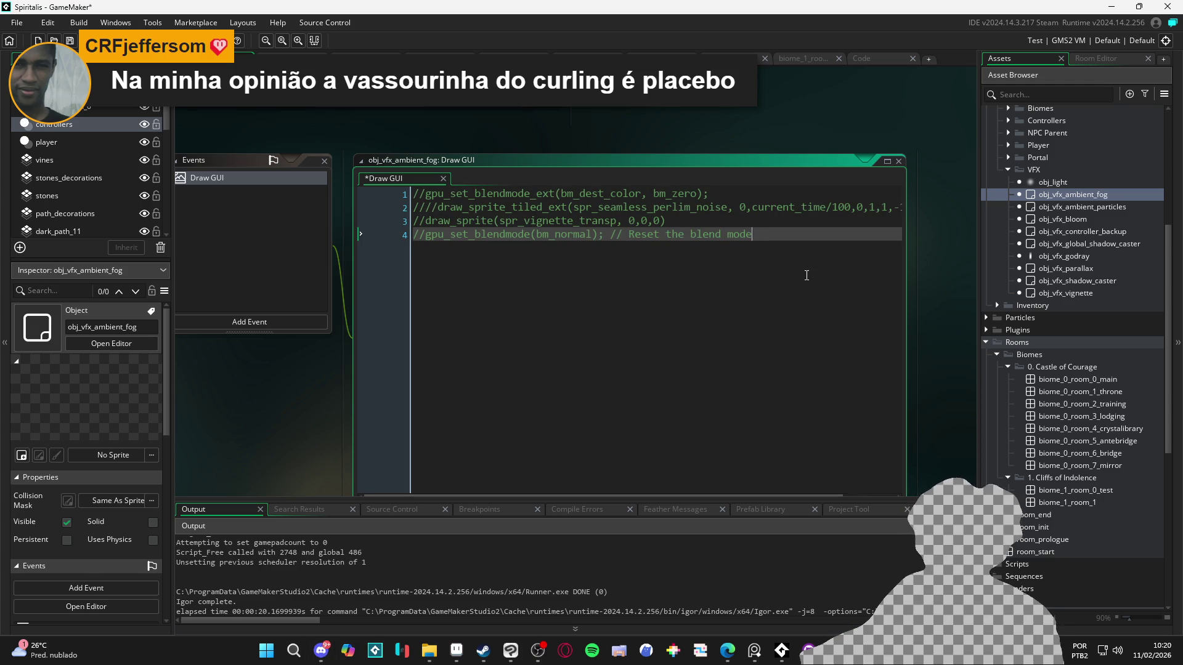
- Activate the blend mode, tiled perlin-noise fog and reset lines, keeping only the vignette line commented
{"action": "left_click_drag", "start_coordinate": [806, 275], "coordinate": [395, 193]}
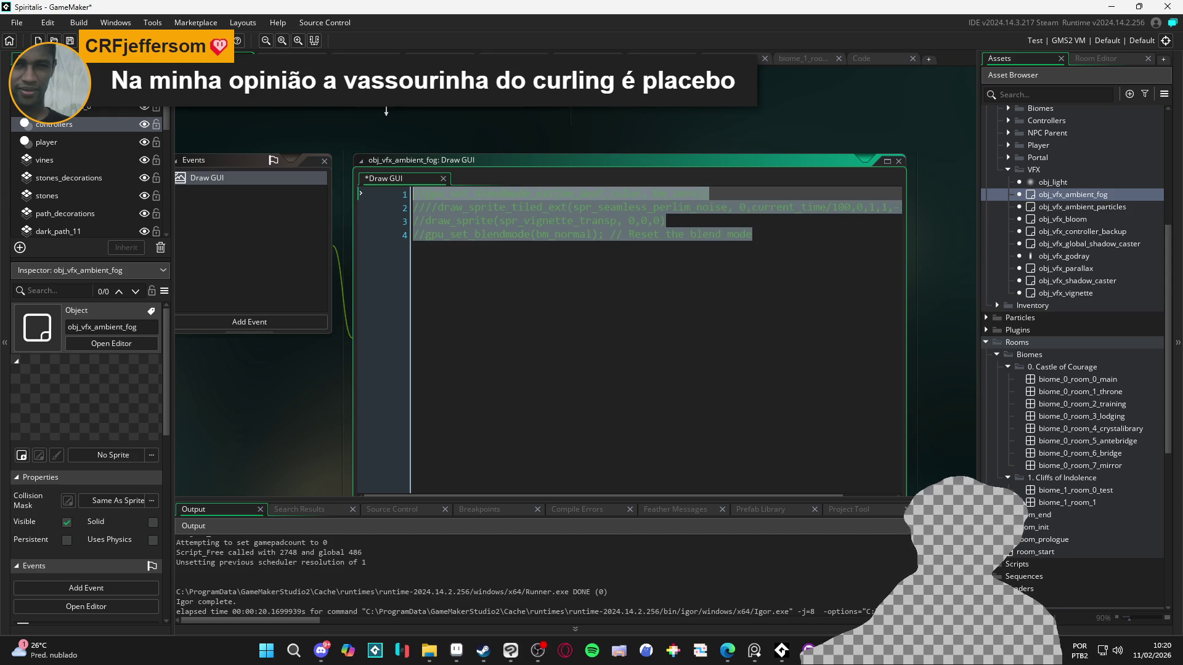
{"action": "key", "text": "ctrl+shift+k"}
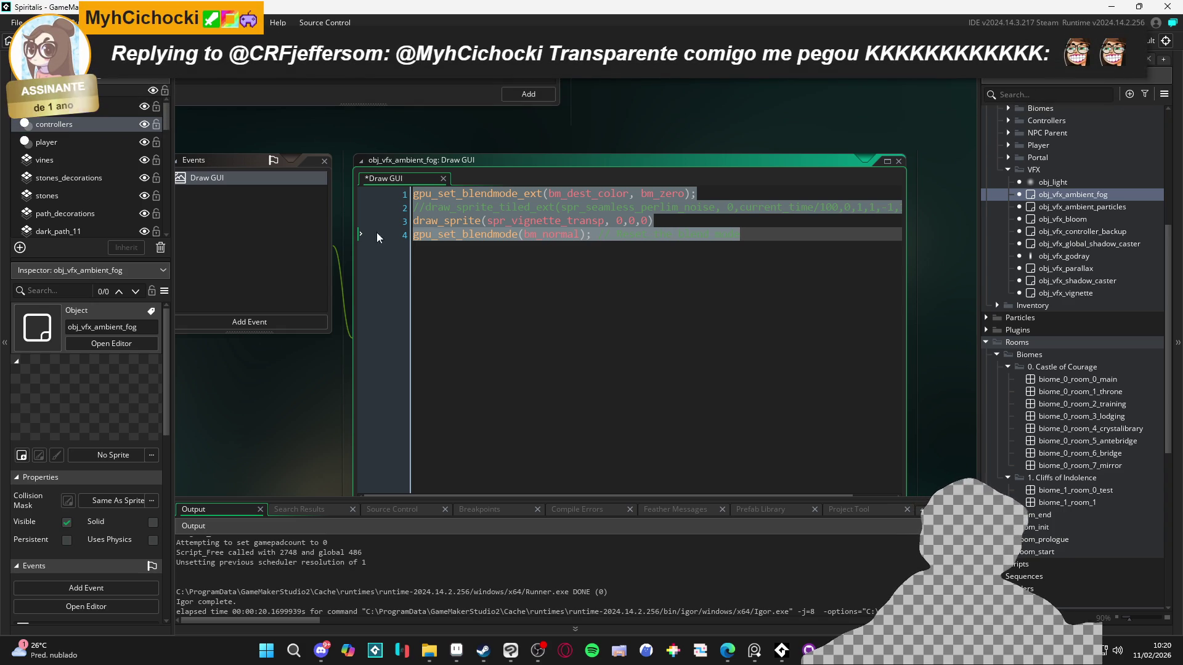
{"action": "left_click", "coordinate": [431, 235]}
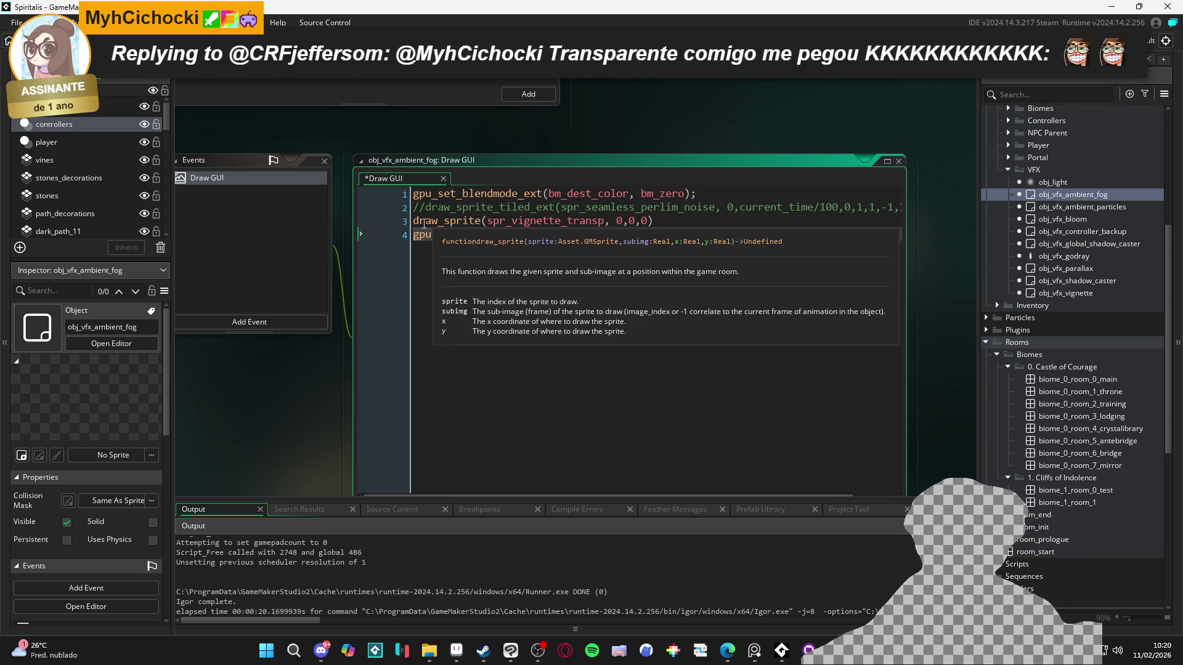
{"action": "left_click", "coordinate": [416, 221]}
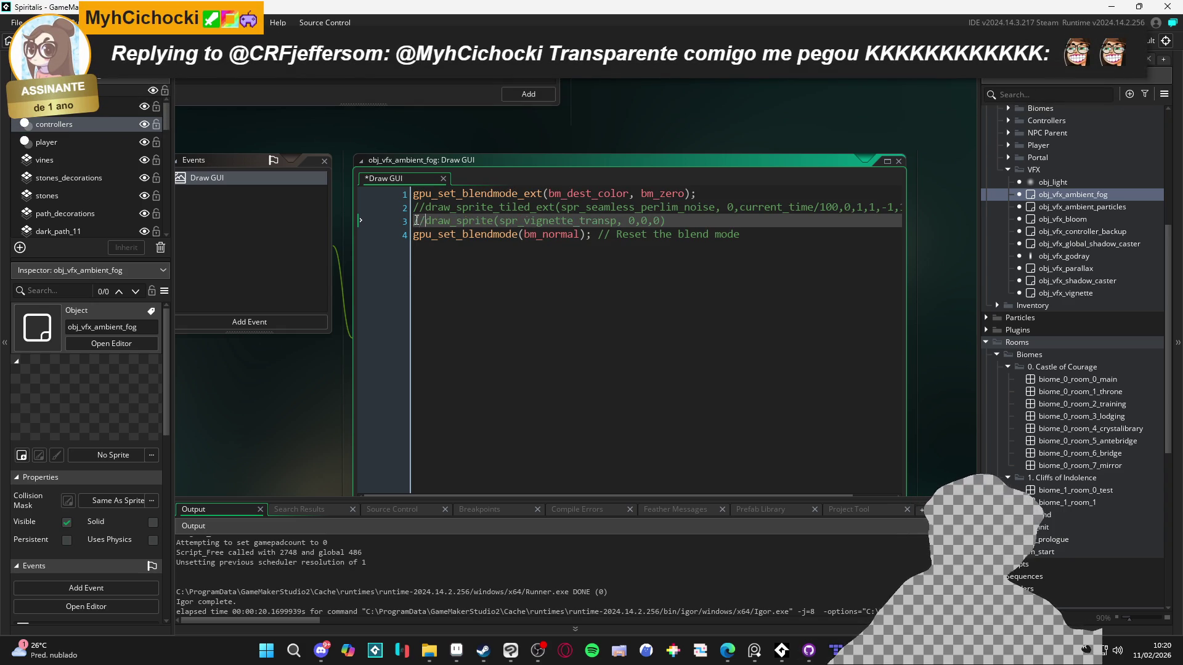
{"action": "key", "text": "ctrl+z"}
{"action": "key", "text": "ctrl+z"}
{"action": "key", "text": "ctrl+z"}
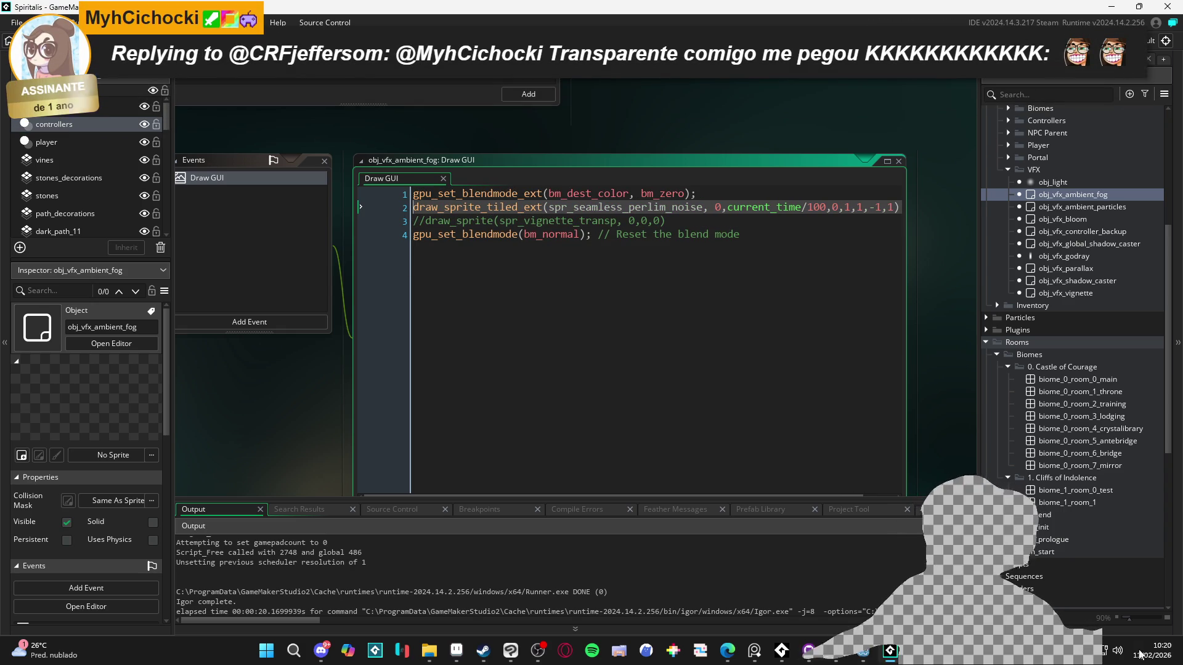
{"action": "scroll", "coordinate": [1093, 471], "scroll_direction": "down", "scroll_amount": 8}
{"action": "scroll", "coordinate": [1042, 407], "scroll_direction": "down", "scroll_amount": 3}
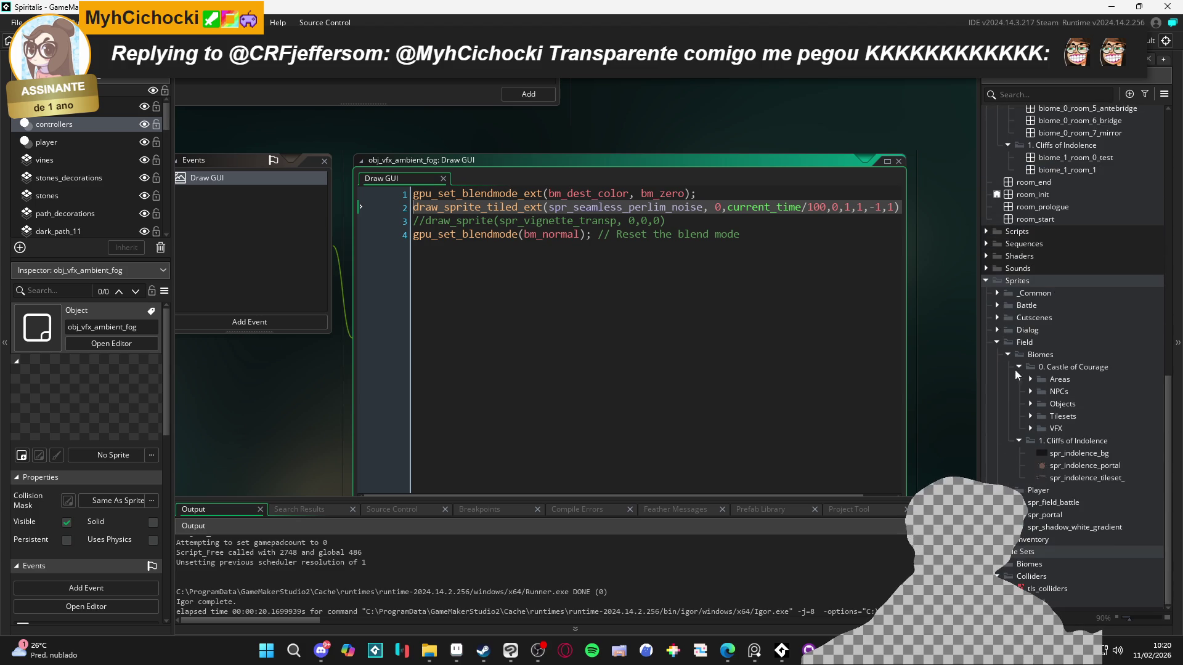
- Inspect spr_seamless_perlim_noise from Sprites > _Common > VFX, then return to the biome_1_room_1 tab
{"action": "left_click", "coordinate": [1008, 355]}
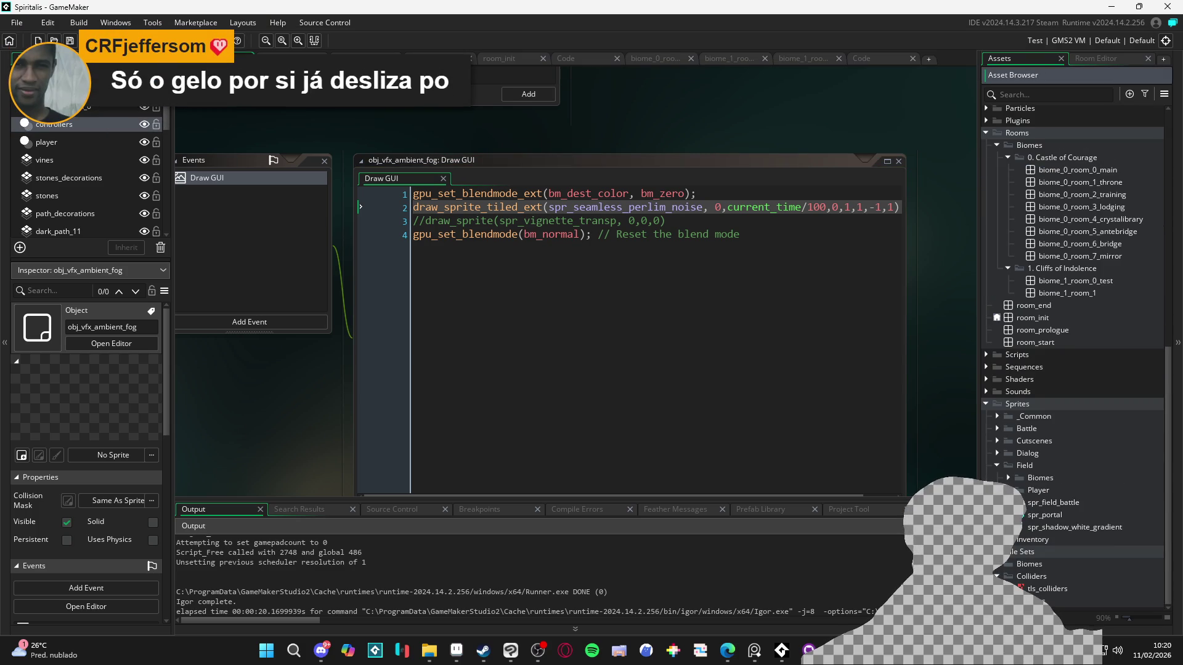
{"action": "left_click", "coordinate": [1000, 469]}
{"action": "left_click", "coordinate": [997, 477]}
{"action": "left_click", "coordinate": [1015, 539]}
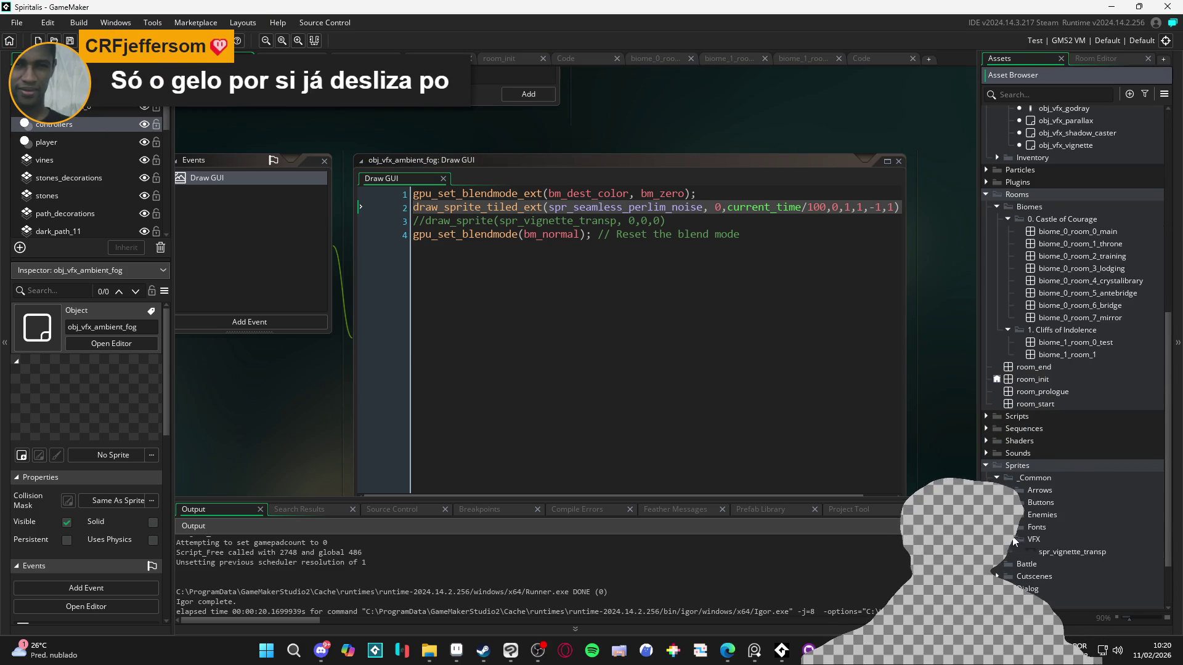
{"action": "mouse_move", "coordinate": [430, 650]}
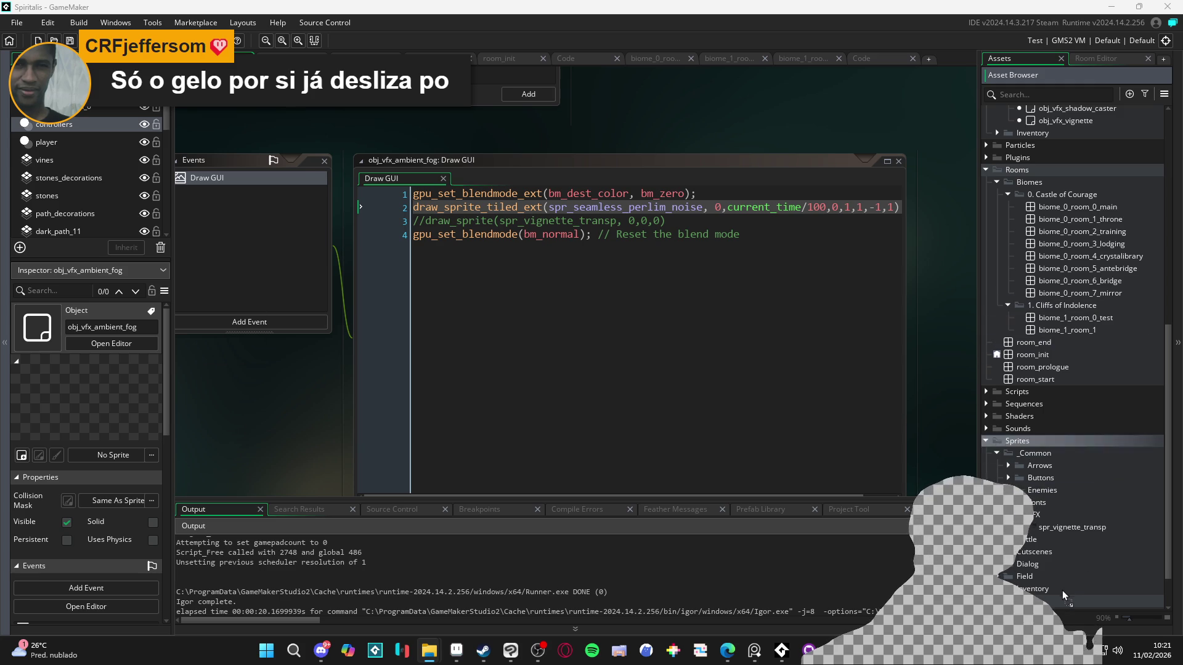
{"action": "double_click", "coordinate": [1060, 529]}
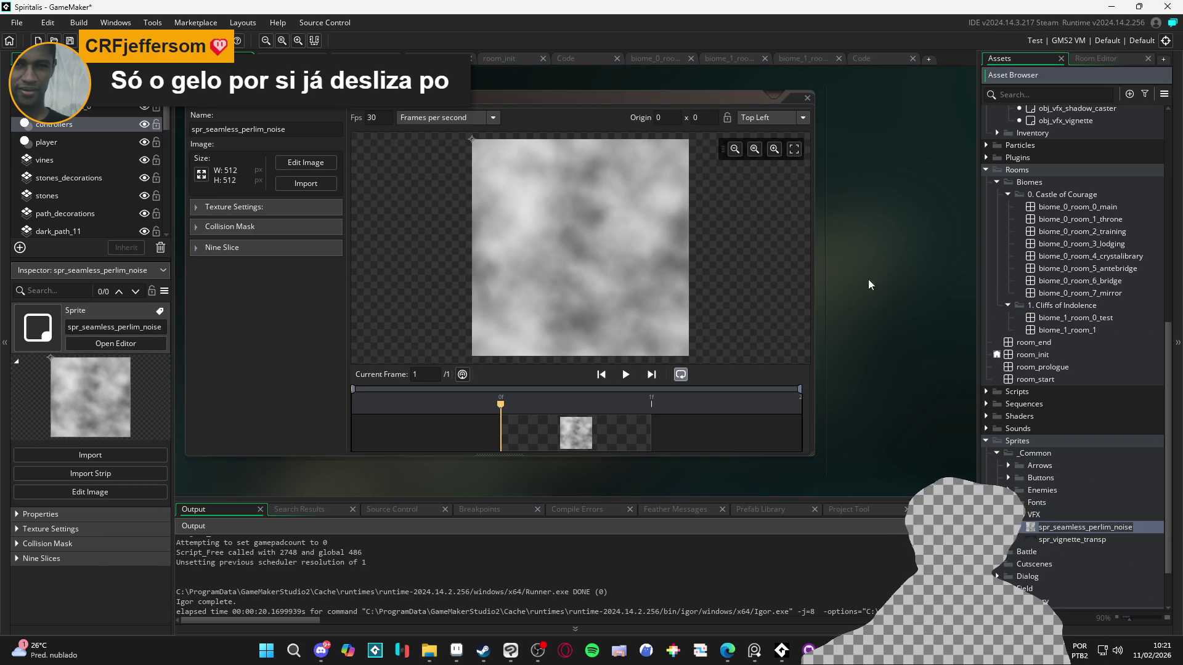
{"action": "left_click", "coordinate": [869, 60]}
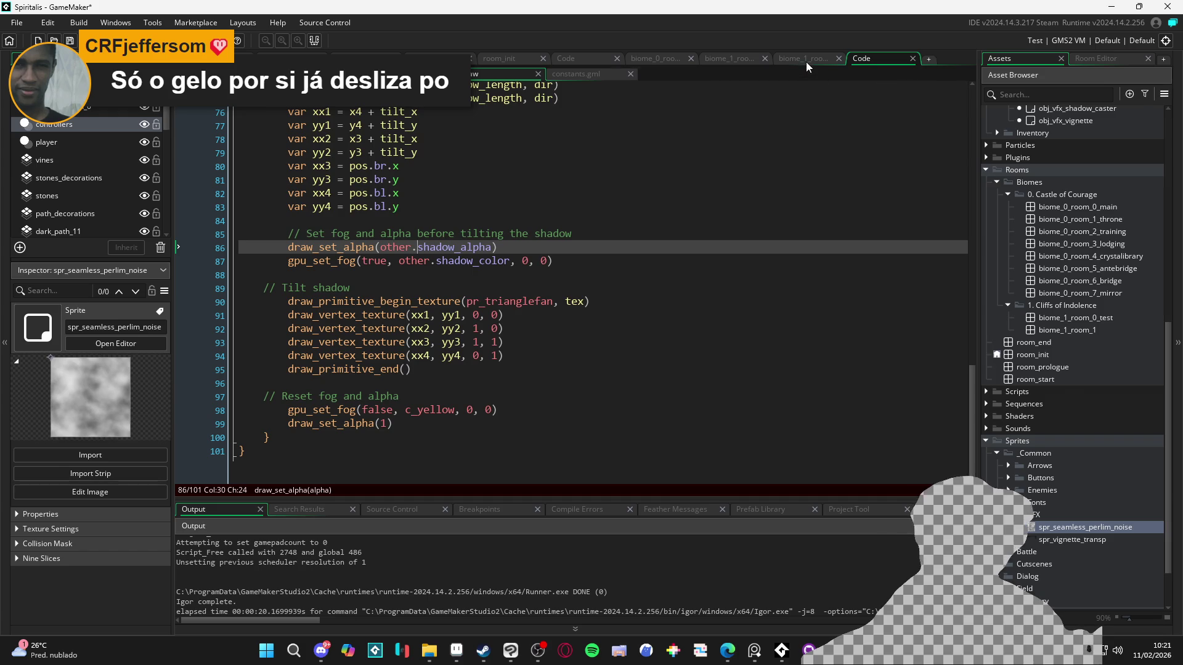
{"action": "left_click", "coordinate": [803, 59]}
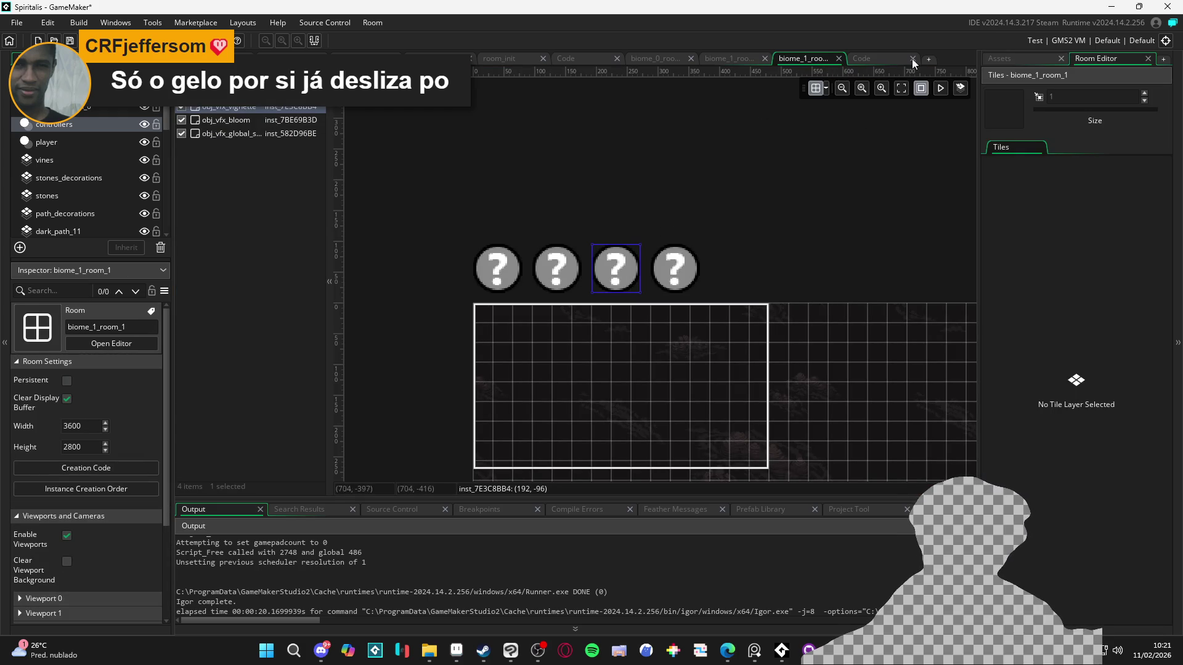
- Reopen obj_vfx_ambient_fog from Recent assets and paste over line 2's noise sprite name
{"action": "left_click", "coordinate": [1001, 59]}
{"action": "scroll", "coordinate": [1046, 253], "scroll_direction": "up", "scroll_amount": 8}
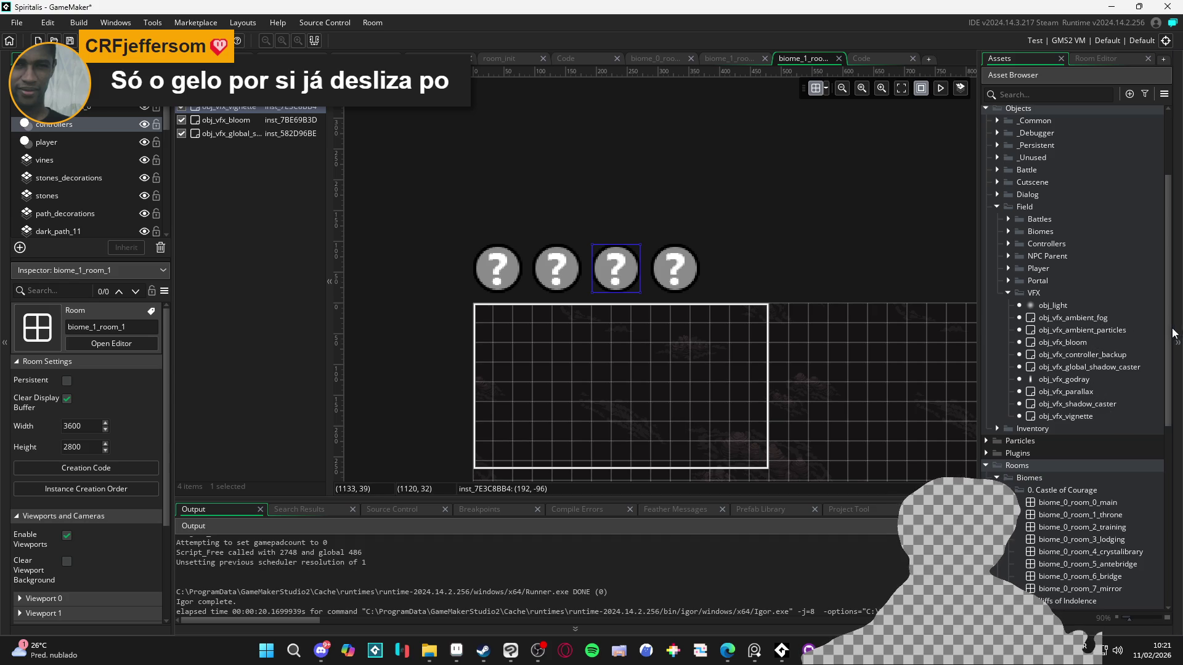
{"action": "scroll", "coordinate": [1157, 208], "scroll_direction": "up", "scroll_amount": 4}
{"action": "left_click", "coordinate": [997, 123]}
{"action": "double_click", "coordinate": [1054, 149]}
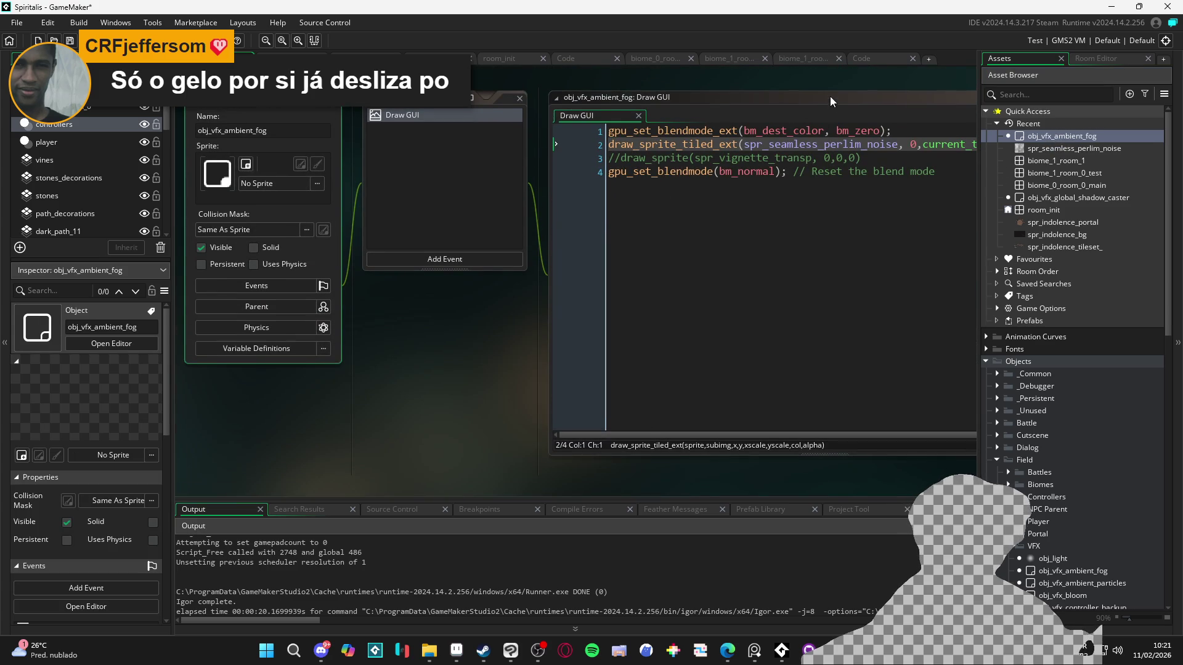
{"action": "left_click", "coordinate": [830, 96]}
{"action": "double_click", "coordinate": [675, 144]}
{"action": "key", "text": "ctrl+v"}
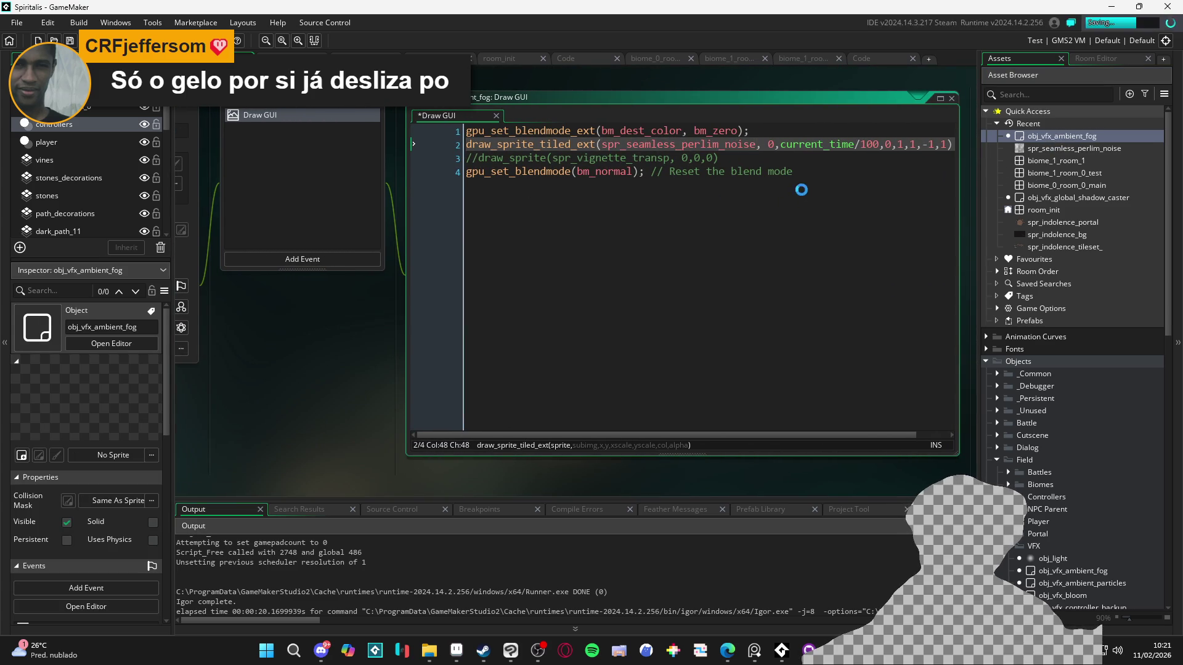
- Check the sub-image and x arguments of the tiled noise draw, then switch to biome_1_room_0_test
{"action": "left_click", "coordinate": [798, 192]}
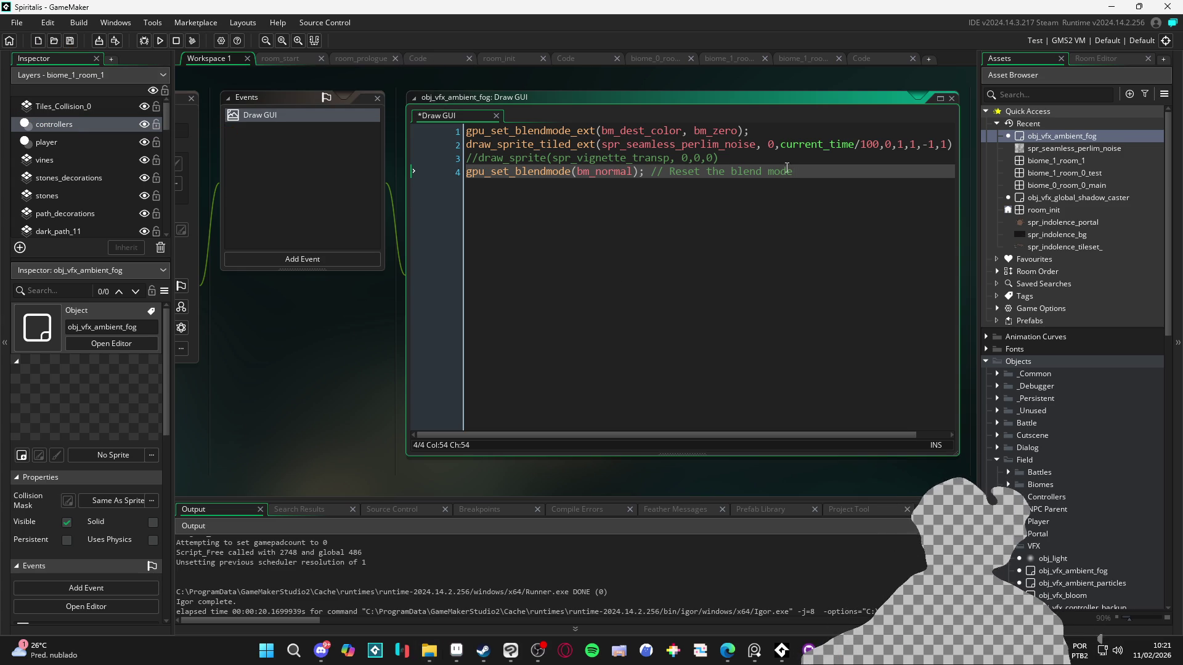
{"action": "key", "text": "Up"}
{"action": "key", "text": "Up"}
{"action": "left_click", "coordinate": [775, 145]}
{"action": "left_click", "coordinate": [780, 147]}
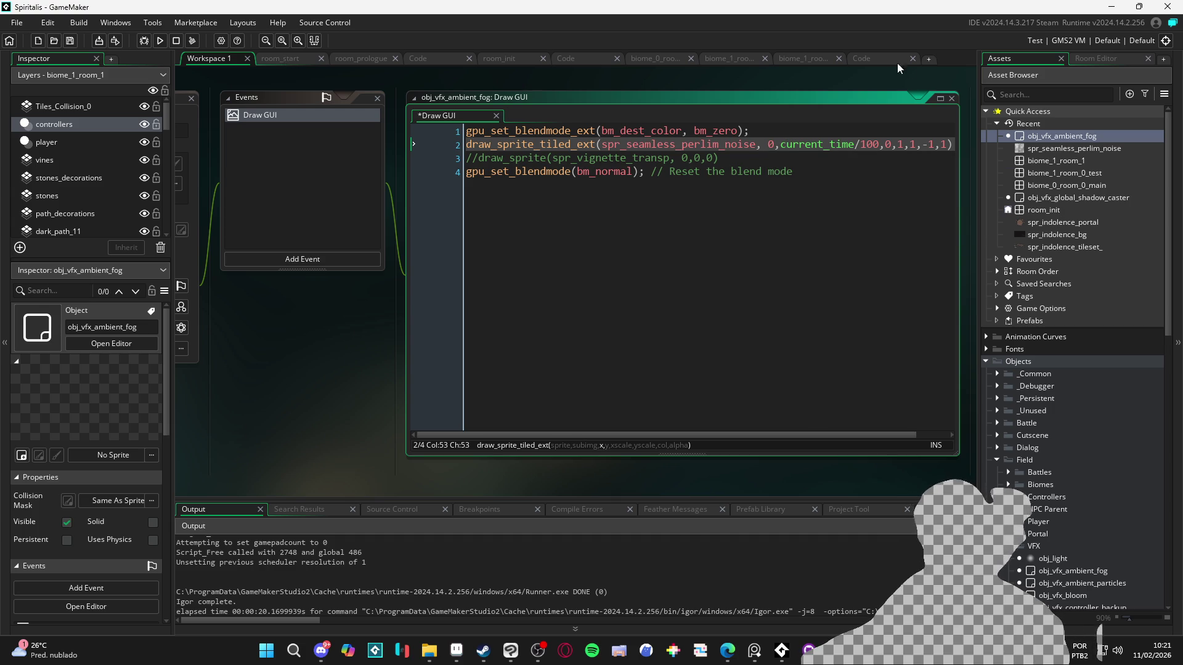
{"action": "left_click", "coordinate": [726, 60]}
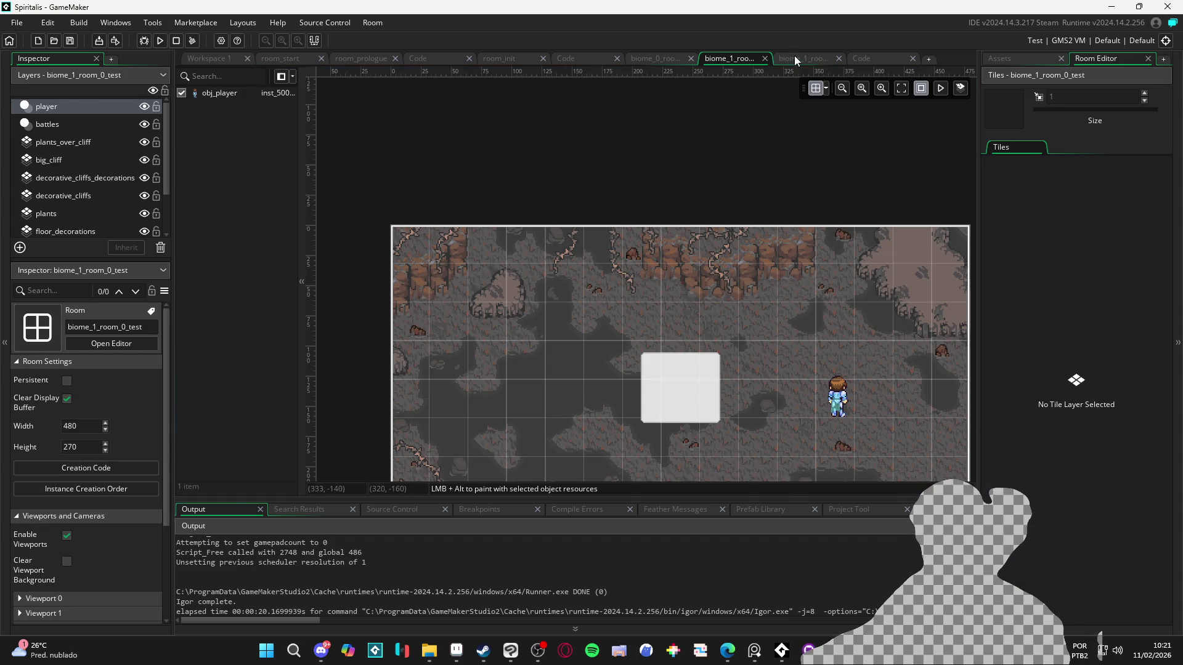
- Drop an obj_vfx_ambient_fog instance beside the other effect instances in biome_1_room_1
{"action": "left_click", "coordinate": [1019, 58]}
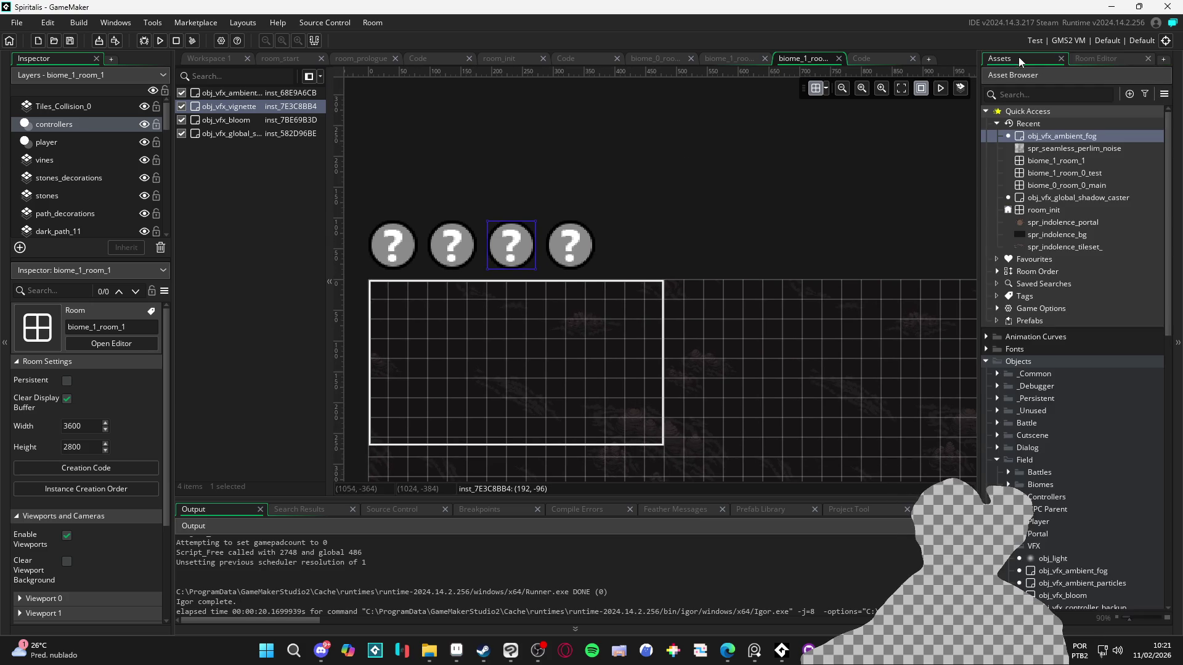
{"action": "left_click", "coordinate": [566, 248]}
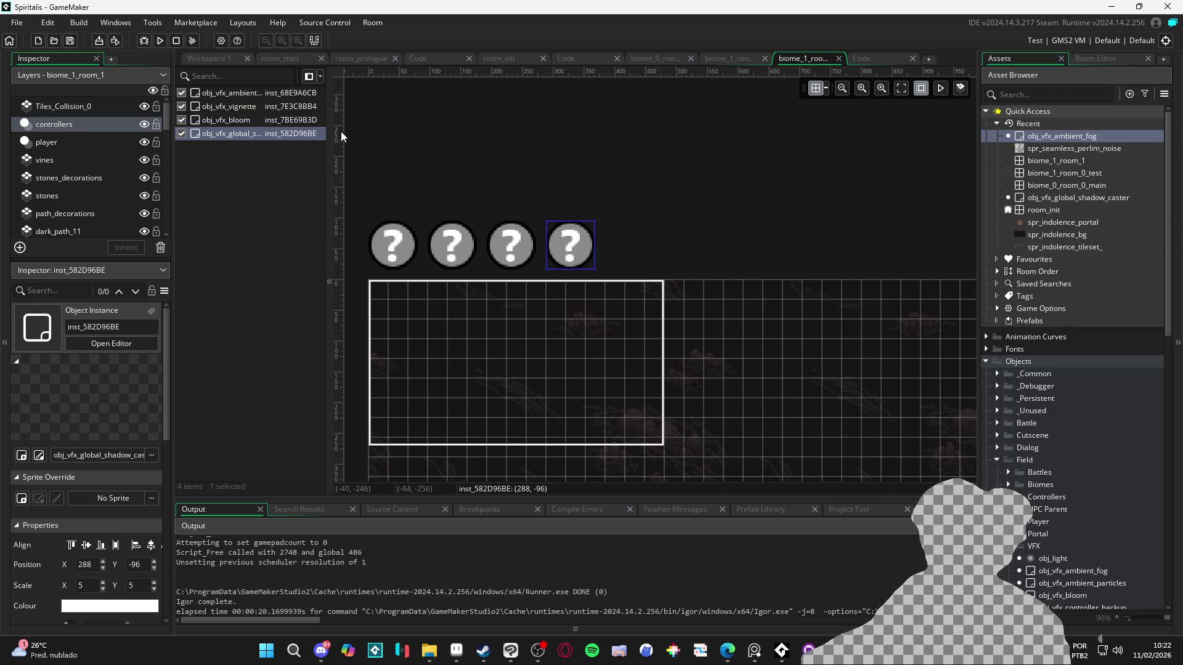
{"action": "mouse_move", "coordinate": [336, 135]}
{"action": "left_mouse_down"}
{"action": "mouse_move", "coordinate": [425, 135]}
{"action": "mouse_move", "coordinate": [339, 135]}
{"action": "left_mouse_up"}
{"action": "left_click_drag", "start_coordinate": [1048, 138], "coordinate": [629, 247]}
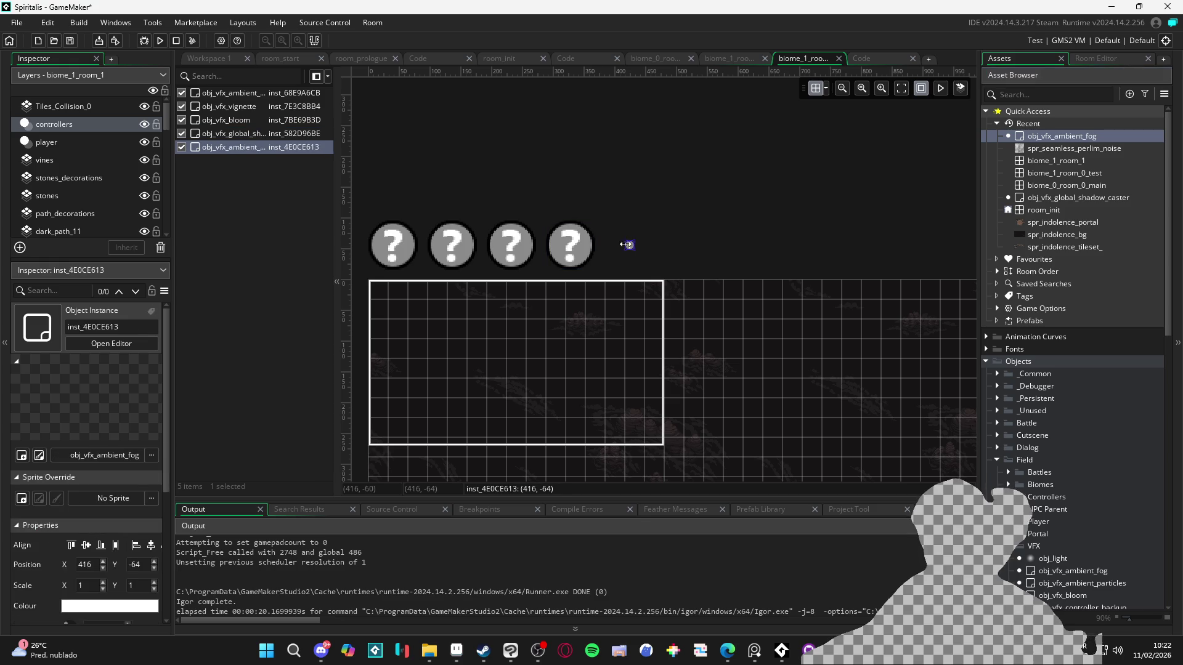
- Scale the fog instance to 5 by 5 and line it up with the other effect instances
{"action": "double_click", "coordinate": [629, 246]}
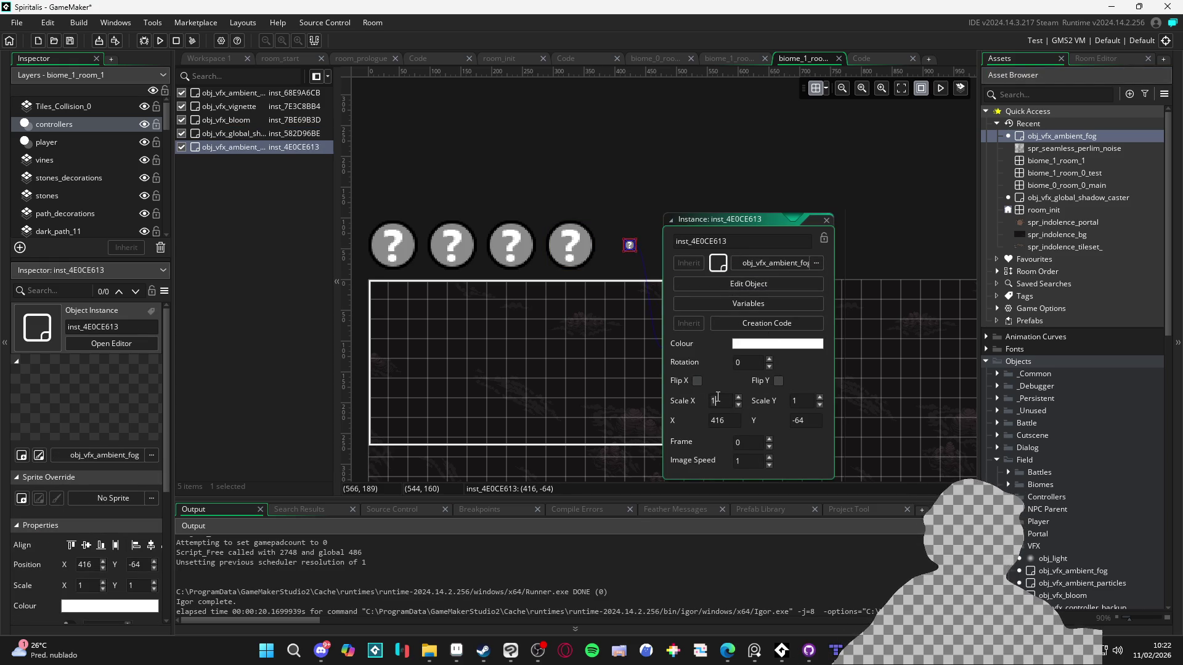
{"action": "type", "text": "5"}
{"action": "key", "text": "Return"}
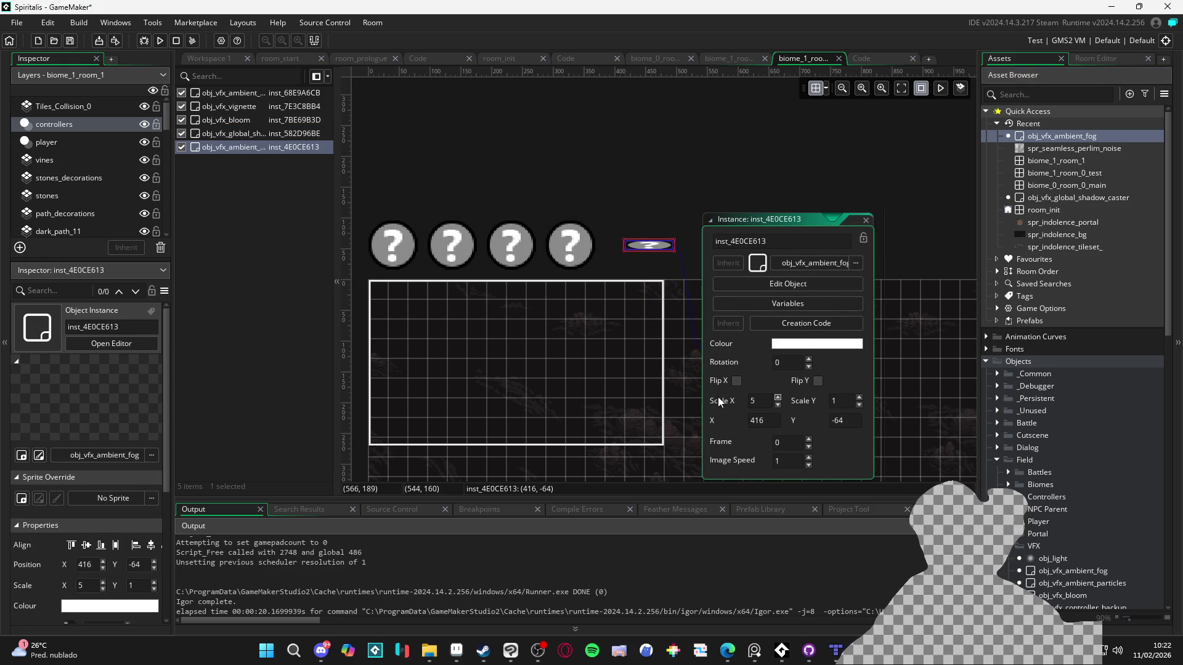
{"action": "key", "text": "Tab"}
{"action": "key", "text": "Tab"}
{"action": "type", "text": "5"}
{"action": "key", "text": "Return"}
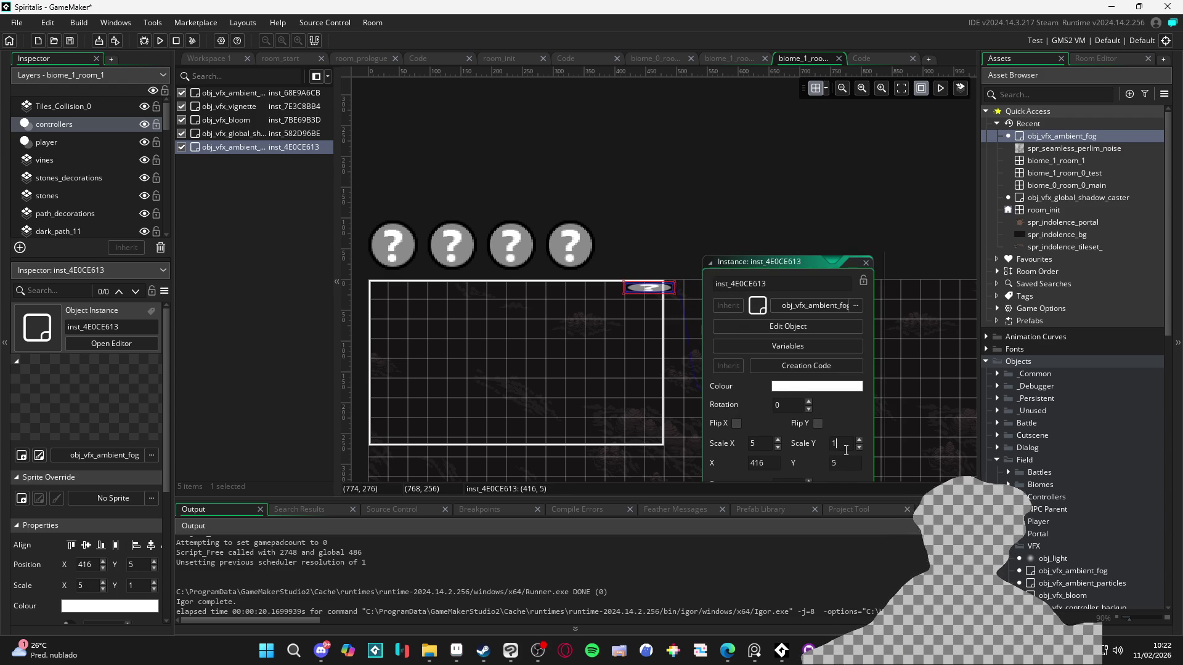
{"action": "key", "text": "BackSpace"}
{"action": "type", "text": "5"}
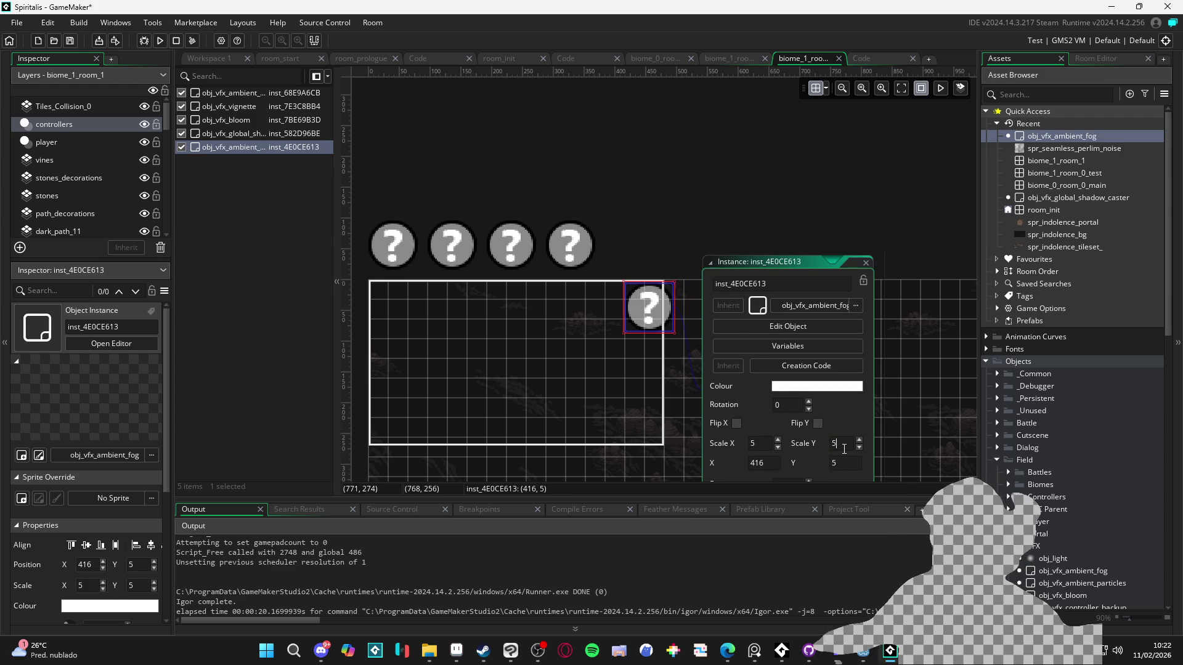
{"action": "left_click_drag", "start_coordinate": [655, 311], "coordinate": [635, 249]}
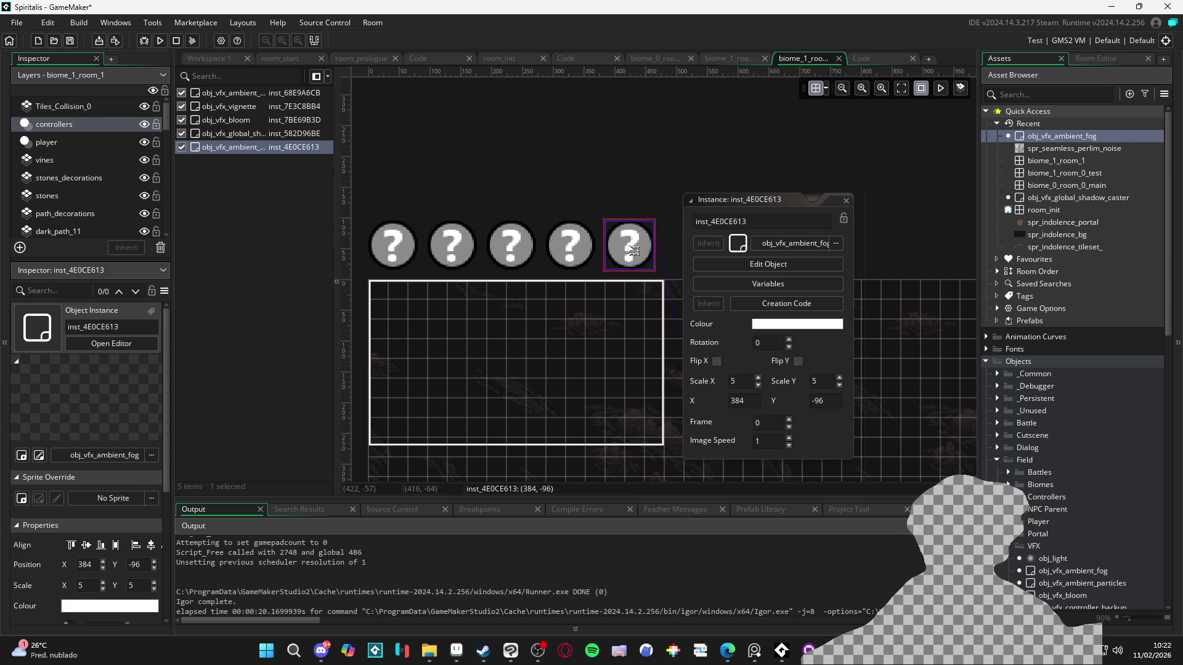
{"action": "left_click", "coordinate": [846, 201]}
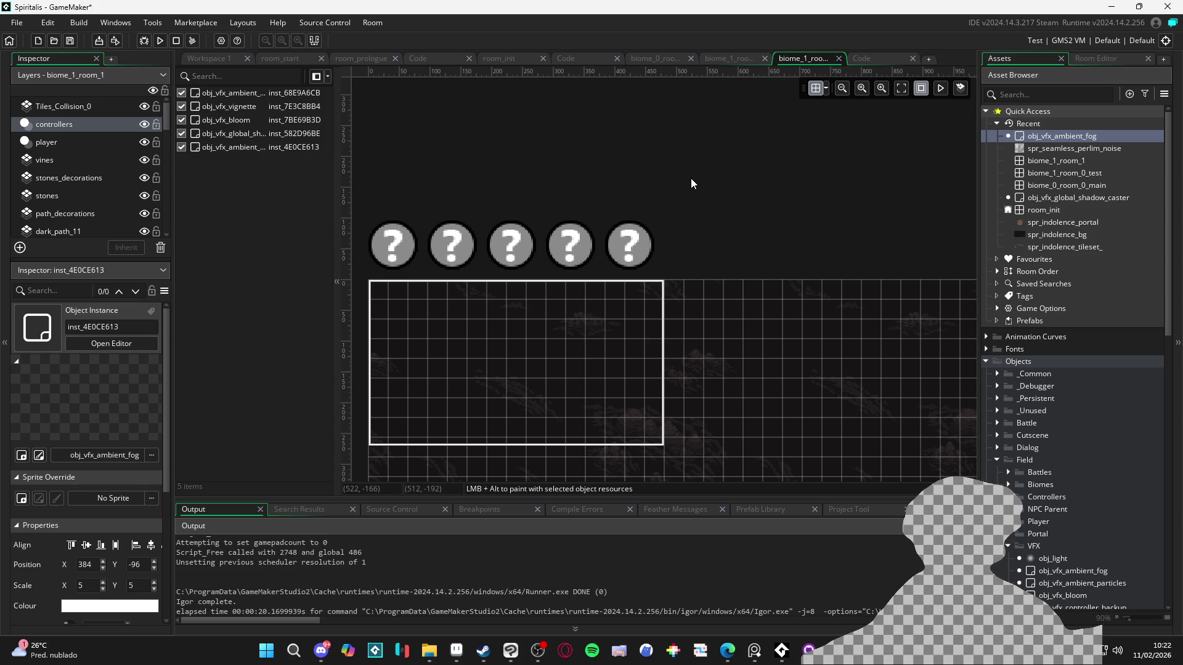
{"action": "left_click_drag", "start_coordinate": [595, 154], "coordinate": [649, 175]}
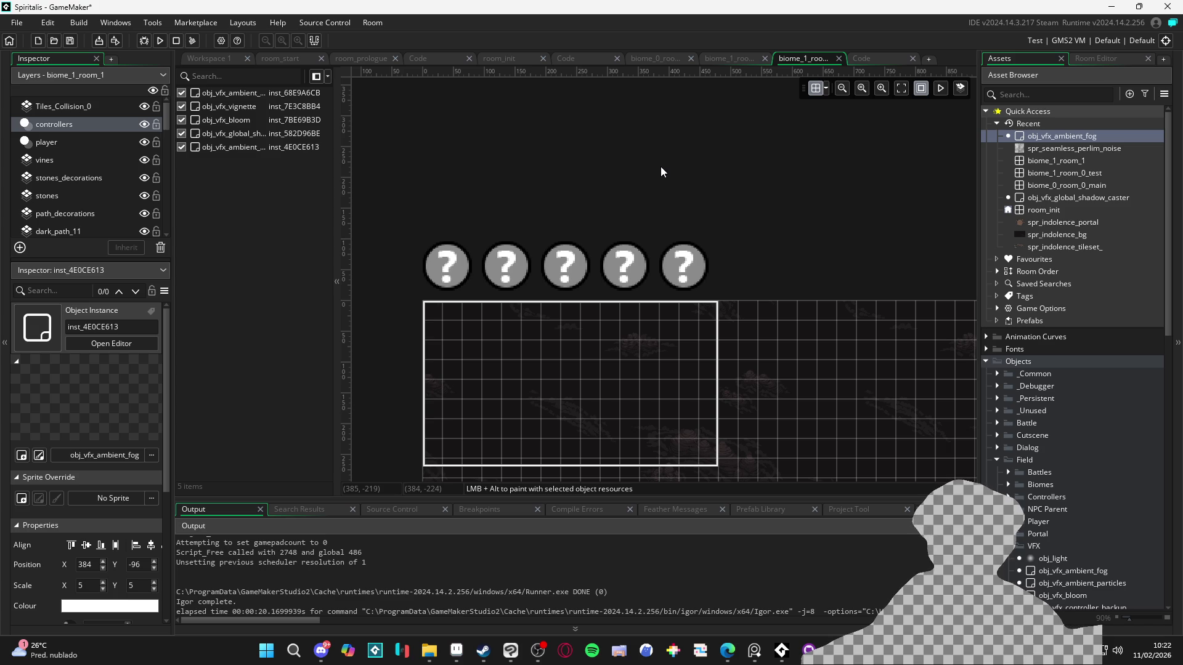
{"action": "scroll", "coordinate": [730, 209], "scroll_direction": "down", "scroll_amount": 3}
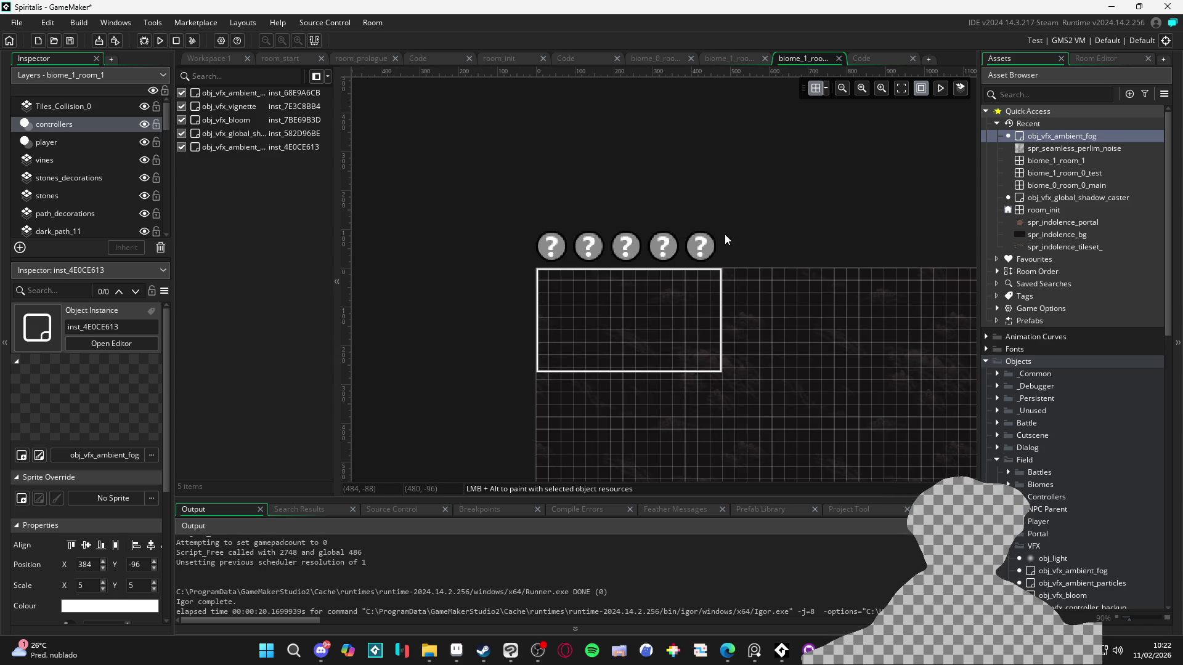
{"action": "scroll", "coordinate": [742, 320], "scroll_direction": "down", "scroll_amount": 1}
{"action": "left_click_drag", "start_coordinate": [768, 352], "coordinate": [630, 320]}
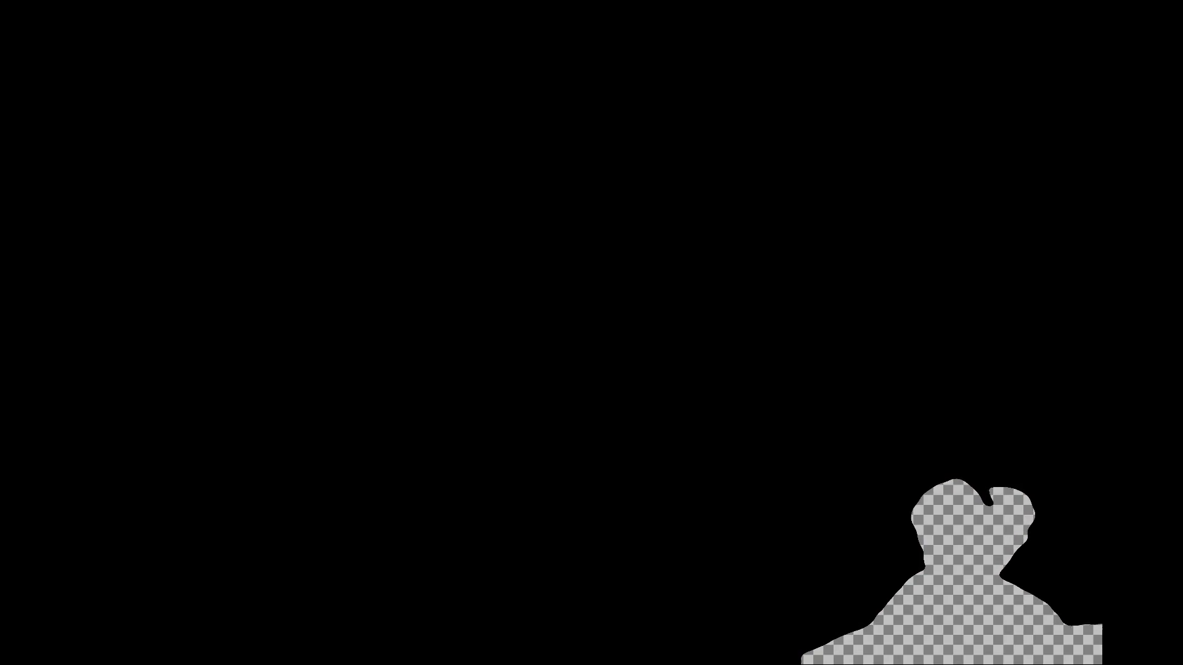
- Close the running Spiritalis game window after viewing the grey fog overlay
{"action": "left_click", "coordinate": [826, 101]}
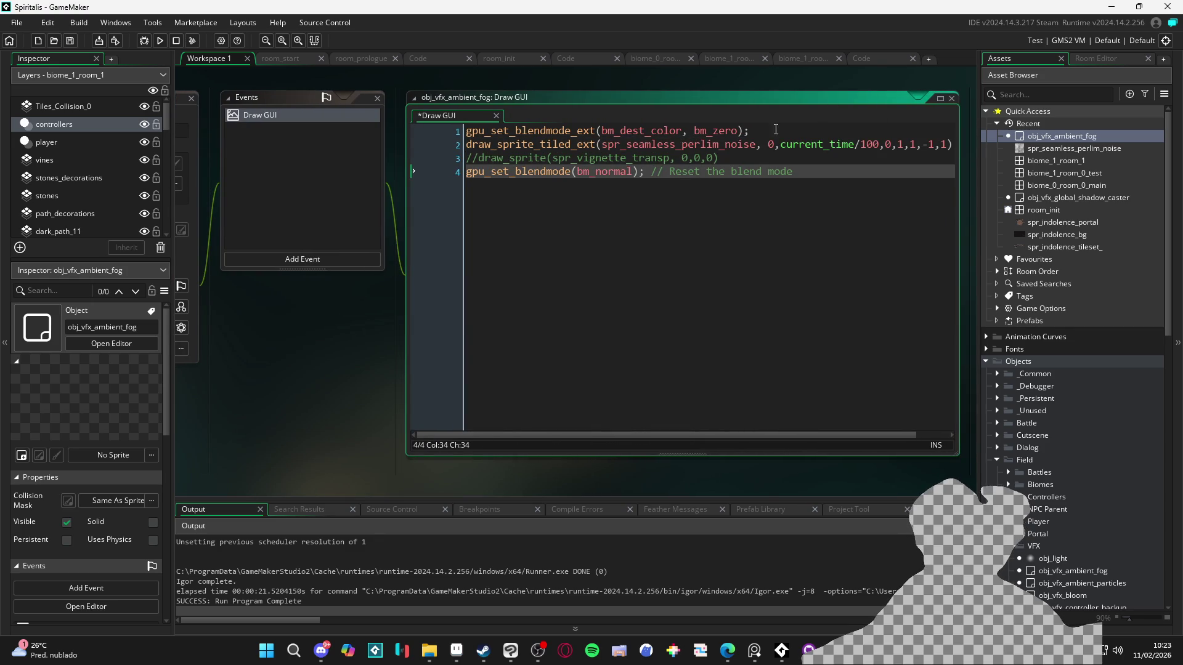
- Insert 'var _camera = obj_camera' as the new first line of the fog code
{"action": "left_click", "coordinate": [694, 131]}
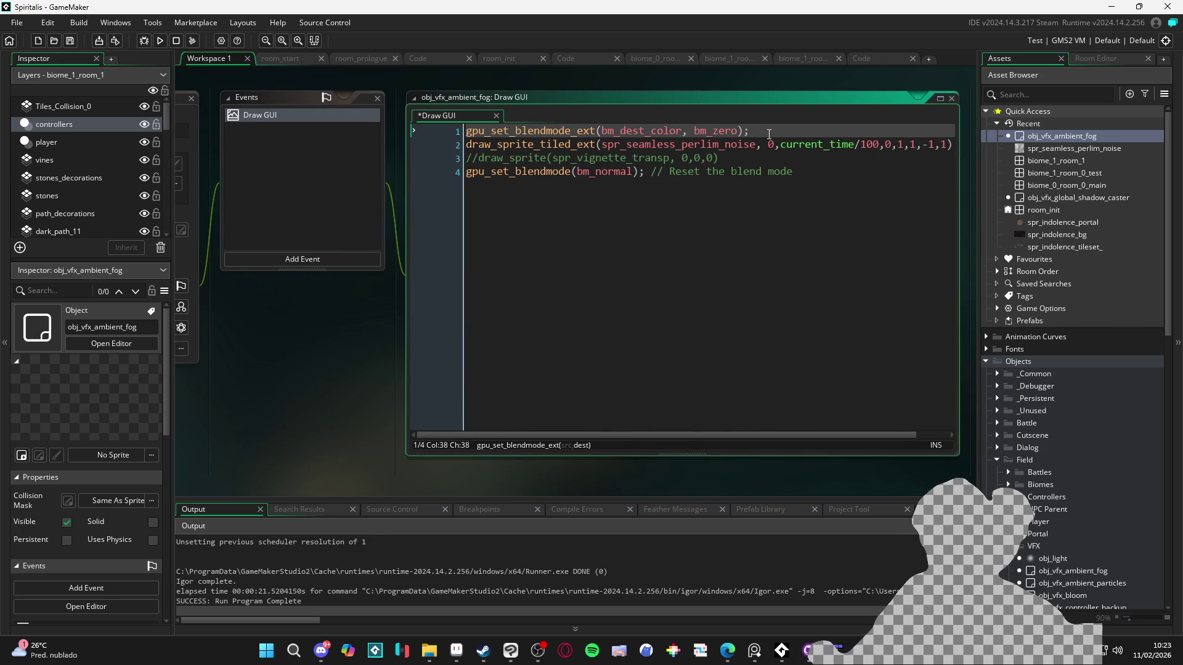
{"action": "key", "text": "Home"}
{"action": "key", "text": "Return"}
{"action": "key", "text": "Up"}
{"action": "type", "text": "var _cam "}
{"action": "type", "text": "="}
{"action": "key", "text": "Left"}
{"action": "key", "text": "Left"}
{"action": "key", "text": "Left"}
{"action": "type", "text": "era = "}
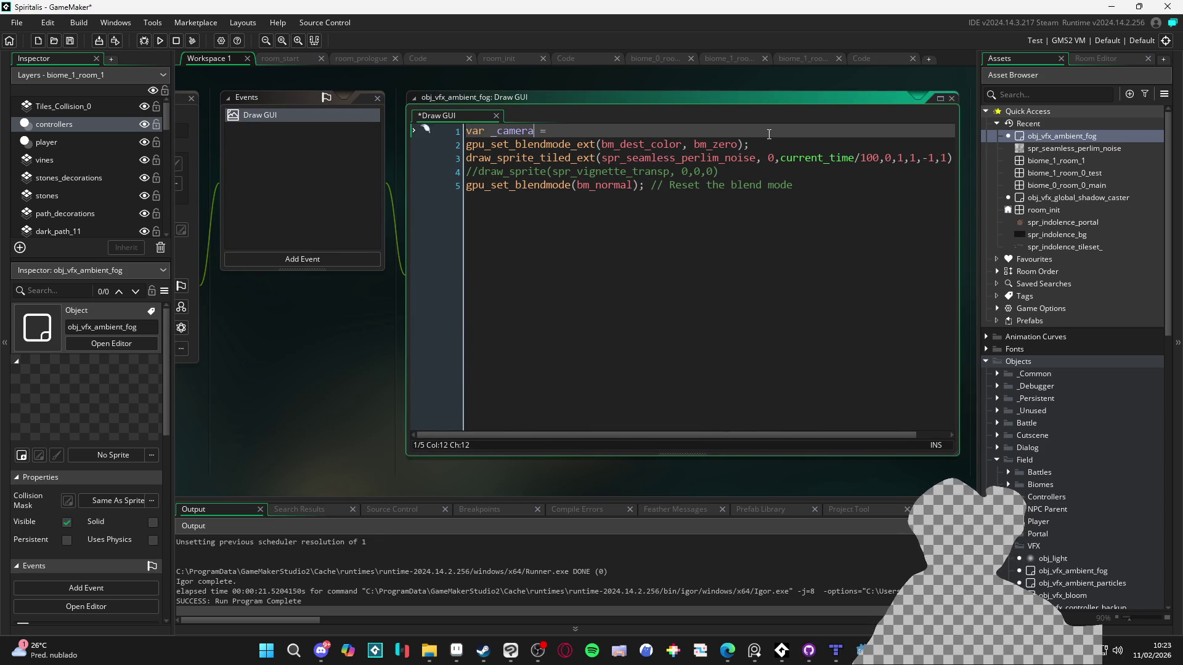
{"action": "type", "text": "obj_camera"}
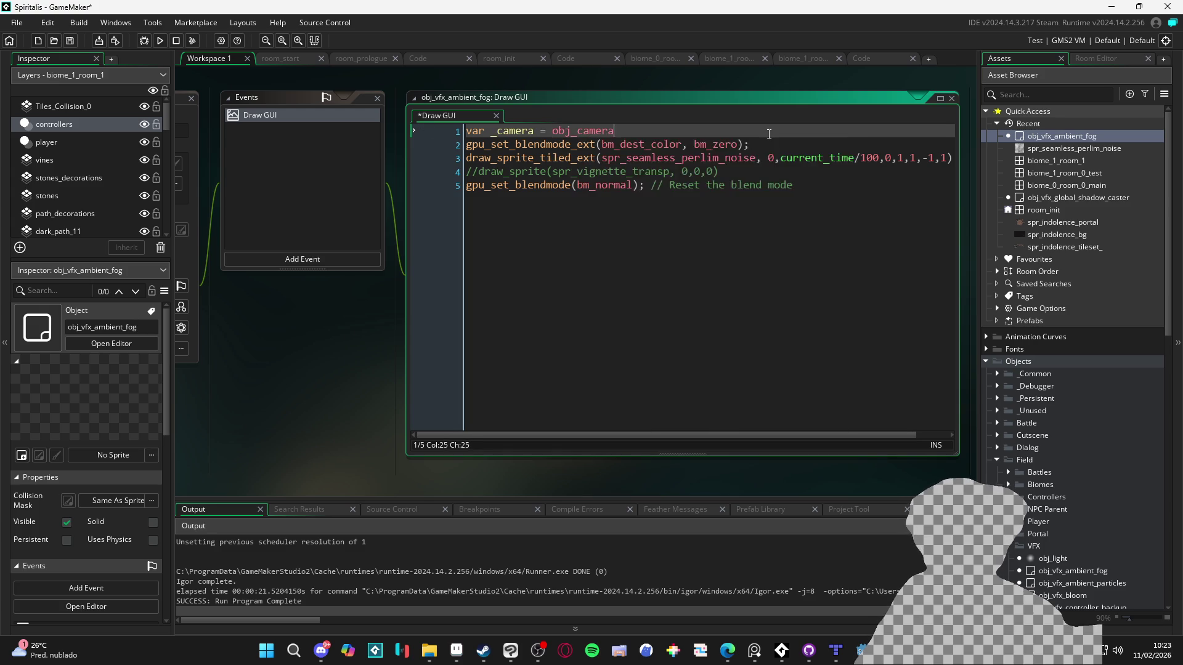
{"action": "type", "text": ".ca"}
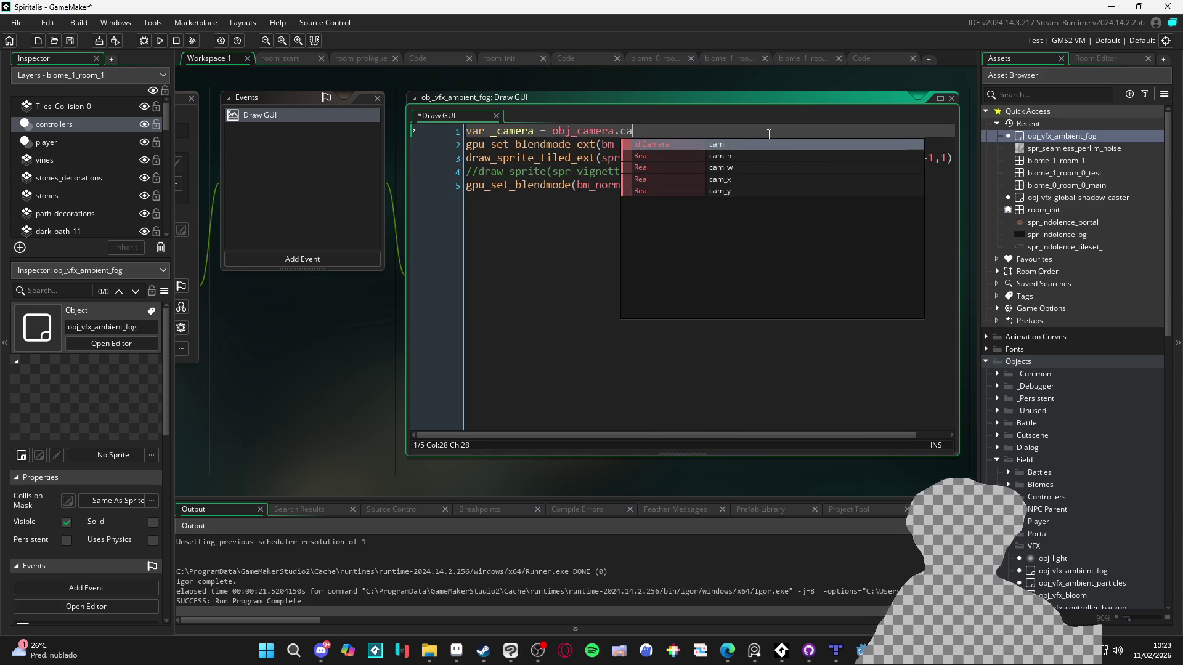
{"action": "key", "text": "Down"}
{"action": "key", "text": "Down"}
{"action": "key", "text": "Down"}
{"action": "key", "text": "Return"}
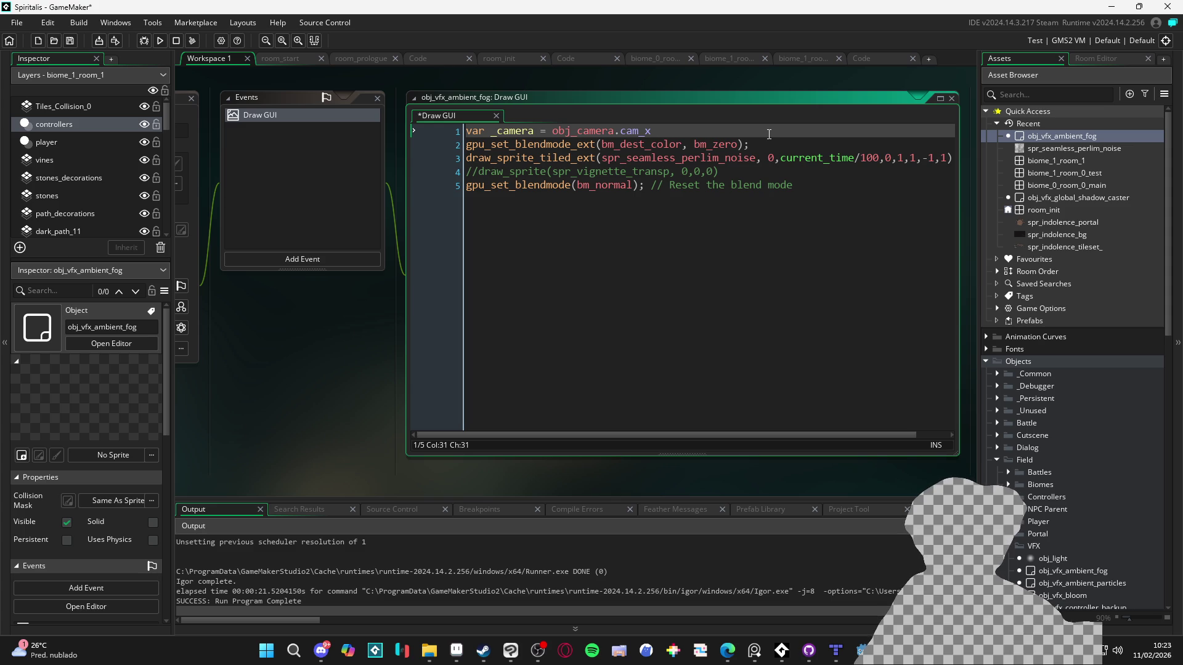
{"action": "key", "text": "BackSpace"}
{"action": "key", "text": "BackSpace"}
{"action": "key", "text": "BackSpace"}
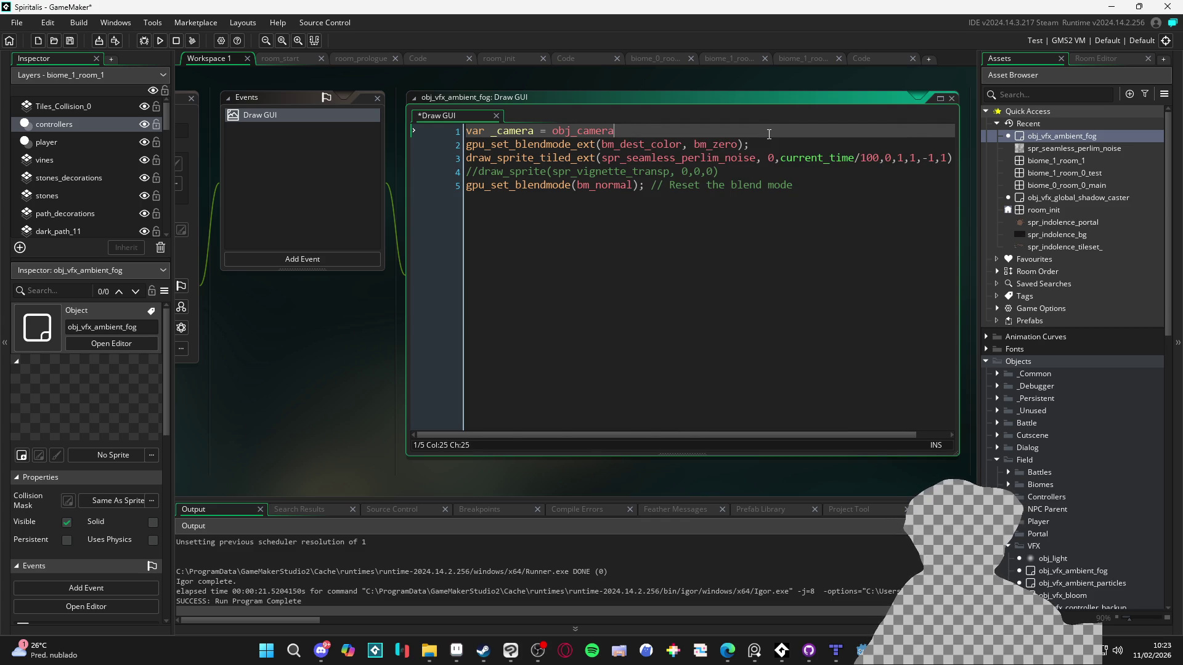
- Remove the 0 y offset from the draw_sprite_tiled_ext noise call
{"action": "key", "text": "Down"}
{"action": "key", "text": "Down"}
{"action": "key", "text": "ctrl+Right"}
{"action": "key", "text": "ctrl+Right"}
{"action": "key", "text": "ctrl+Right"}
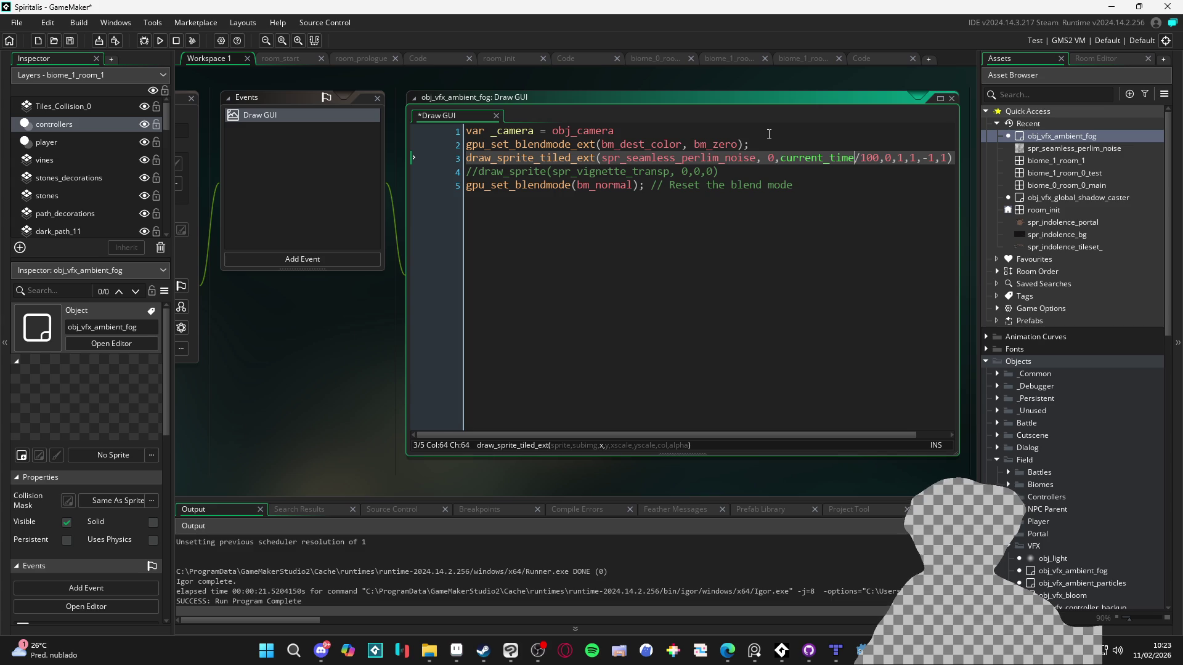
{"action": "key", "text": "ctrl+Left"}
{"action": "key", "text": "ctrl+Left"}
{"action": "key", "text": "Right"}
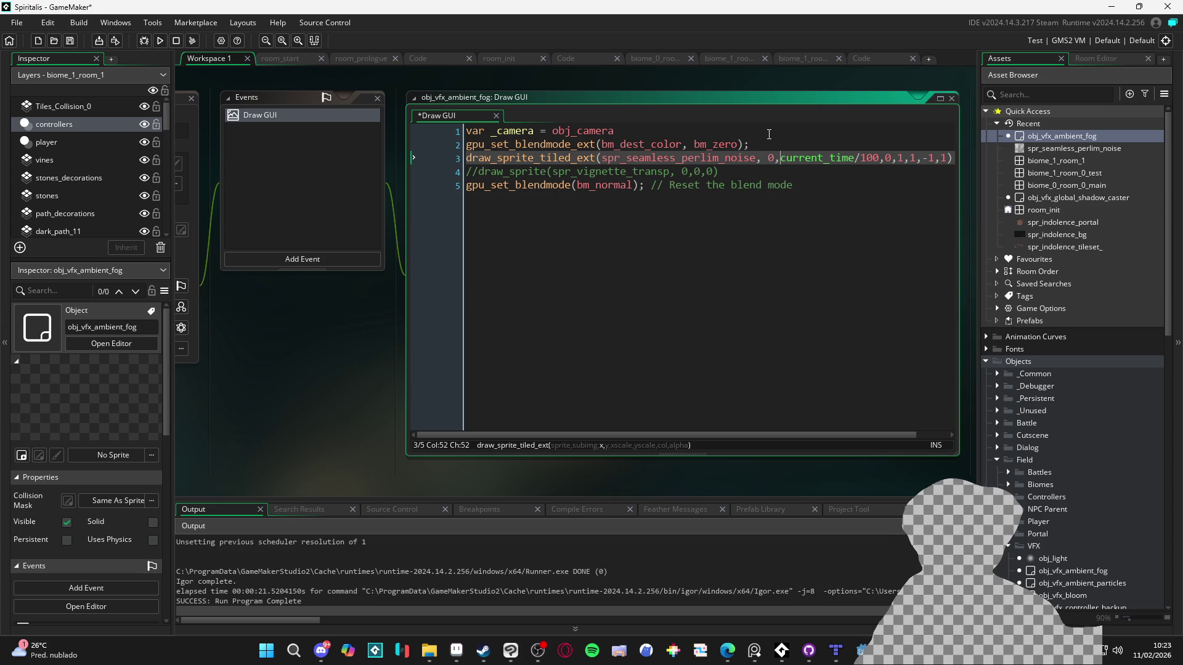
{"action": "key", "text": "Left"}
{"action": "key", "text": "Right"}
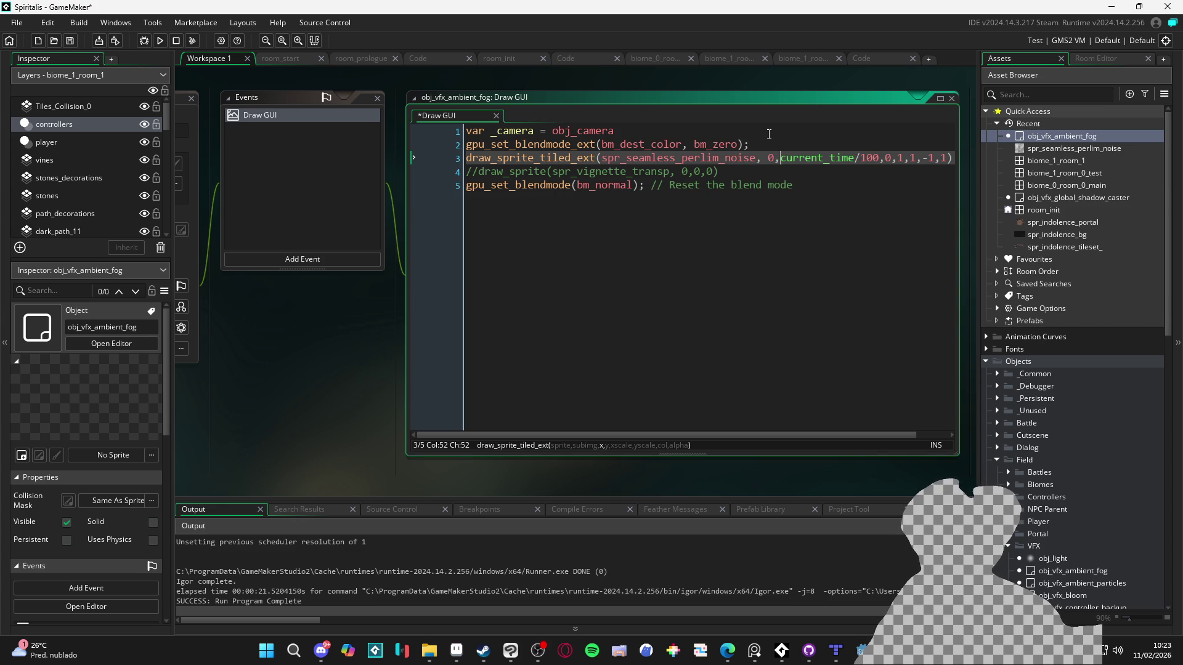
{"action": "key", "text": "ctrl+Right"}
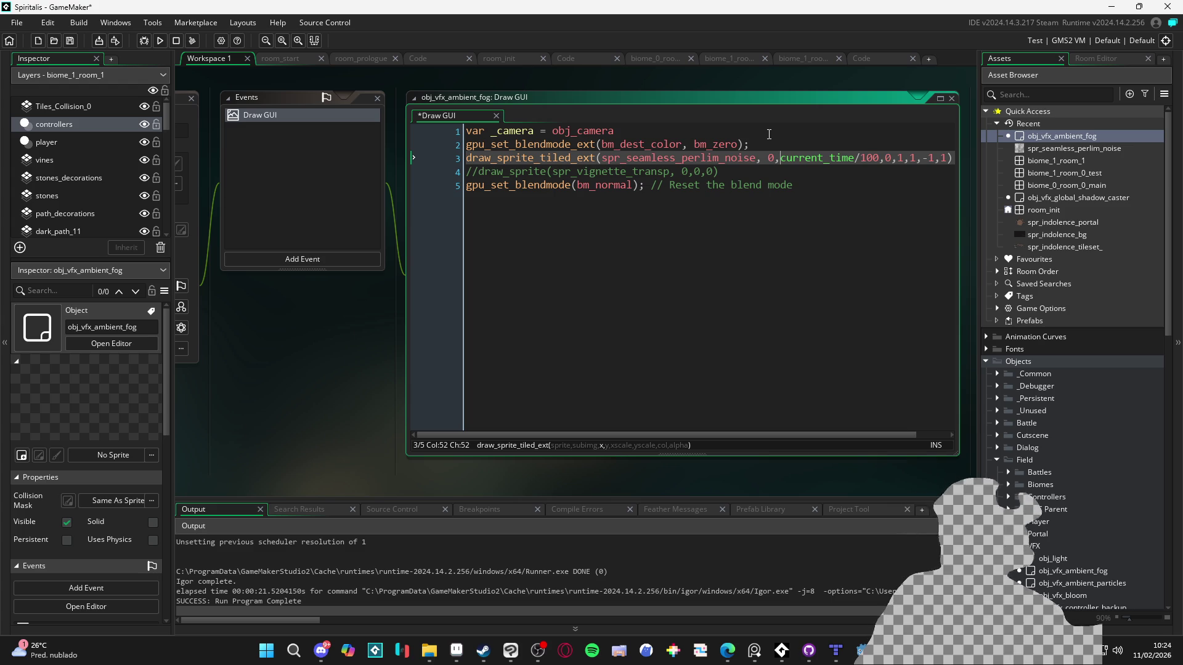
{"action": "key", "text": "Right"}
{"action": "key", "text": "Right"}
{"action": "key", "text": "Right"}
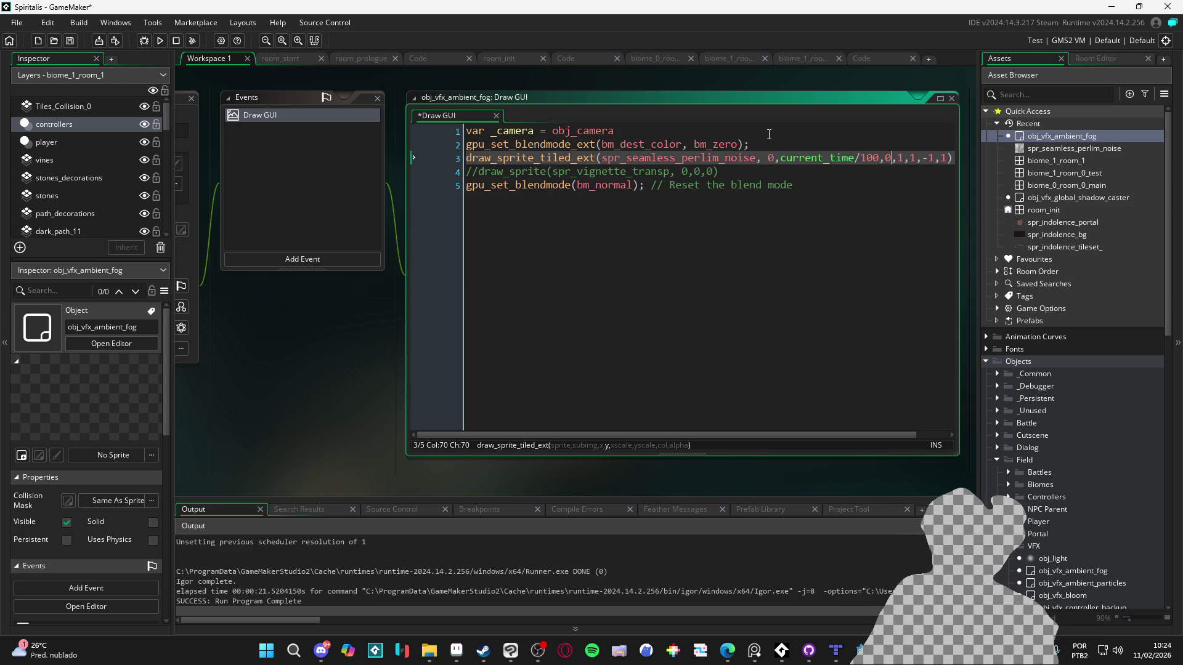
{"action": "key", "text": "BackSpace"}
{"action": "type", "text": "-ca"}
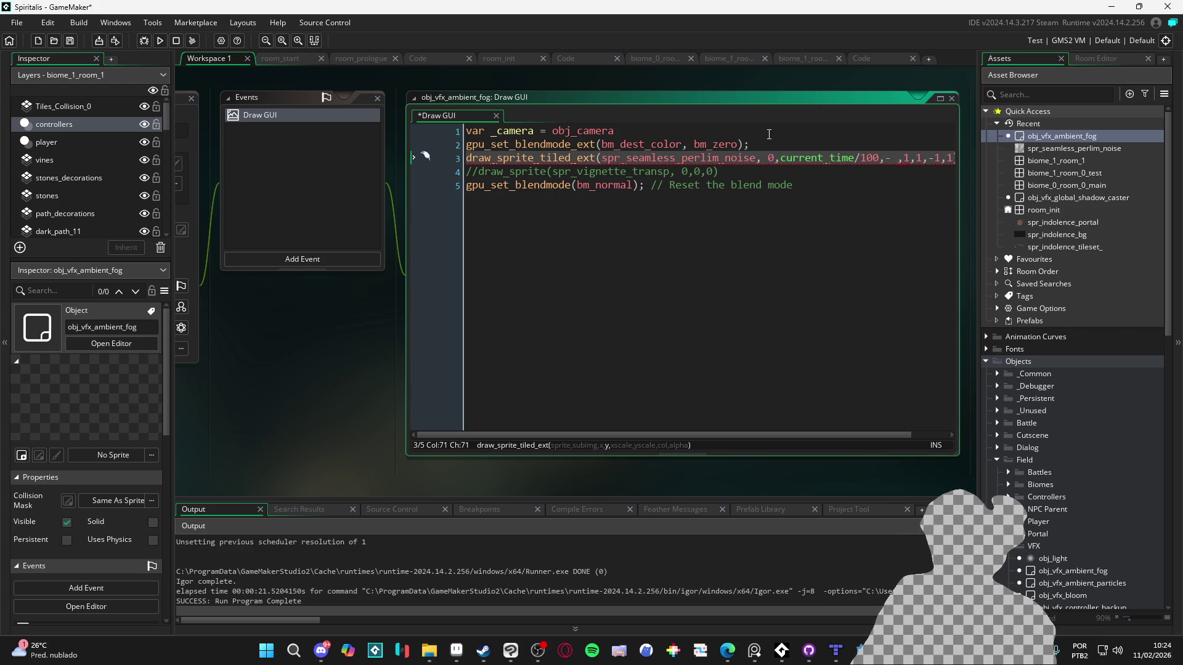
{"action": "key", "text": "BackSpace"}
{"action": "key", "text": "BackSpace"}
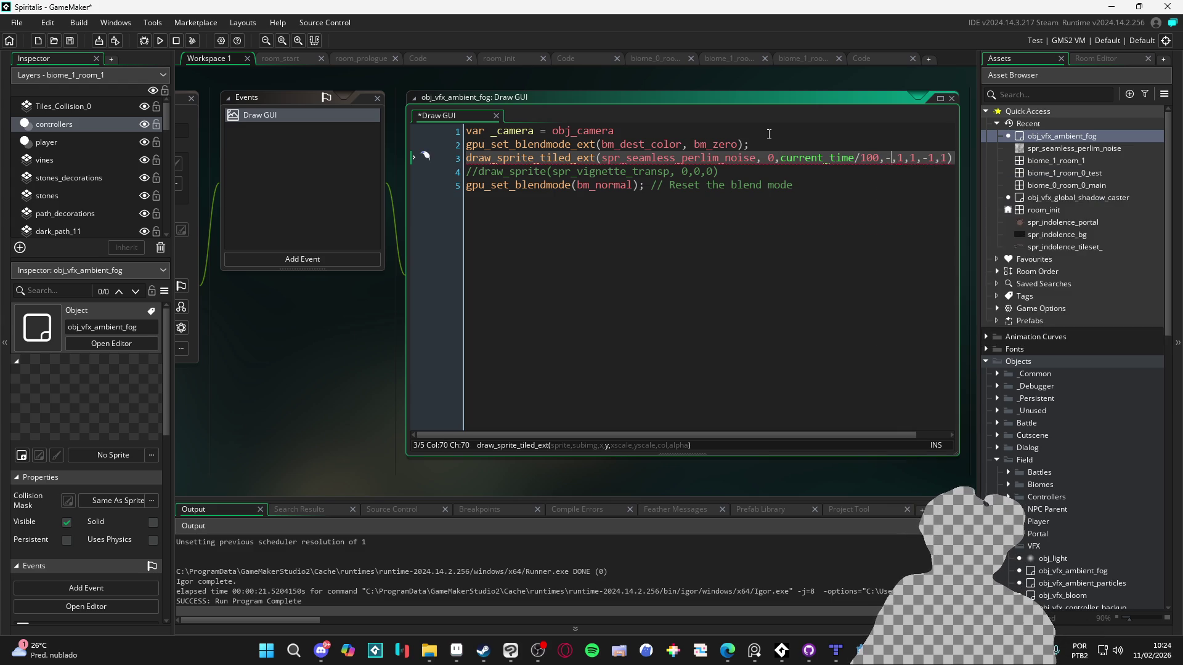
{"action": "key", "text": "BackSpace"}
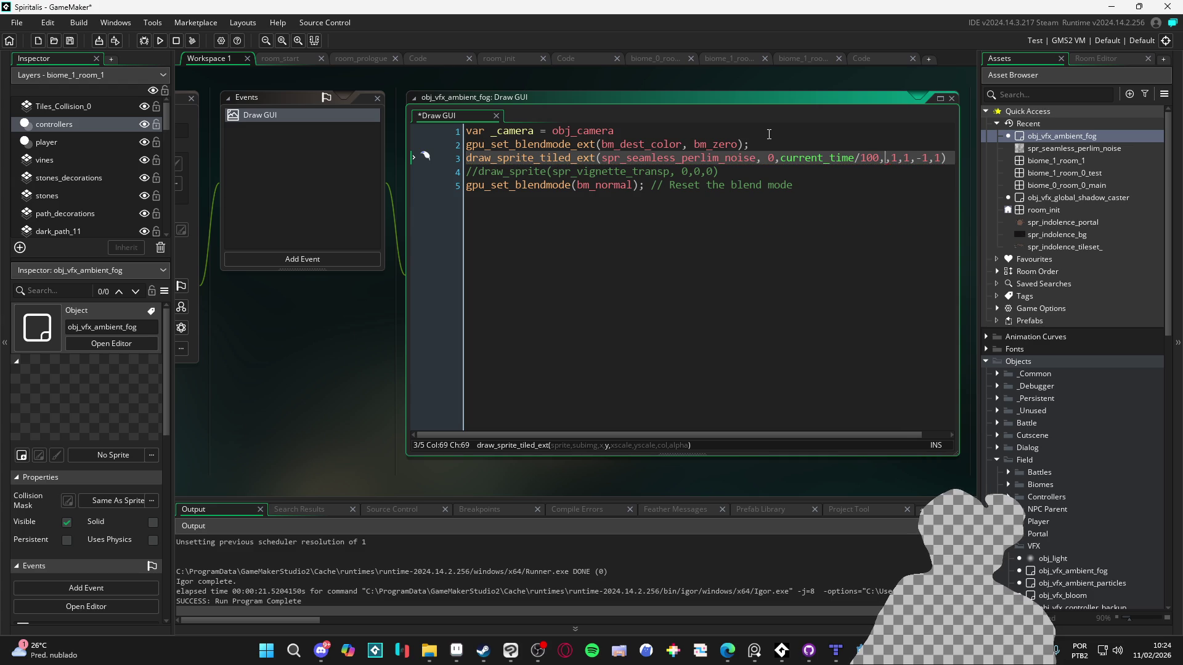
- Set the tiled fog's y argument to -_camera.cam_y
{"action": "type", "text": "-"}
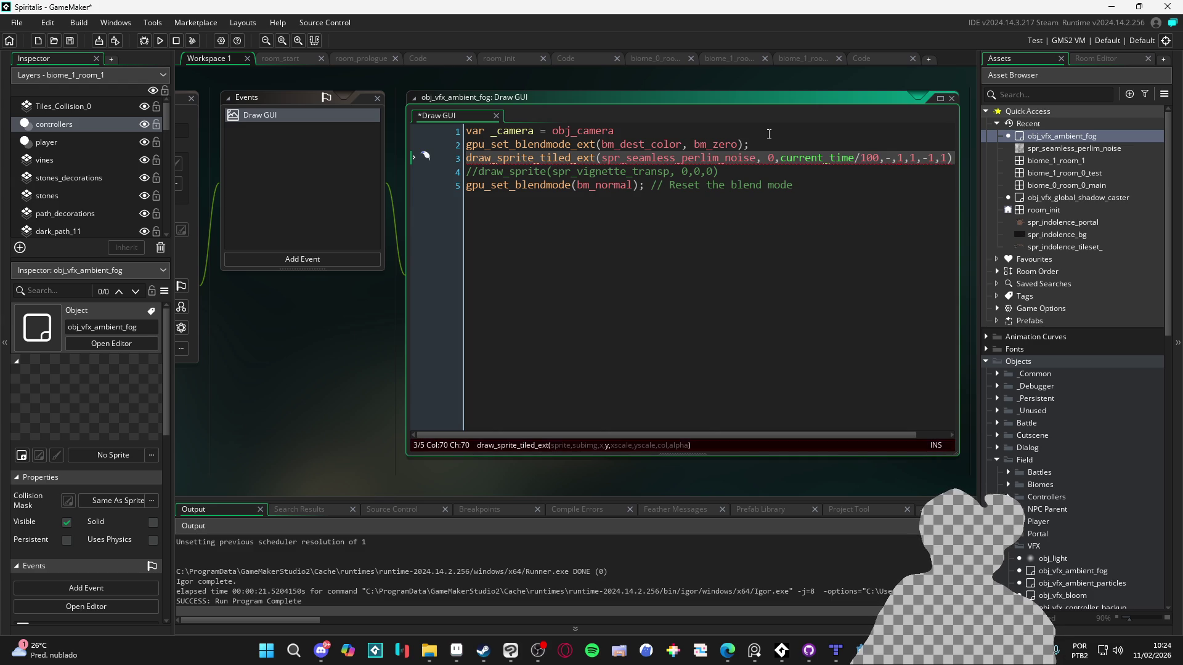
{"action": "key", "text": "ctrl+v"}
{"action": "key", "text": "ctrl+z"}
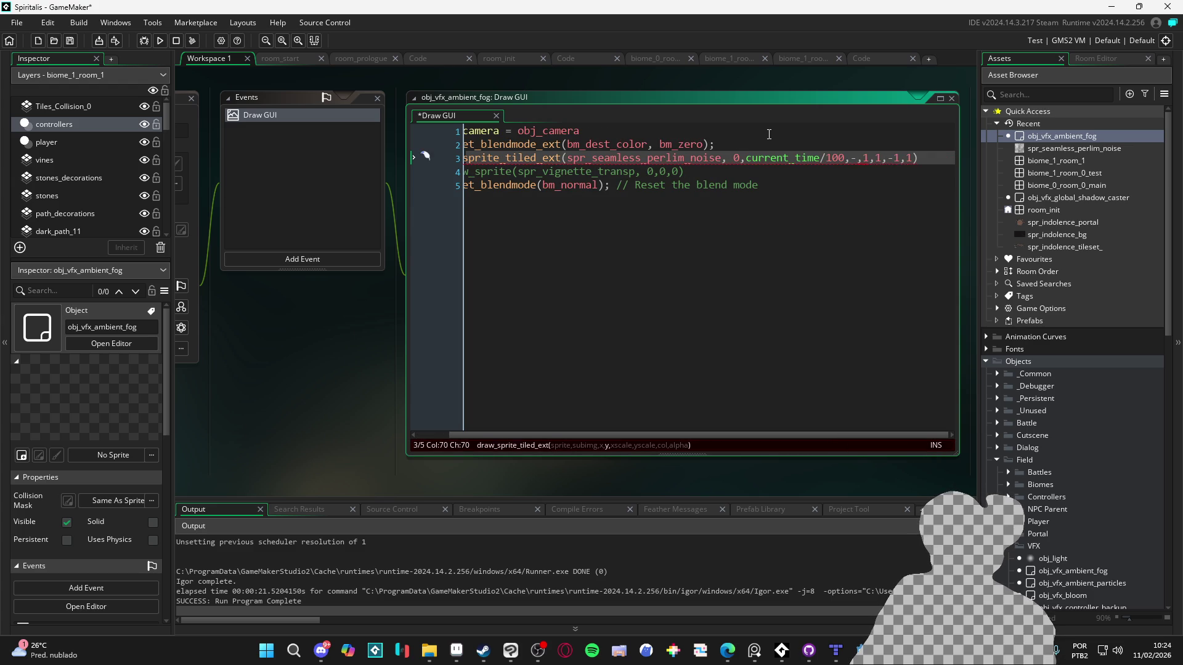
{"action": "type", "text": "camera"}
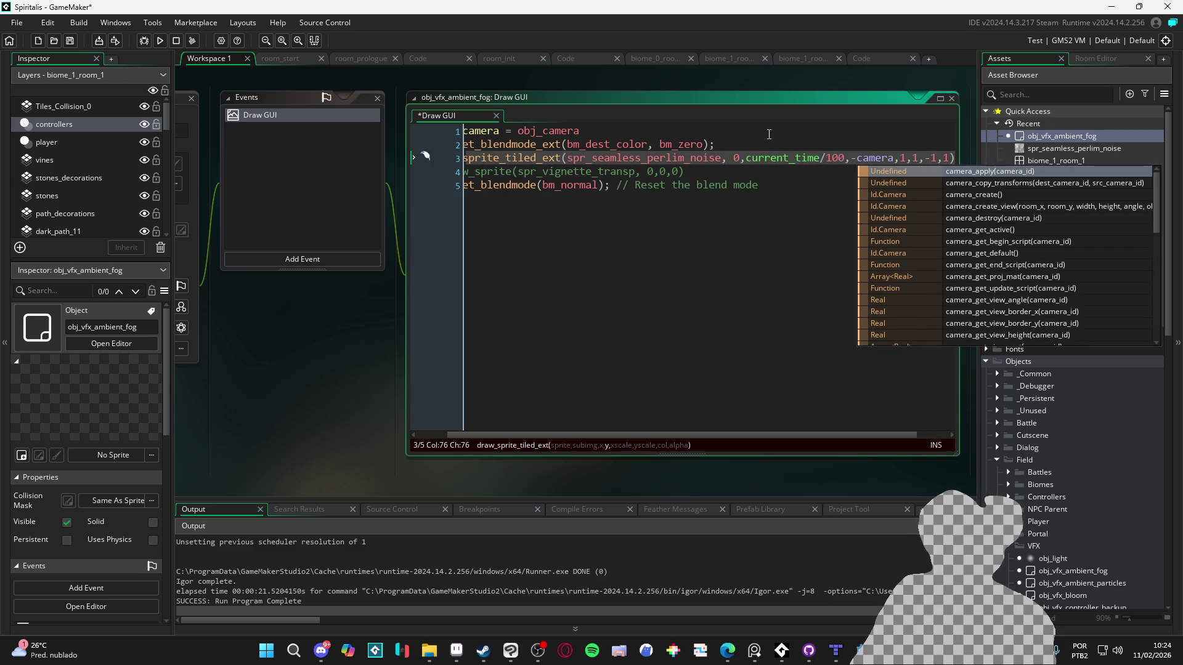
{"action": "type", "text": "."}
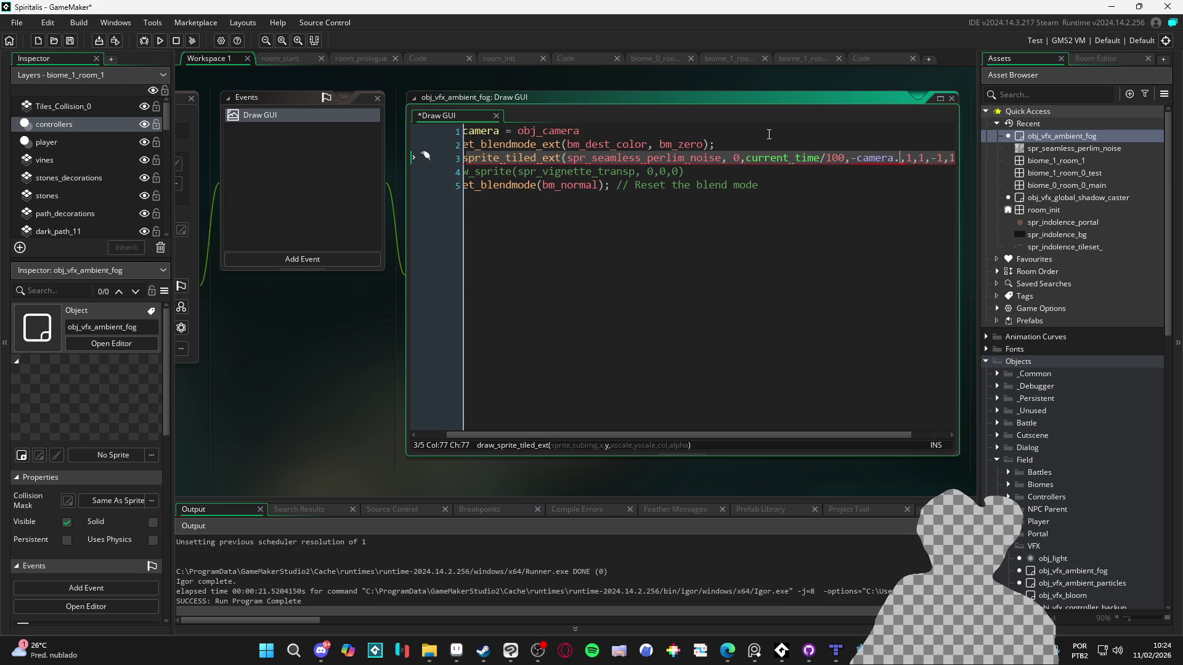
{"action": "type", "text": "cam"}
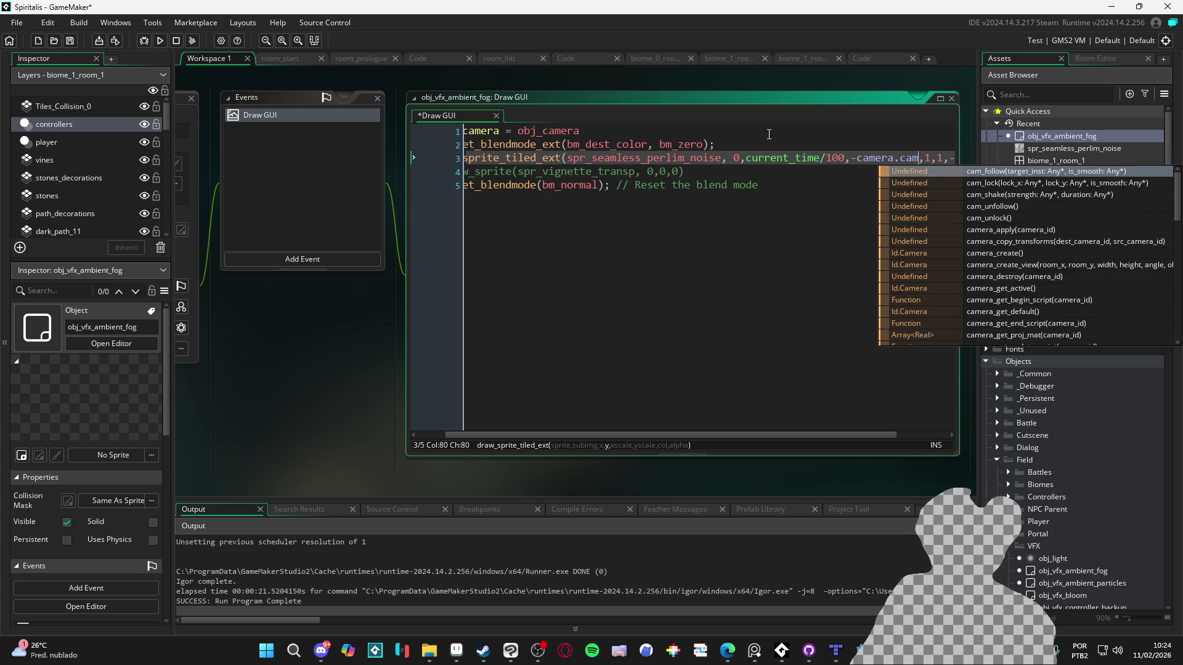
{"action": "key", "text": "BackSpace"}
{"action": "key", "text": "BackSpace"}
{"action": "key", "text": "BackSpace"}
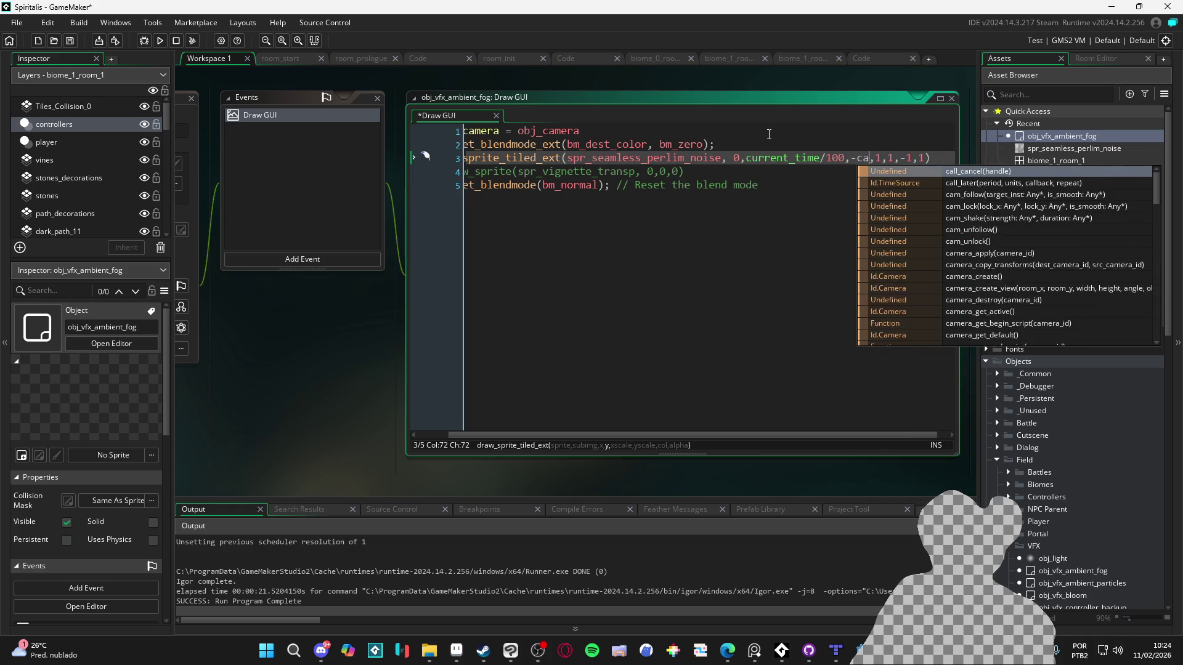
{"action": "type", "text": "camera."}
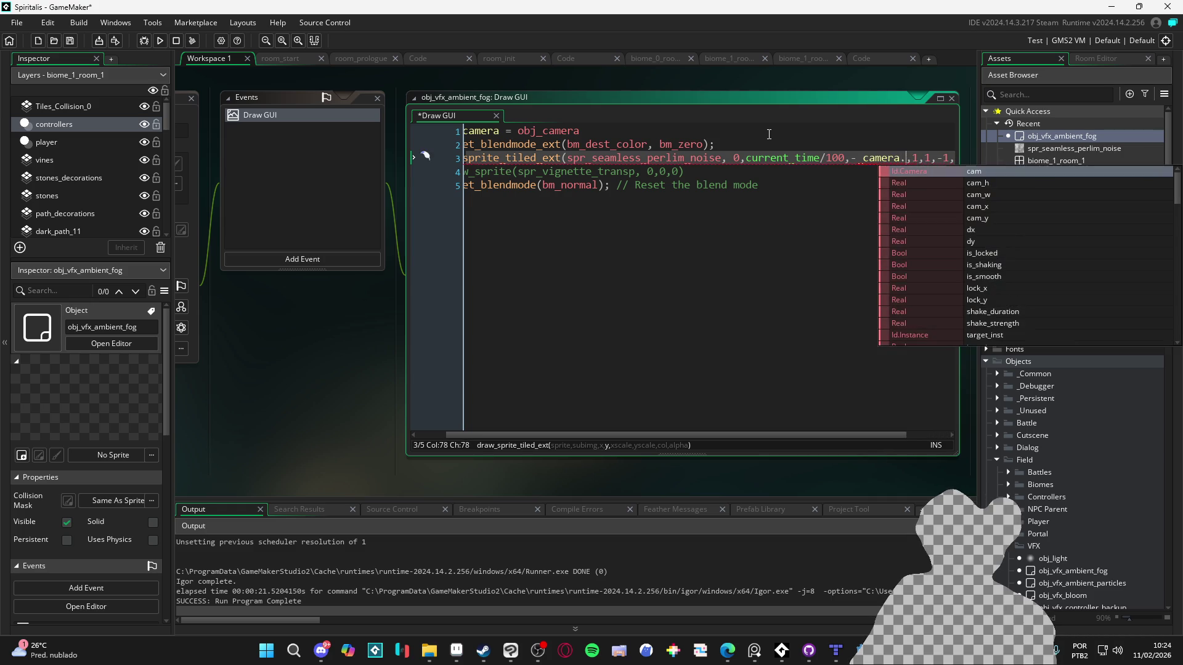
{"action": "key", "text": "Down"}
{"action": "key", "text": "Down"}
{"action": "key", "text": "Down"}
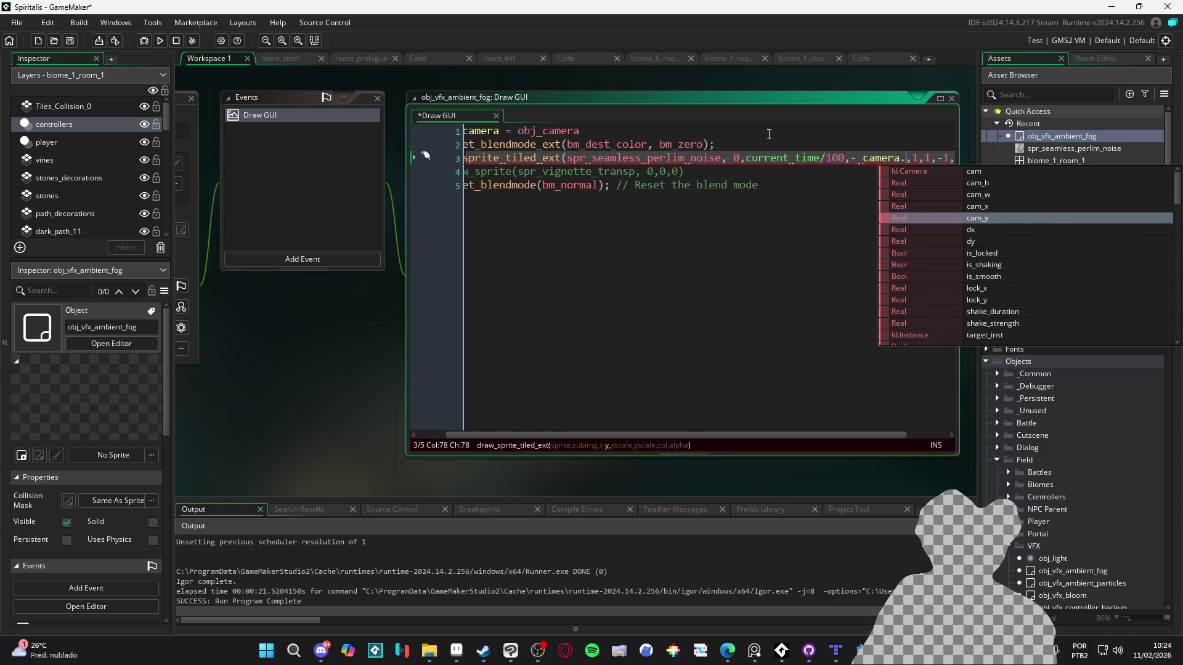
{"action": "key", "text": "Return"}
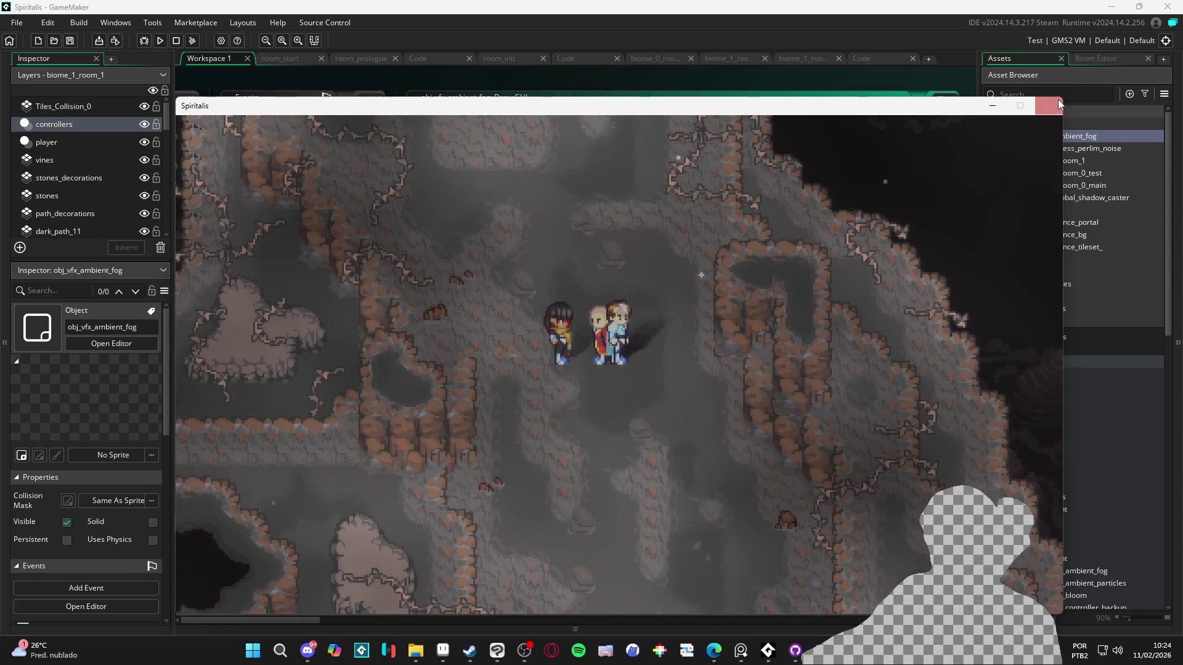
- Close the game, set the fog x to -_camera.cam_x + current_time/100, and rerun with F5
{"action": "left_click", "coordinate": [1048, 105]}
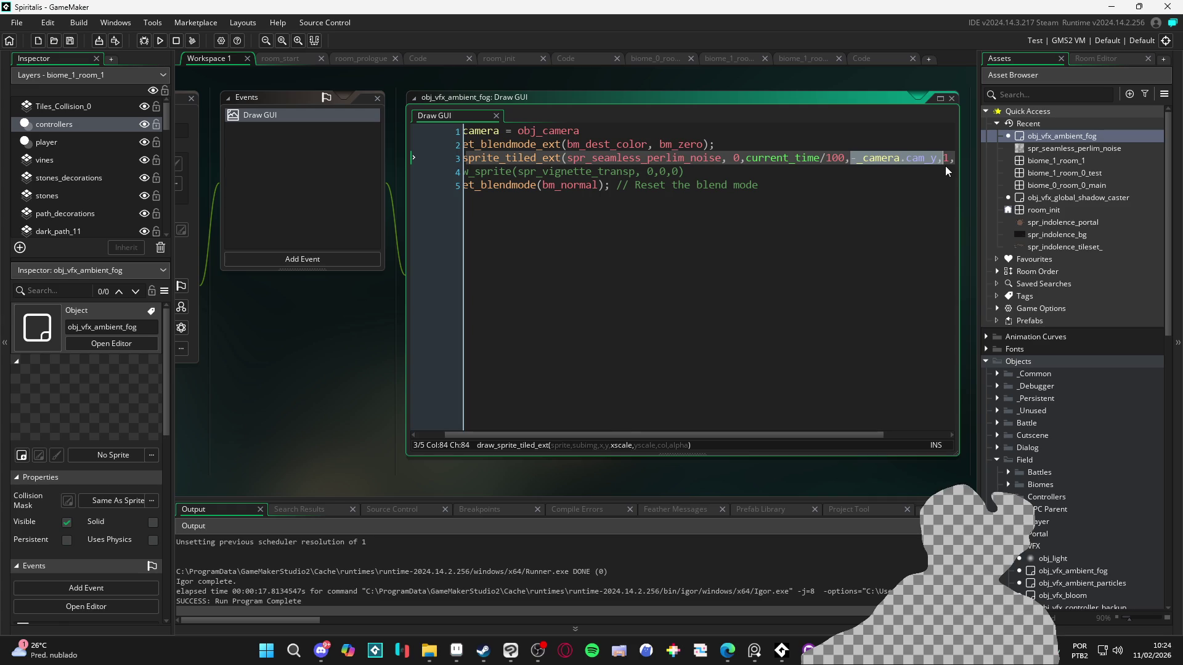
{"action": "left_click", "coordinate": [743, 159]}
{"action": "type", "text": "-_camera.cam_y"}
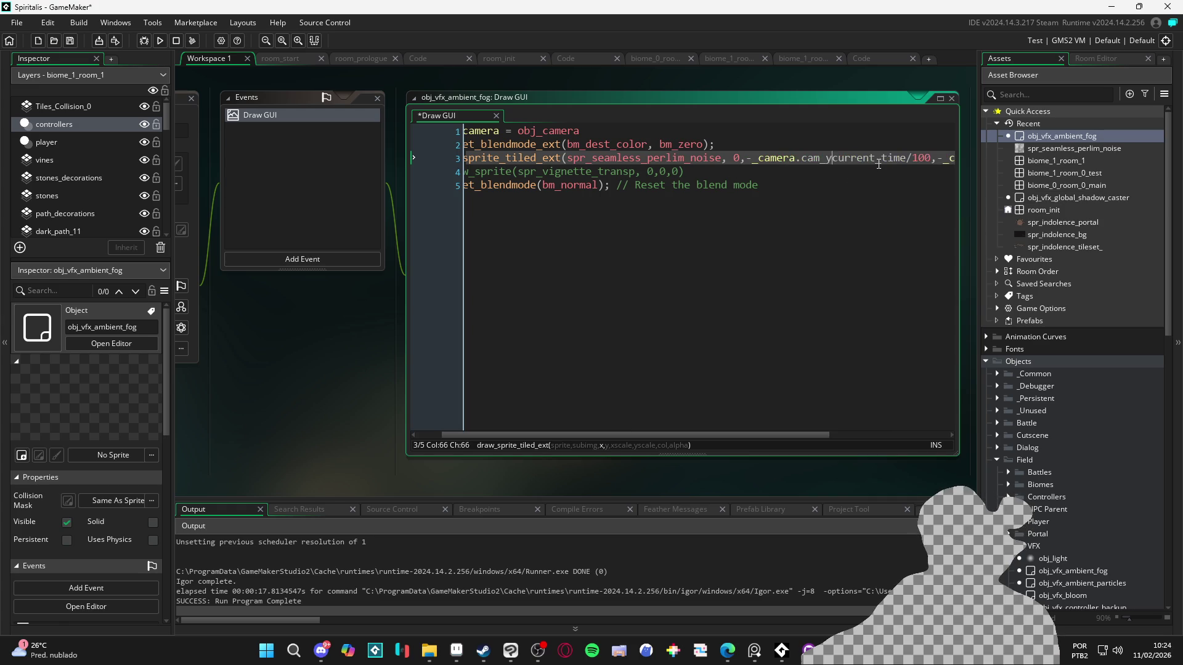
{"action": "key", "text": "BackSpace"}
{"action": "type", "text": "x"}
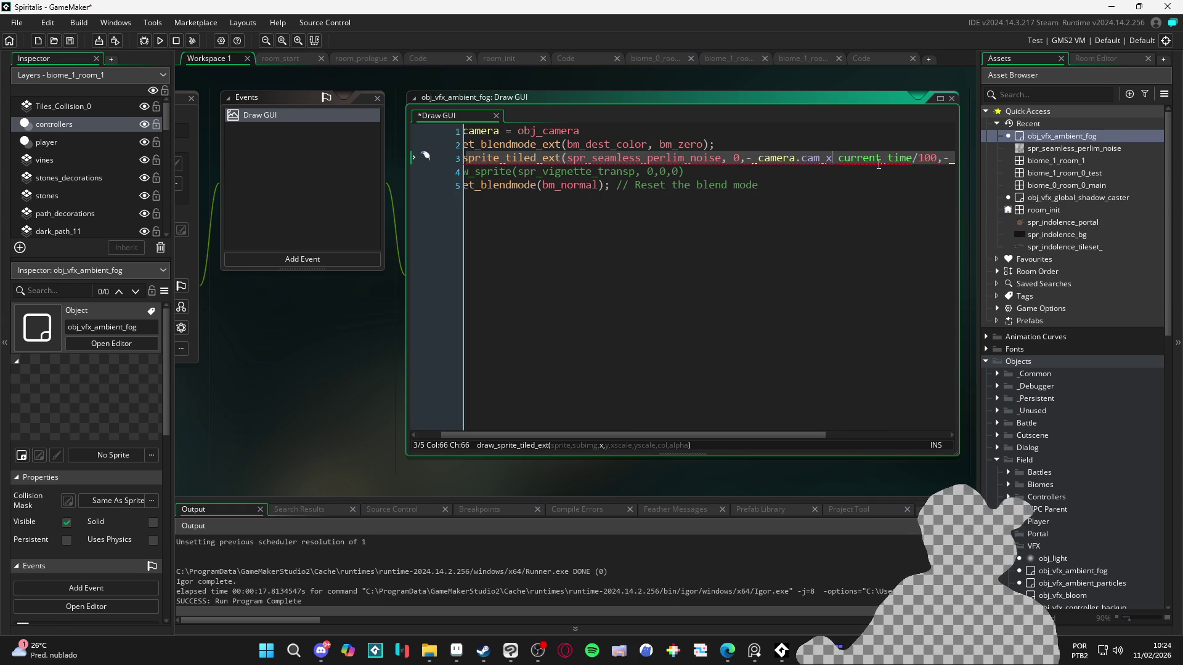
{"action": "type", "text": " +"}
{"action": "key", "text": "F5"}
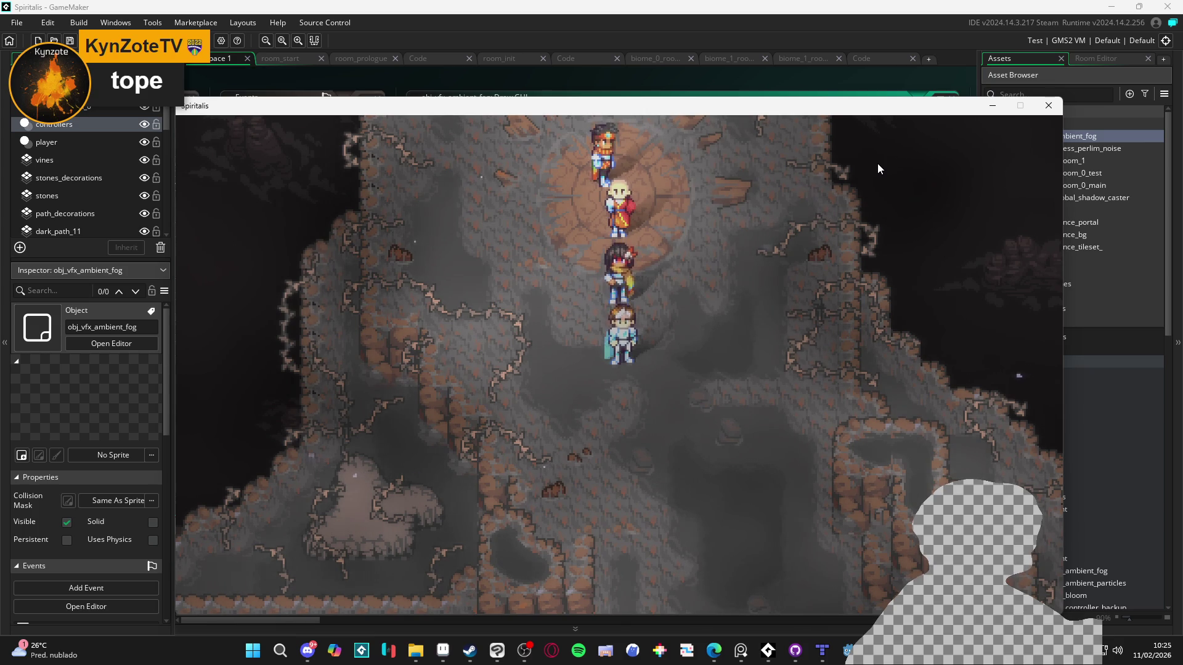
- Walk the party down, left and right through the foggy cave to check fog scrolling, then close the game
{"action": "key", "text": "Down"}
{"action": "key", "text": "Right"}
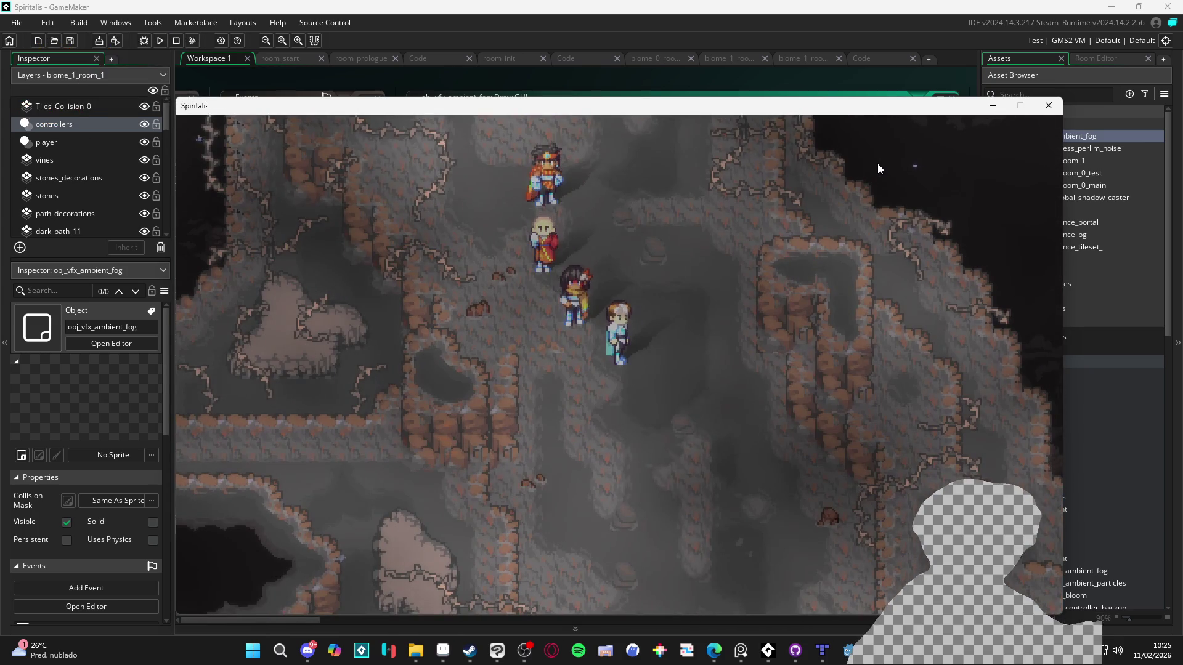
{"action": "key", "text": "Down"}
{"action": "key", "text": "Left"}
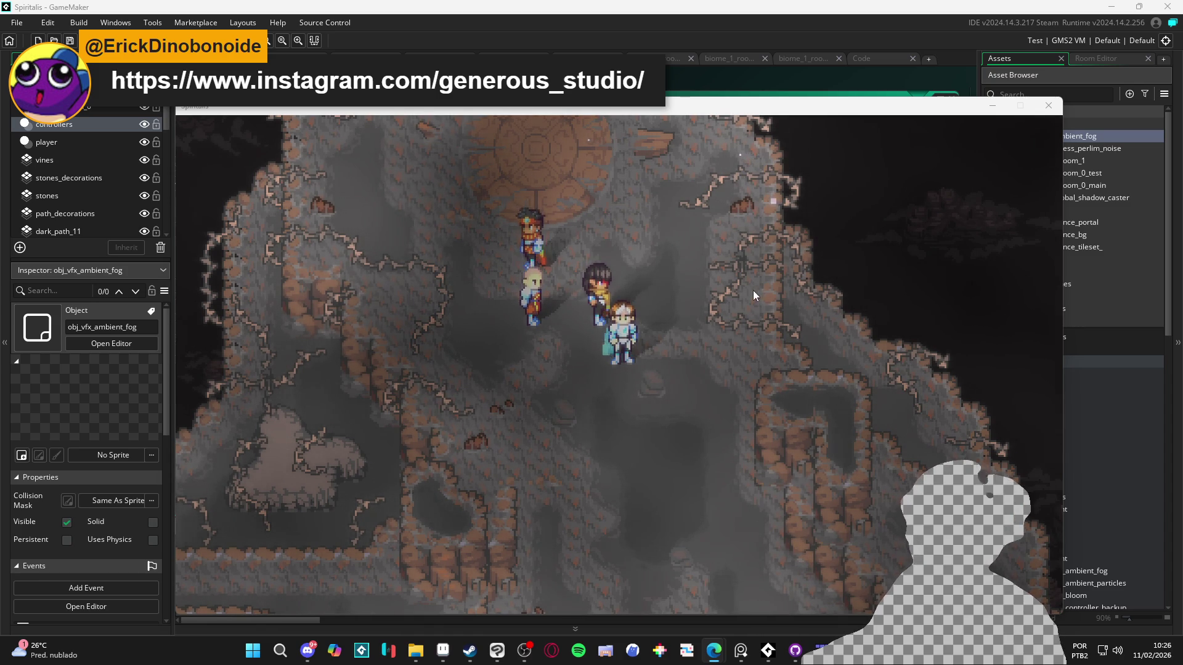
{"action": "left_click", "coordinate": [657, 354]}
{"action": "key", "text": "Down"}
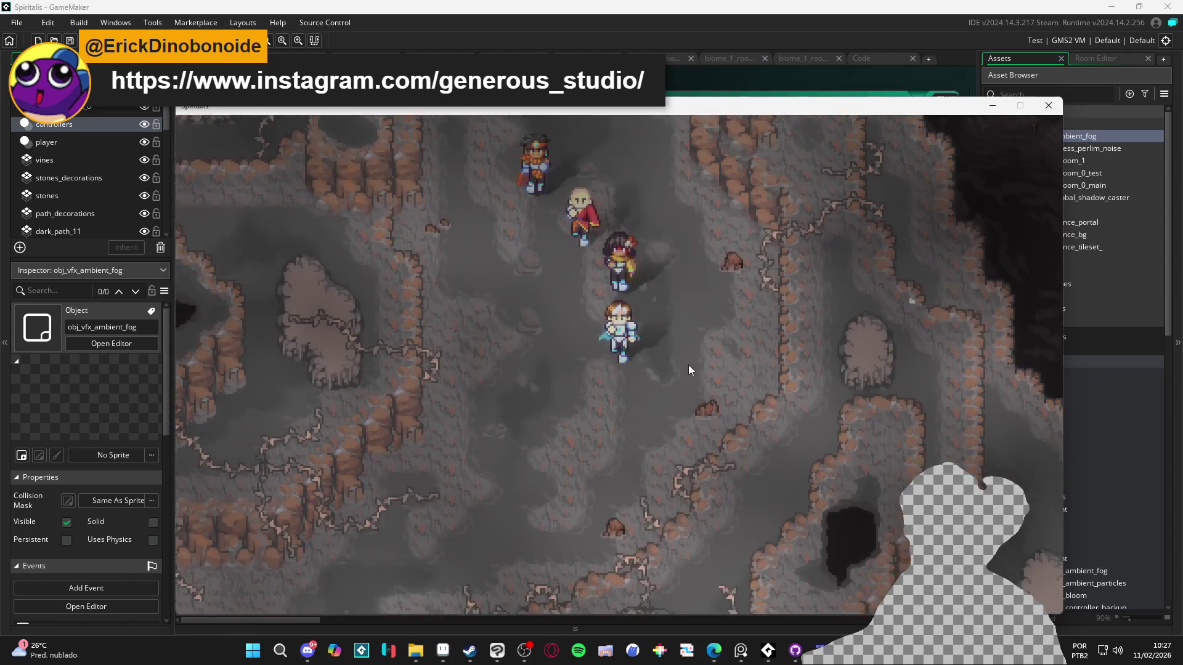
{"action": "key", "text": "Left"}
{"action": "key", "text": "Left"}
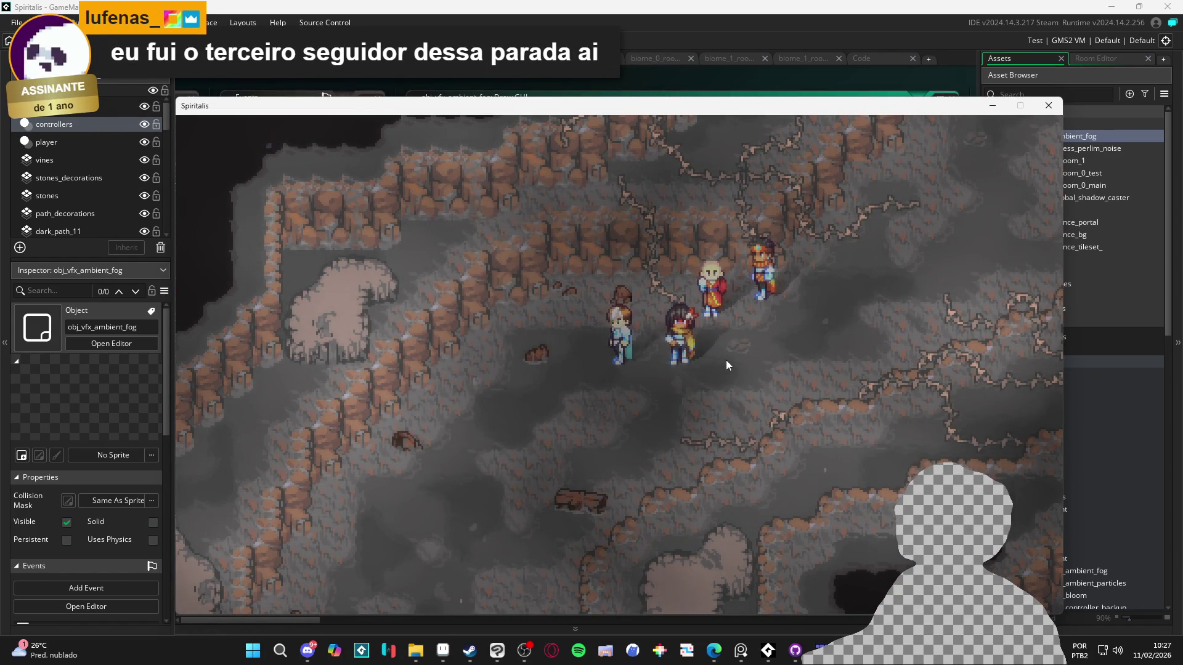
{"action": "key", "text": "Right"}
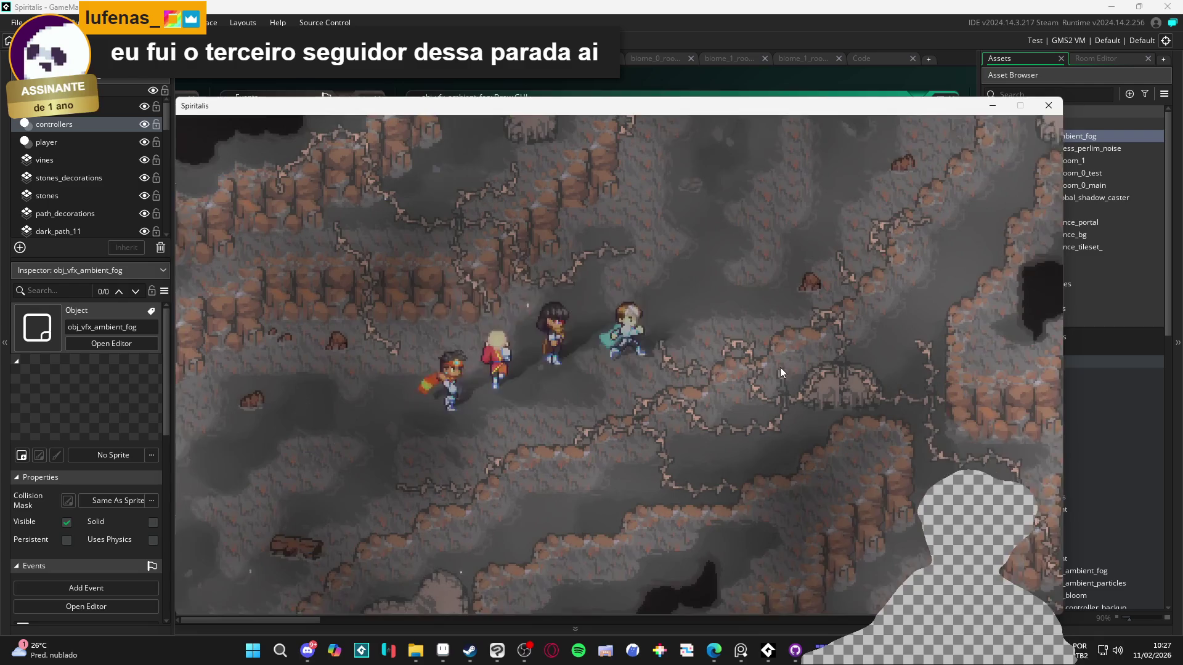
{"action": "key", "text": "Down"}
{"action": "left_click", "coordinate": [1048, 106]}
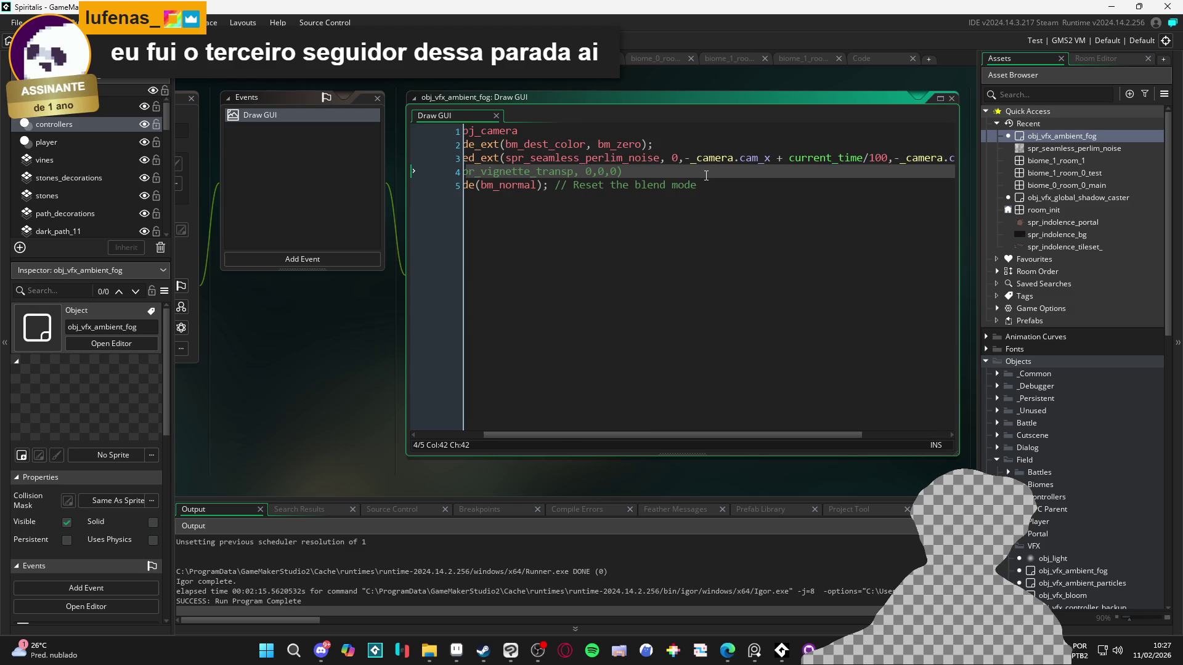
- Scroll through the Draw GUI fog code with its commented-out vignette line, then switch to Clip Studio Paint
{"action": "scroll", "coordinate": [706, 176], "scroll_direction": "left", "scroll_amount": 2}
{"action": "scroll", "coordinate": [707, 176], "scroll_direction": "right", "scroll_amount": 4}
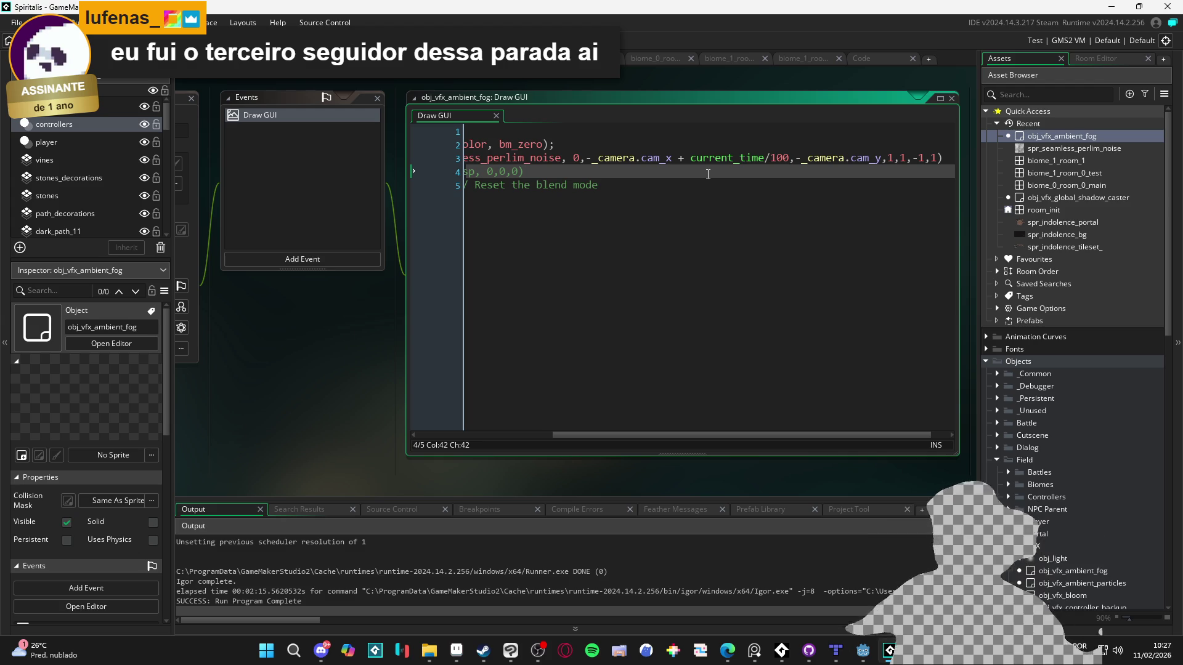
{"action": "scroll", "coordinate": [708, 174], "scroll_direction": "left", "scroll_amount": 5}
{"action": "mouse_move", "coordinate": [715, 159]}
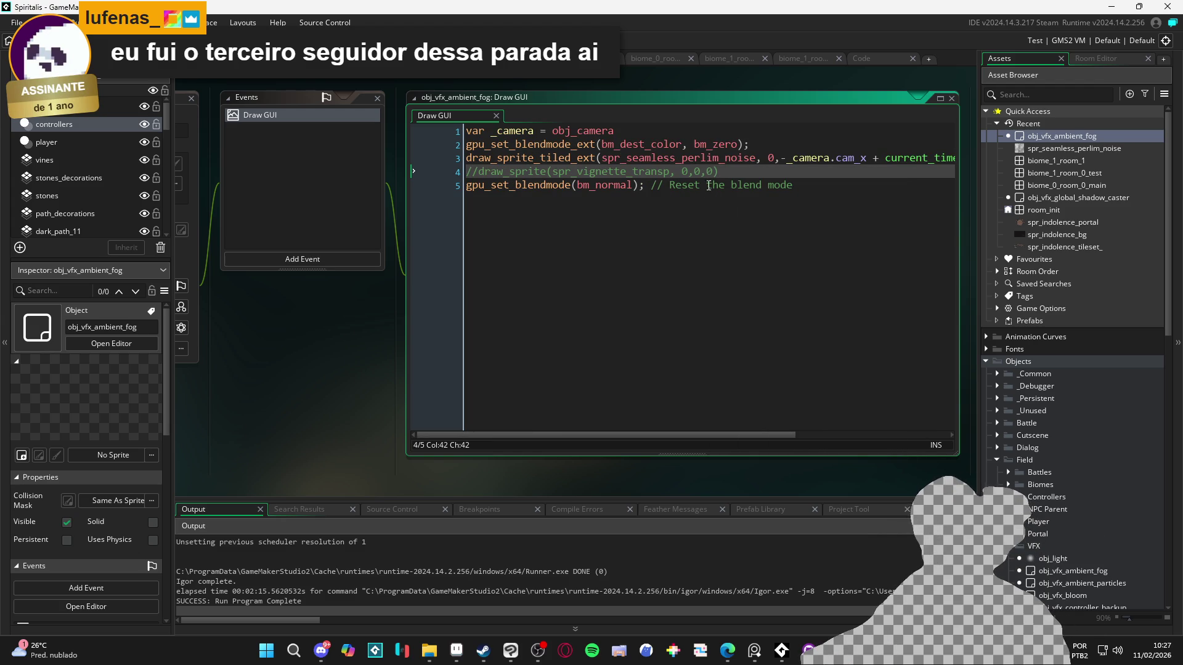
{"action": "left_click", "coordinate": [656, 185]}
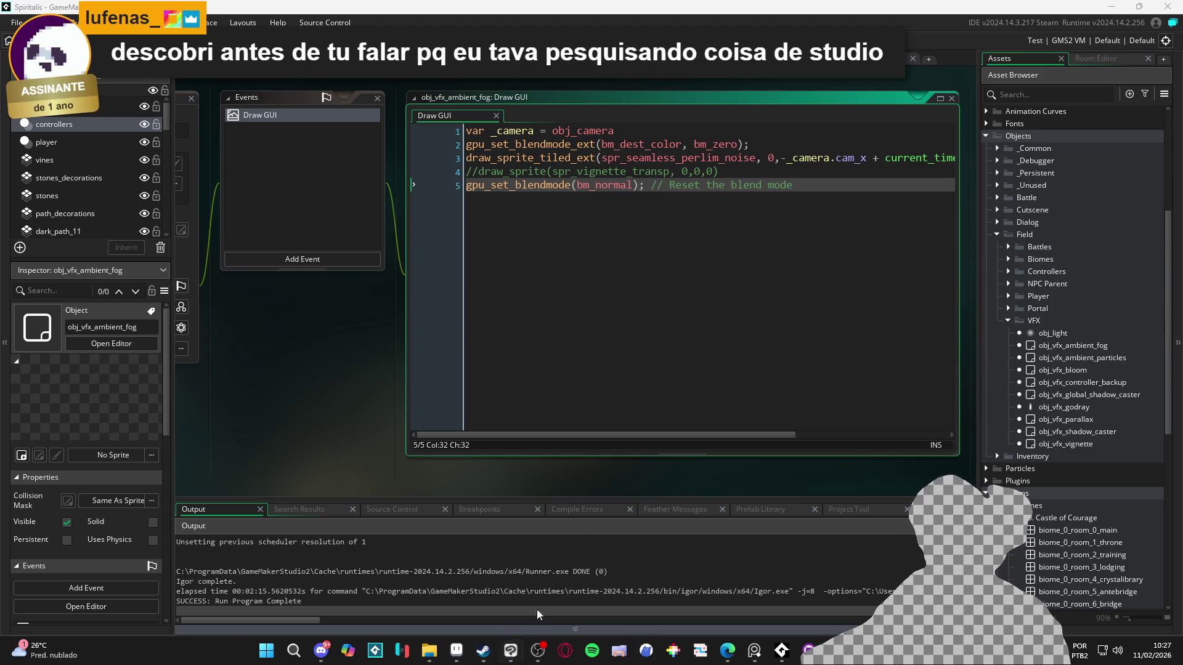
{"action": "left_click", "coordinate": [511, 655]}
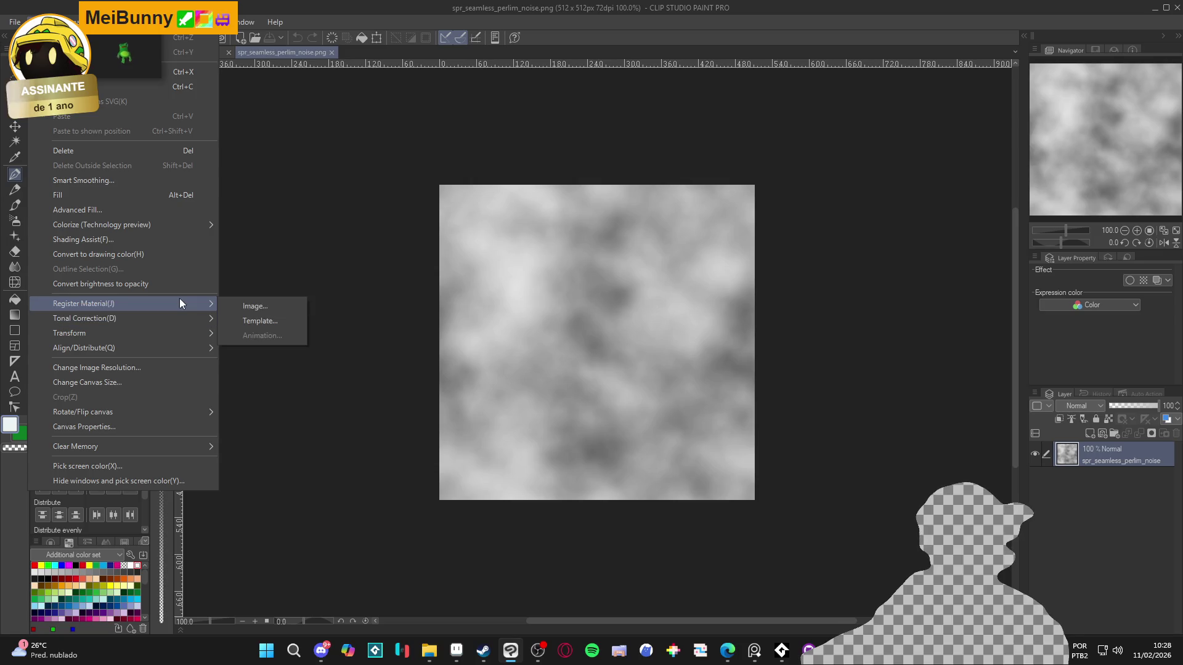
- Apply Brightness/Contrast to the noise texture with brightness -39 and contrast 53
{"action": "mouse_move", "coordinate": [191, 318]}
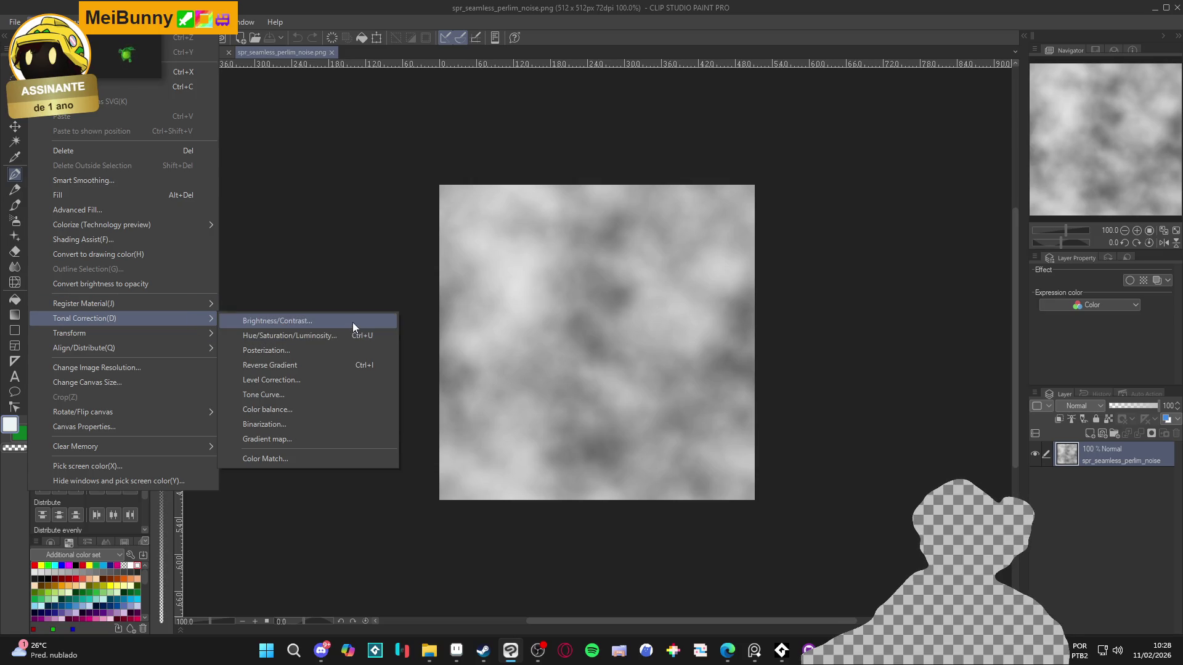
{"action": "left_click", "coordinate": [352, 321]}
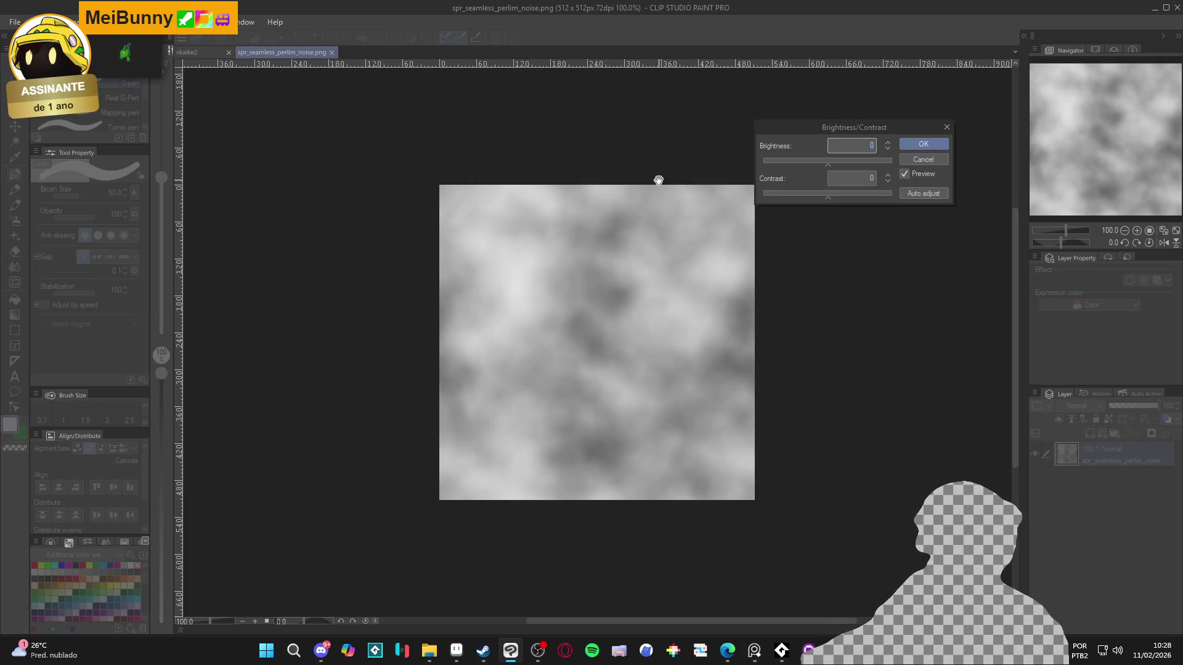
{"action": "mouse_move", "coordinate": [828, 196]}
{"action": "left_mouse_down"}
{"action": "mouse_move", "coordinate": [868, 194]}
{"action": "mouse_move", "coordinate": [808, 167]}
{"action": "mouse_move", "coordinate": [819, 167]}
{"action": "left_mouse_up"}
{"action": "left_click_drag", "start_coordinate": [864, 201], "coordinate": [875, 194]}
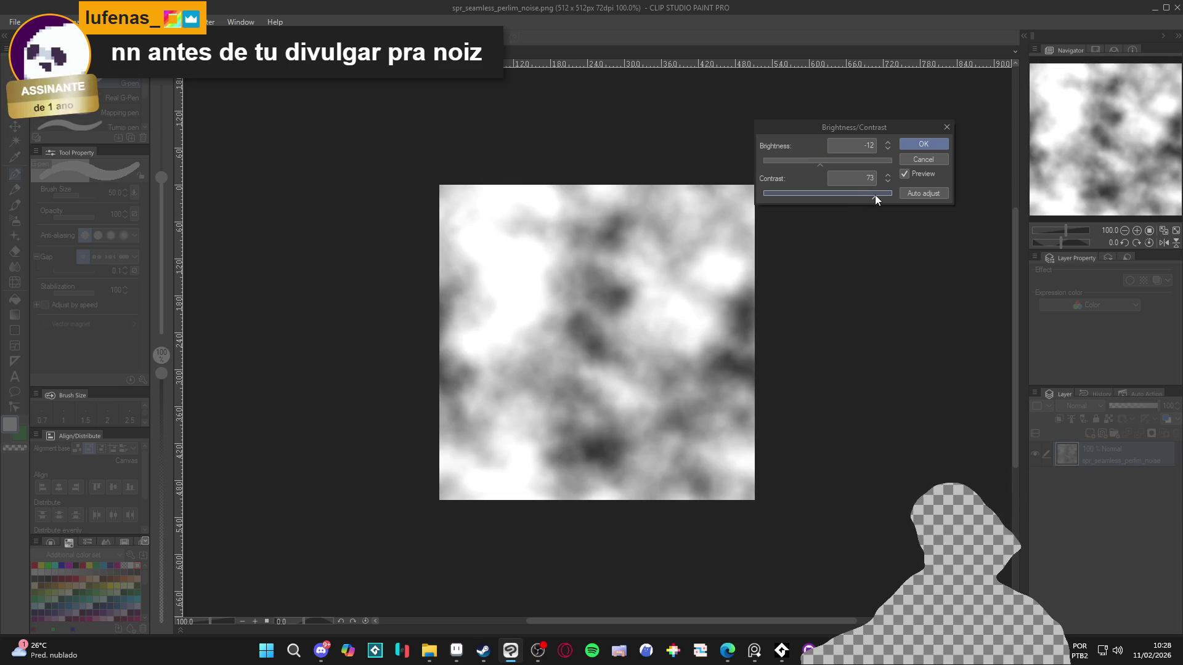
{"action": "left_click_drag", "start_coordinate": [819, 162], "coordinate": [802, 162]}
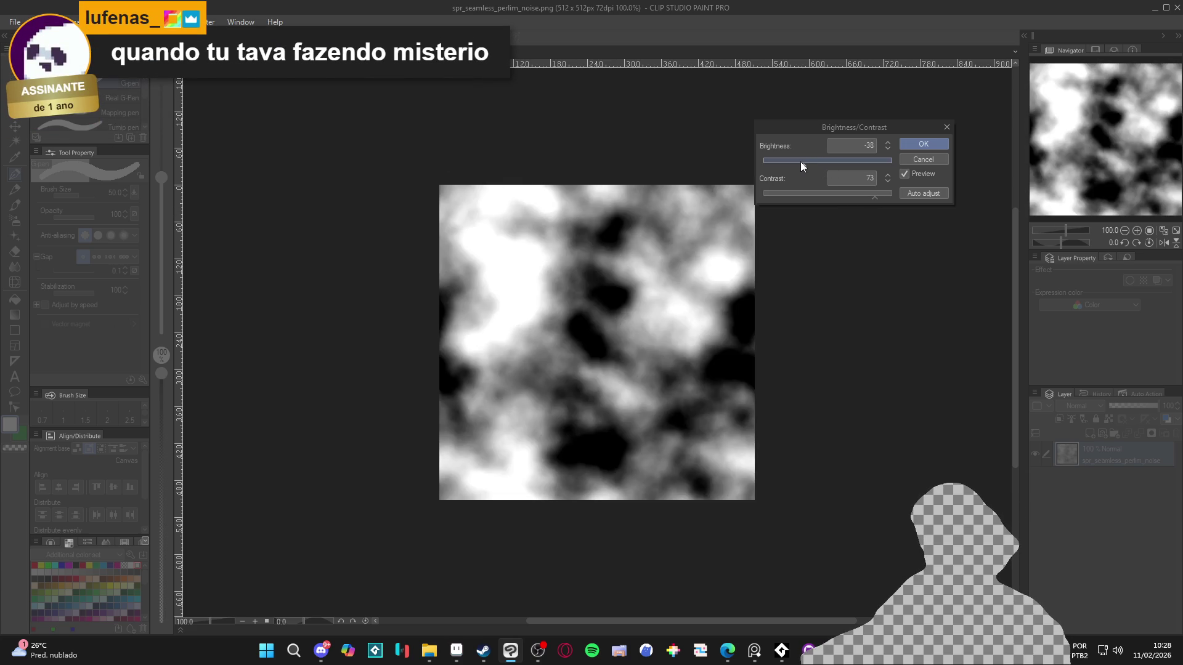
{"action": "left_click_drag", "start_coordinate": [875, 198], "coordinate": [863, 196]}
{"action": "left_click", "coordinate": [924, 145]}
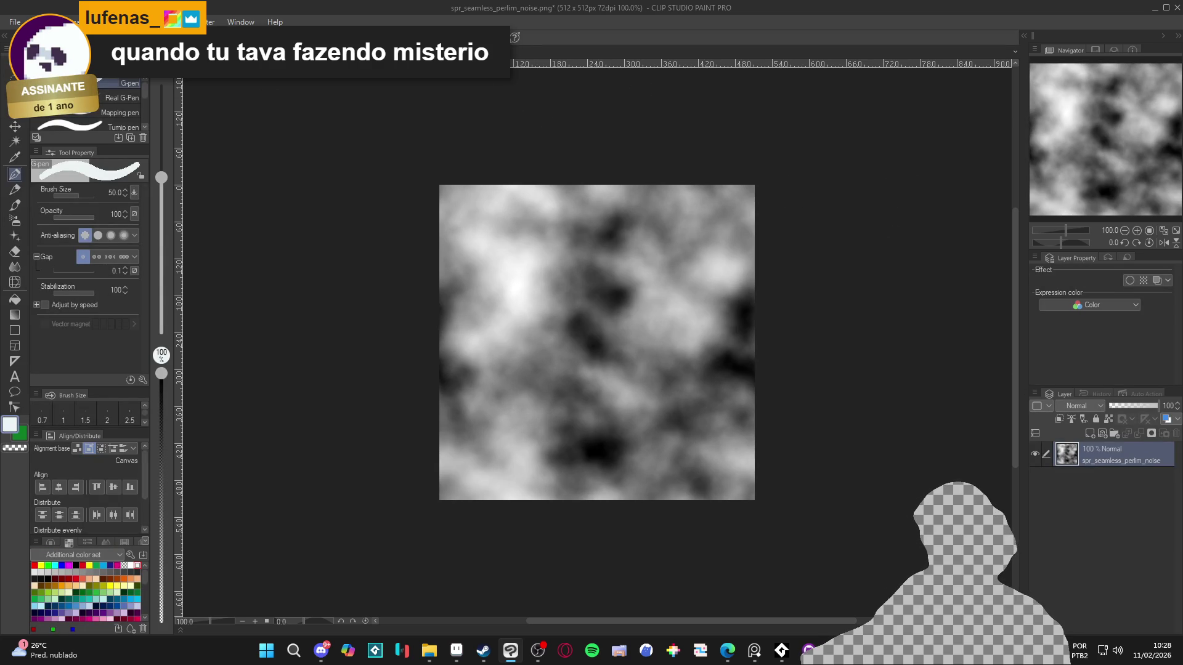
- Save the texture as spr_seamless_perlim_noise_dramatic.png and return to GameMaker
{"action": "left_click", "coordinate": [15, 21]}
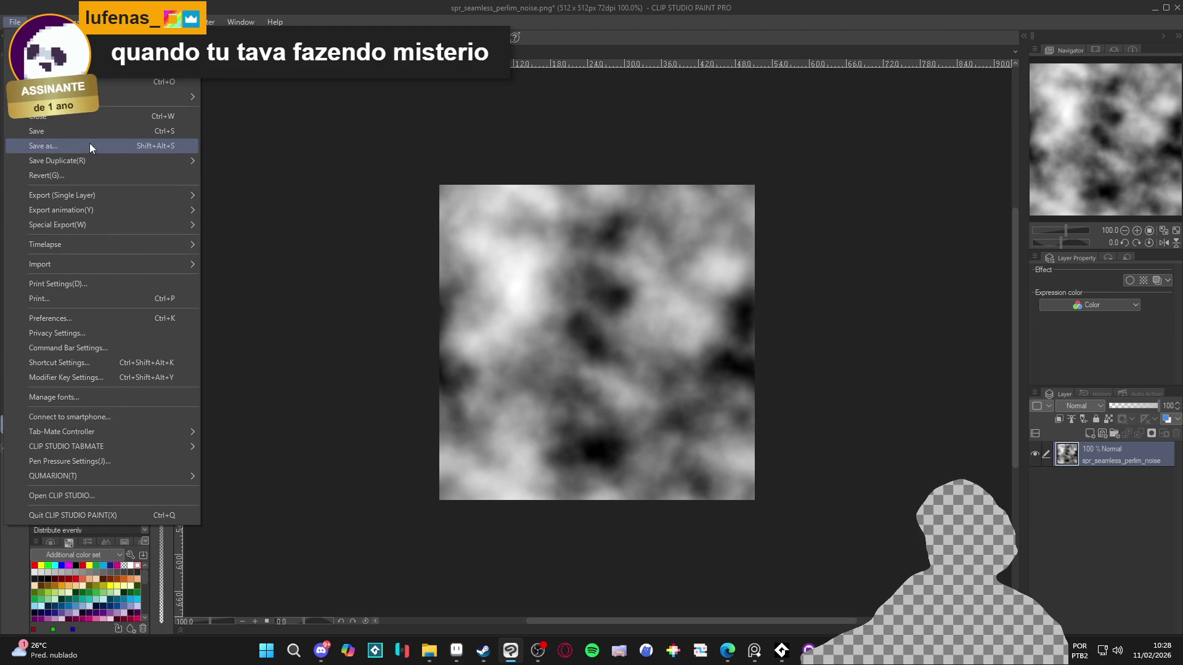
{"action": "left_click", "coordinate": [90, 143]}
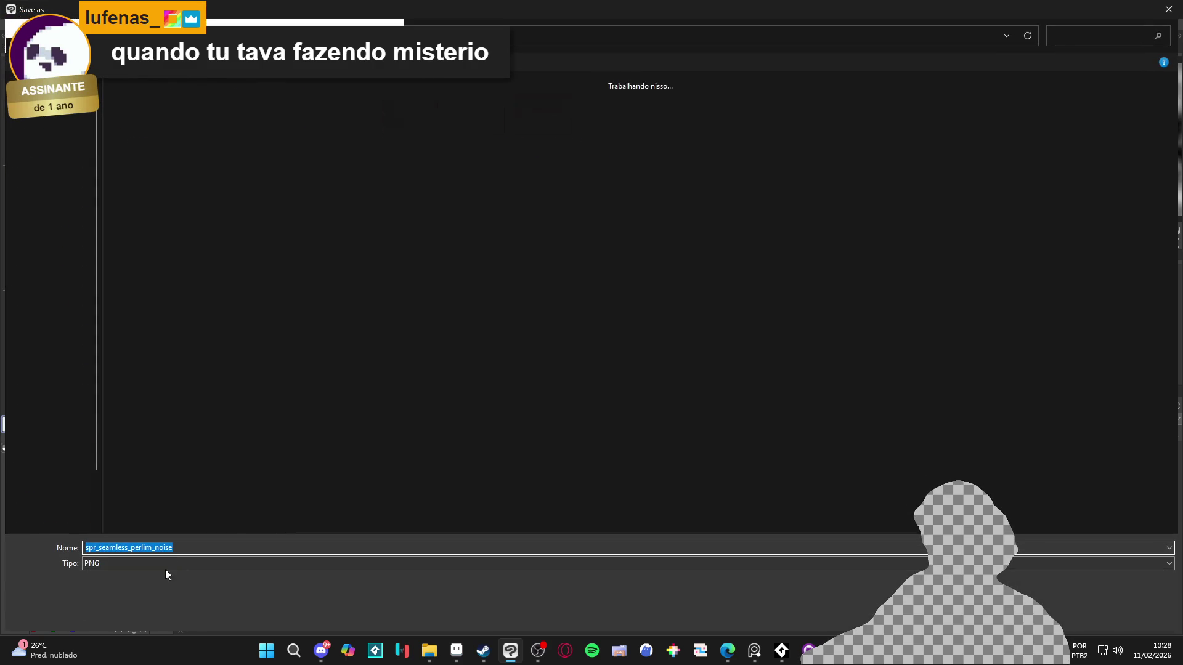
{"action": "left_click", "coordinate": [215, 544]}
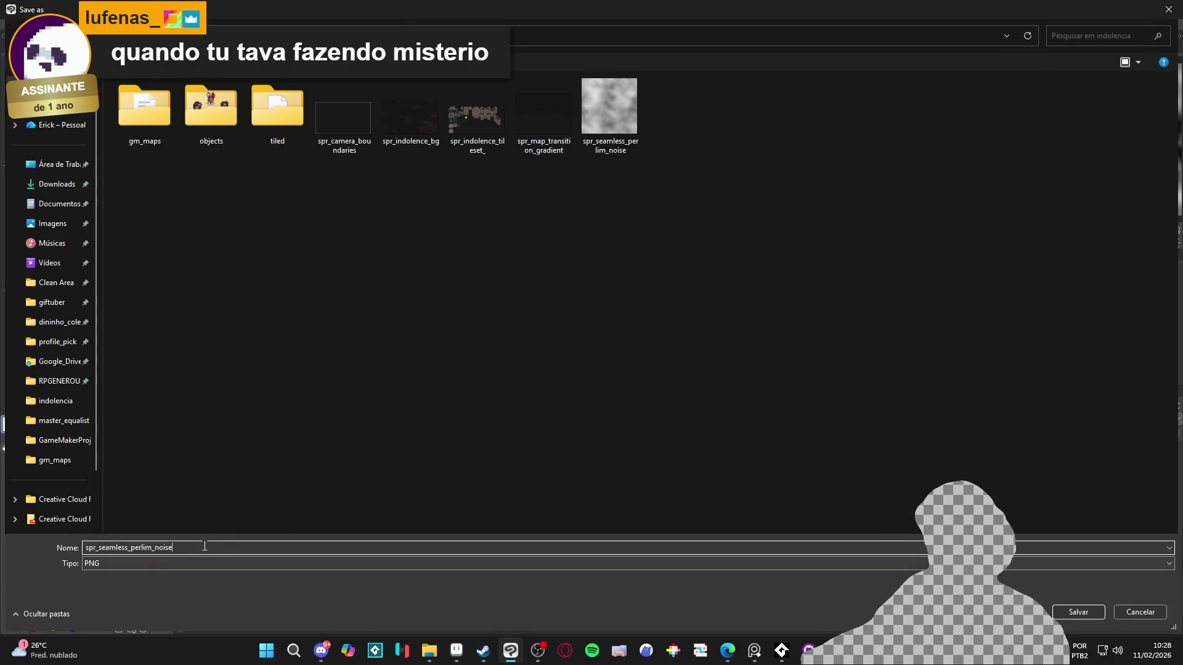
{"action": "type", "text": "_dramatic"}
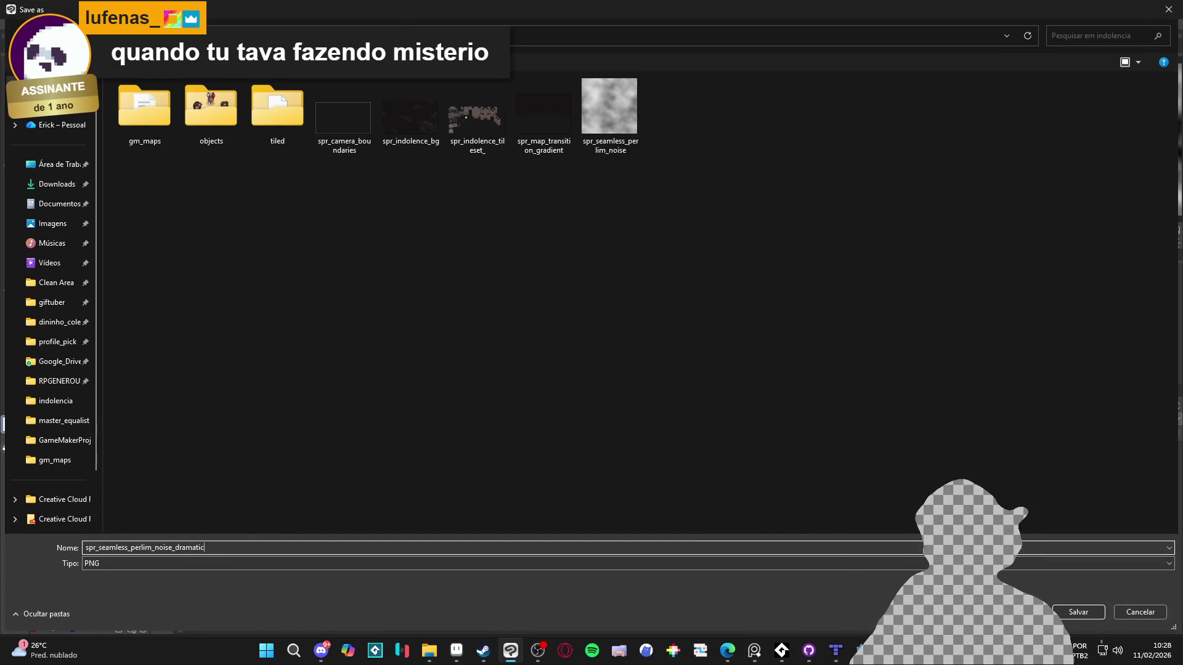
{"action": "key", "text": "Return"}
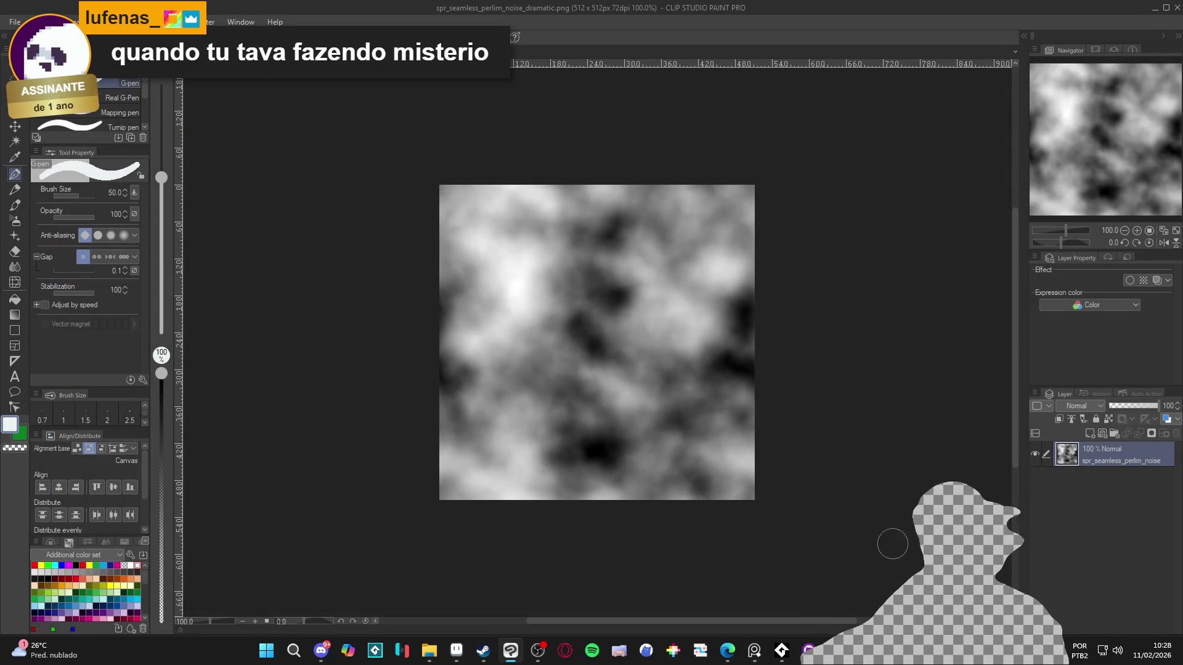
{"action": "key", "text": "alt+Tab"}
{"action": "scroll", "coordinate": [1095, 425], "scroll_direction": "down", "scroll_amount": 5}
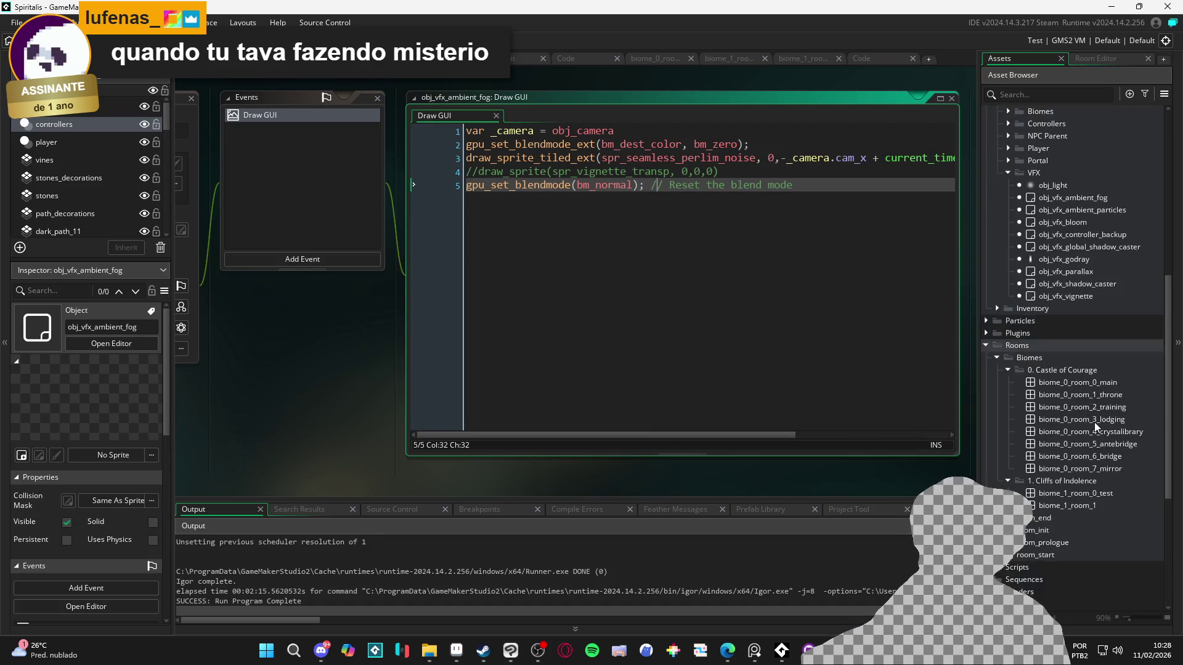
- Replace spr_seamless_perlim_noise's image by importing spr_seamless_perlim_noise_dramatic
{"action": "scroll", "coordinate": [1103, 444], "scroll_direction": "up", "scroll_amount": 4}
{"action": "scroll", "coordinate": [1096, 458], "scroll_direction": "down", "scroll_amount": 5}
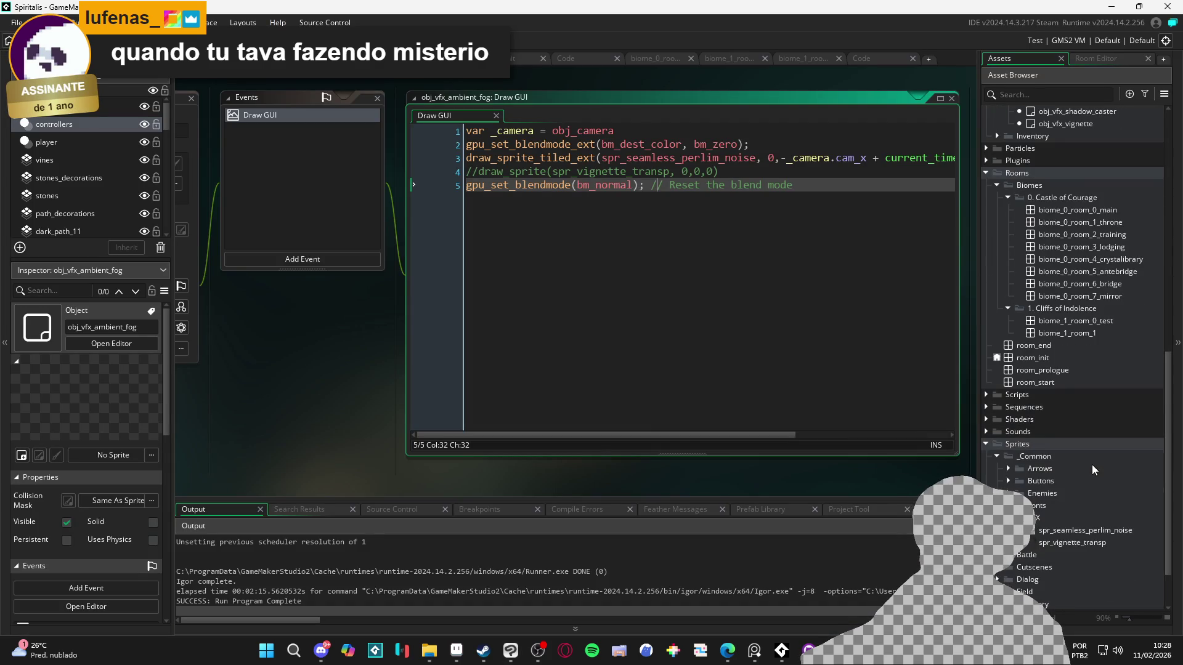
{"action": "double_click", "coordinate": [1073, 532]}
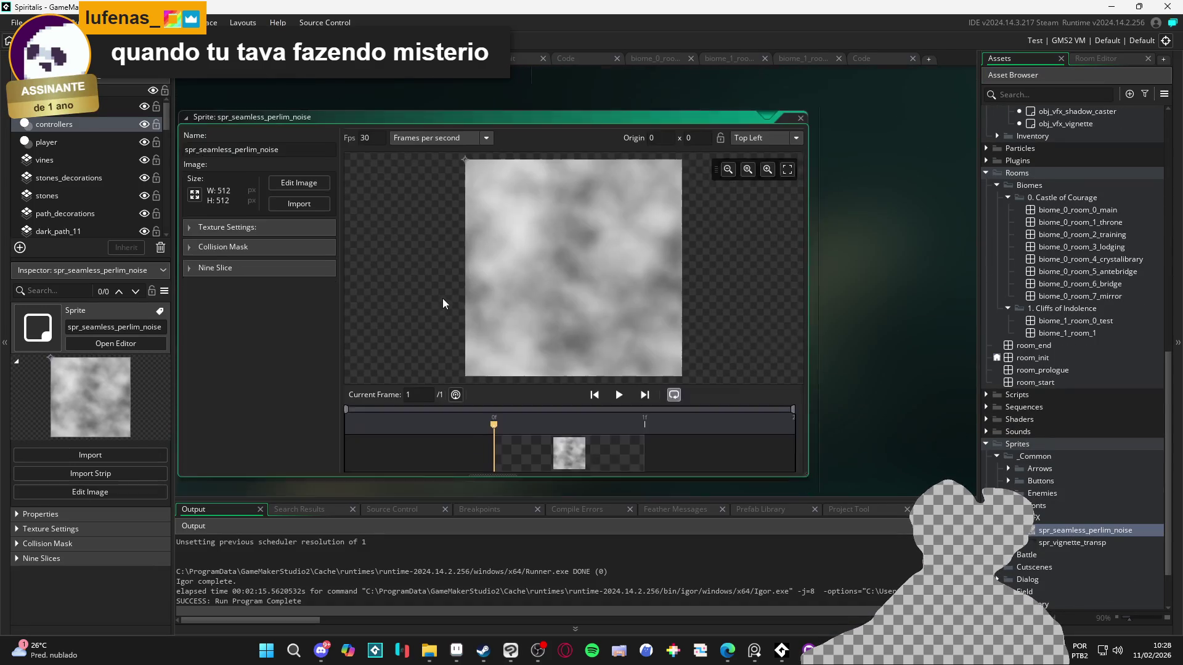
{"action": "left_click", "coordinate": [327, 183]}
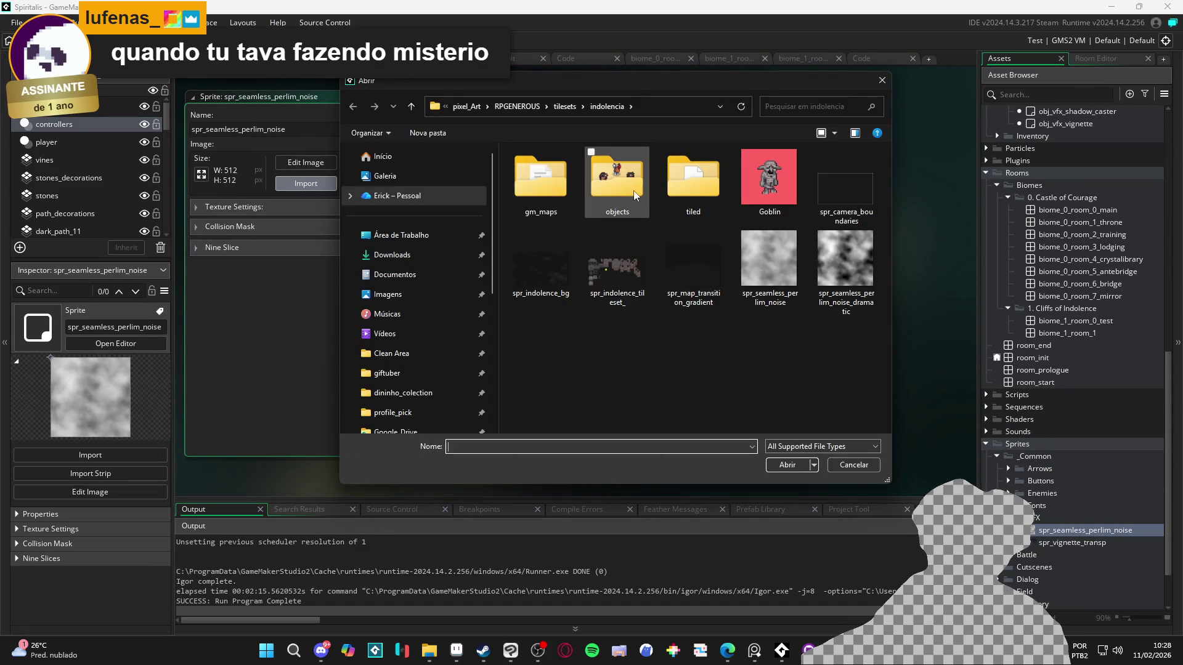
{"action": "left_click", "coordinate": [660, 276]}
{"action": "left_click", "coordinate": [547, 271]}
{"action": "left_click", "coordinate": [831, 269]}
{"action": "double_click", "coordinate": [831, 269]}
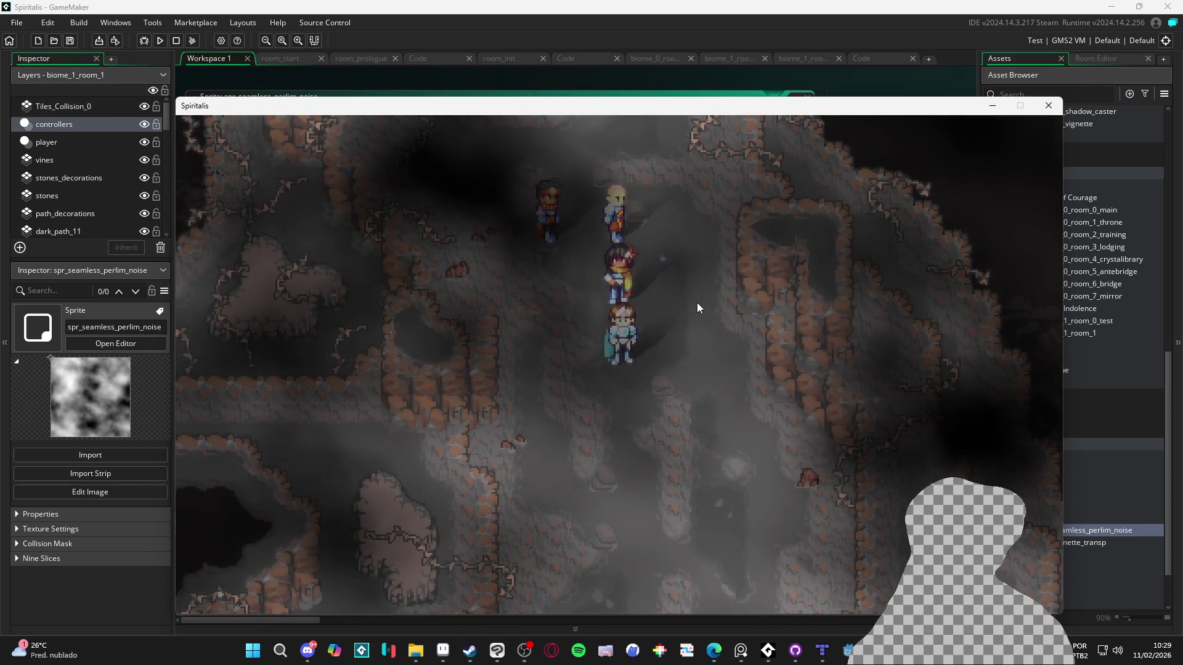
- Walk the party up and down through the stronger fog, then switch to Clip Studio Paint
{"action": "key", "text": "Down"}
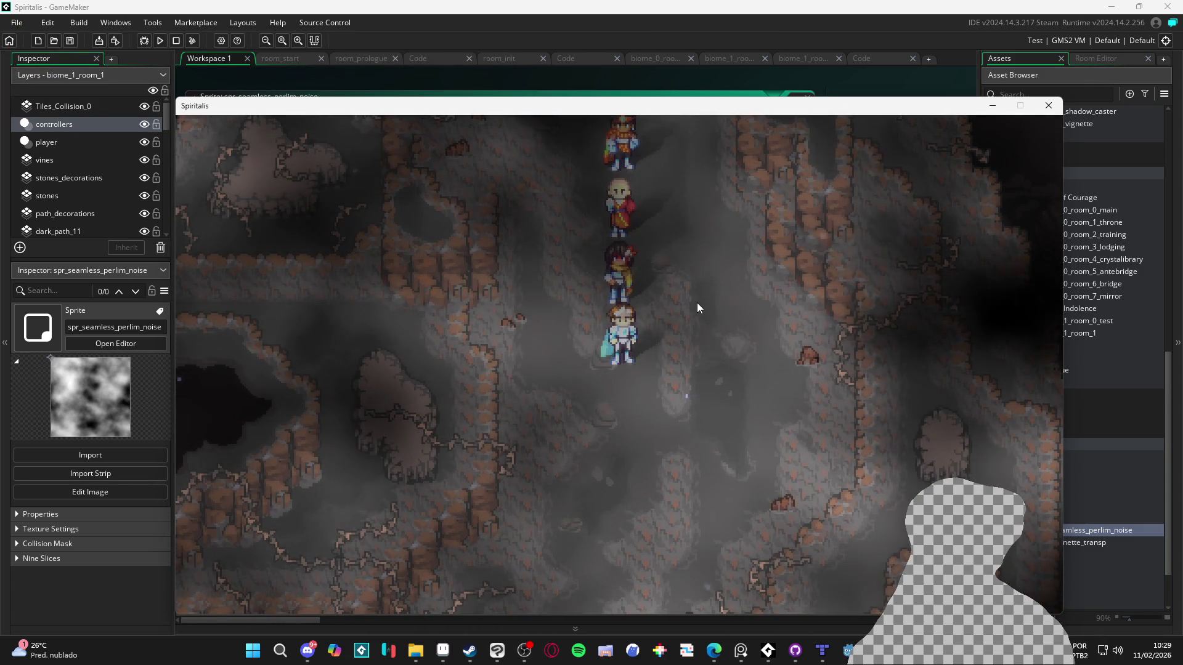
{"action": "key", "text": "Up"}
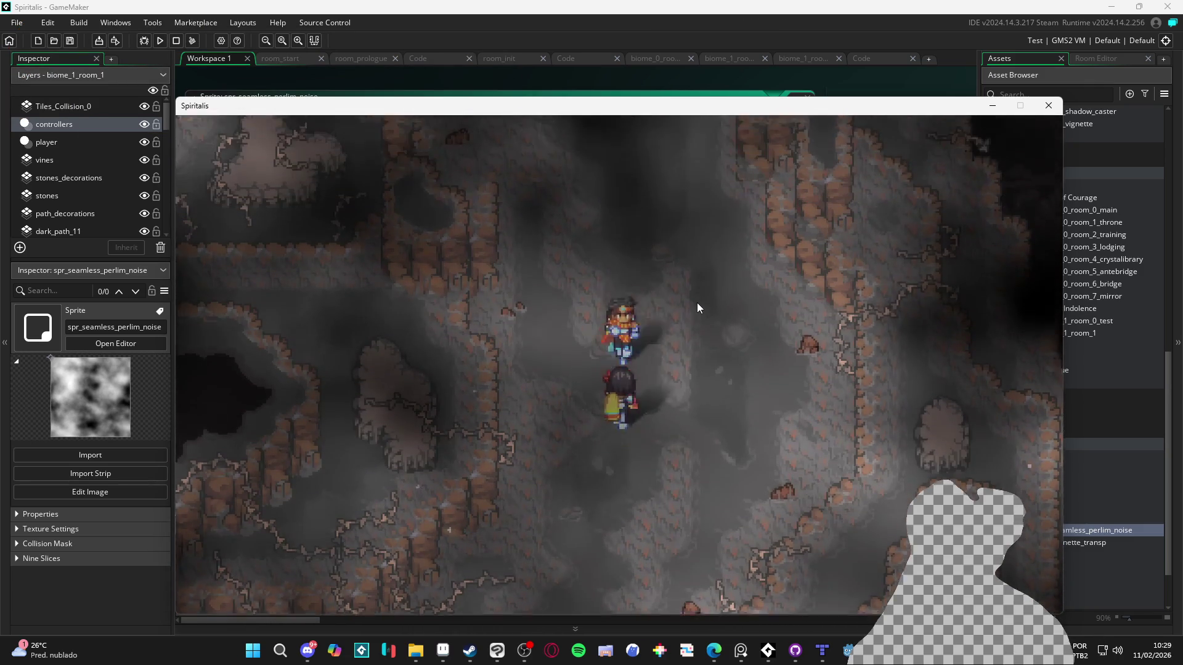
{"action": "key", "text": "Up"}
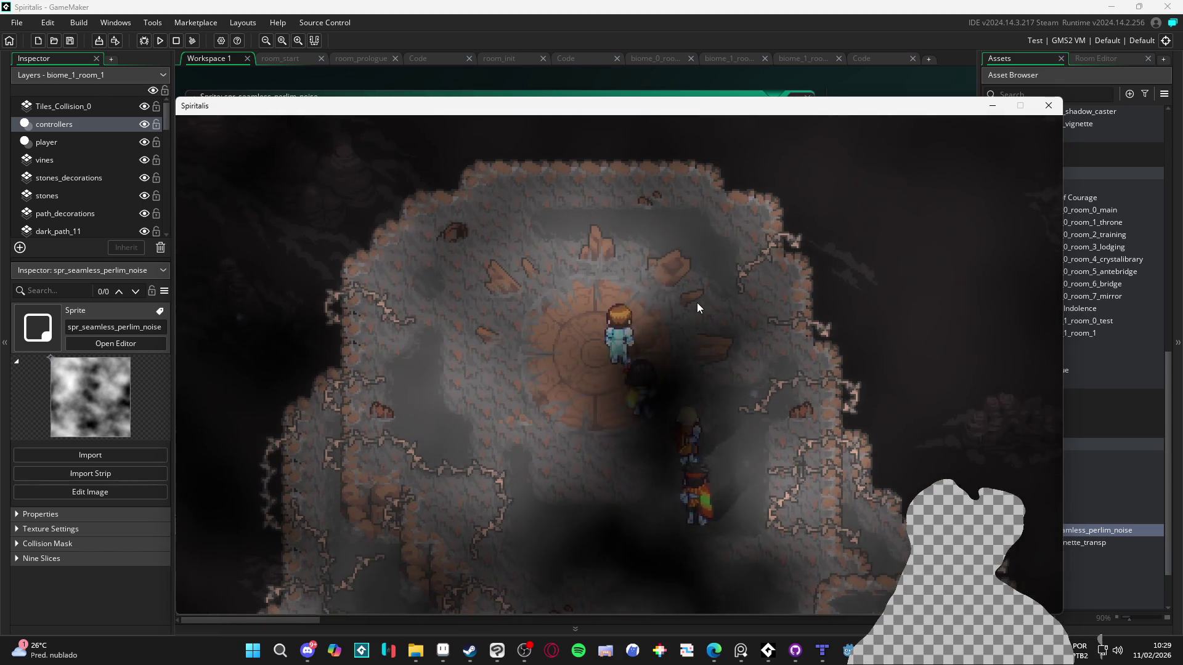
{"action": "key", "text": "Down"}
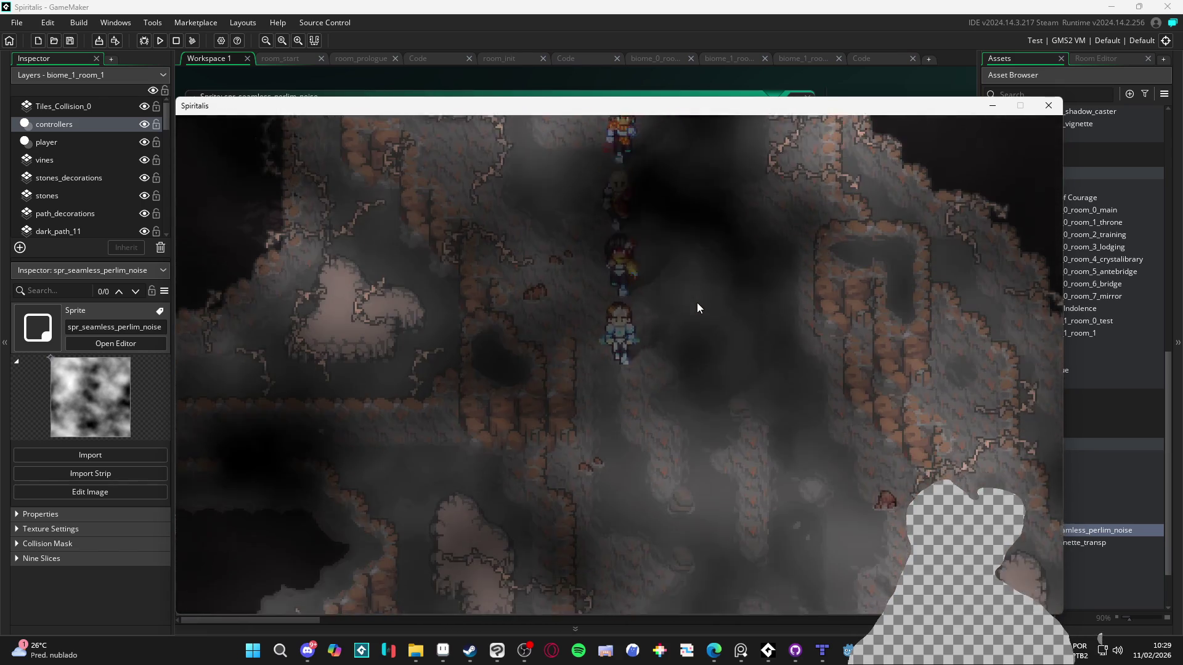
{"action": "key", "text": "Down"}
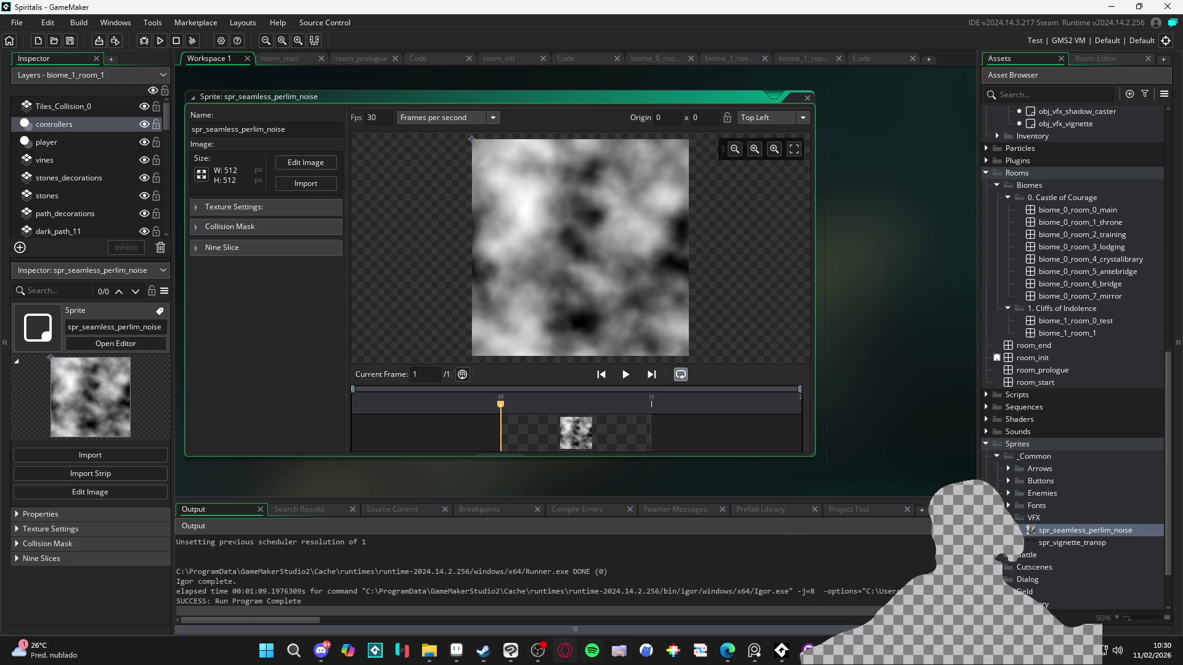
{"action": "left_click", "coordinate": [507, 654]}
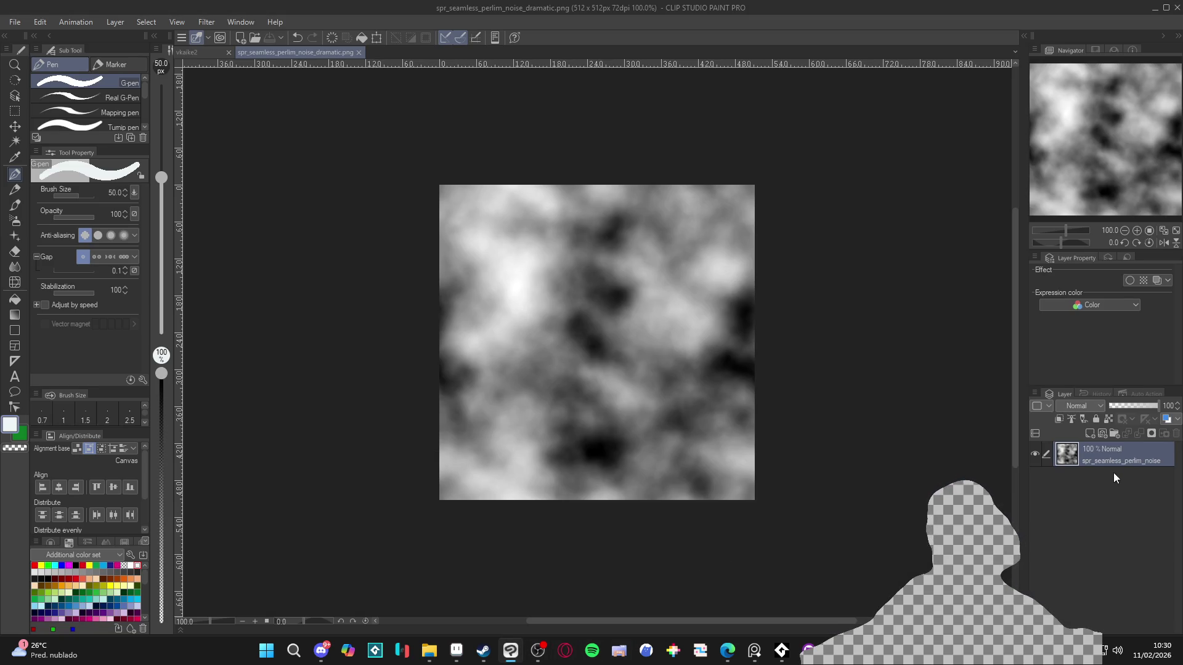
- Add a new layer filled with dark blue and set its blend mode to Overlay
{"action": "key", "text": "ctrl+shift+n"}
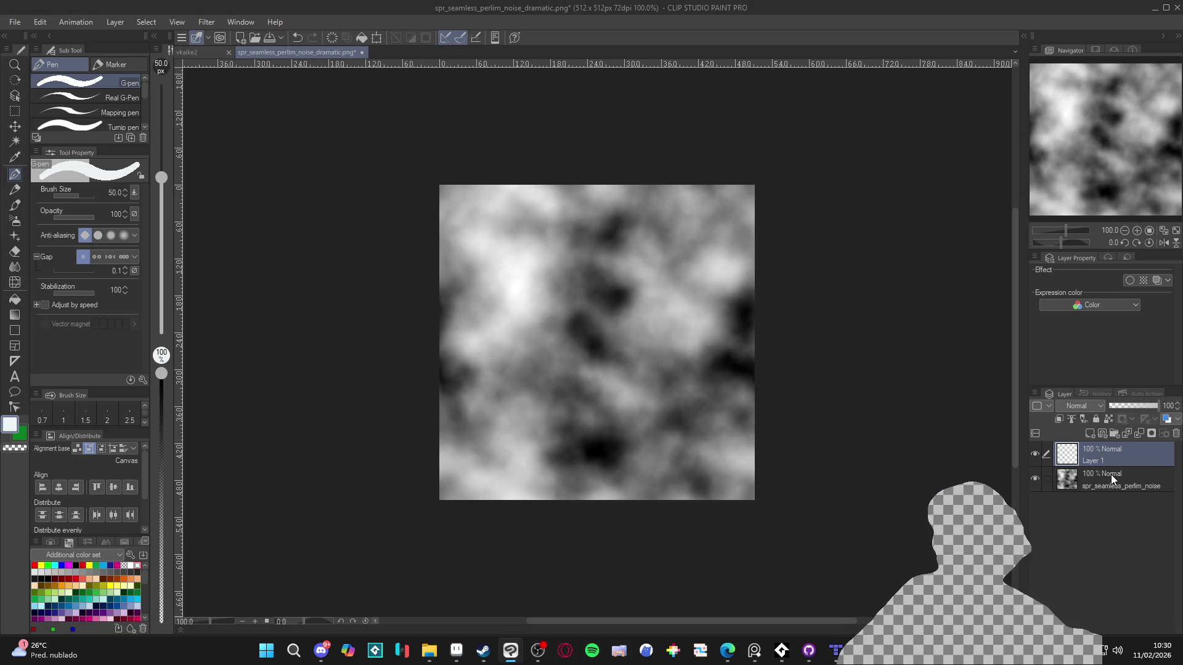
{"action": "left_click", "coordinate": [103, 606]}
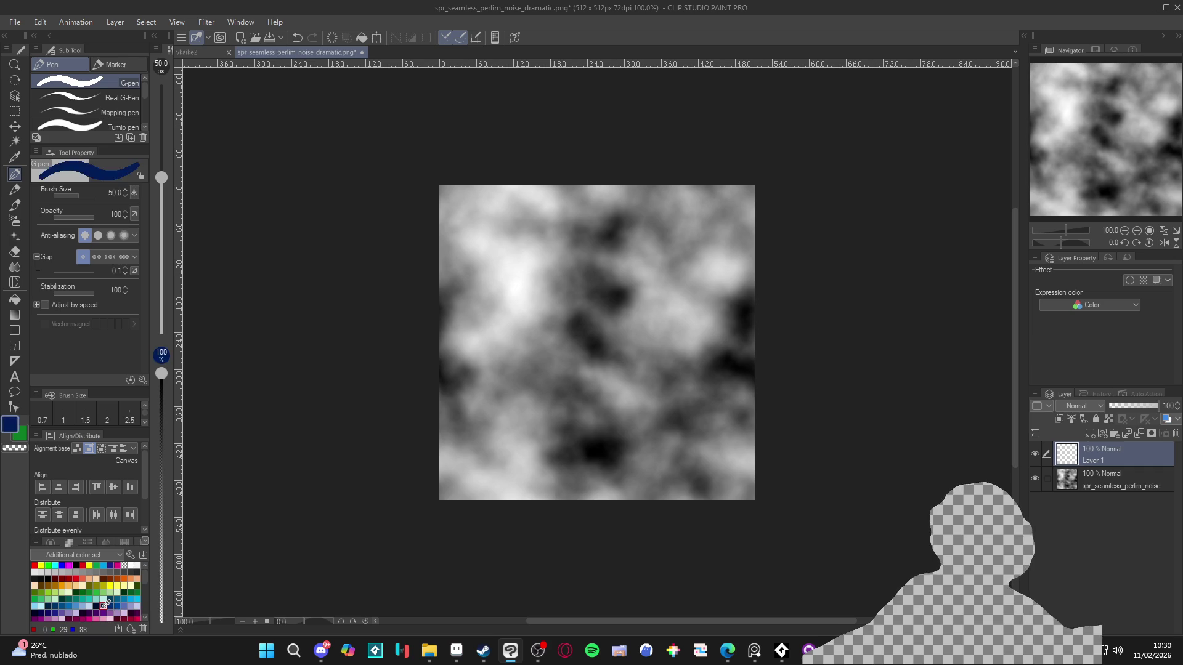
{"action": "key", "text": "g"}
{"action": "left_click", "coordinate": [576, 335]}
{"action": "left_click", "coordinate": [1078, 407]}
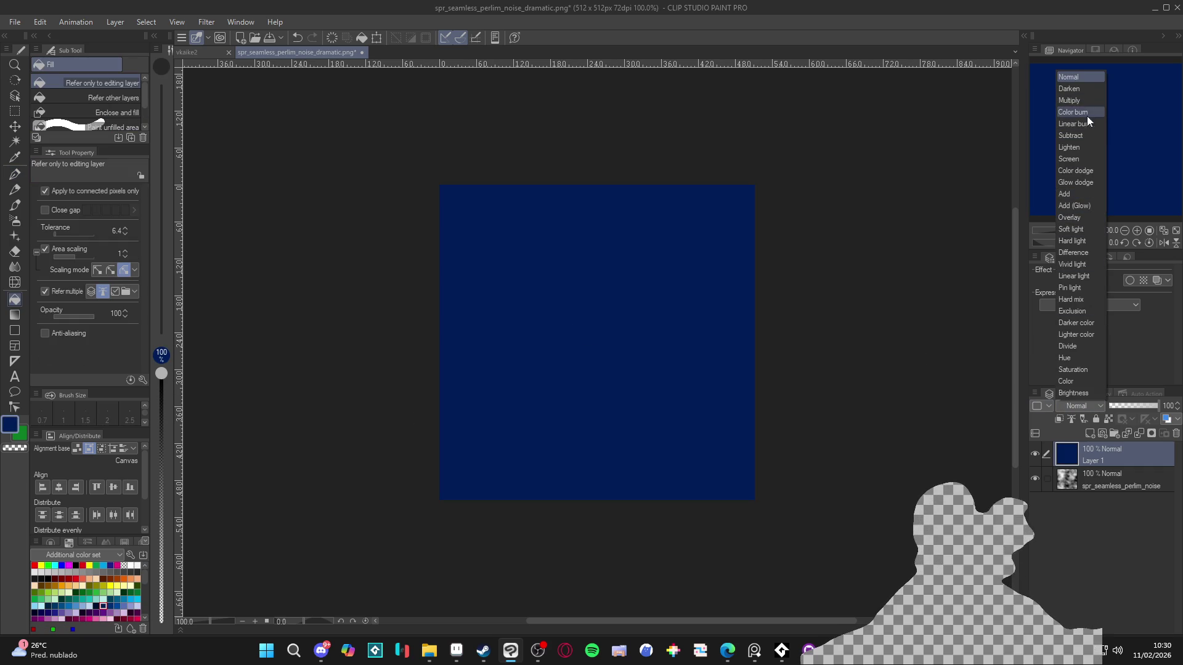
{"action": "left_click", "coordinate": [1091, 215]}
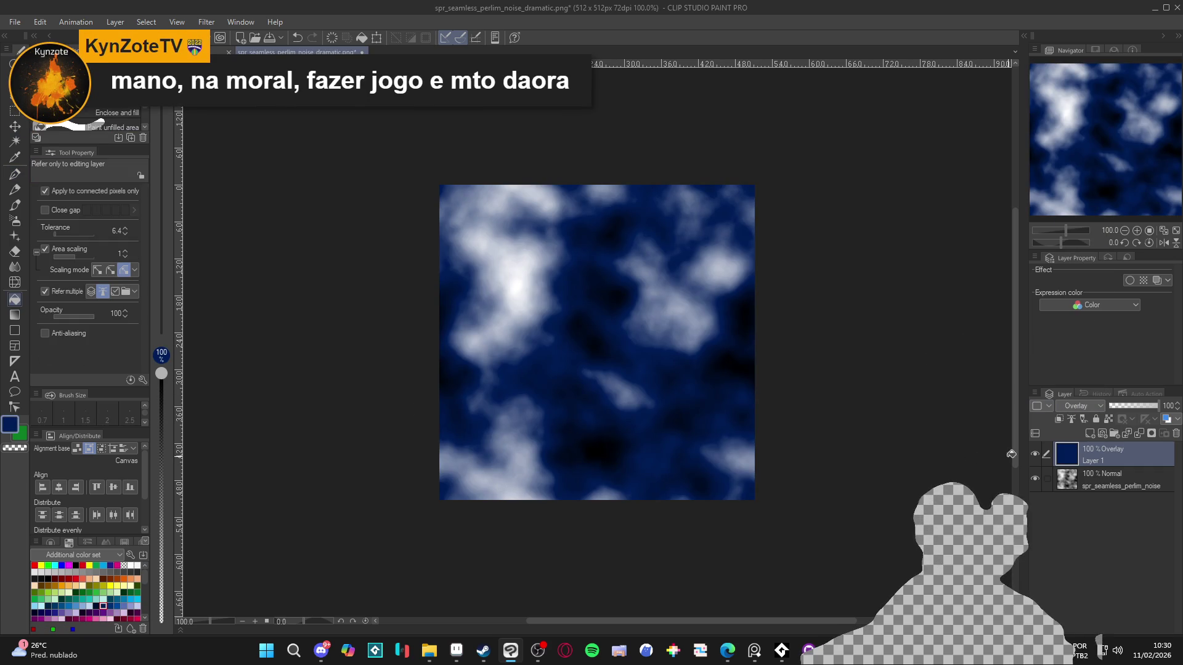
- Toggle the blue layer on and off to compare with the plain noise, then minimize Clip Studio Paint
{"action": "left_click", "coordinate": [1035, 455]}
{"action": "left_click", "coordinate": [1036, 455]}
{"action": "left_click", "coordinate": [1035, 455]}
{"action": "left_click", "coordinate": [1035, 455]}
{"action": "left_click", "coordinate": [1035, 455]}
{"action": "left_click", "coordinate": [1035, 455]}
{"action": "left_click", "coordinate": [1035, 454]}
{"action": "left_click", "coordinate": [1035, 454]}
{"action": "left_click", "coordinate": [1035, 455]}
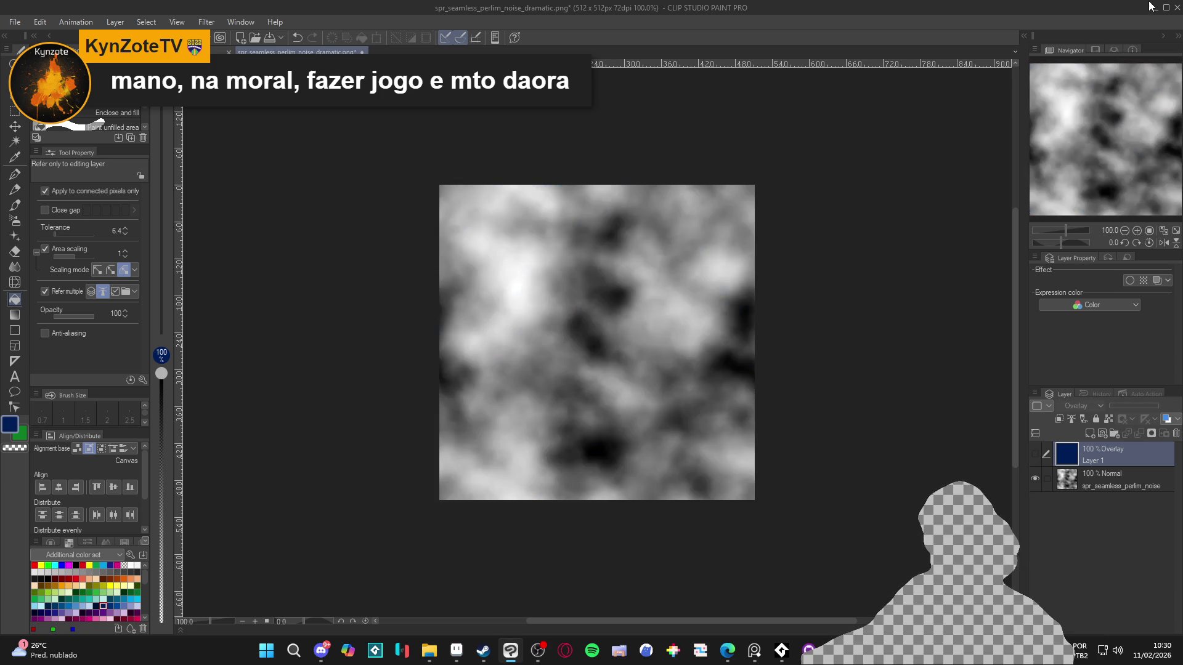
{"action": "left_click", "coordinate": [1160, 10]}
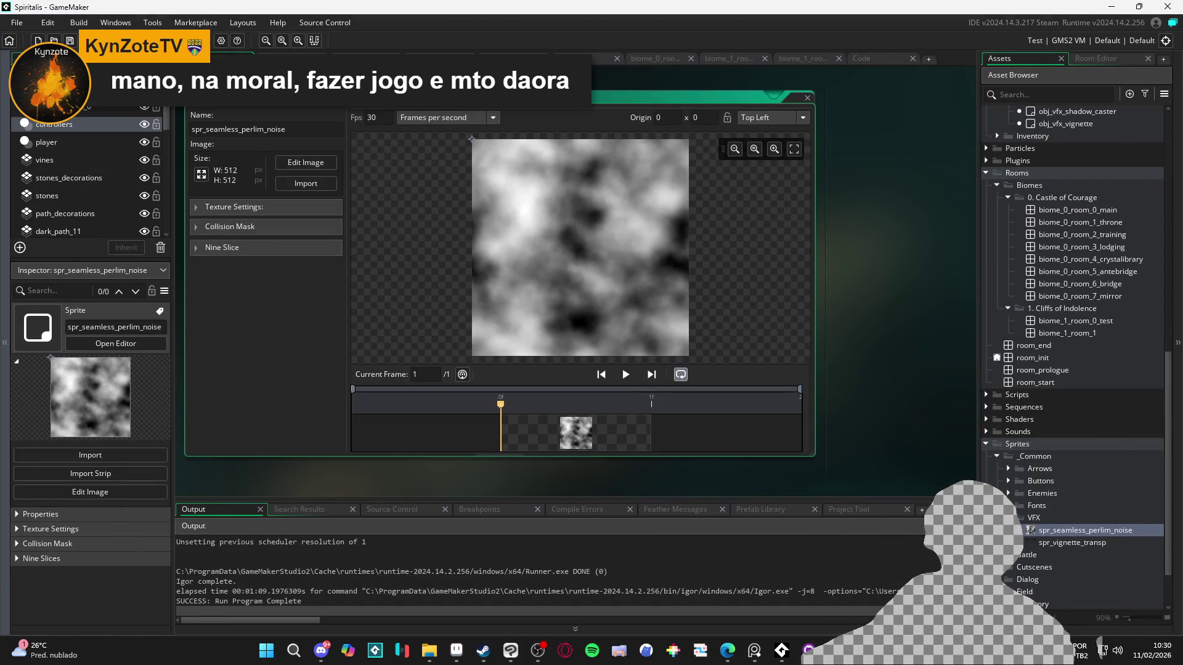
{"action": "left_click", "coordinate": [1113, 7]}
- Search Google for 'game maker overlay blend mode'
{"action": "left_click", "coordinate": [356, 36]}
{"action": "type", "text": "game maker o"}
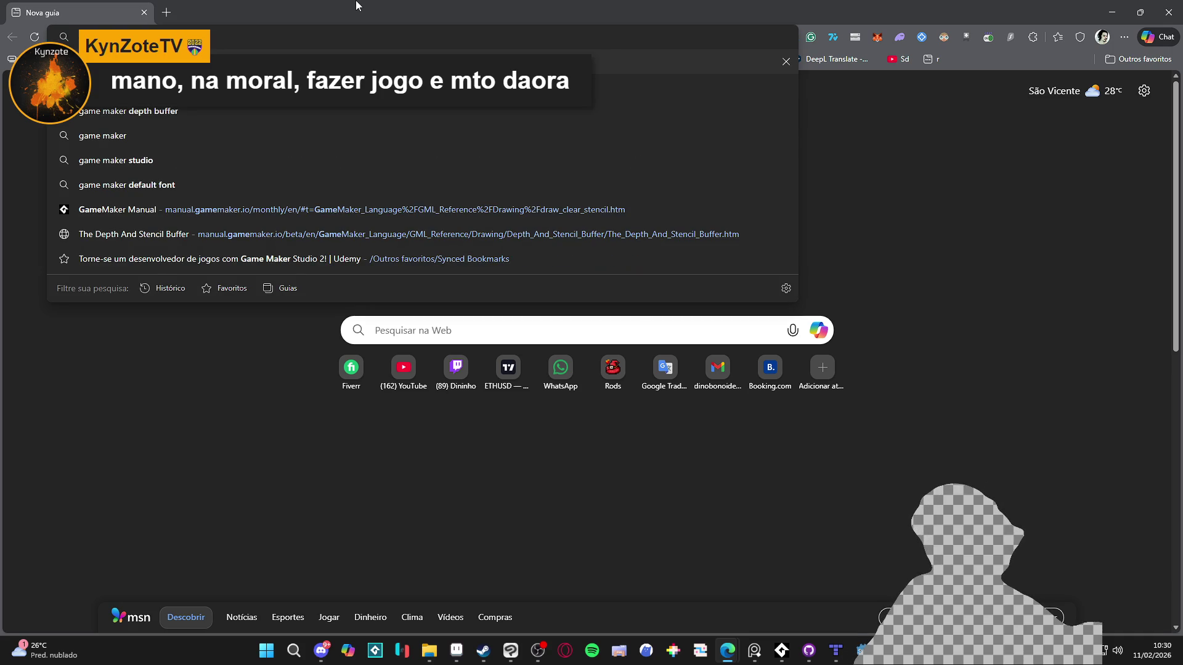
{"action": "type", "text": "verlay"}
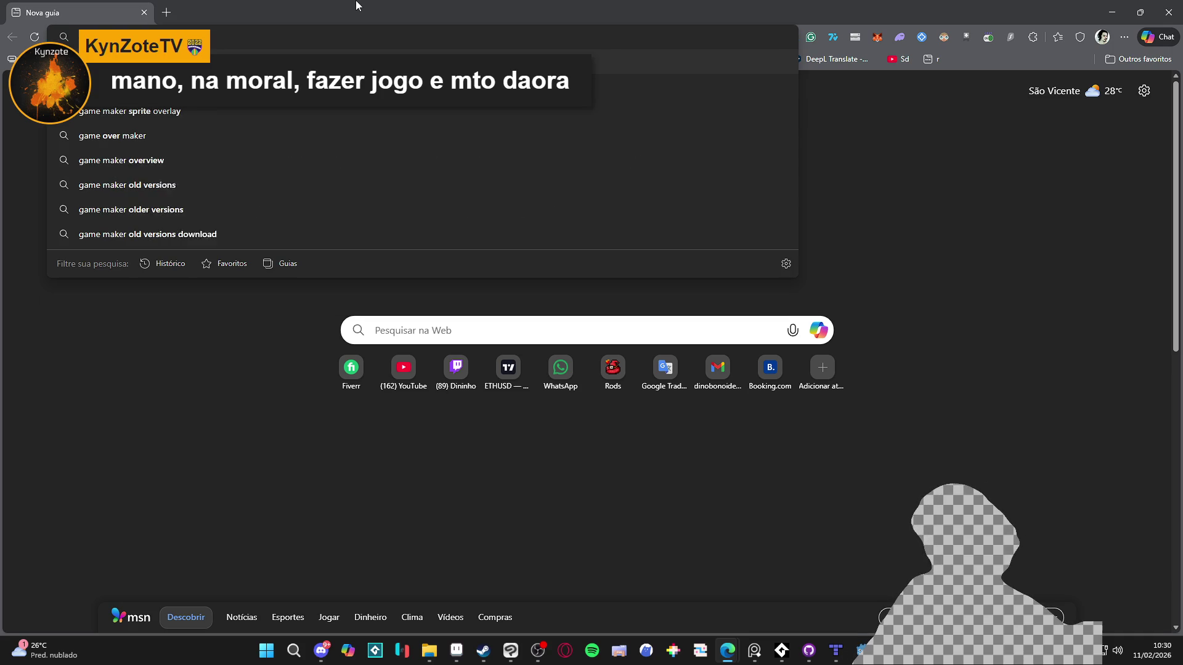
{"action": "type", "text": " blend mode"}
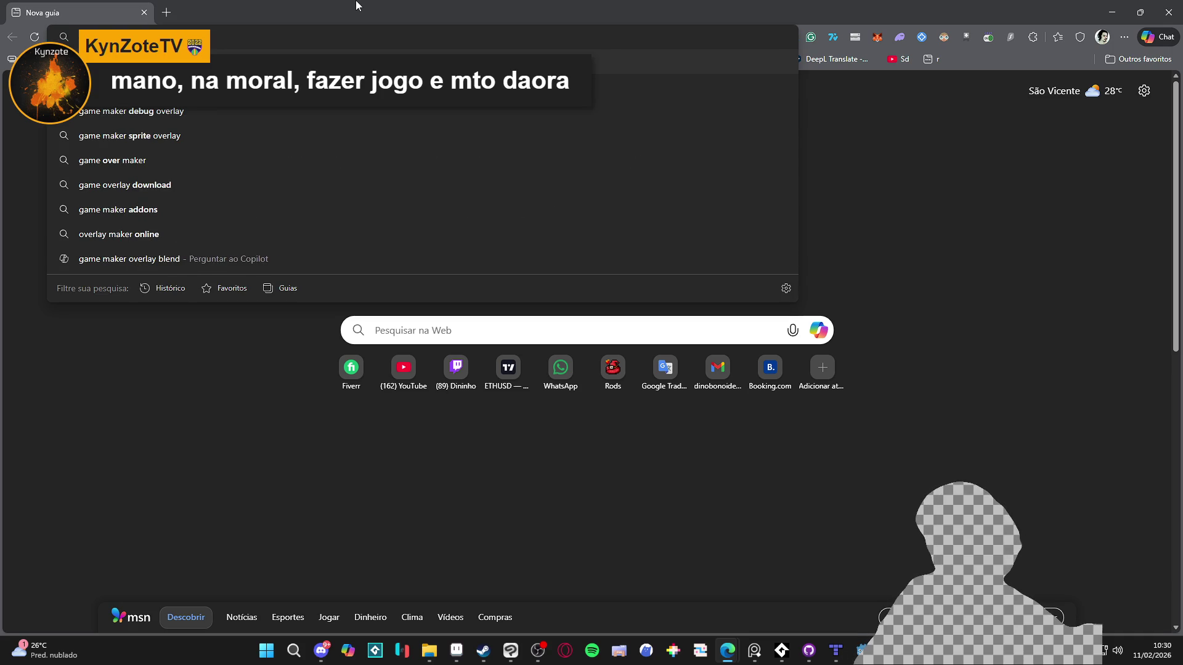
{"action": "key", "text": "Return"}
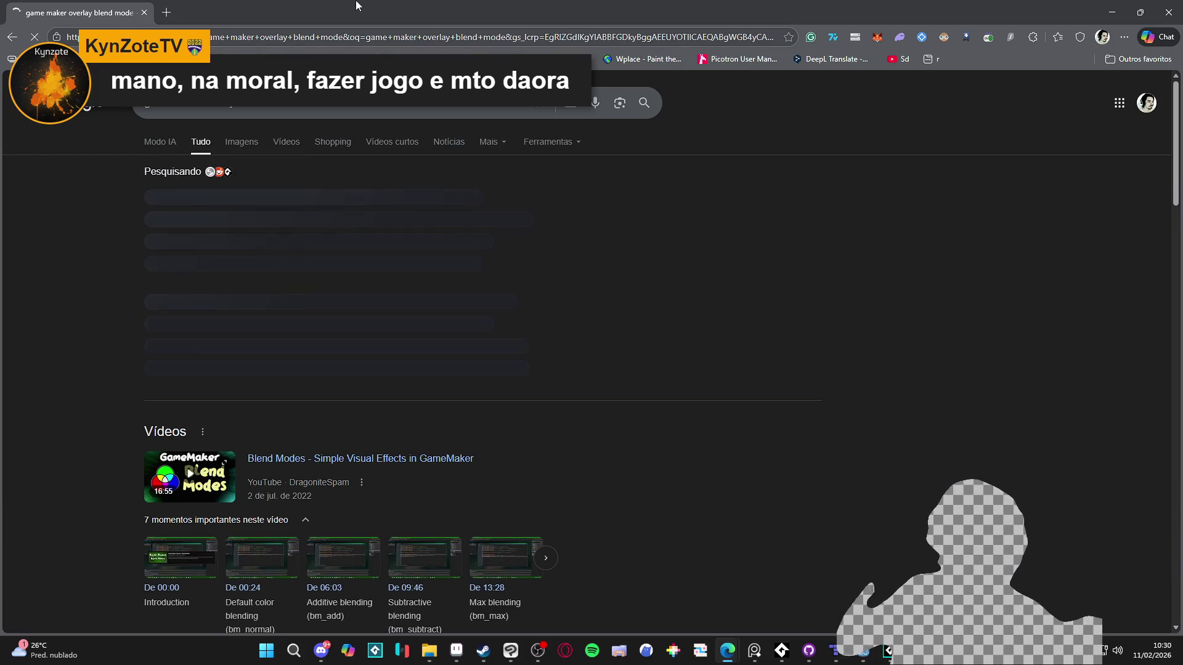
- Expand and read the AI overview, selecting its gpu_set_blendmode_ext code example
{"action": "left_click", "coordinate": [302, 363]}
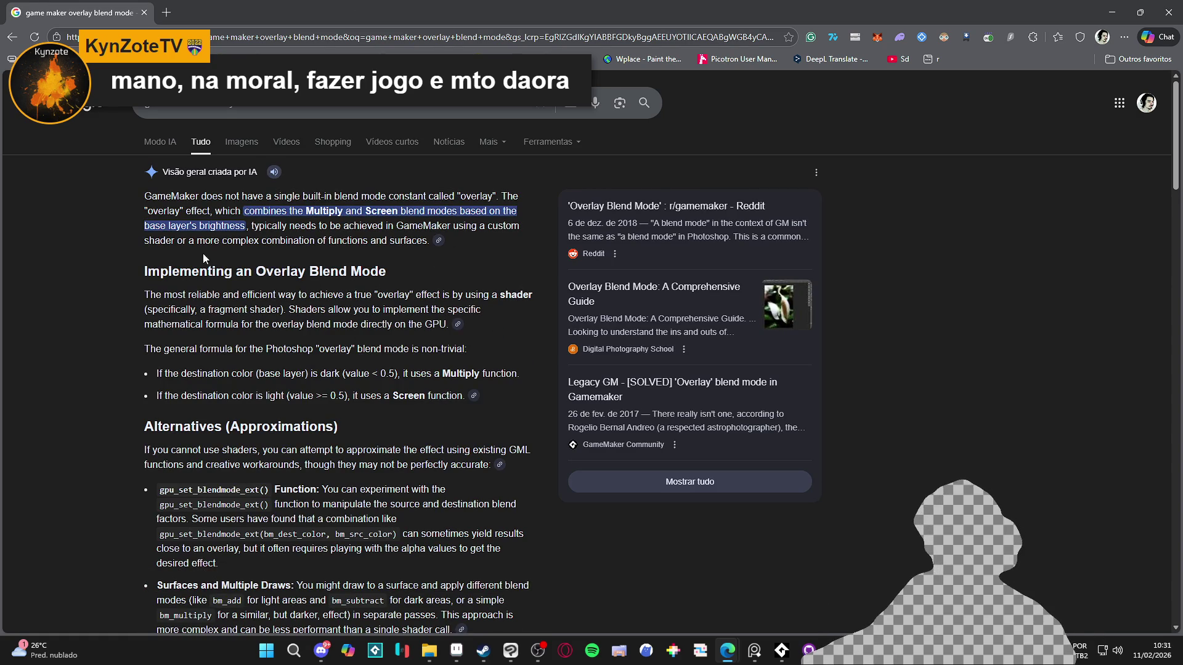
{"action": "scroll", "coordinate": [205, 256], "scroll_direction": "down", "scroll_amount": 4}
{"action": "scroll", "coordinate": [193, 269], "scroll_direction": "up", "scroll_amount": 3}
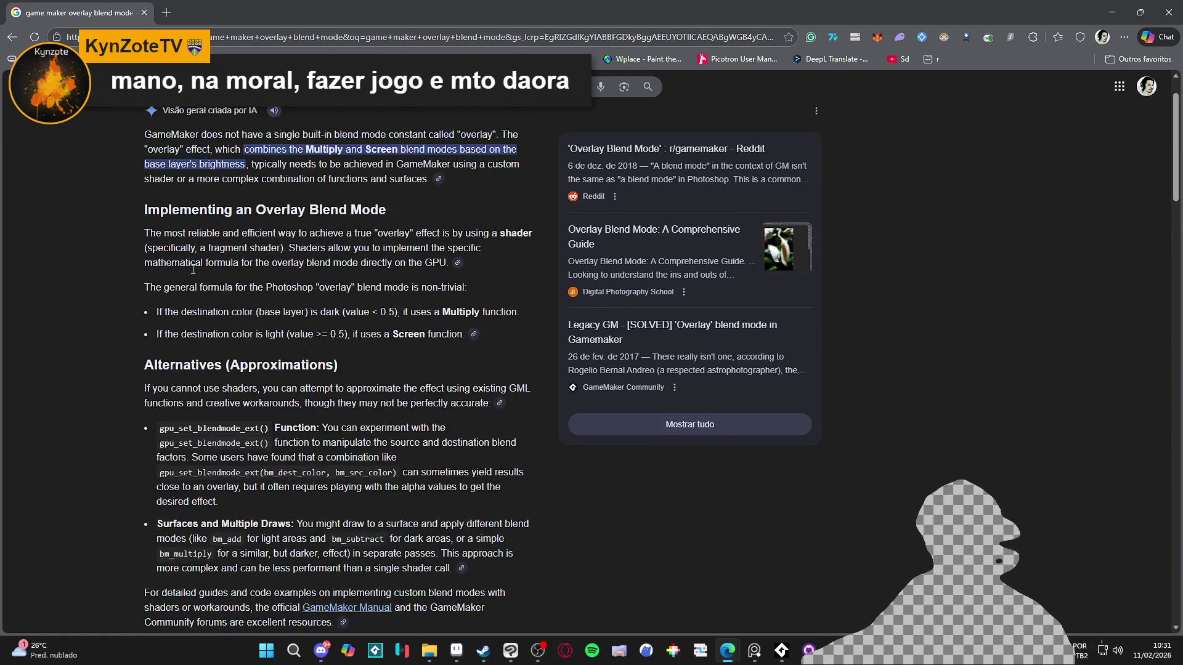
{"action": "scroll", "coordinate": [192, 269], "scroll_direction": "up", "scroll_amount": 1}
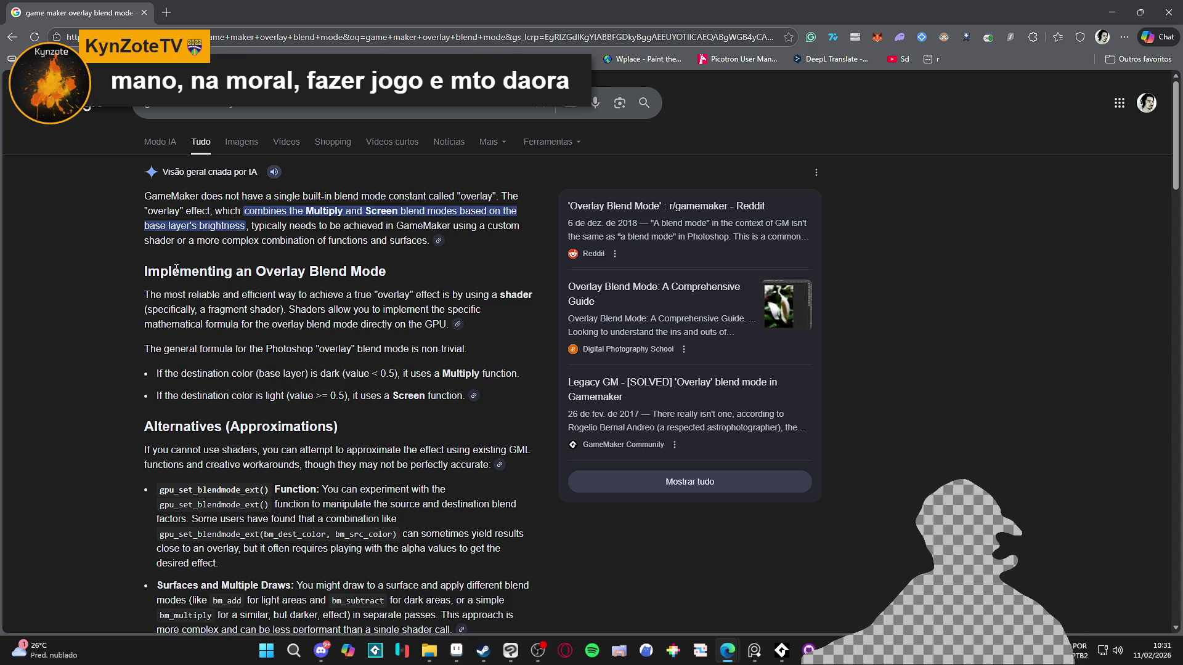
{"action": "scroll", "coordinate": [128, 258], "scroll_direction": "down", "scroll_amount": 3}
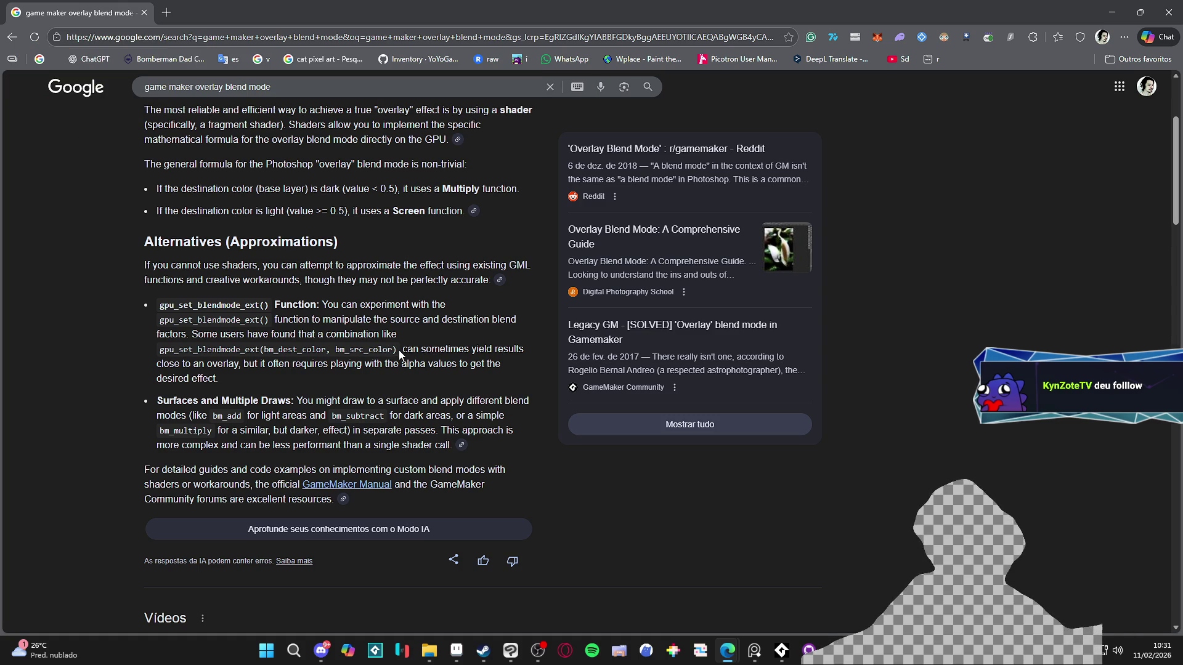
{"action": "mouse_move", "coordinate": [399, 355]}
{"action": "left_mouse_down"}
{"action": "mouse_move", "coordinate": [179, 351]}
{"action": "mouse_move", "coordinate": [173, 317]}
{"action": "mouse_move", "coordinate": [158, 351]}
{"action": "left_mouse_up"}
{"action": "left_click", "coordinate": [1112, 12]}
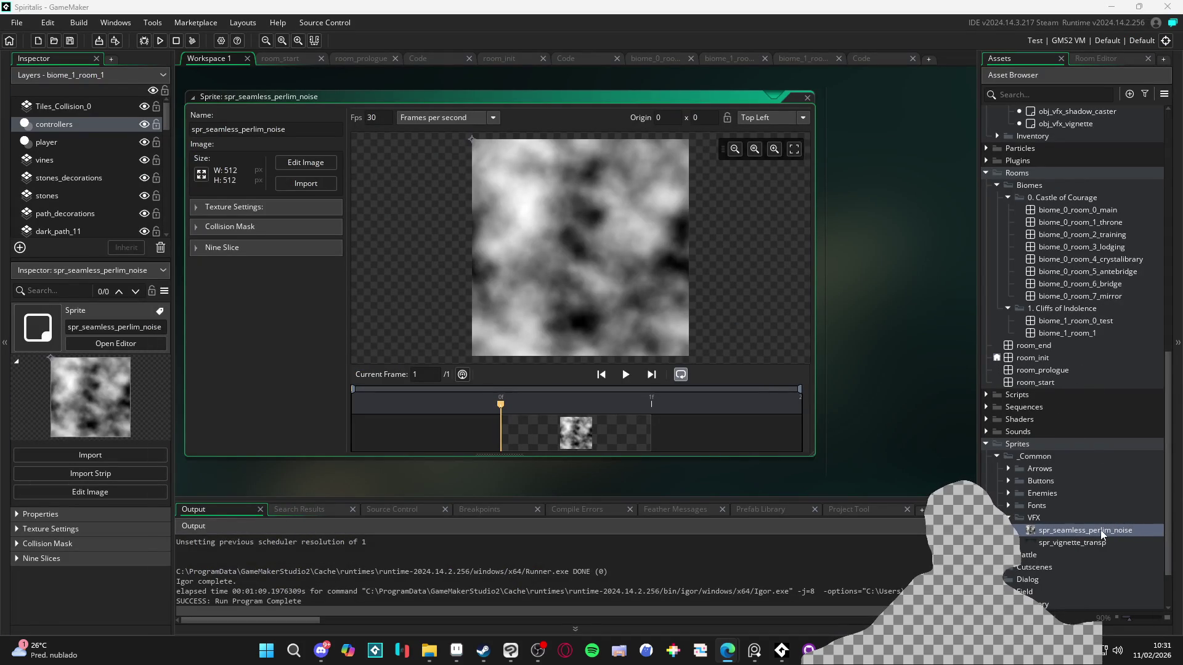
- Create a new sprite inside the VFX sprites folder
{"action": "right_click", "coordinate": [1083, 531]}
{"action": "mouse_move", "coordinate": [1020, 287]}
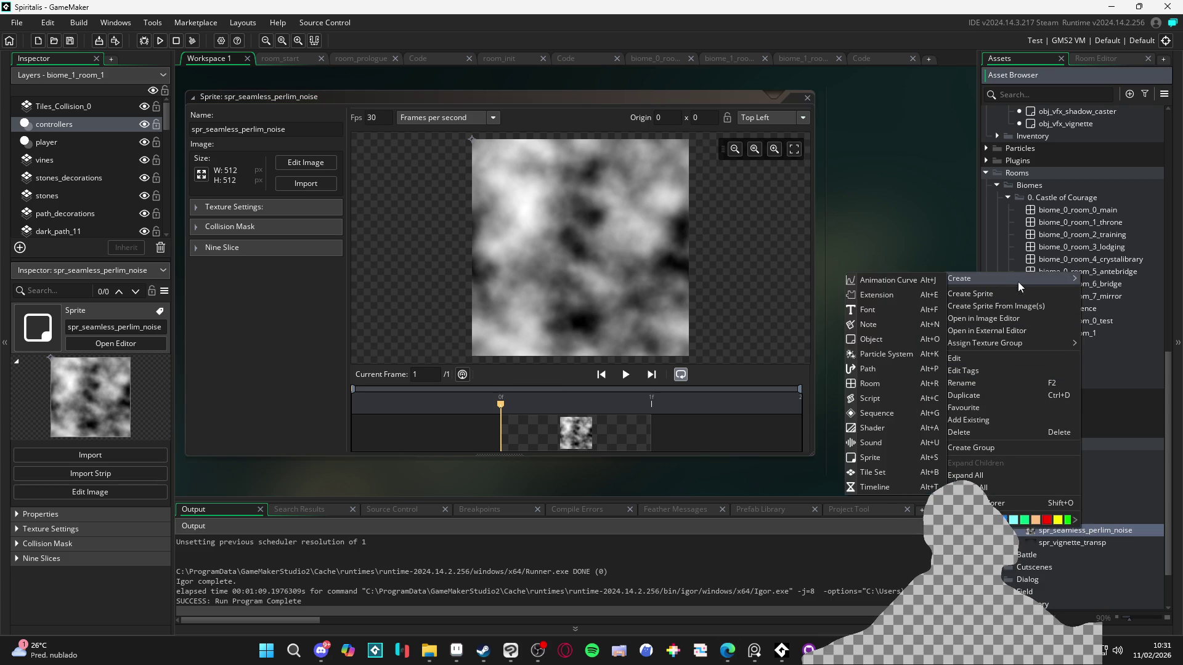
{"action": "left_click", "coordinate": [1104, 540]}
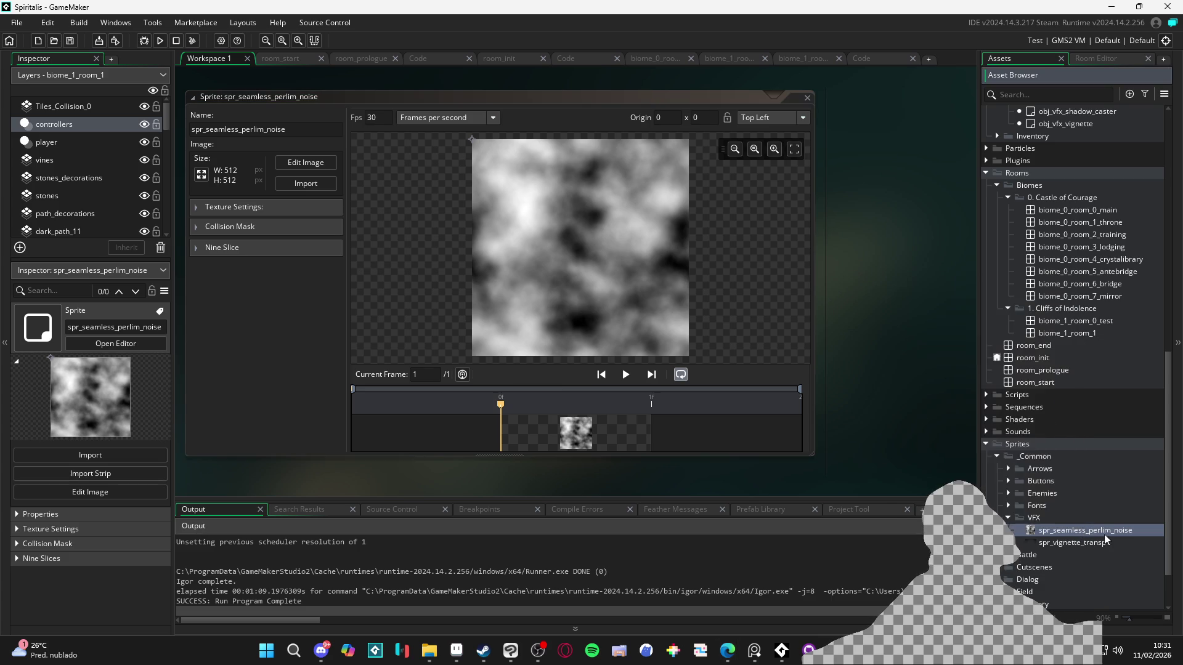
{"action": "right_click", "coordinate": [1066, 538]}
{"action": "left_click", "coordinate": [1107, 511]}
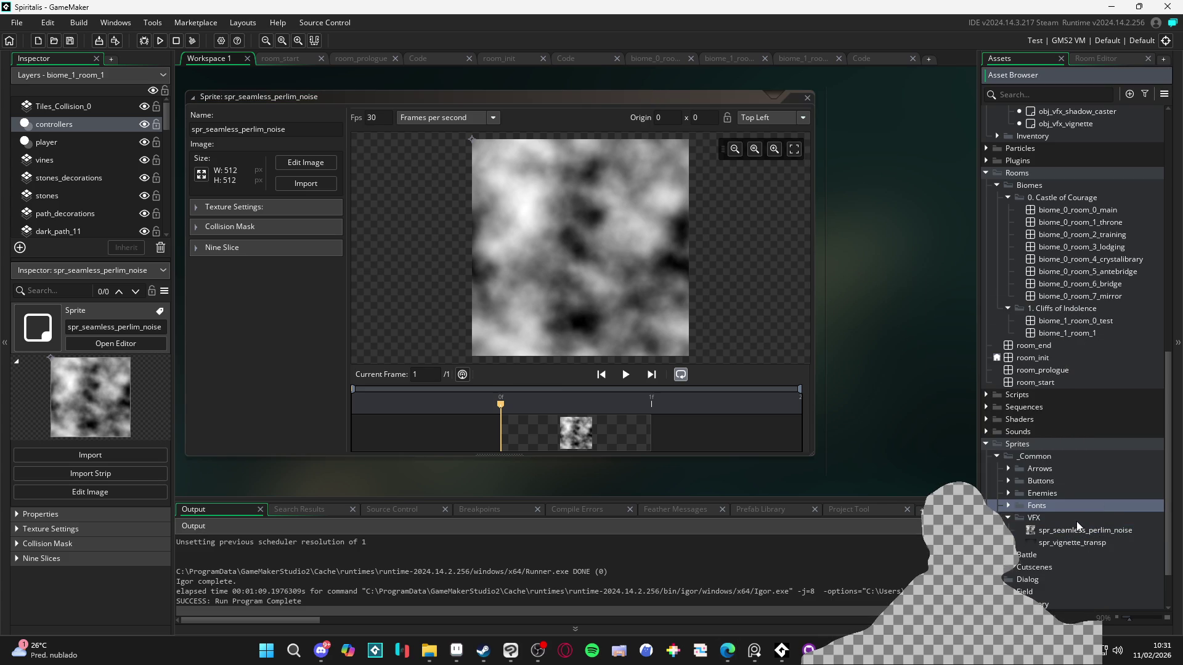
{"action": "left_click", "coordinate": [1077, 521]}
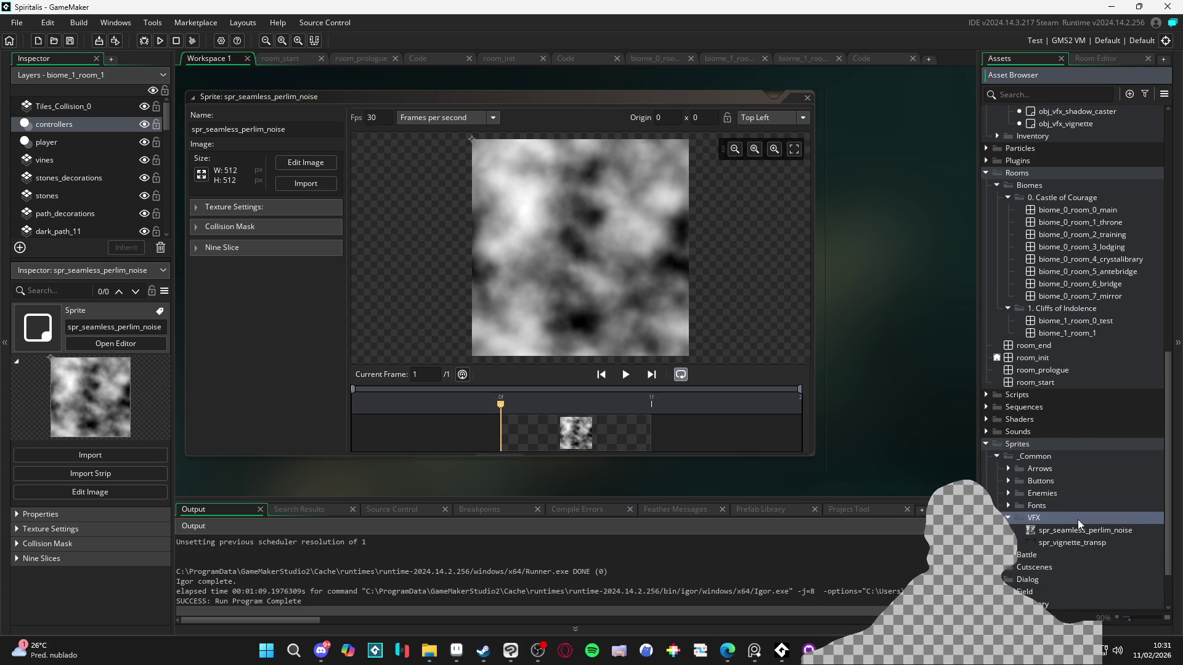
{"action": "right_click", "coordinate": [1079, 524]}
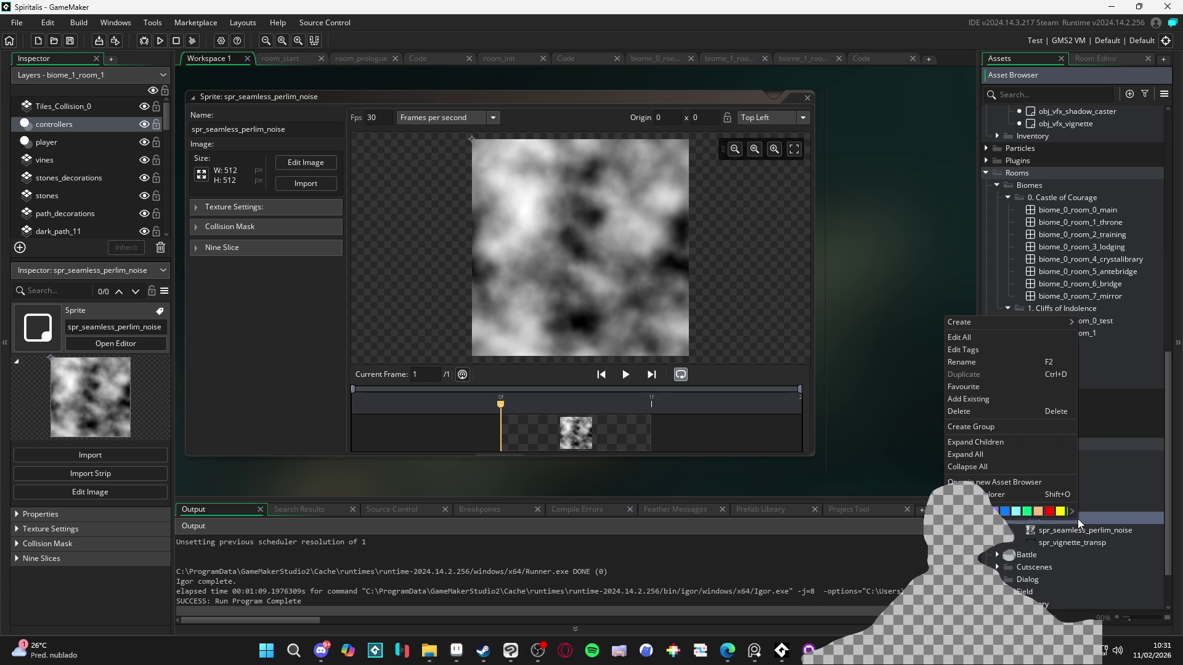
{"action": "mouse_move", "coordinate": [1025, 330]}
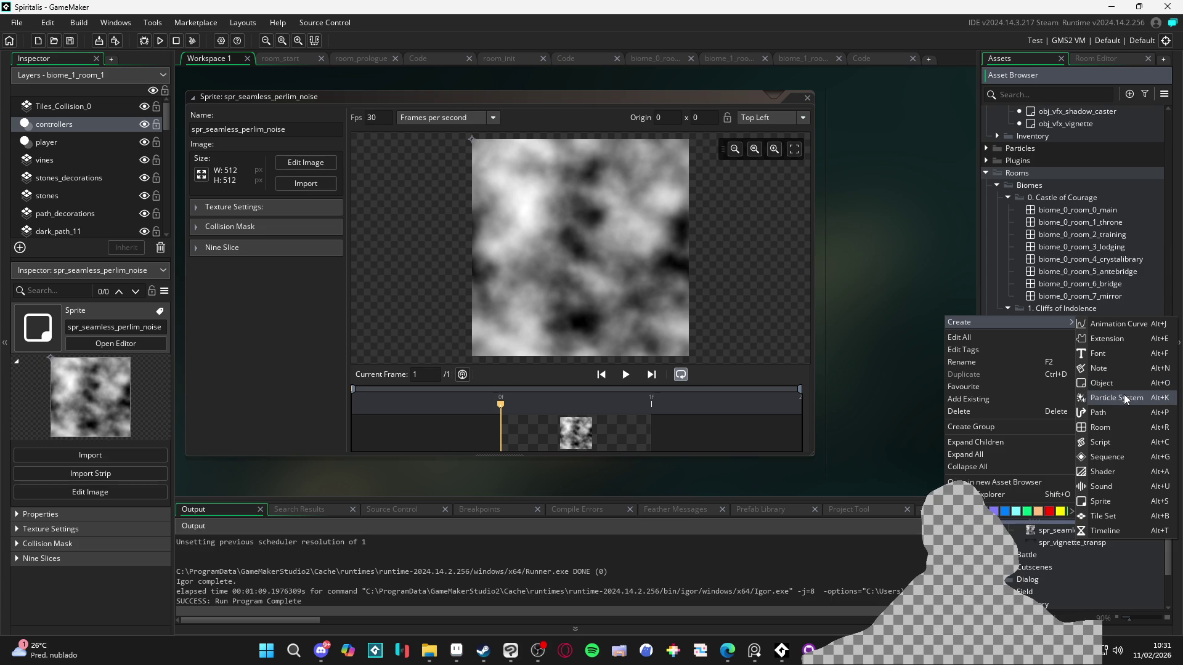
{"action": "left_click", "coordinate": [1120, 501]}
- Name the sprite spr_test_color and open its image in the external editor
{"action": "type", "text": "spr_test_color"}
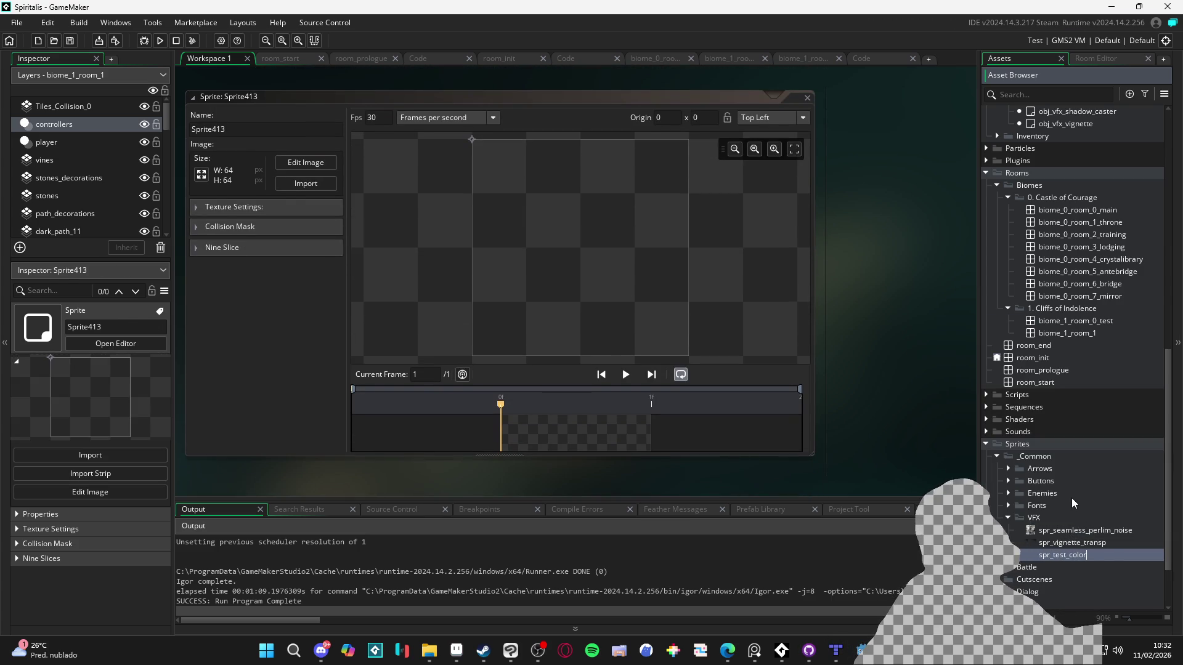
{"action": "key", "text": "Return"}
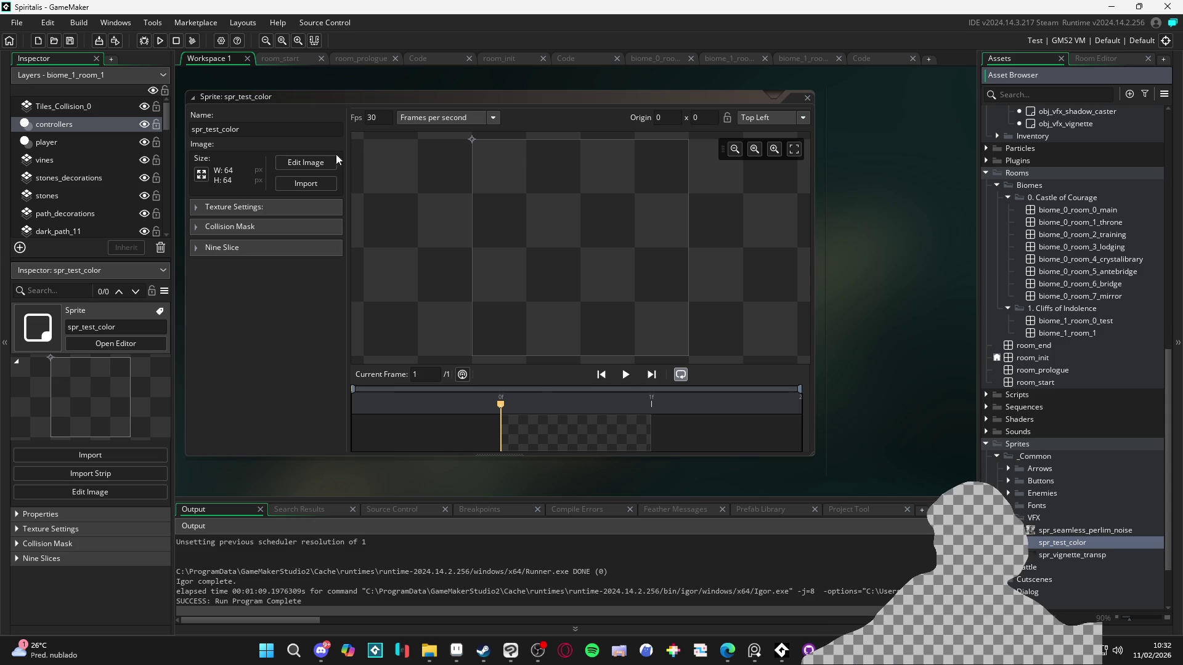
{"action": "left_click", "coordinate": [325, 164]}
{"action": "left_click", "coordinate": [458, 649]}
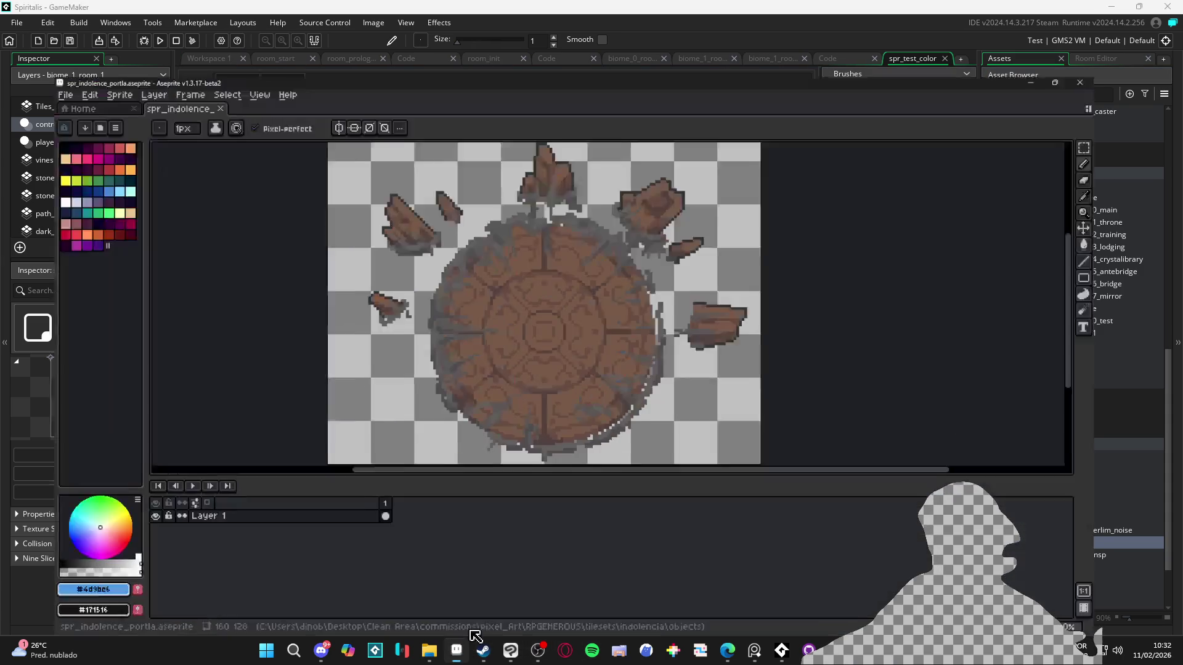
- Sample brown colours from the artwork and load the AAP-Splendor128 palette
{"action": "scroll", "coordinate": [528, 355], "scroll_direction": "up", "scroll_amount": 6}
{"action": "left_click", "coordinate": [700, 404], "text": "alt"}
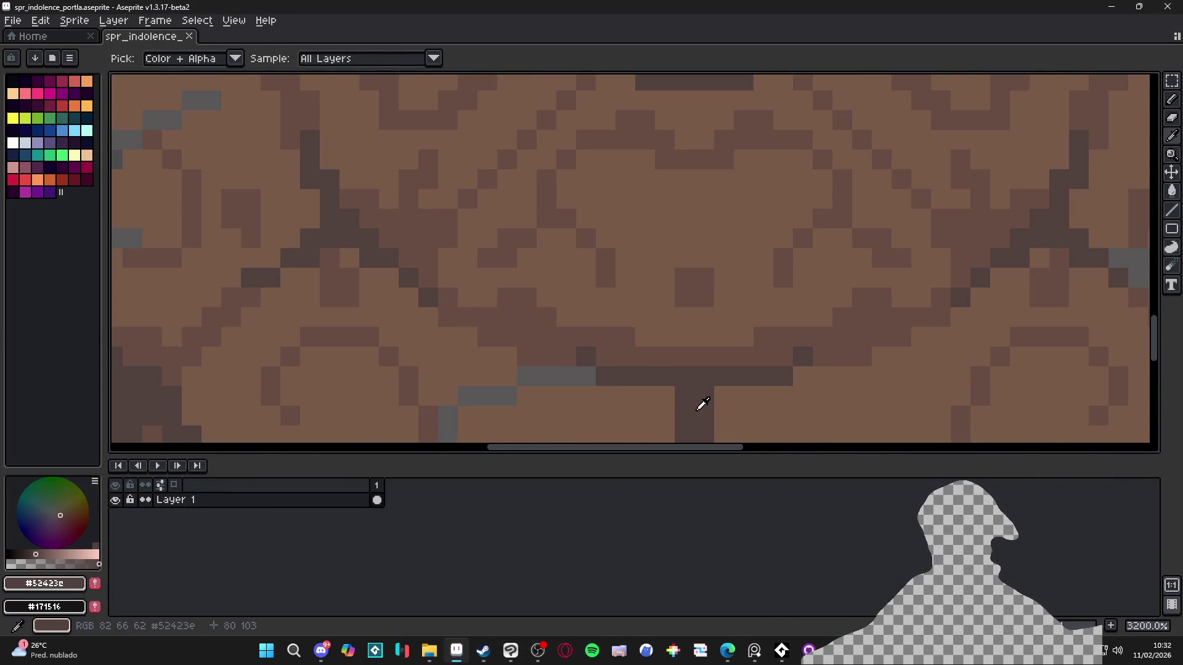
{"action": "left_click", "coordinate": [69, 584]}
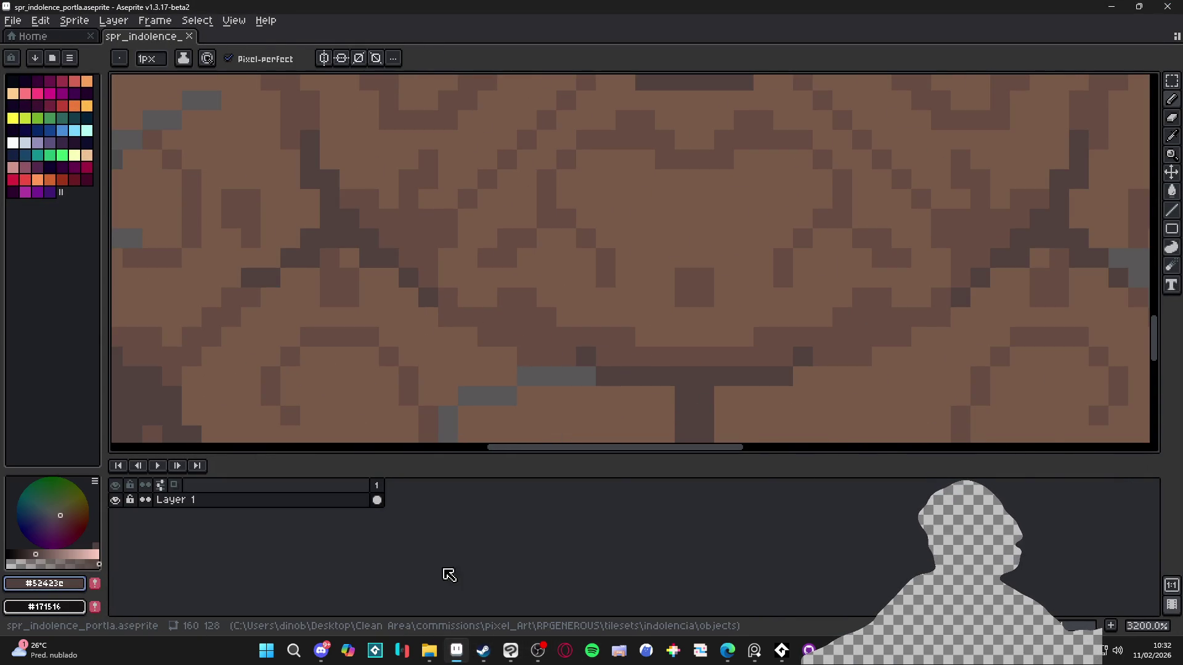
{"action": "left_click", "coordinate": [281, 415], "text": "alt"}
{"action": "left_click", "coordinate": [52, 58]}
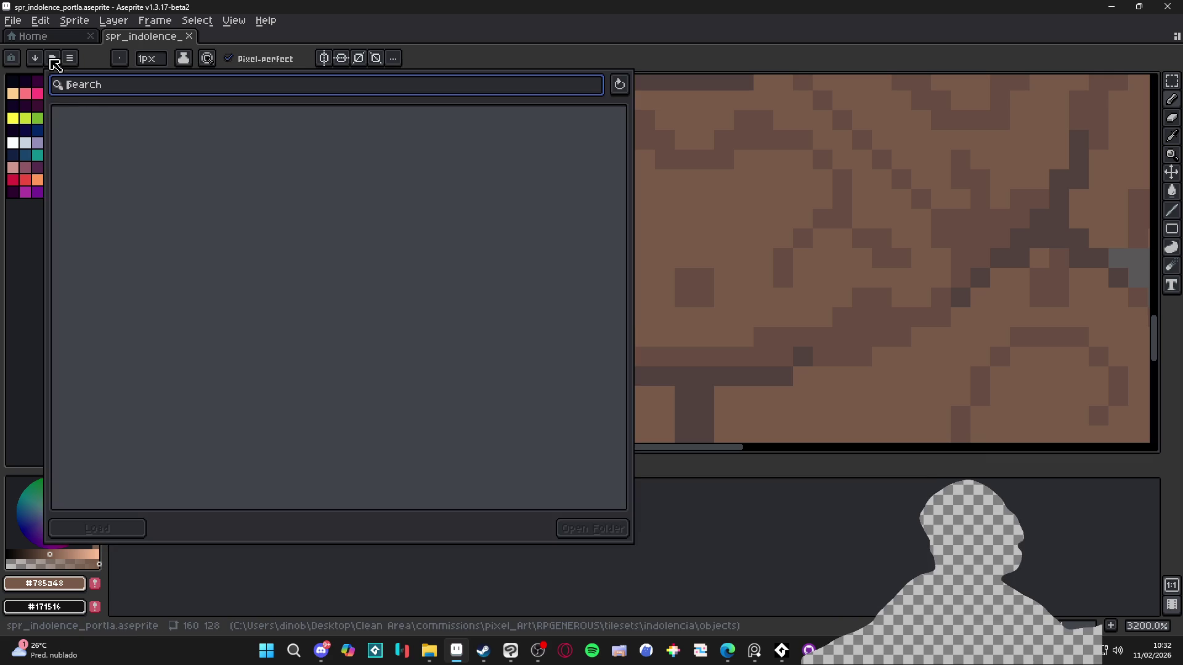
{"action": "left_click", "coordinate": [360, 234]}
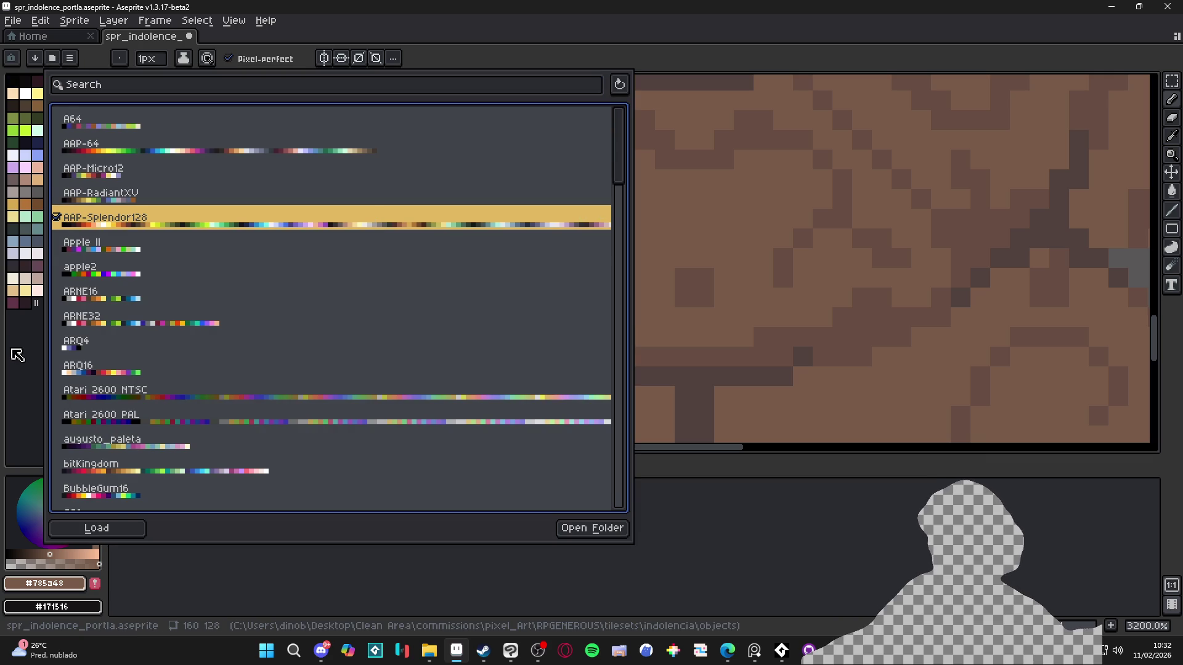
{"action": "key", "text": "Escape"}
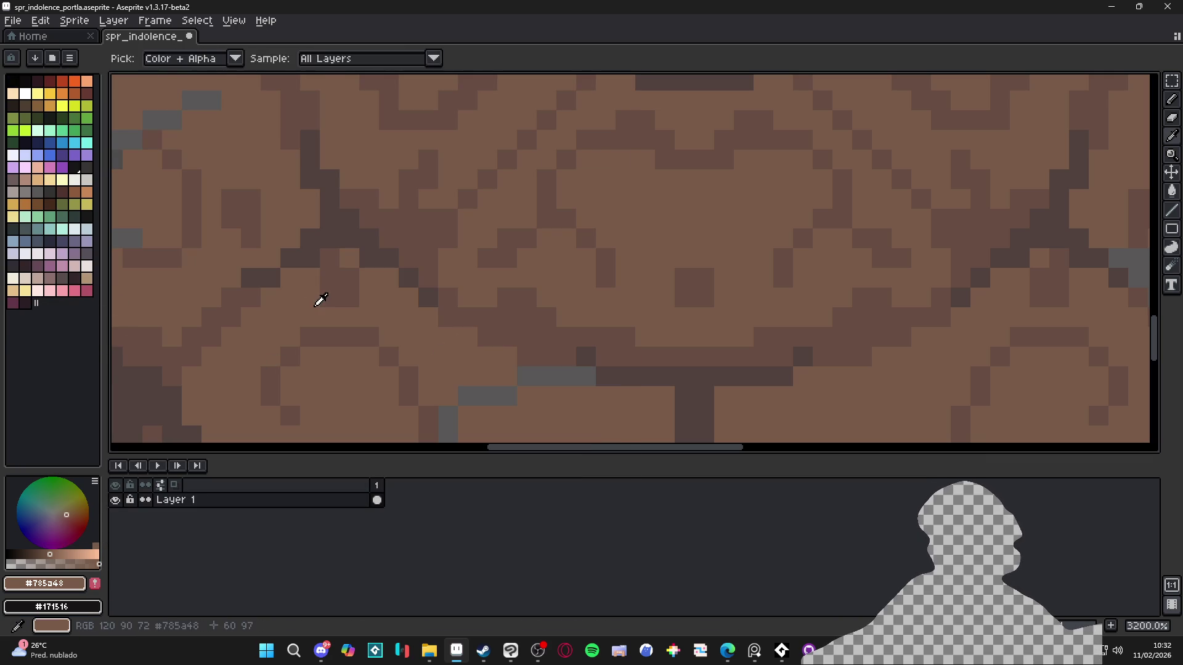
- Test-paint a dark brown pixel with the pencil, undo it, and try another palette colour
{"action": "key", "text": "b"}
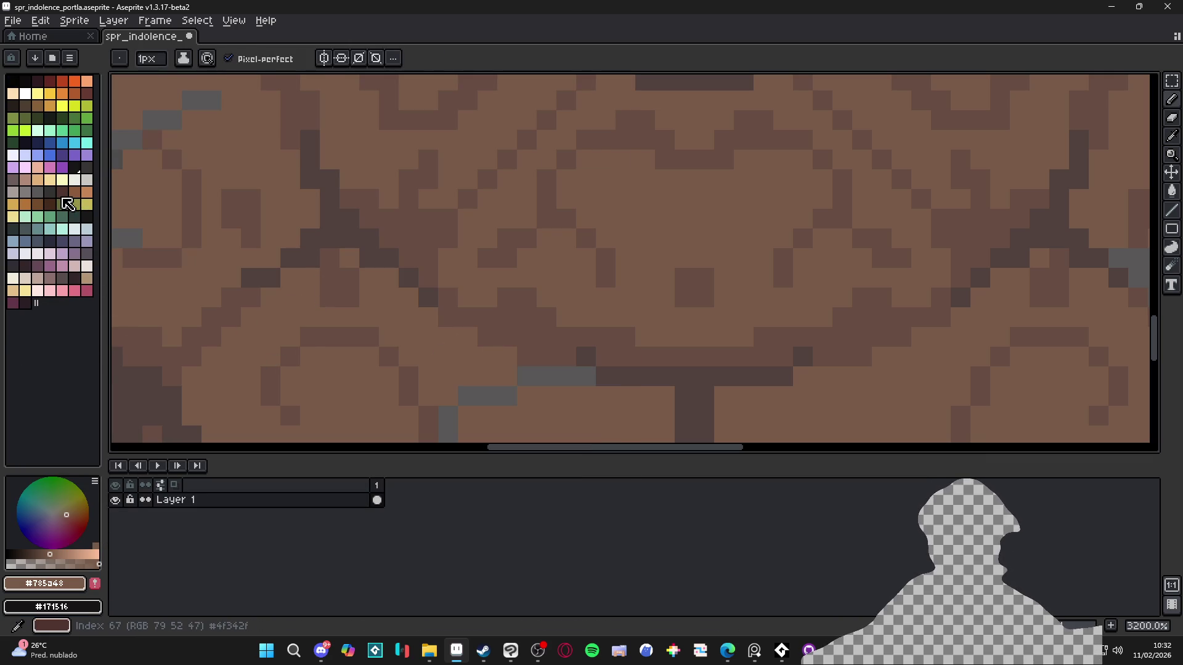
{"action": "left_click", "coordinate": [62, 191]}
{"action": "left_click", "coordinate": [222, 392]}
{"action": "key", "text": "ctrl+z"}
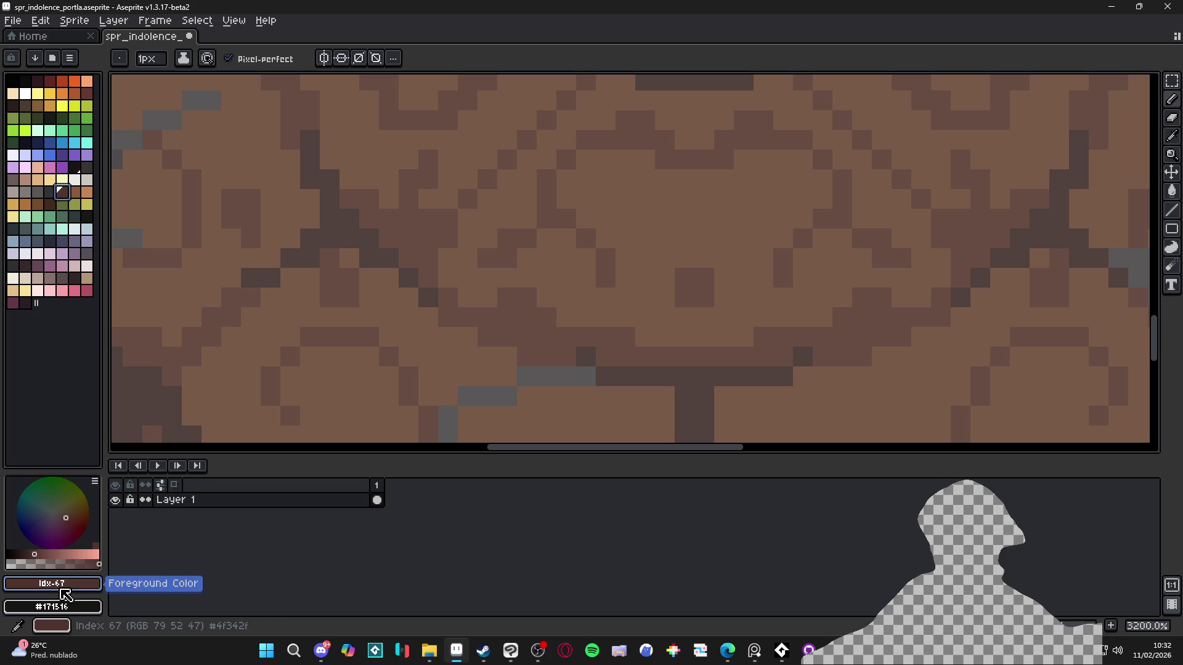
{"action": "left_click", "coordinate": [26, 266]}
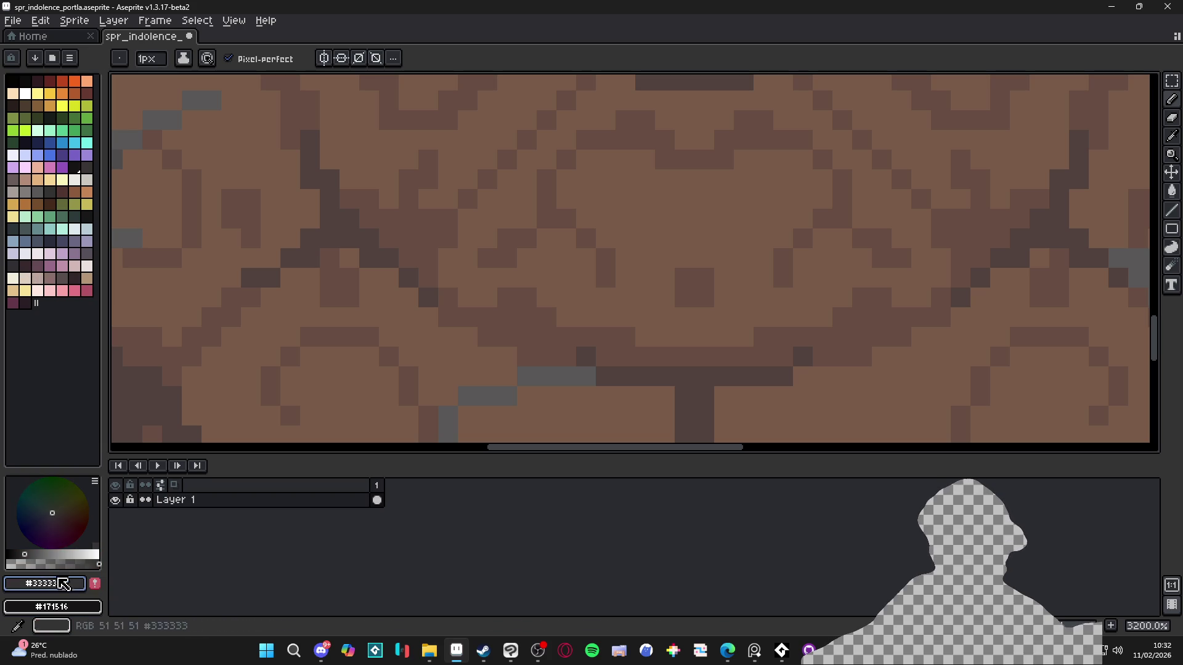
- Pick the pink palette colour, read its value B25266, and return to GameMaker's gridded canvas
{"action": "left_click", "coordinate": [86, 291]}
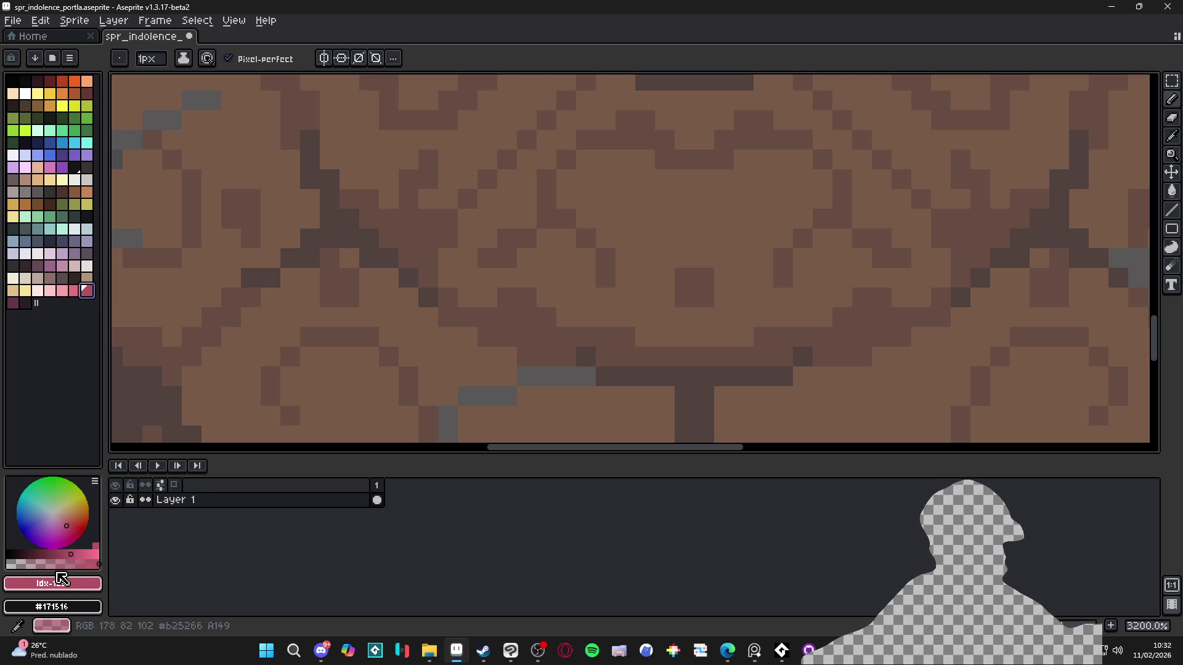
{"action": "left_click", "coordinate": [53, 584]}
{"action": "key", "text": "Escape"}
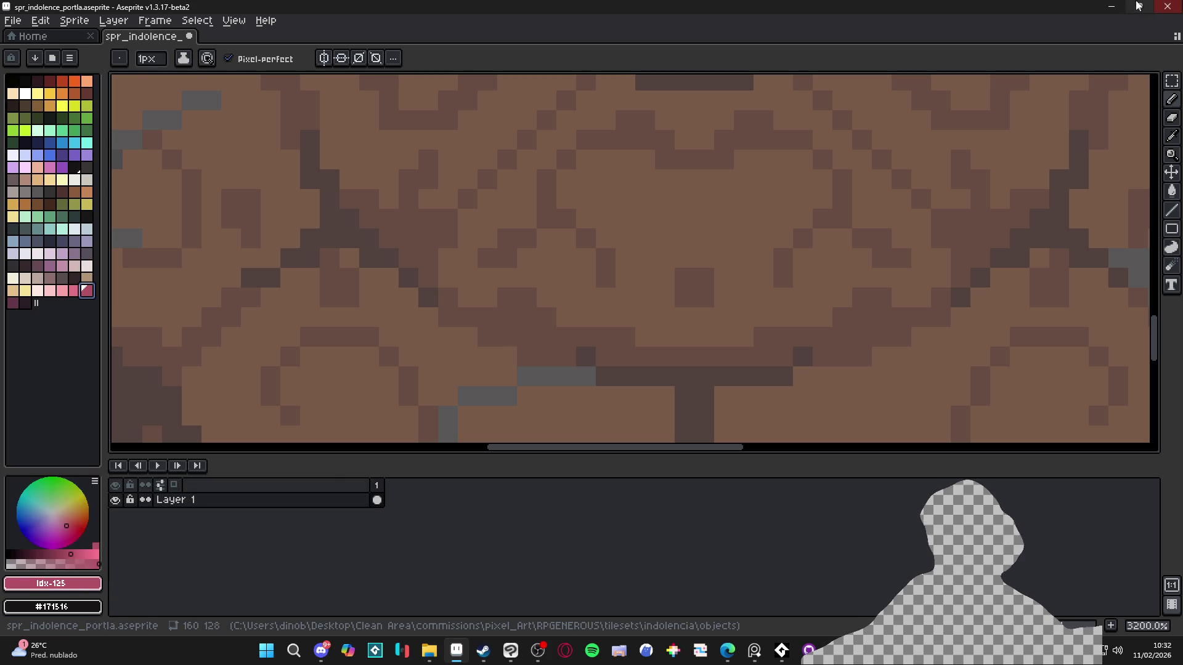
{"action": "key", "text": "alt+Tab"}
{"action": "key", "text": "ctrl+g"}
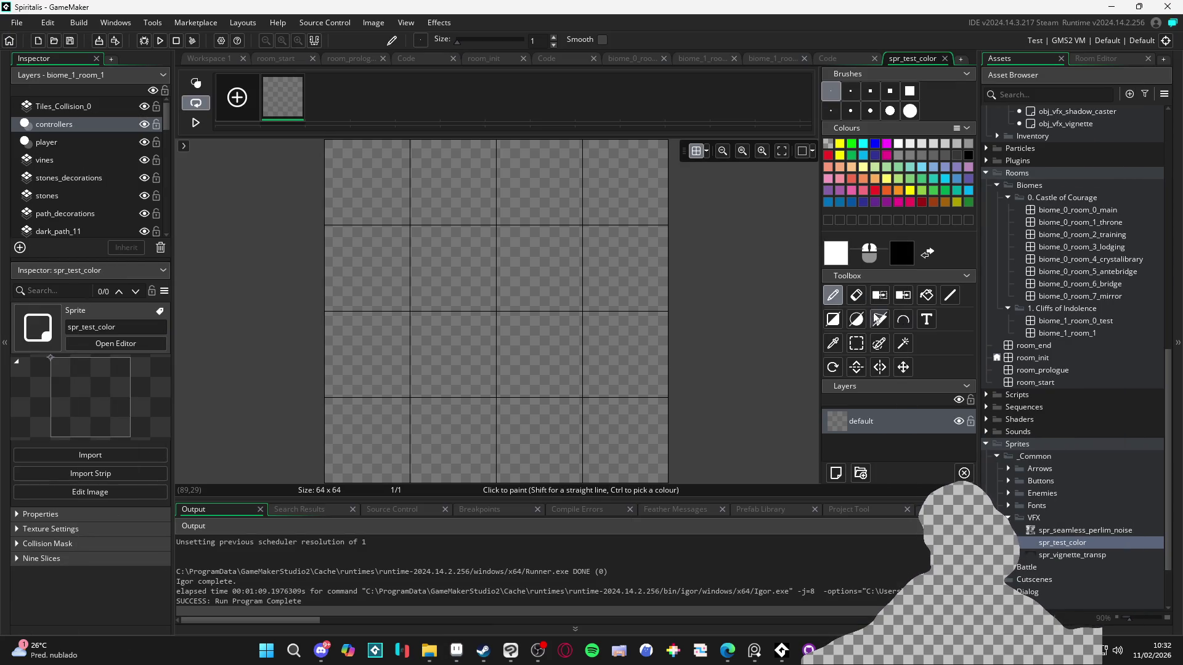
- Fill the empty 64×64 spr_test_color canvas with pink colour B25266
{"action": "left_click", "coordinate": [926, 295]}
{"action": "left_click", "coordinate": [576, 387]}
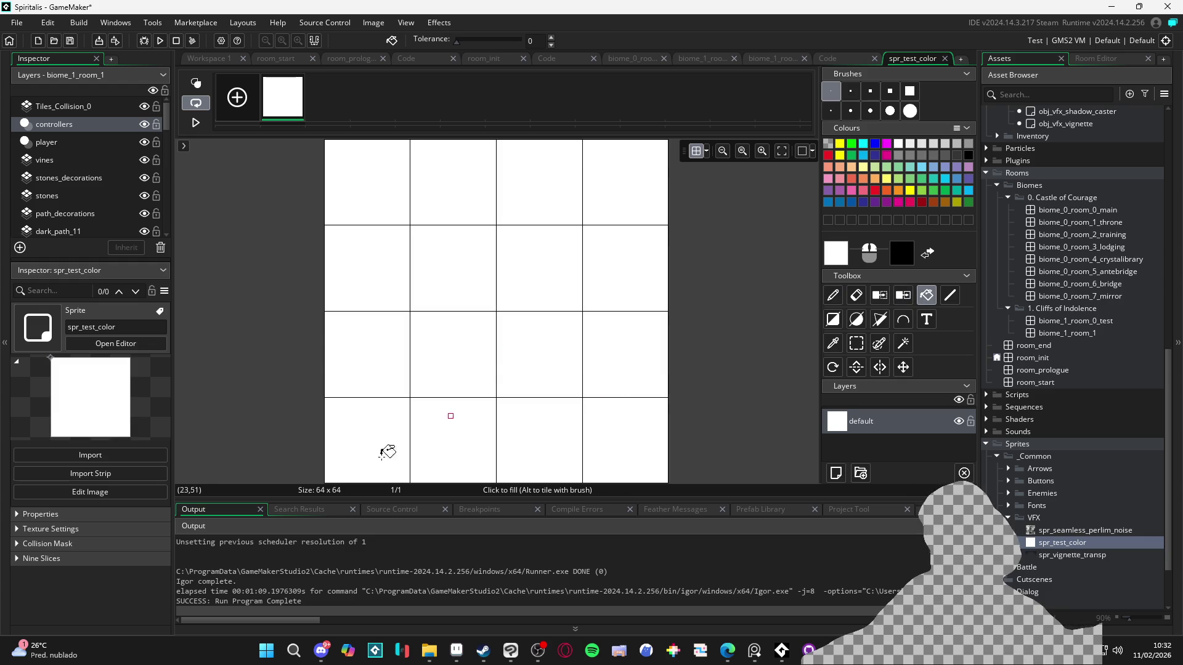
{"action": "key", "text": "ctrl+z"}
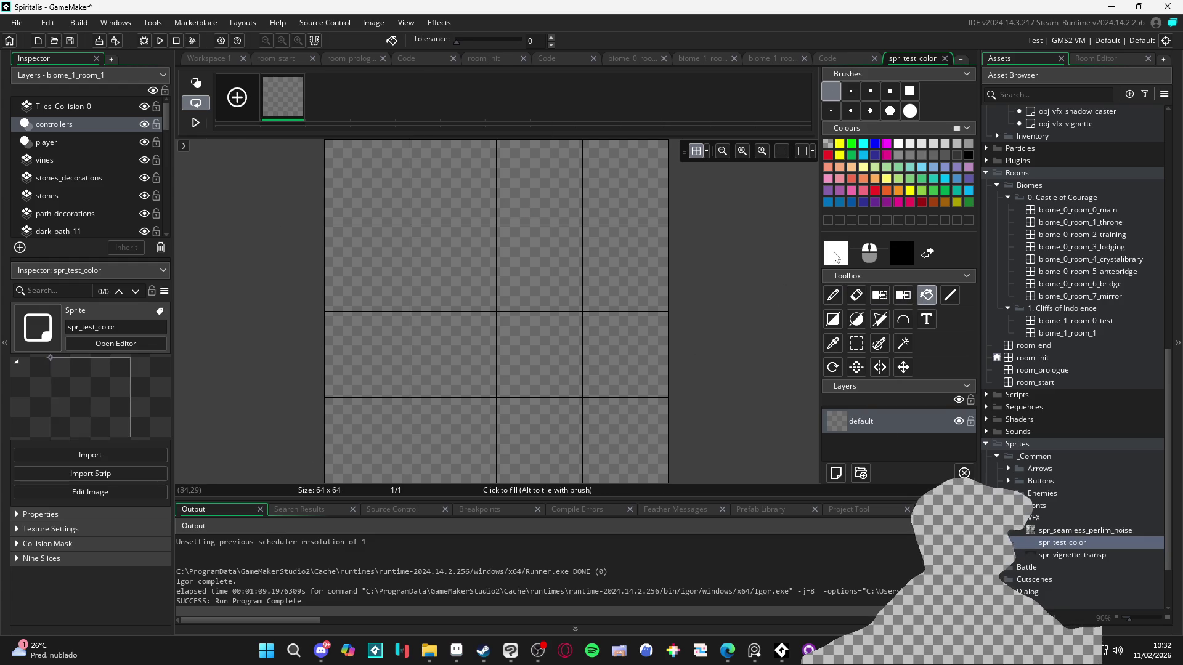
{"action": "left_click", "coordinate": [836, 258]}
{"action": "left_click", "coordinate": [414, 290]}
{"action": "type", "text": "B25266"}
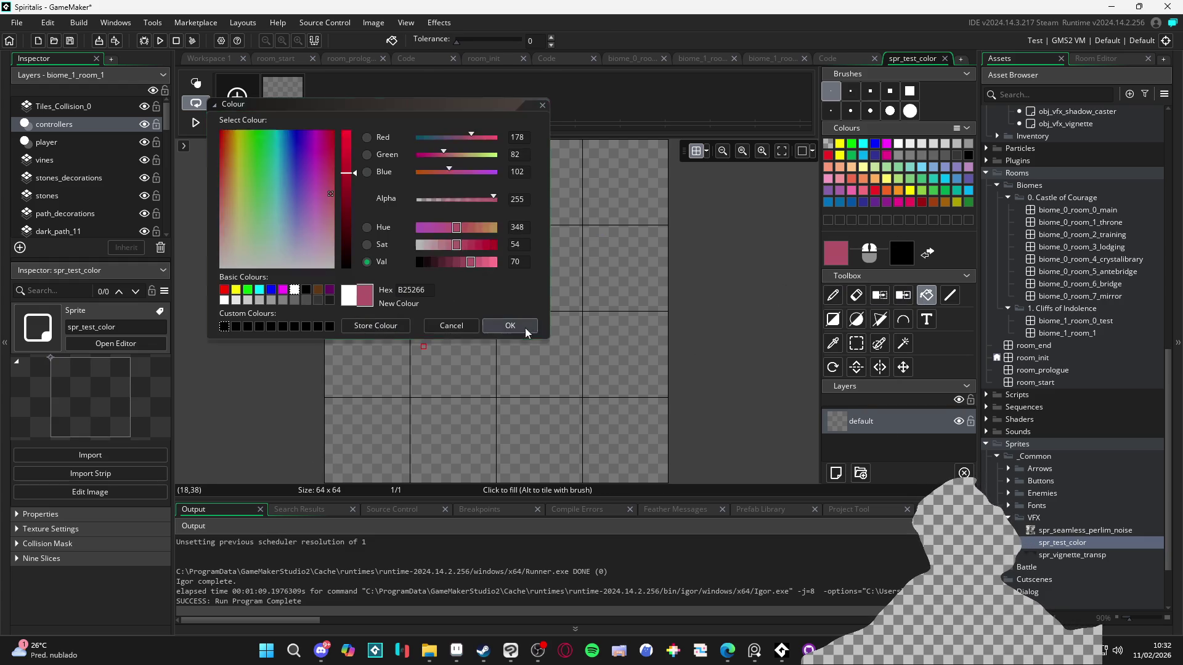
{"action": "left_click", "coordinate": [511, 326]}
{"action": "left_click", "coordinate": [637, 348]}
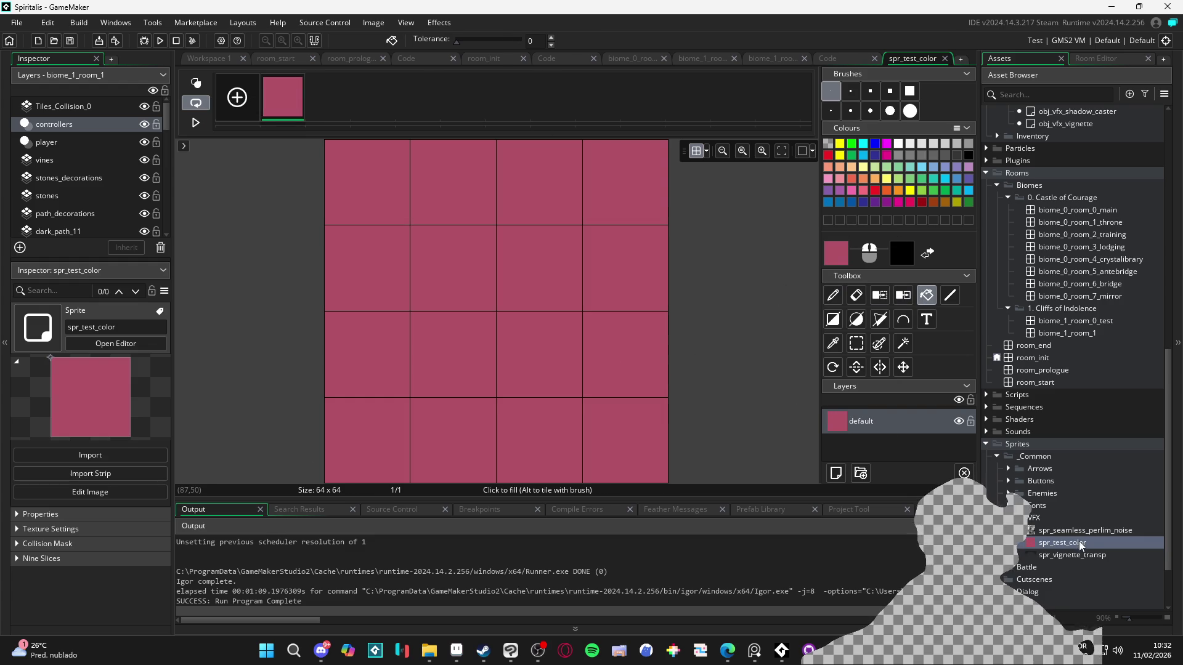
- Reopen obj_vfx_ambient_fog from Recent and focus its Draw GUI code
{"action": "scroll", "coordinate": [1078, 234], "scroll_direction": "up", "scroll_amount": 9}
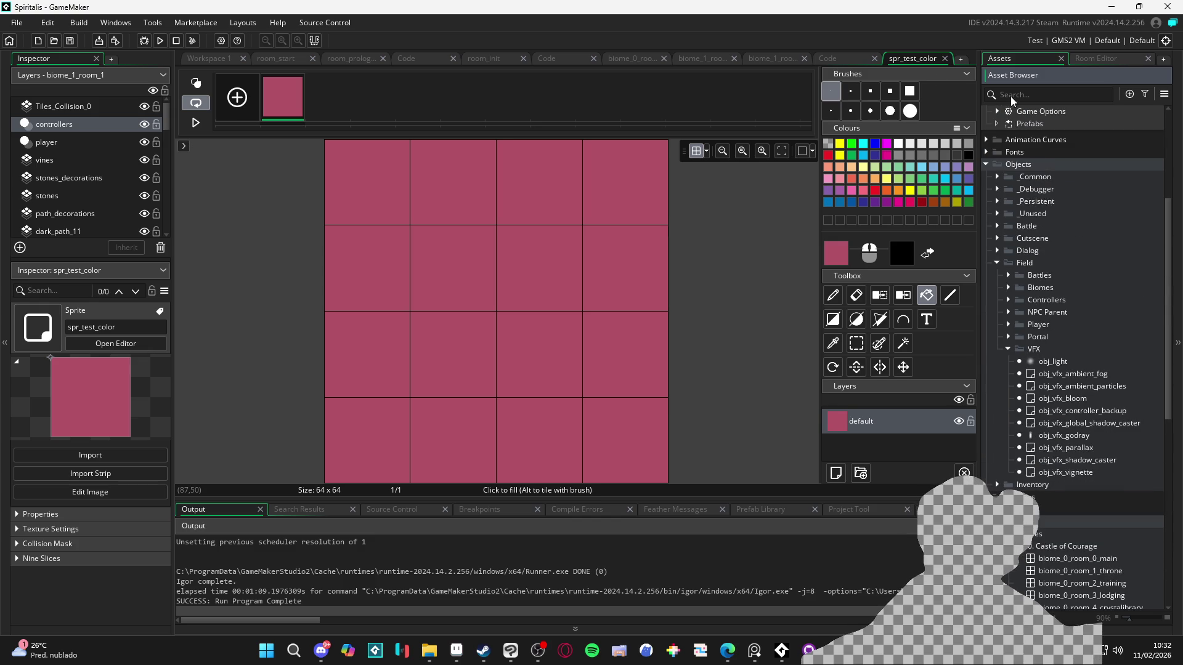
{"action": "scroll", "coordinate": [1072, 144], "scroll_direction": "up", "scroll_amount": 5}
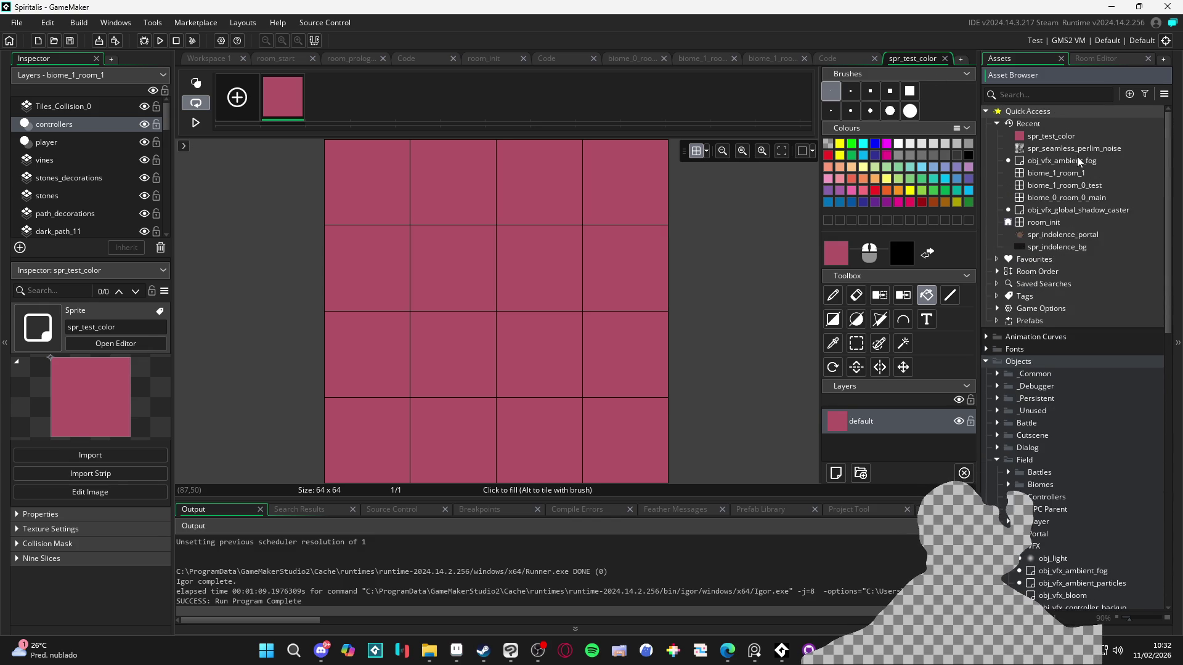
{"action": "double_click", "coordinate": [1078, 160]}
{"action": "left_click", "coordinate": [835, 191]}
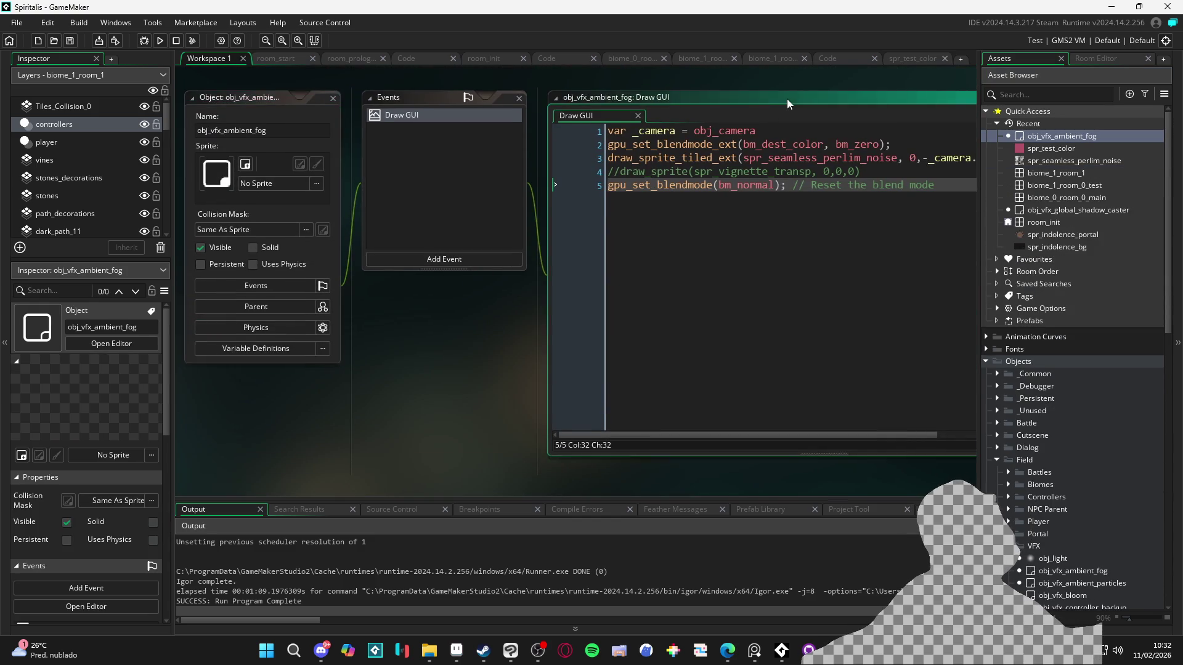
- Paste a copy of the gpu_set_blendmode_ext call on a new line above the reset line
{"action": "left_click_drag", "start_coordinate": [780, 146], "coordinate": [445, 148]}
{"action": "left_click", "coordinate": [839, 189]}
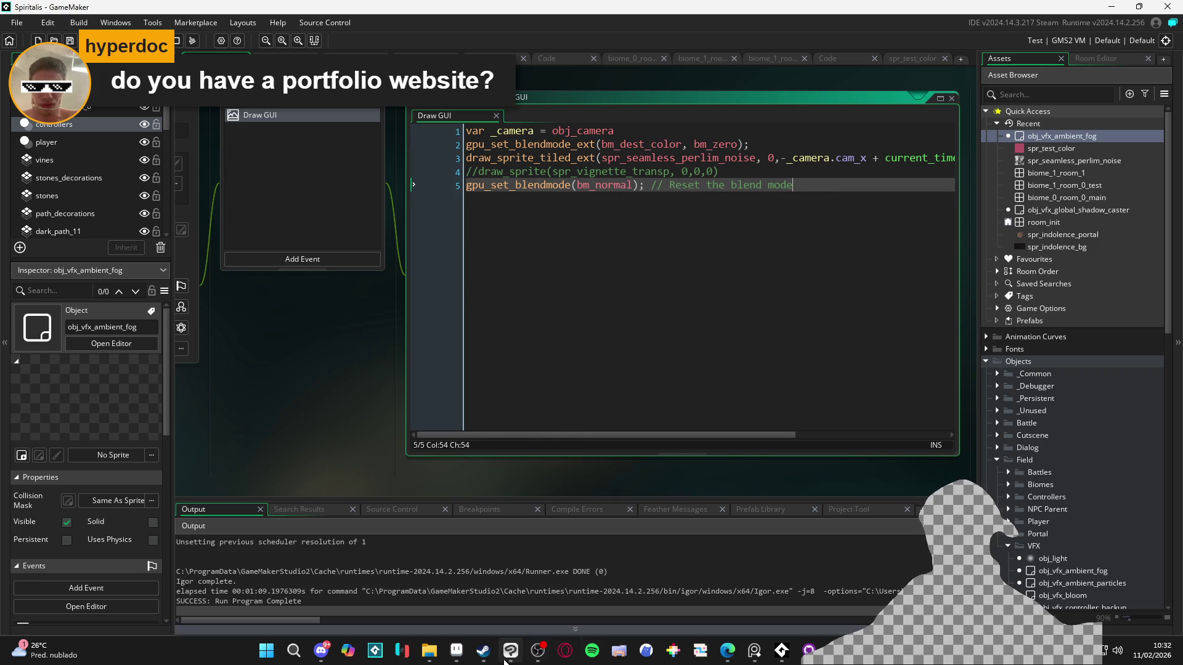
{"action": "left_click_drag", "start_coordinate": [748, 144], "coordinate": [393, 155]}
{"action": "key", "text": "ctrl+c"}
{"action": "left_click", "coordinate": [649, 186]}
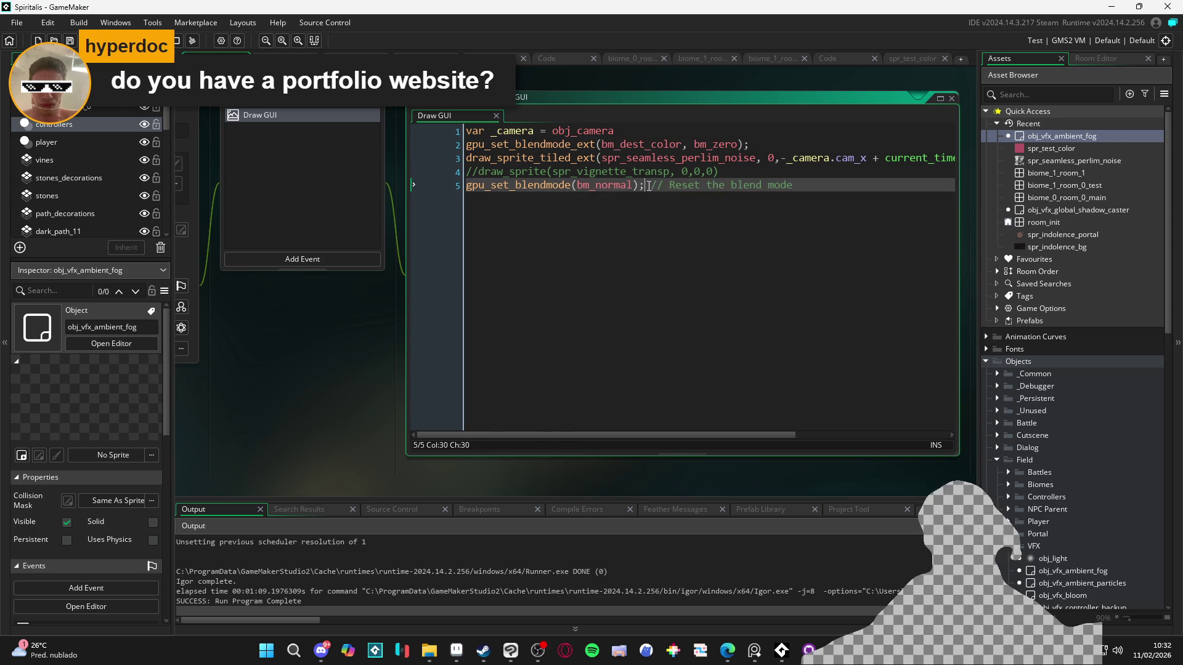
{"action": "left_click", "coordinate": [728, 172]}
{"action": "key", "text": "Return"}
{"action": "key", "text": "Return"}
{"action": "key", "text": "Return"}
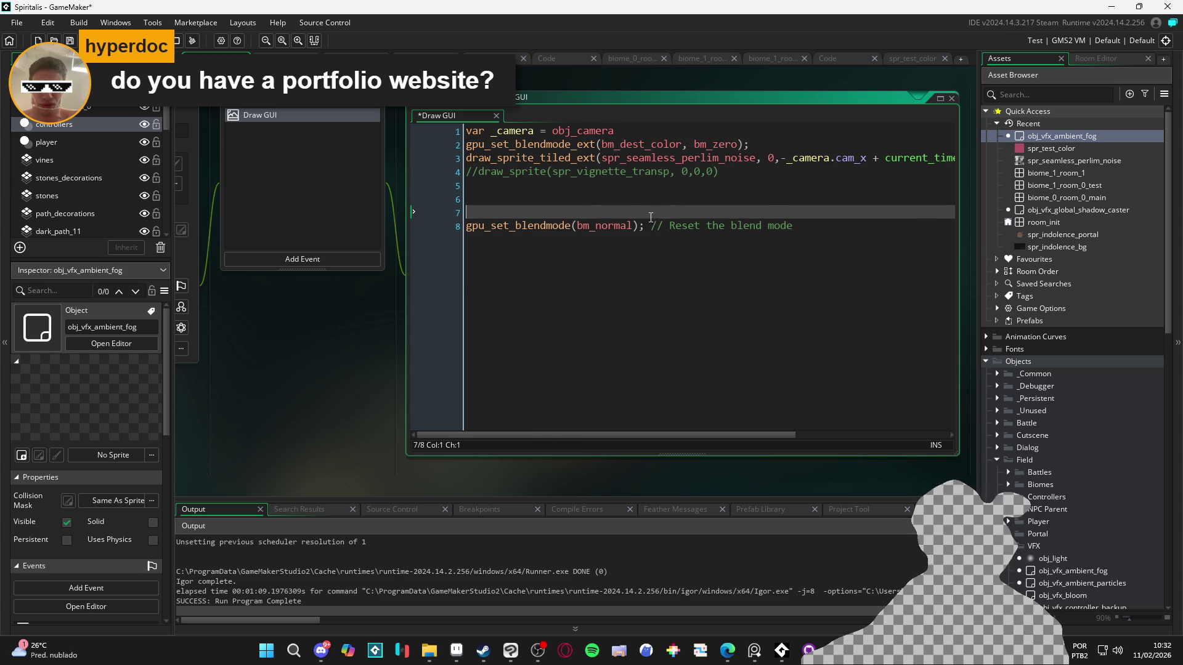
{"action": "key", "text": "Up"}
{"action": "key", "text": "ctrl+v"}
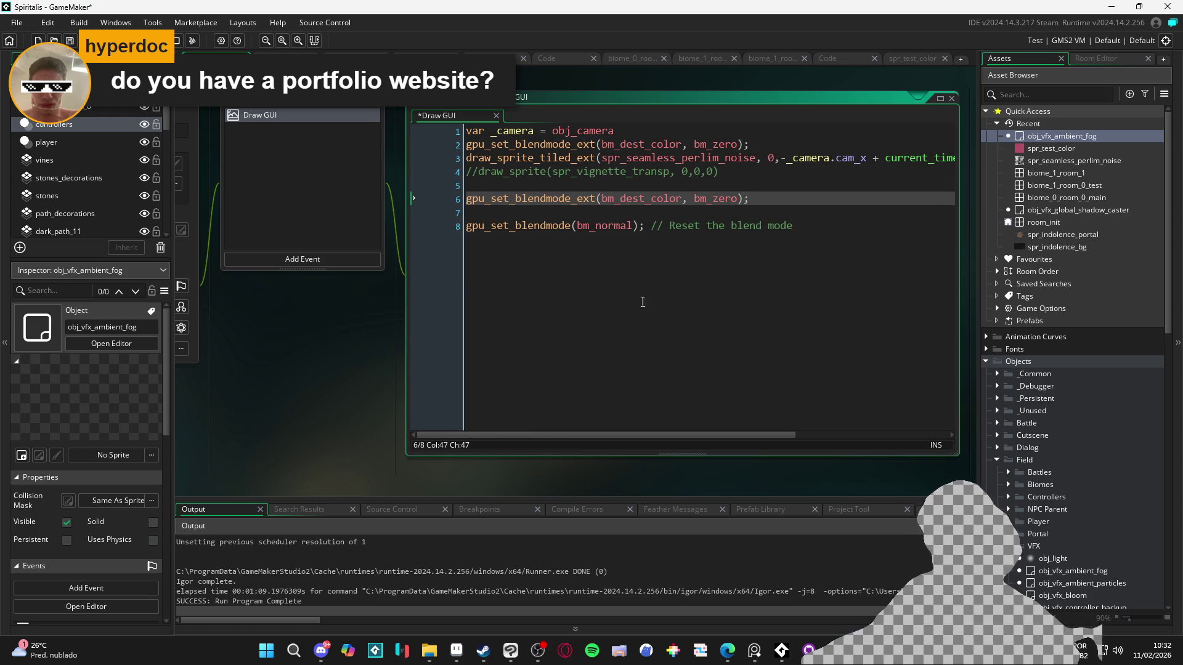
- Change the copied call's bm_zero factor to bm_src_color
{"action": "mouse_move", "coordinate": [725, 648]}
{"action": "left_click", "coordinate": [853, 578]}
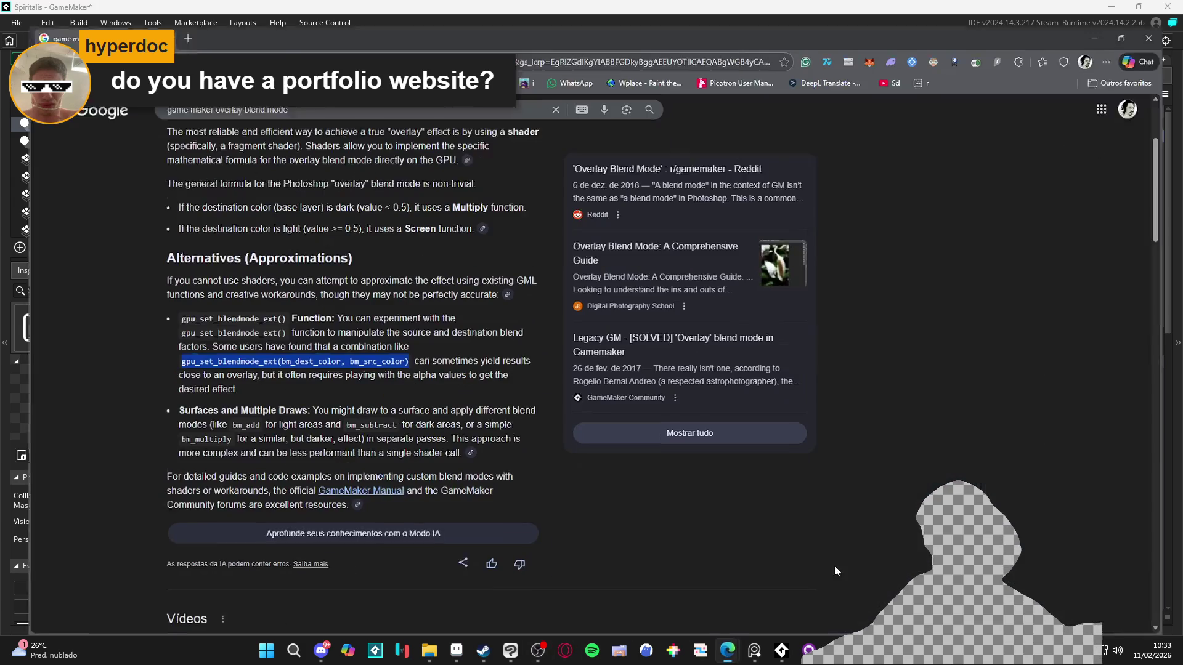
{"action": "double_click", "coordinate": [364, 350]}
{"action": "key", "text": "ctrl+c"}
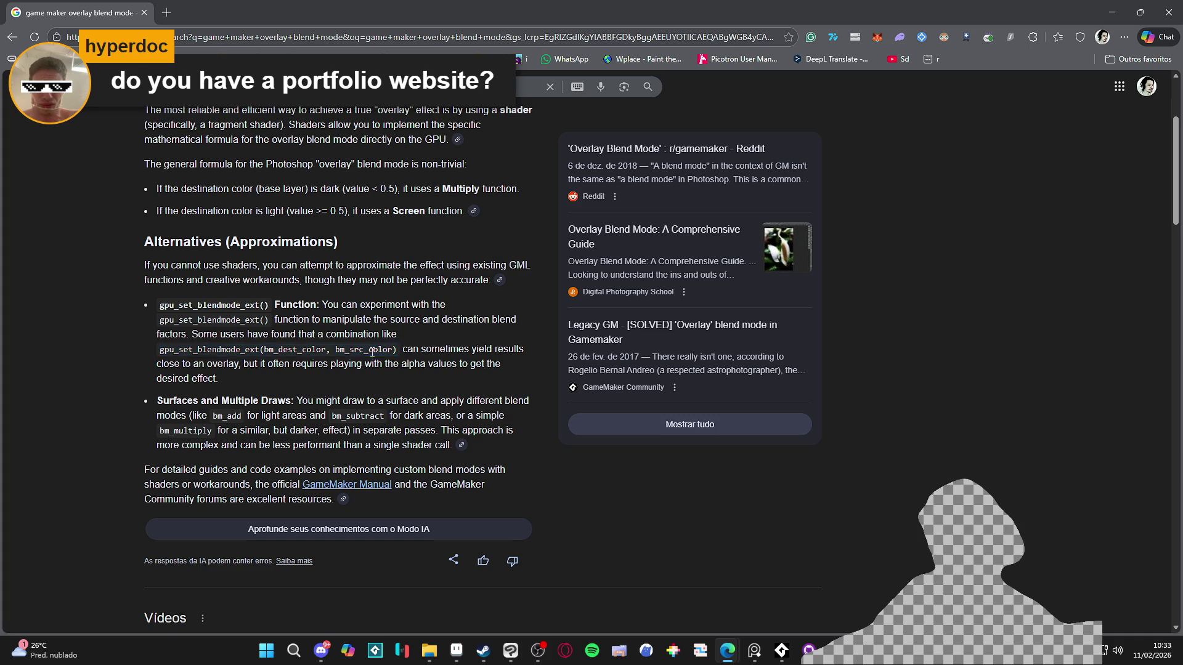
{"action": "left_click", "coordinate": [1112, 13]}
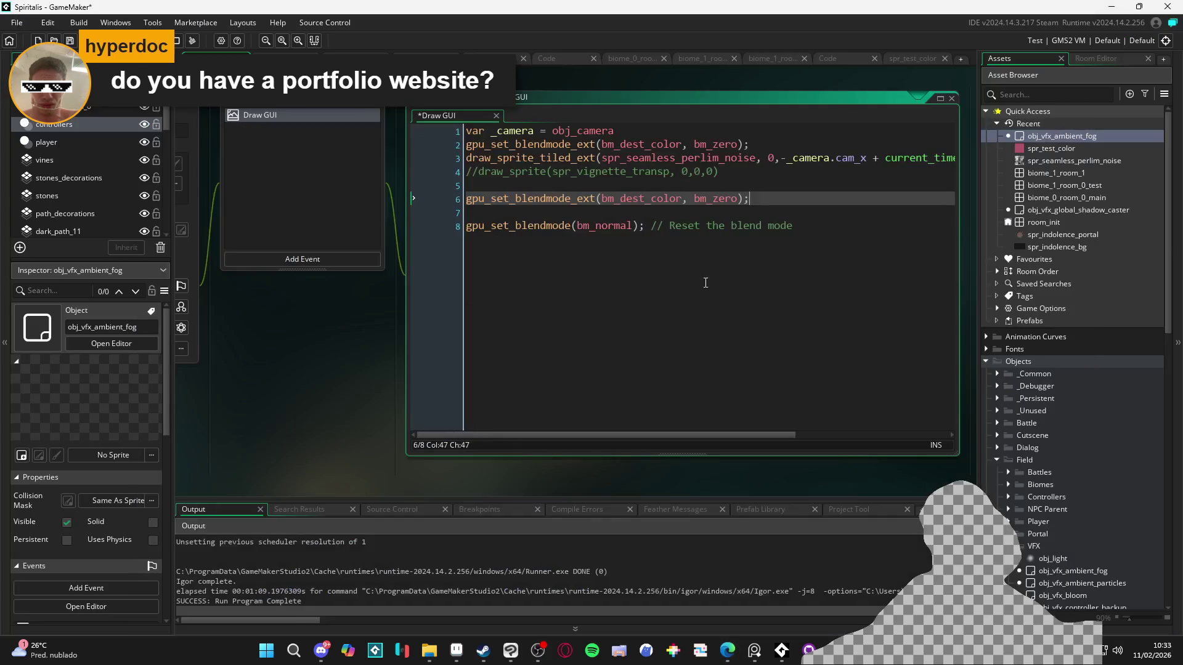
{"action": "double_click", "coordinate": [724, 198]}
{"action": "key", "text": "ctrl+v"}
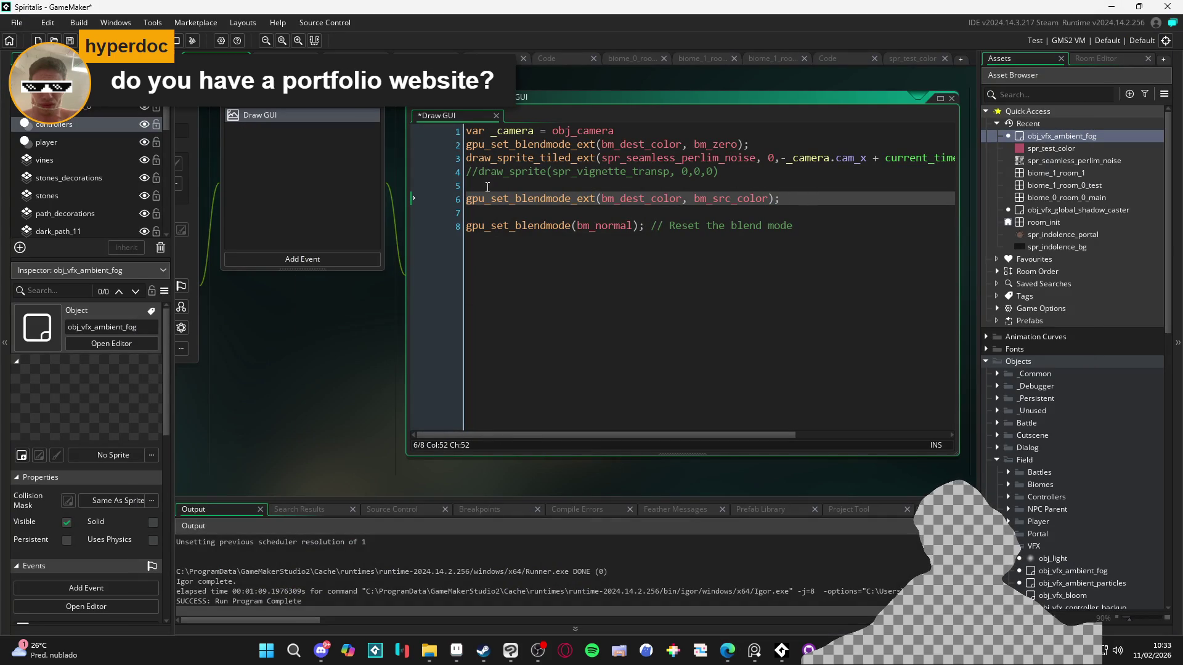
- Duplicate the draw_sprite_tiled_ext call onto line 7 using spr_test_color, and save
{"action": "left_click_drag", "start_coordinate": [467, 160], "coordinate": [952, 159]}
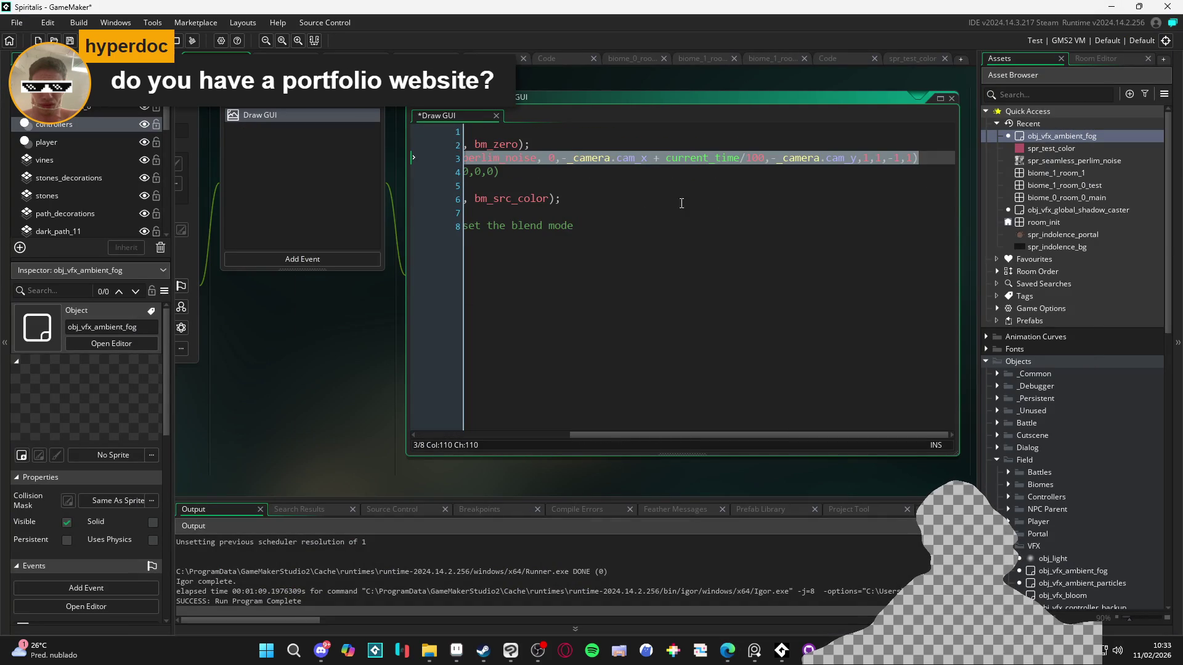
{"action": "key", "text": "ctrl+c"}
{"action": "left_click", "coordinate": [822, 212]}
{"action": "key", "text": "ctrl+v"}
{"action": "scroll", "coordinate": [1082, 514], "scroll_direction": "down", "scroll_amount": 8}
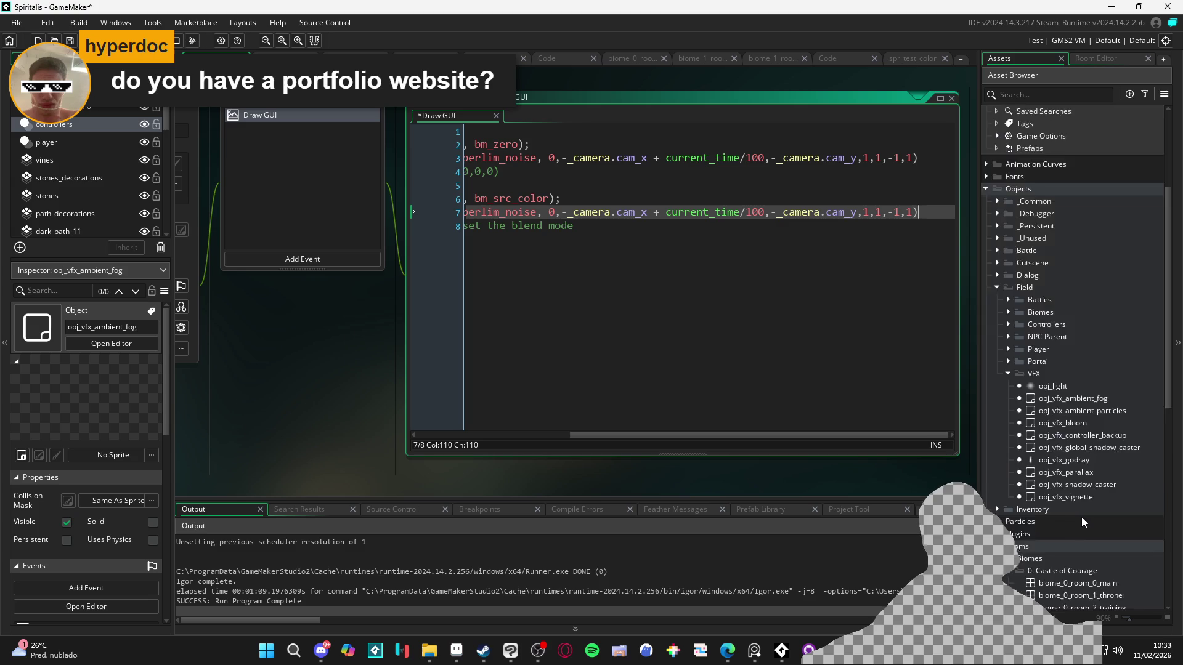
{"action": "scroll", "coordinate": [1090, 501], "scroll_direction": "down", "scroll_amount": 8}
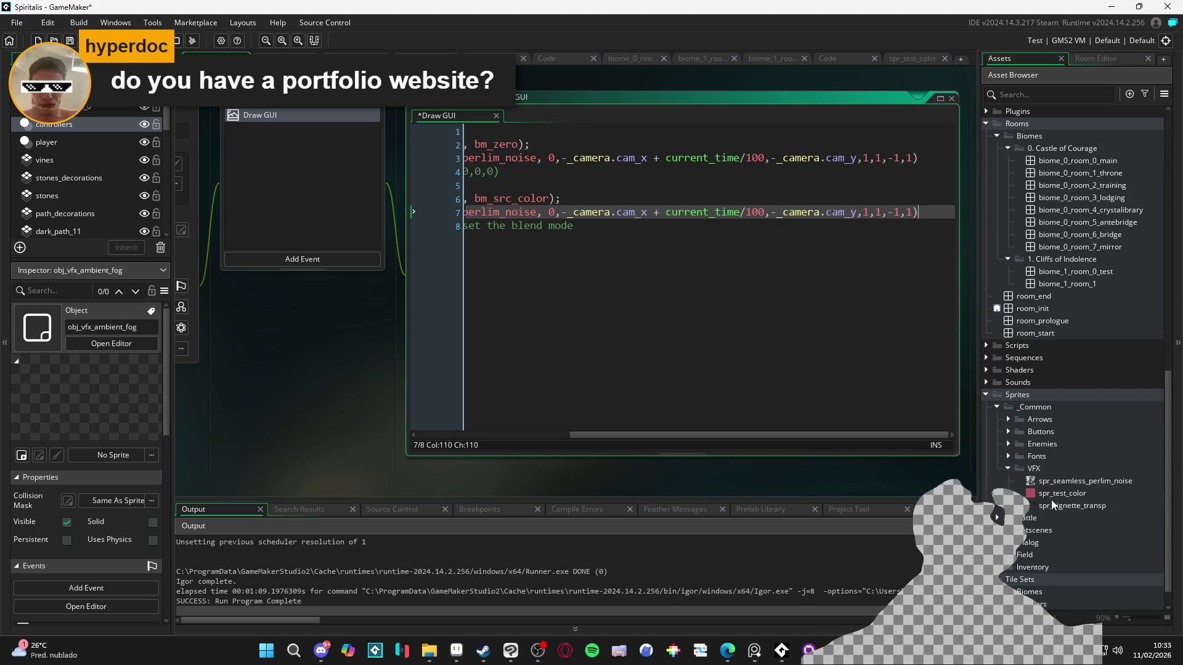
{"action": "left_click", "coordinate": [1070, 505]}
{"action": "left_click", "coordinate": [1062, 493]}
{"action": "scroll", "coordinate": [670, 212], "scroll_direction": "left", "scroll_amount": 5}
{"action": "double_click", "coordinate": [671, 212]}
{"action": "key", "text": "ctrl+v"}
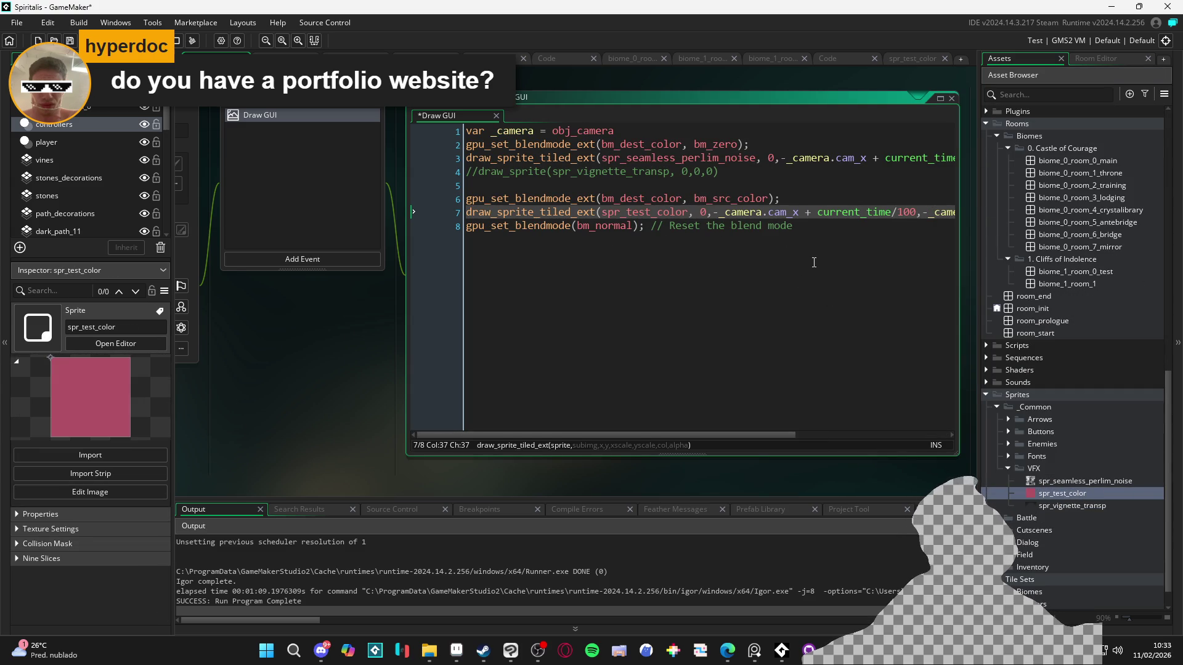
{"action": "key", "text": "ctrl+s"}
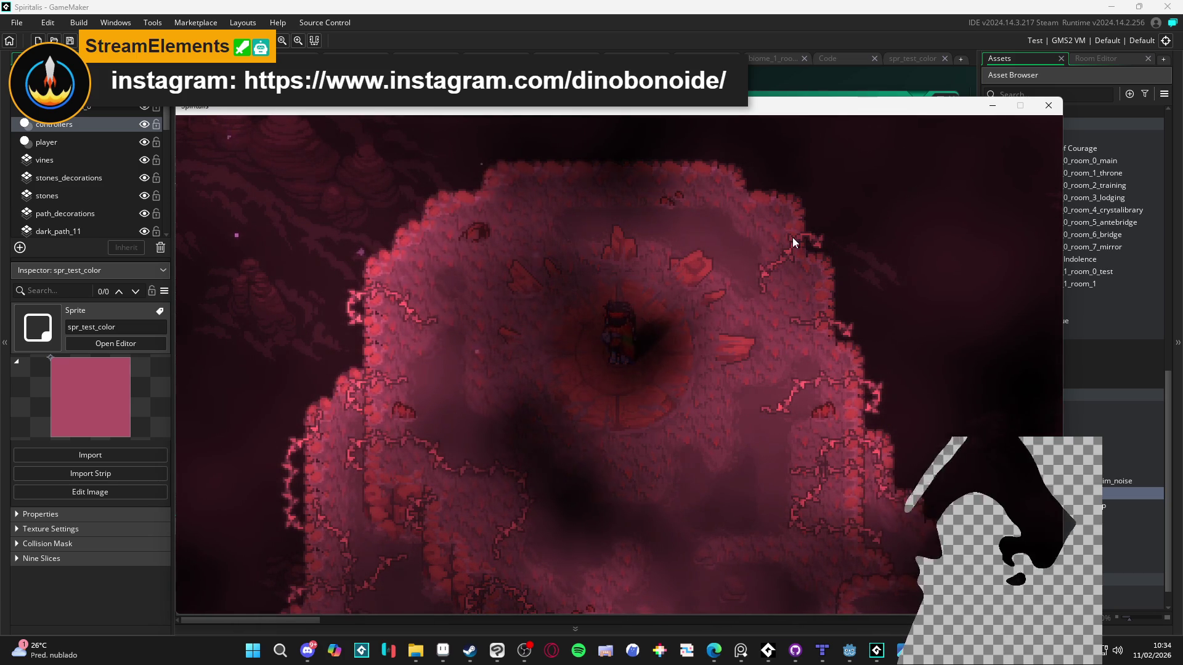
{"action": "left_click", "coordinate": [1051, 111]}
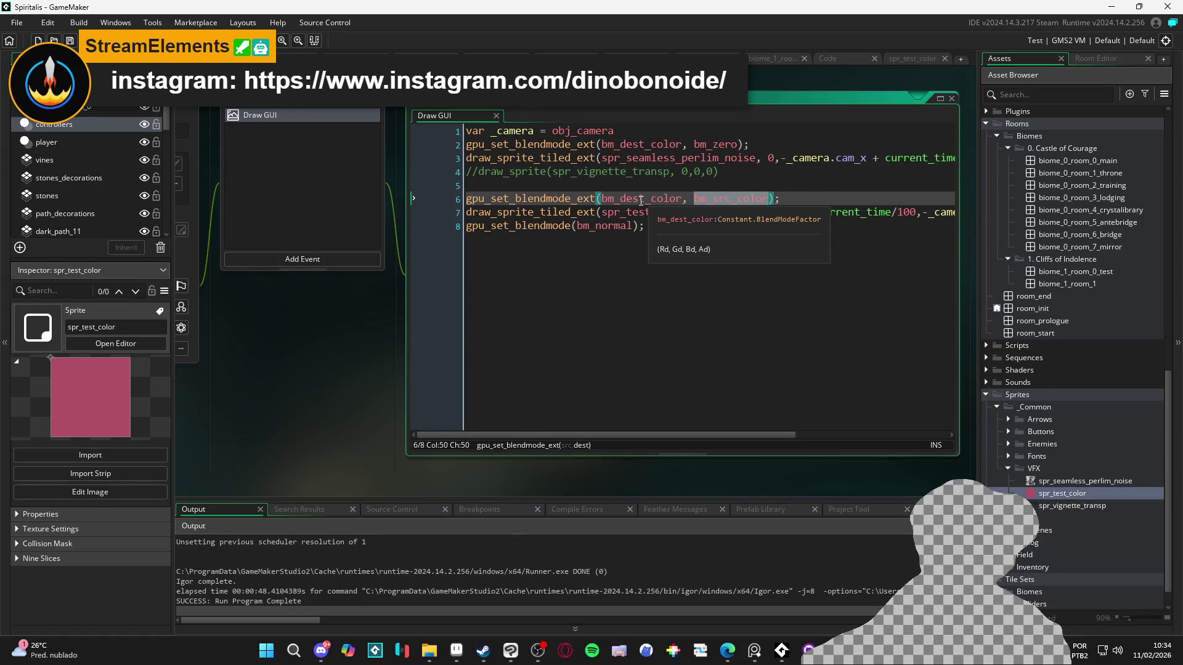
- Change line 6 to gpu_set_blendmode_ext(bm_src_color, bm_dest_colour)
{"action": "double_click", "coordinate": [641, 200]}
{"action": "type", "text": "bm_src_color"}
{"action": "left_click", "coordinate": [713, 197]}
{"action": "double_click", "coordinate": [714, 198]}
{"action": "type", "text": "bm_"}
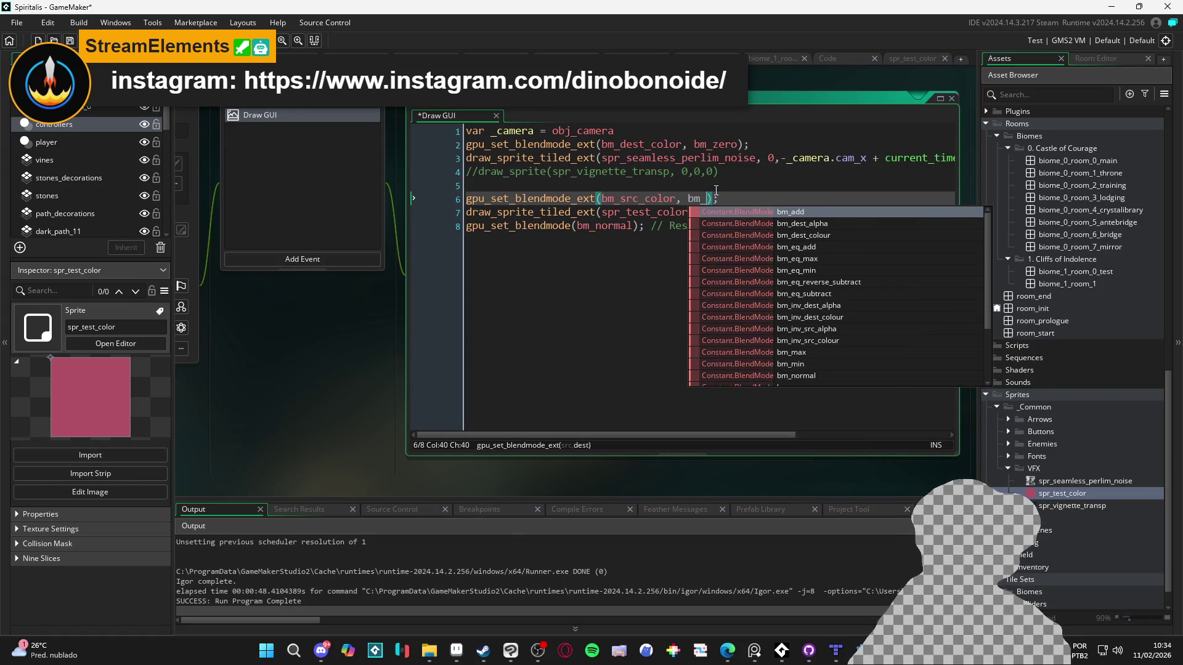
{"action": "type", "text": "d"}
{"action": "type", "text": "est_c"}
{"action": "key", "text": "Return"}
- Save and test-run the game, then close it
{"action": "key", "text": "F5"}
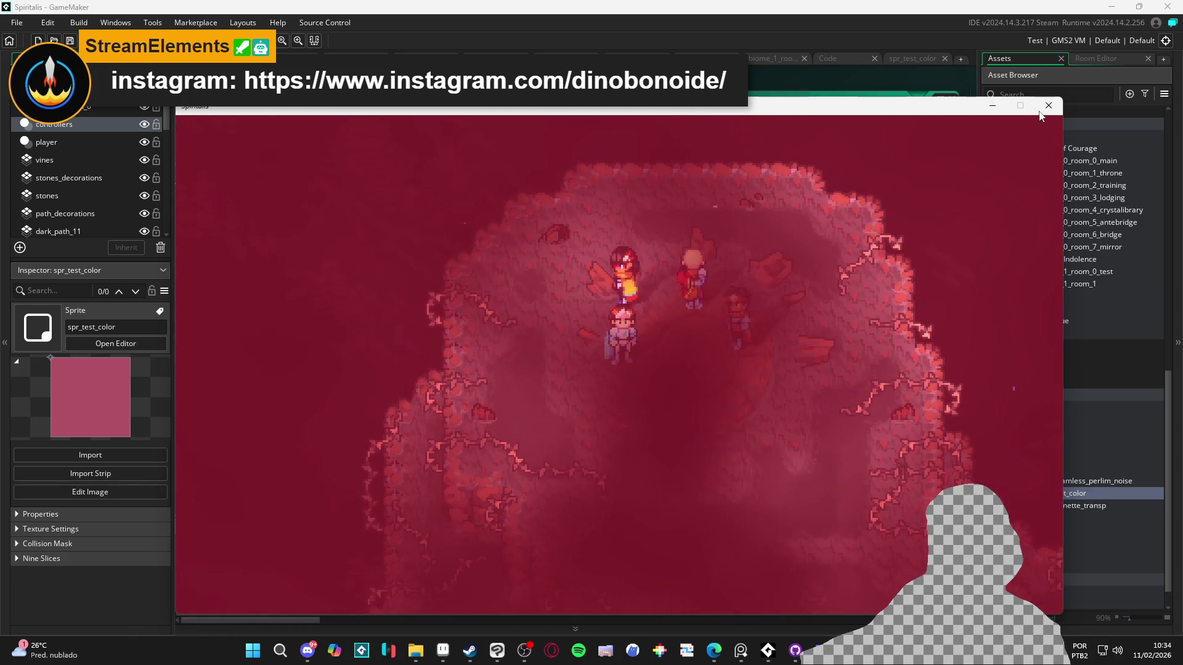
{"action": "left_click", "coordinate": [1047, 108]}
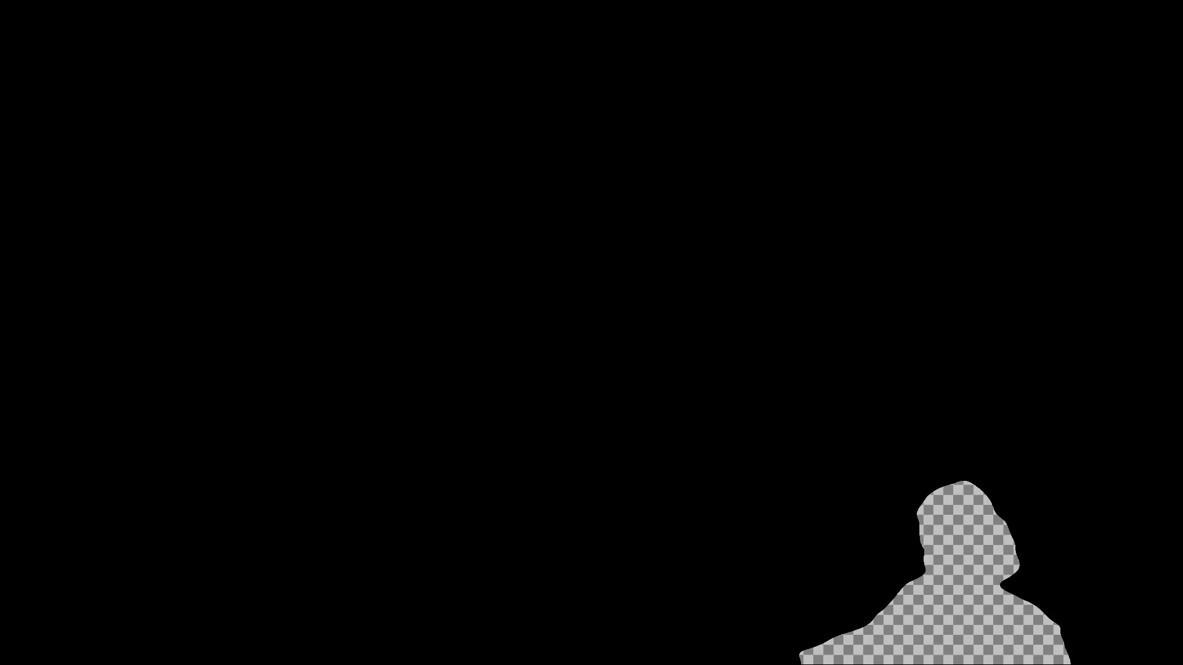
{"action": "scroll", "coordinate": [761, 196], "scroll_direction": "down", "scroll_amount": 1}
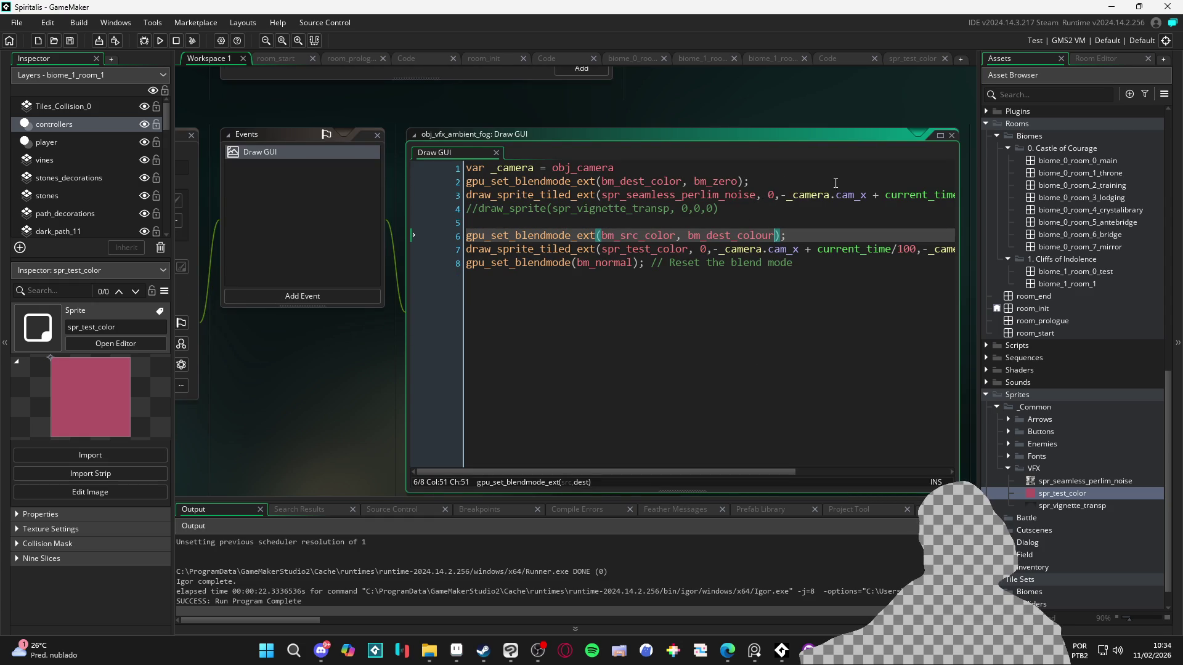
- Change the noise fog draw call's alpha argument from 1 to .5, then test-run and close the game
{"action": "left_click", "coordinate": [858, 208]}
{"action": "scroll", "coordinate": [863, 209], "scroll_direction": "right", "scroll_amount": 5}
{"action": "left_click", "coordinate": [894, 195]}
{"action": "left_click", "coordinate": [913, 194]}
{"action": "key", "text": "BackSpace"}
{"action": "type", "text": ".5"}
{"action": "key", "text": "F5"}
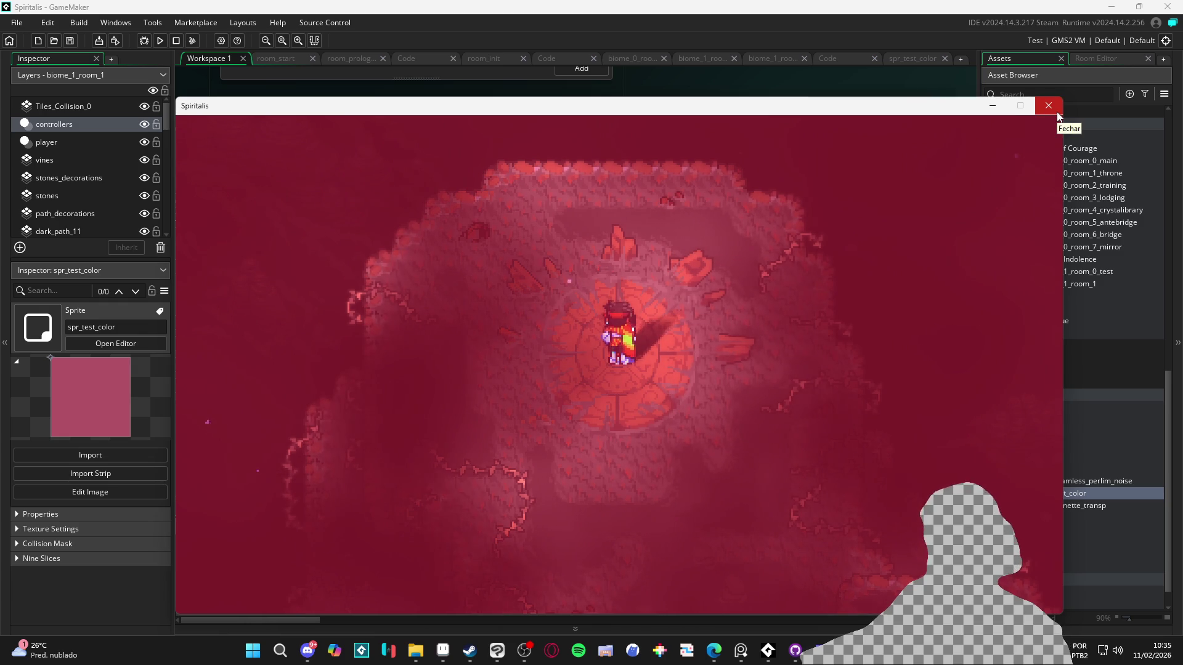
{"action": "left_click", "coordinate": [1056, 112]}
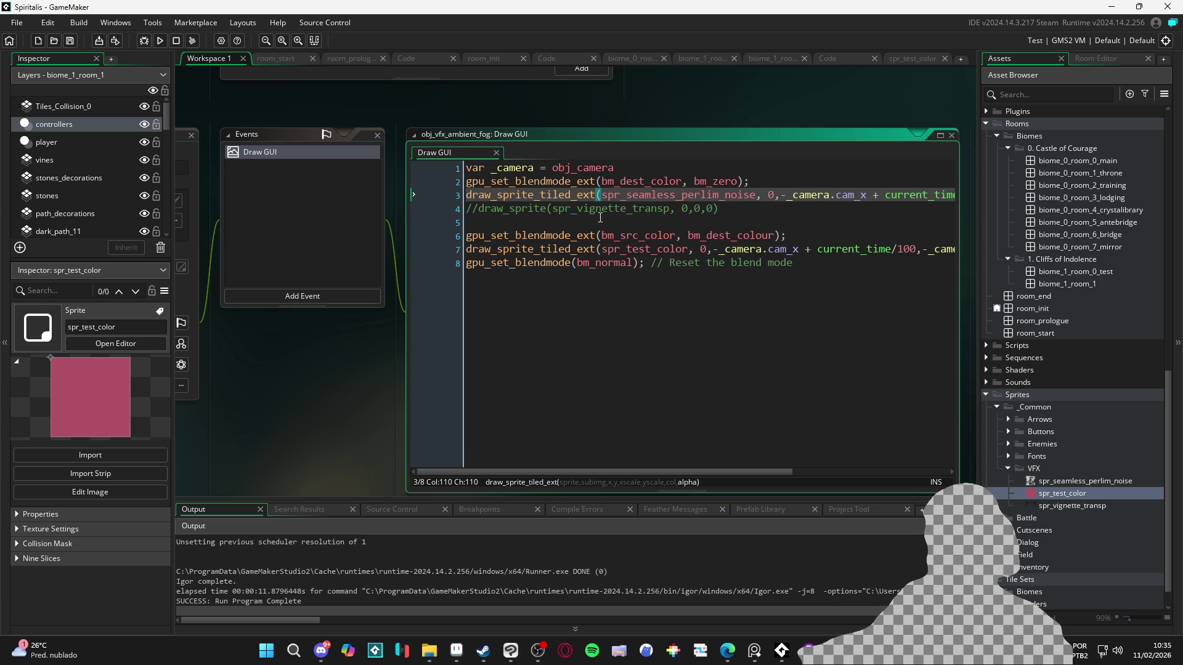
{"action": "left_click", "coordinate": [629, 263]}
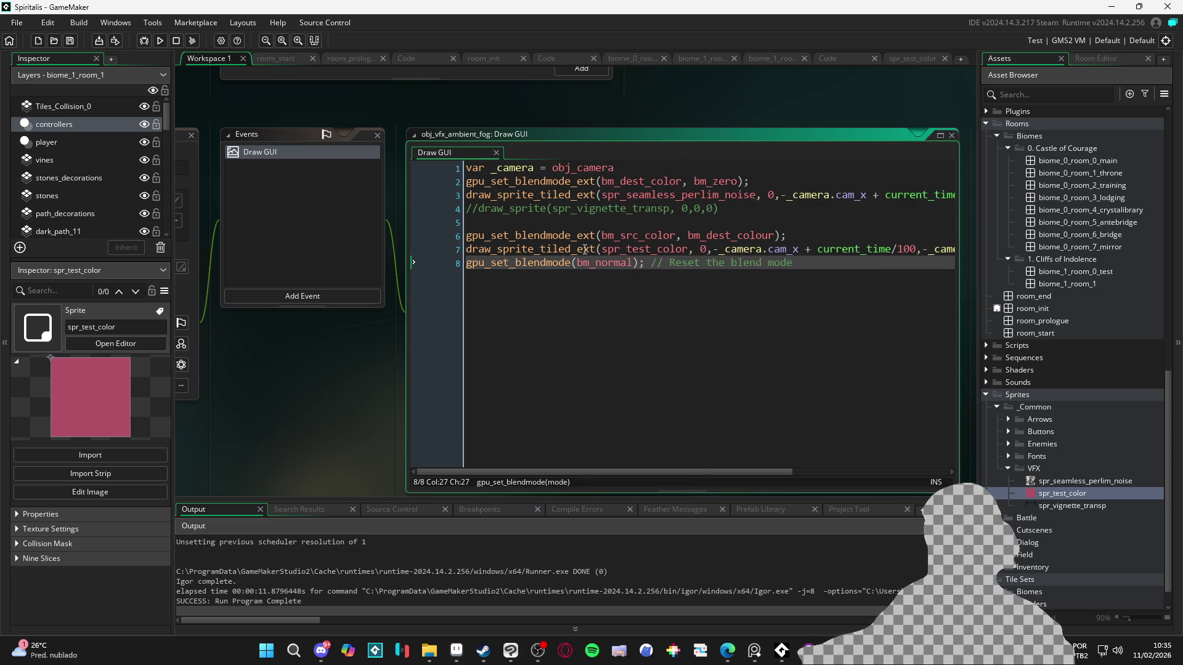
{"action": "mouse_move", "coordinate": [584, 248]}
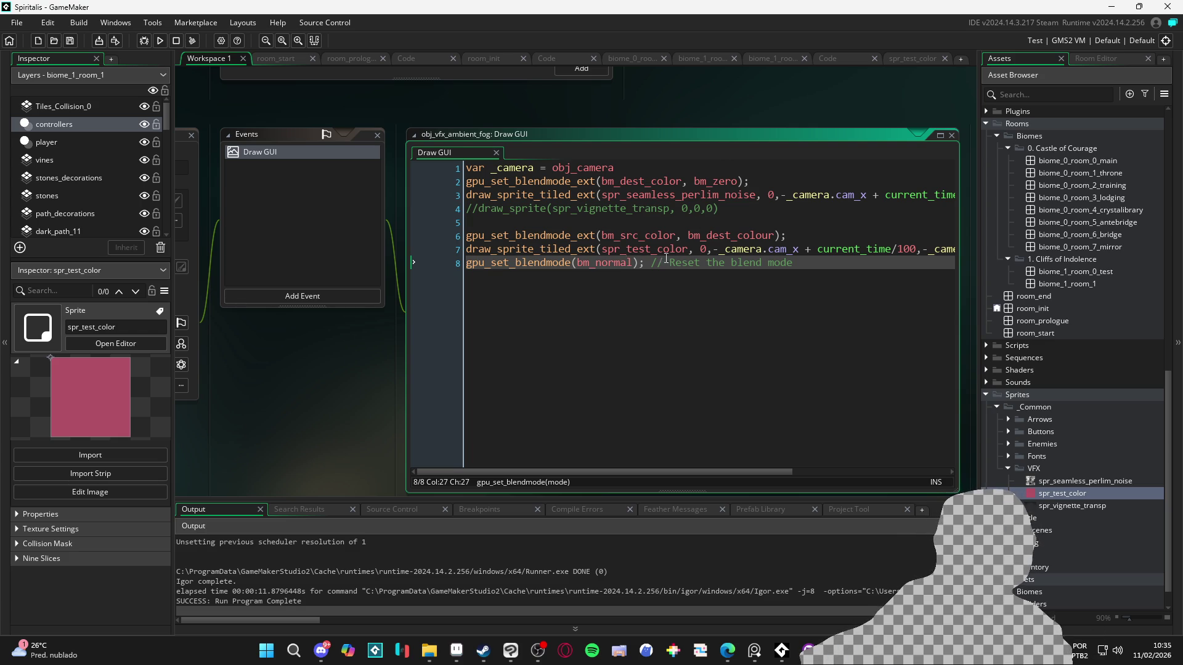
{"action": "mouse_move", "coordinate": [457, 661]}
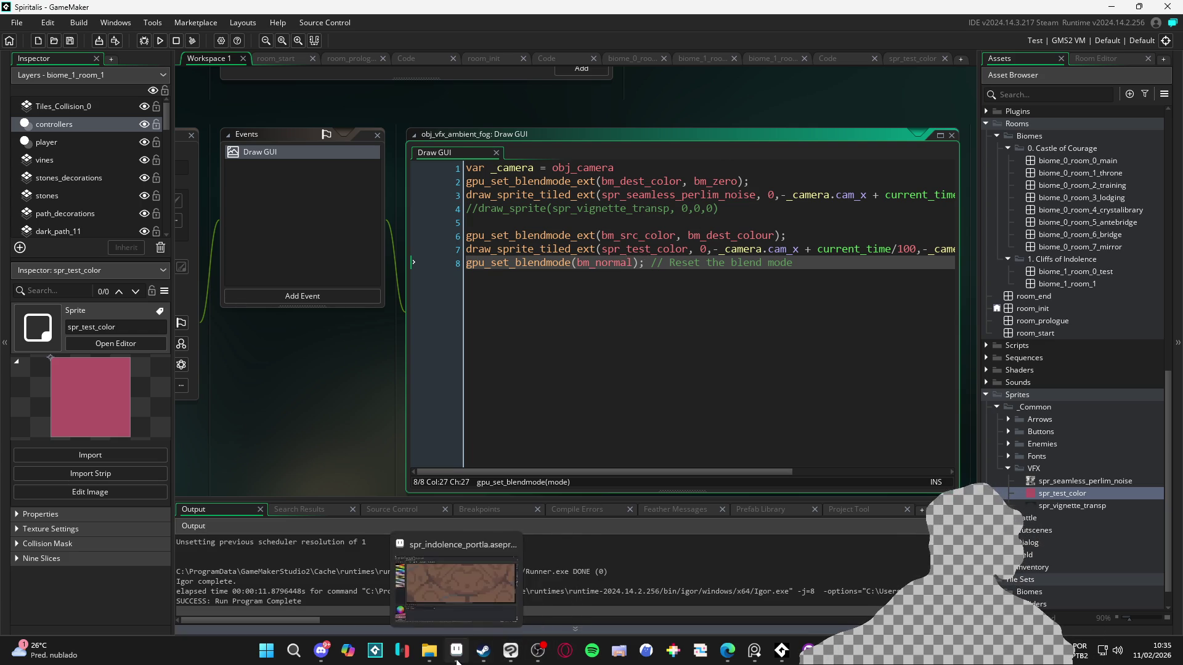
{"action": "left_click", "coordinate": [511, 651]}
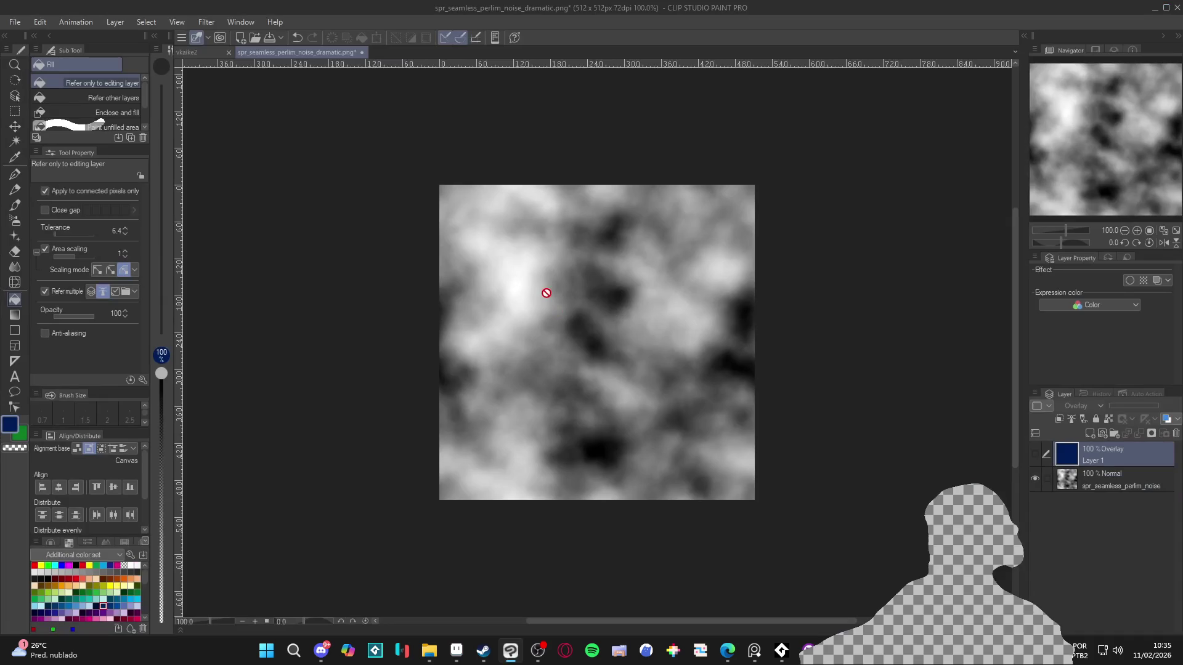
{"action": "left_click", "coordinate": [1154, 8]}
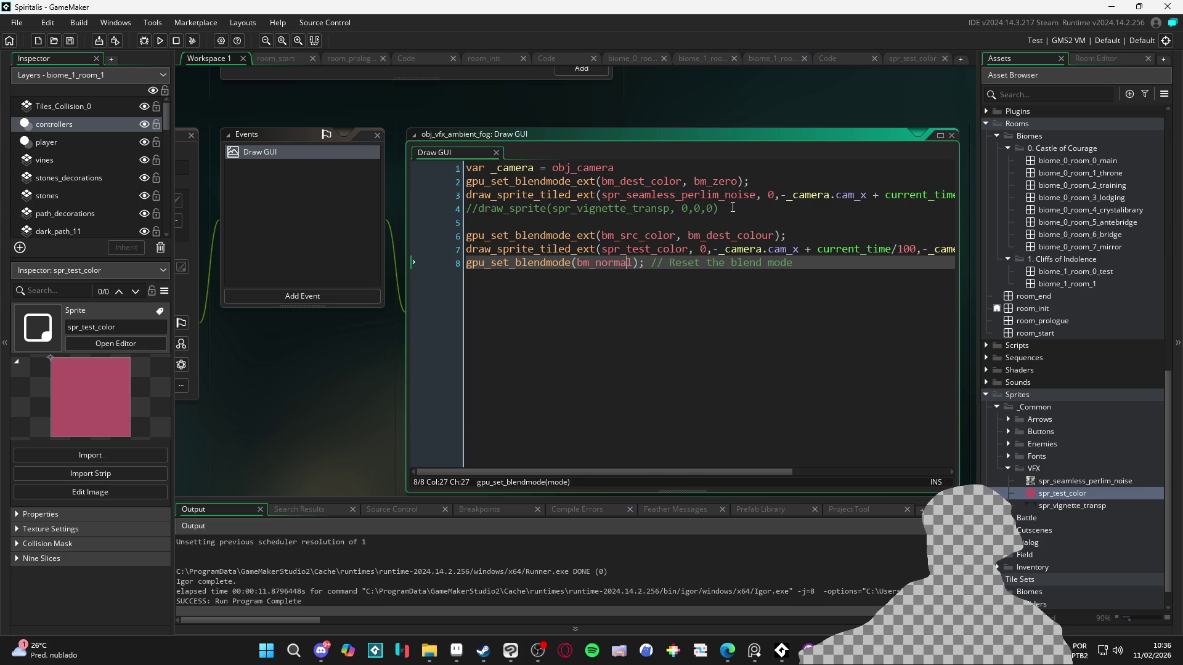
- Select the -1 colour argument in the noise fog draw call on line 3
{"action": "left_click", "coordinate": [801, 195]}
{"action": "scroll", "coordinate": [801, 204], "scroll_direction": "right", "scroll_amount": 3}
{"action": "left_click", "coordinate": [860, 194]}
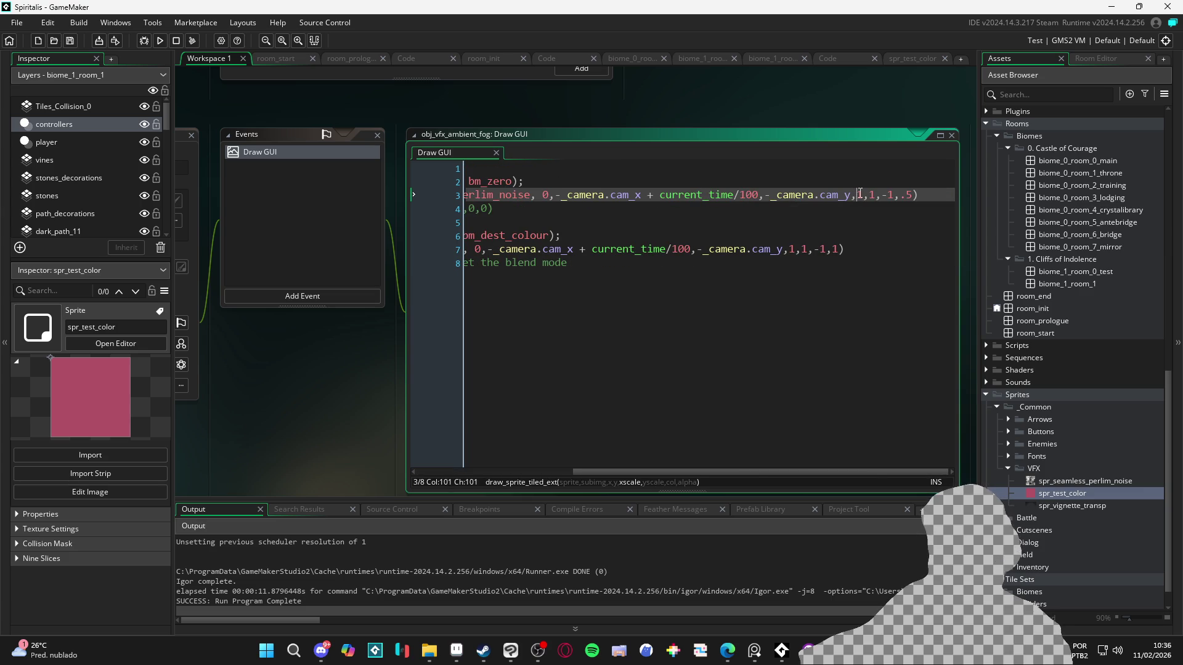
{"action": "left_click", "coordinate": [870, 194]}
{"action": "left_click", "coordinate": [885, 192]}
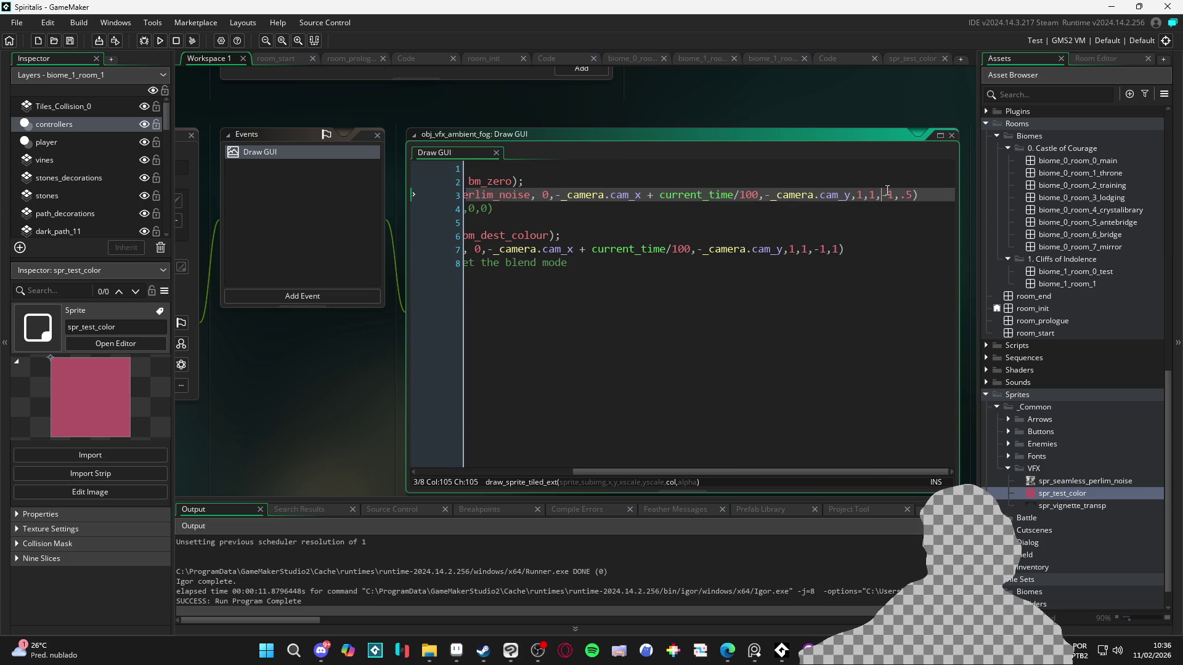
{"action": "left_click_drag", "start_coordinate": [896, 195], "coordinate": [882, 194]}
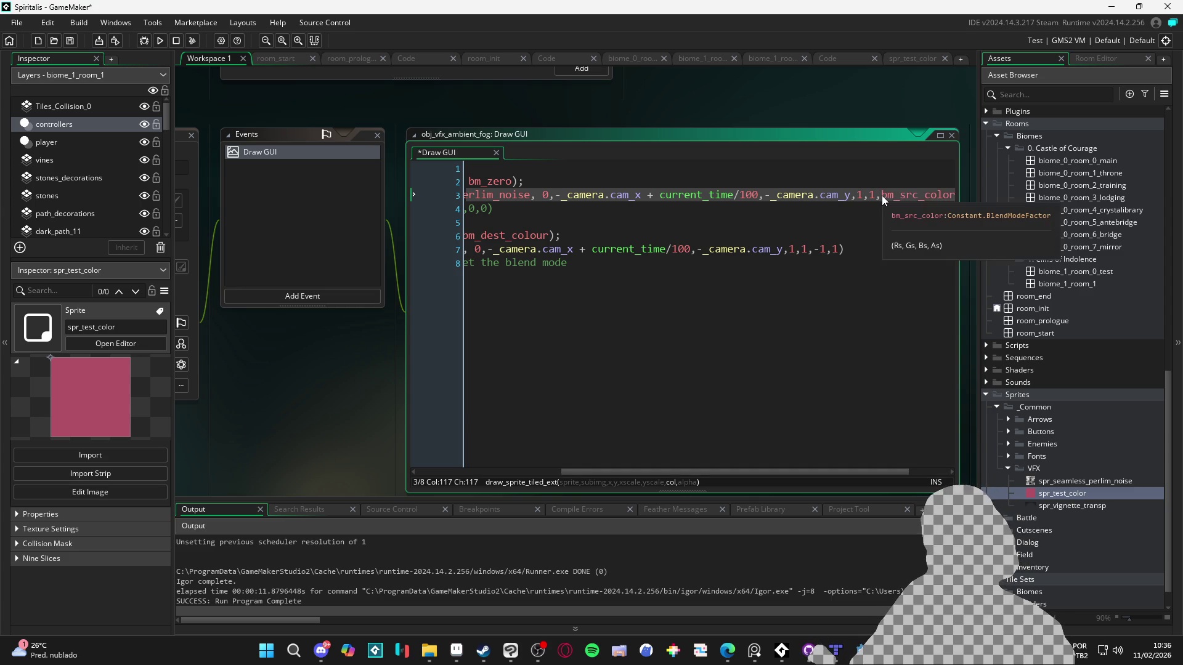
- Copy hex b25266 from Aseprite and paste it as the fog tint #b25266
{"action": "left_click", "coordinate": [457, 650]}
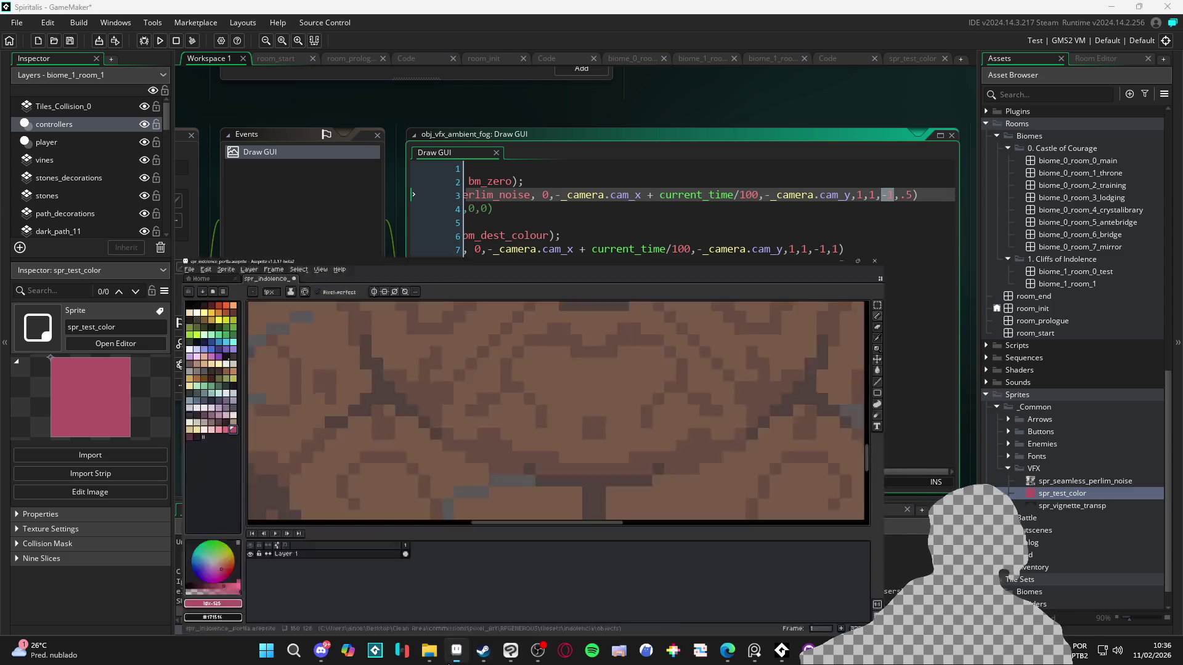
{"action": "left_click", "coordinate": [53, 584]}
{"action": "left_click", "coordinate": [199, 482]}
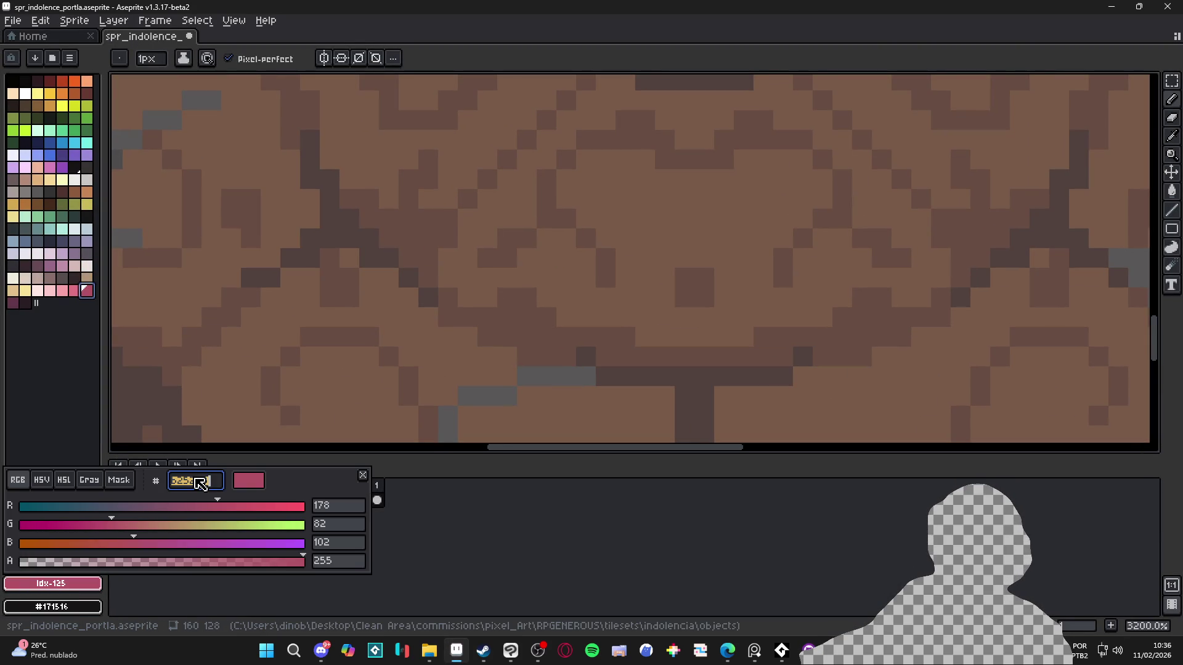
{"action": "key", "text": "Escape"}
{"action": "key", "text": "alt+Tab"}
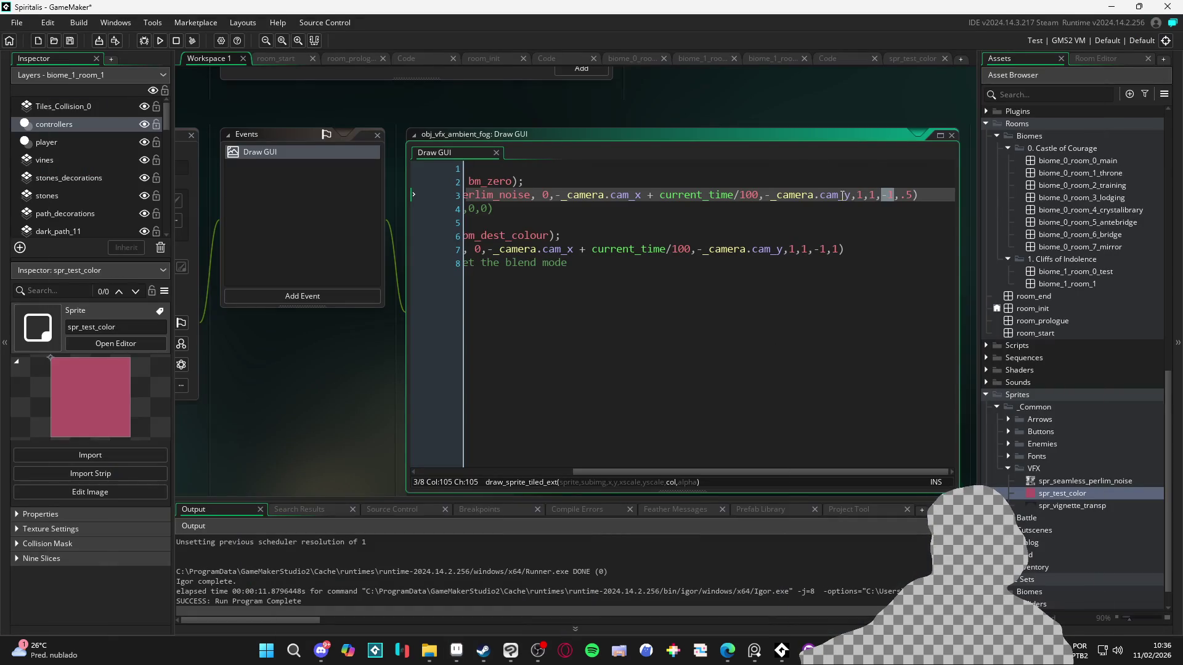
{"action": "key", "text": "BackSpace"}
{"action": "key", "text": "BackSpace"}
{"action": "type", "text": "#"}
{"action": "type", "text": "b25266"}
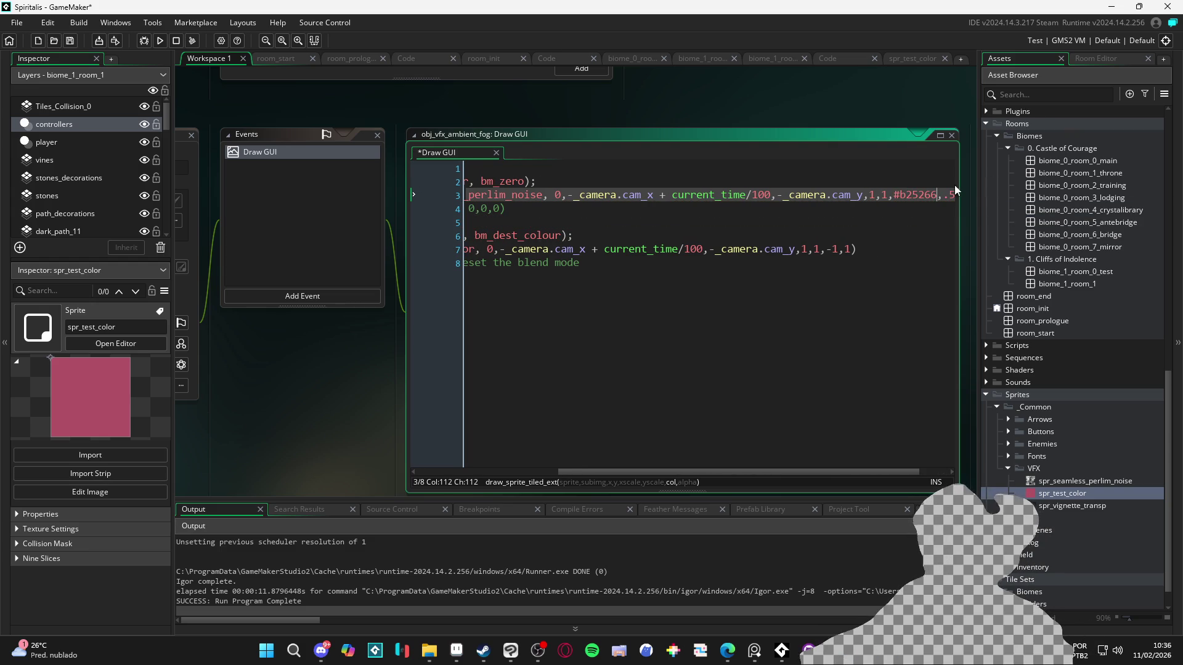
- Delete the two spr_test_color drawing lines, then test-run and close the game
{"action": "scroll", "coordinate": [833, 210], "scroll_direction": "left", "scroll_amount": 5}
{"action": "left_click_drag", "start_coordinate": [559, 220], "coordinate": [817, 256]}
{"action": "key", "text": "Delete"}
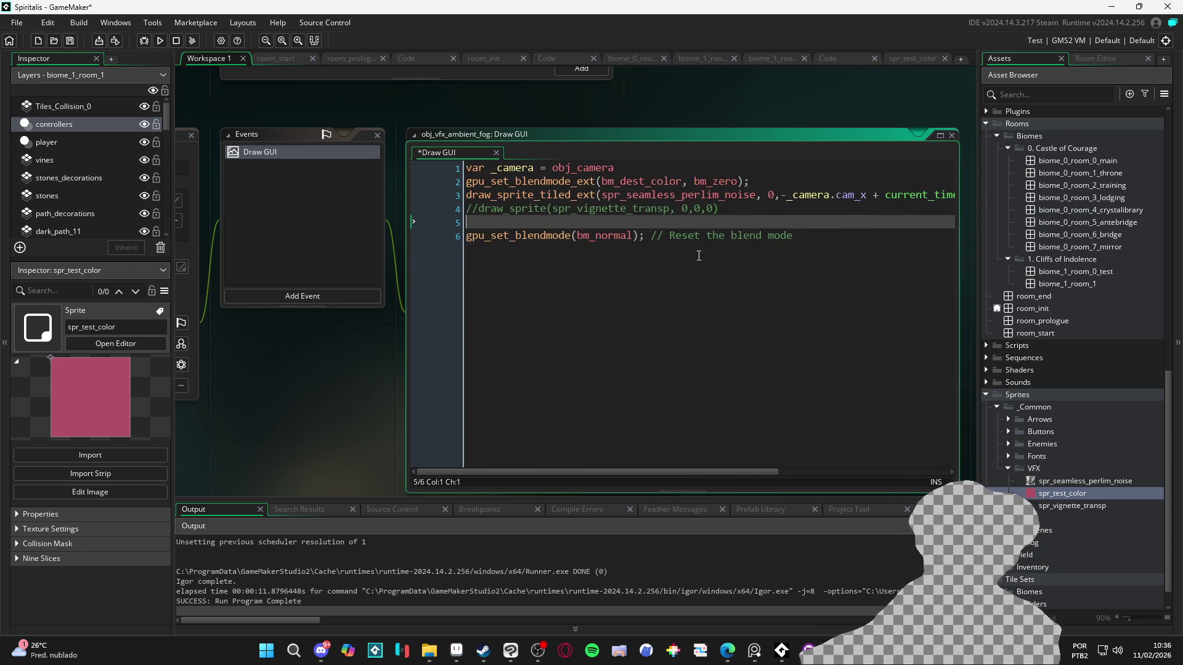
{"action": "key", "text": "F5"}
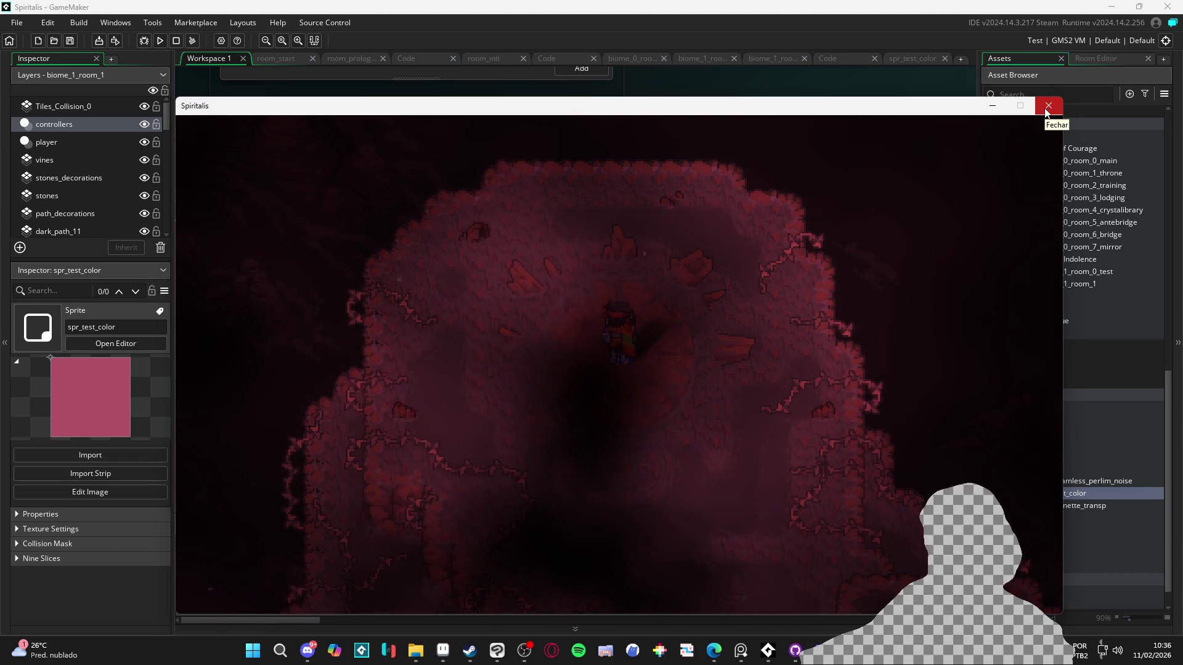
{"action": "left_click", "coordinate": [1048, 110]}
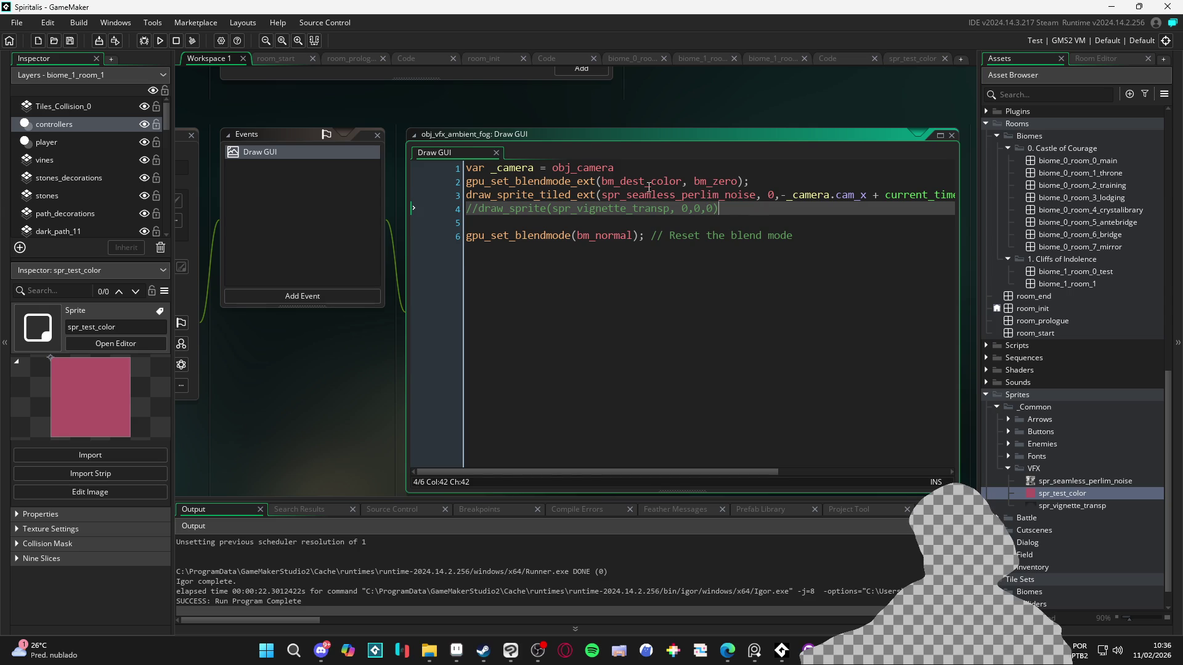
{"action": "double_click", "coordinate": [648, 187]}
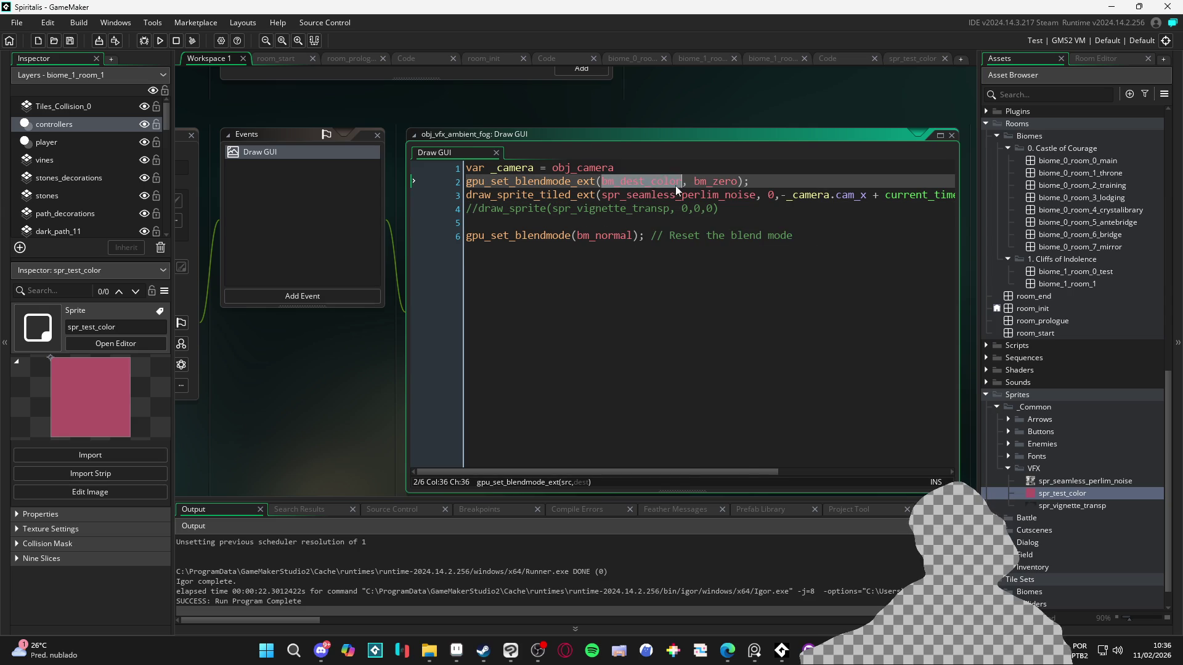
{"action": "key", "text": "BackSpace"}
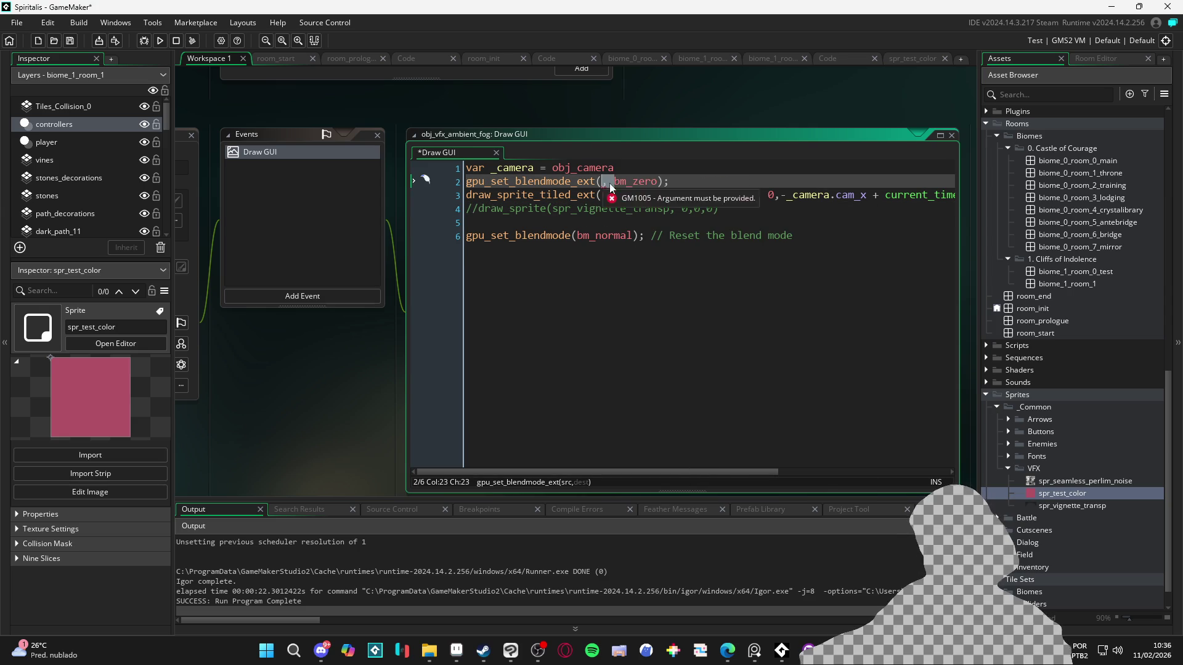
{"action": "key", "text": "Delete"}
{"action": "key", "text": "Delete"}
{"action": "left_click", "coordinate": [647, 180]}
{"action": "type", "text": ", bm_dest_color"}
{"action": "key", "text": "F5"}
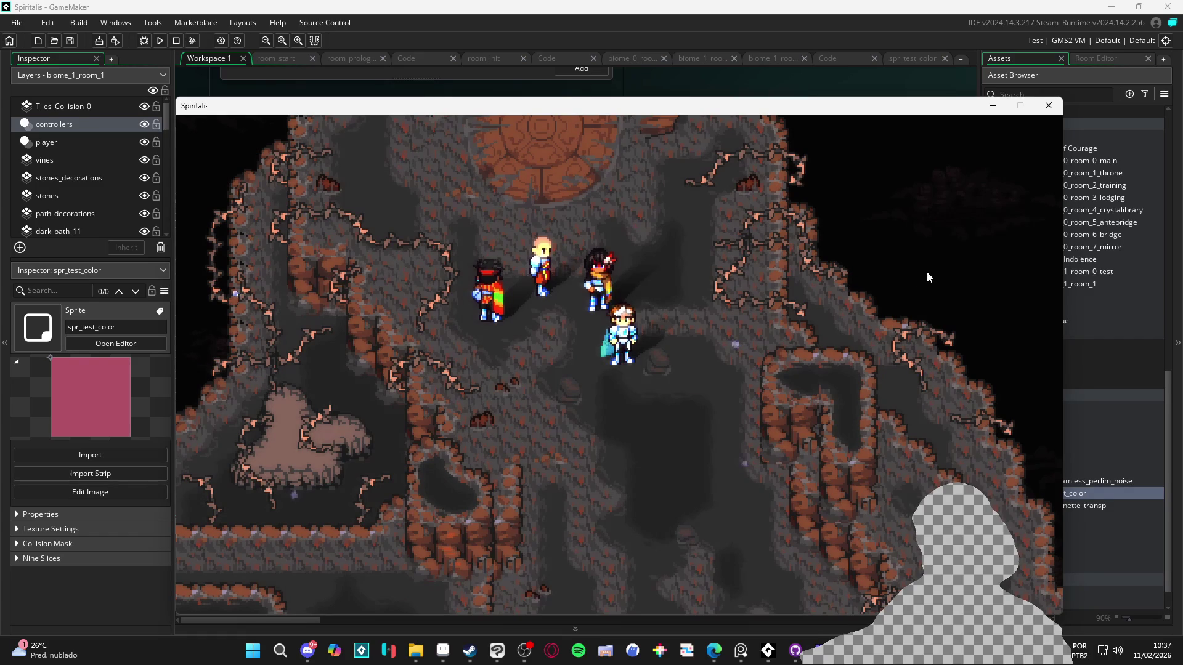
{"action": "left_click", "coordinate": [1053, 105]}
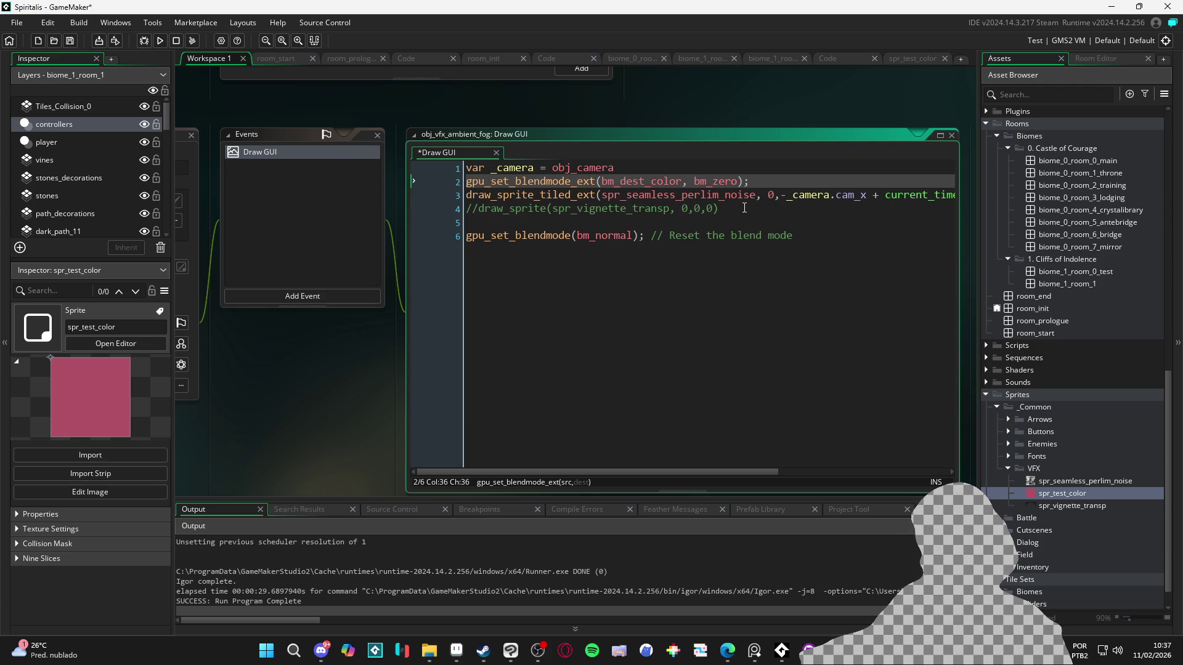
- Replace the #b25266 tint argument with 'c' and save the fog code
{"action": "scroll", "coordinate": [745, 208], "scroll_direction": "right", "scroll_amount": 5}
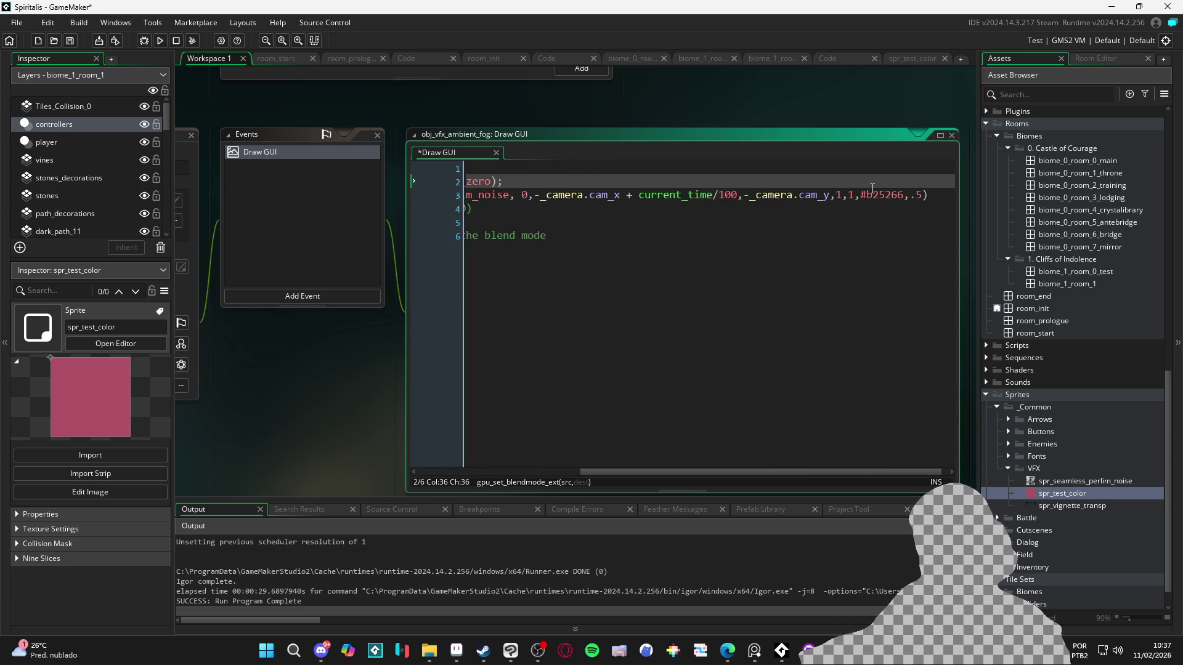
{"action": "double_click", "coordinate": [882, 195]}
{"action": "key", "text": "BackSpace"}
{"action": "type", "text": "c"}
{"action": "key", "text": "ctrl+s"}
- Delete the commented-out vignette line
{"action": "scroll", "coordinate": [798, 205], "scroll_direction": "left", "scroll_amount": 10}
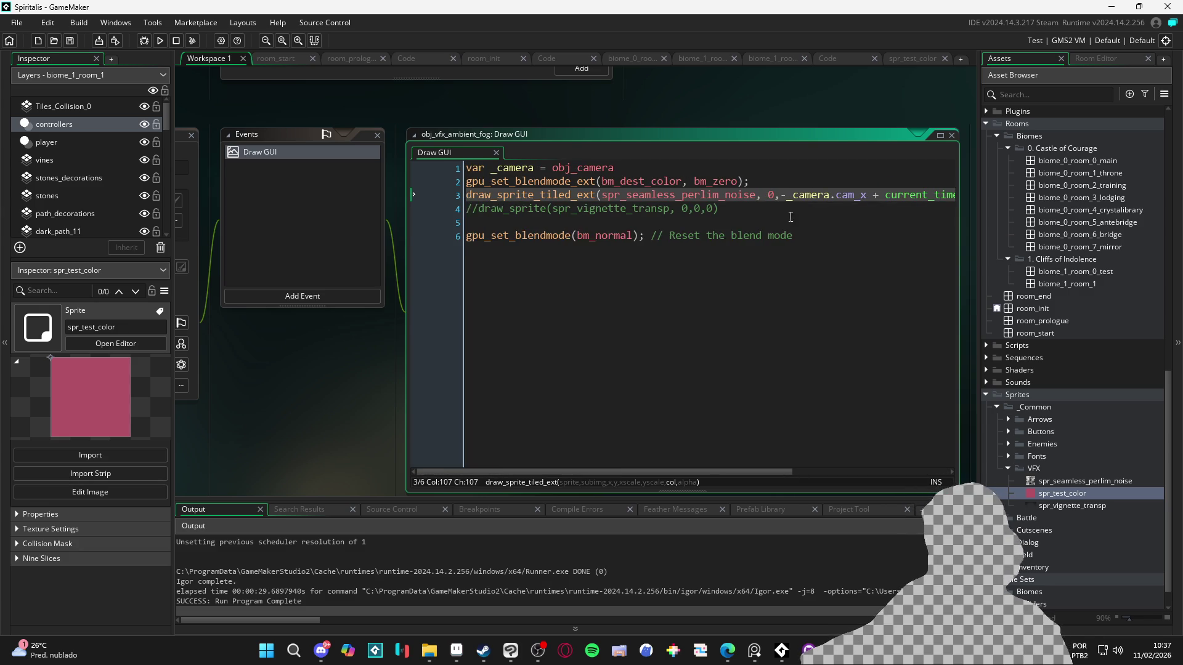
{"action": "left_click", "coordinate": [761, 235]}
{"action": "left_click", "coordinate": [409, 209]}
{"action": "key", "text": "Delete"}
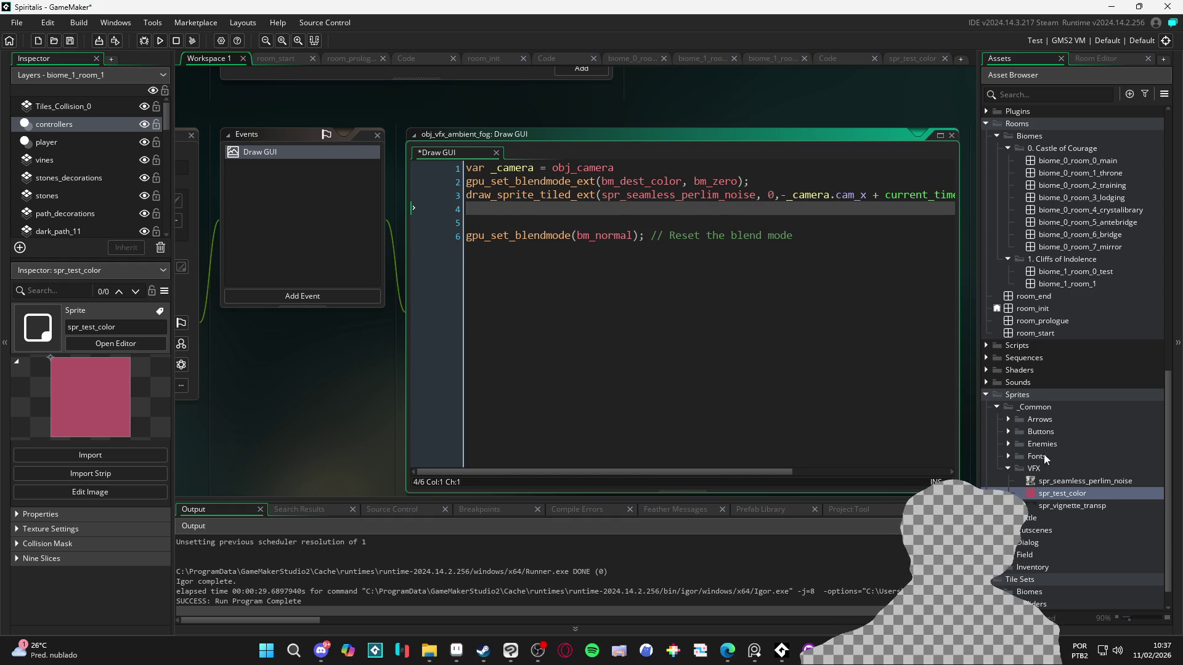
- Try retyping the blend mode line as draw_s and sha, then undo back to the original
{"action": "left_click_drag", "start_coordinate": [784, 186], "coordinate": [473, 184]}
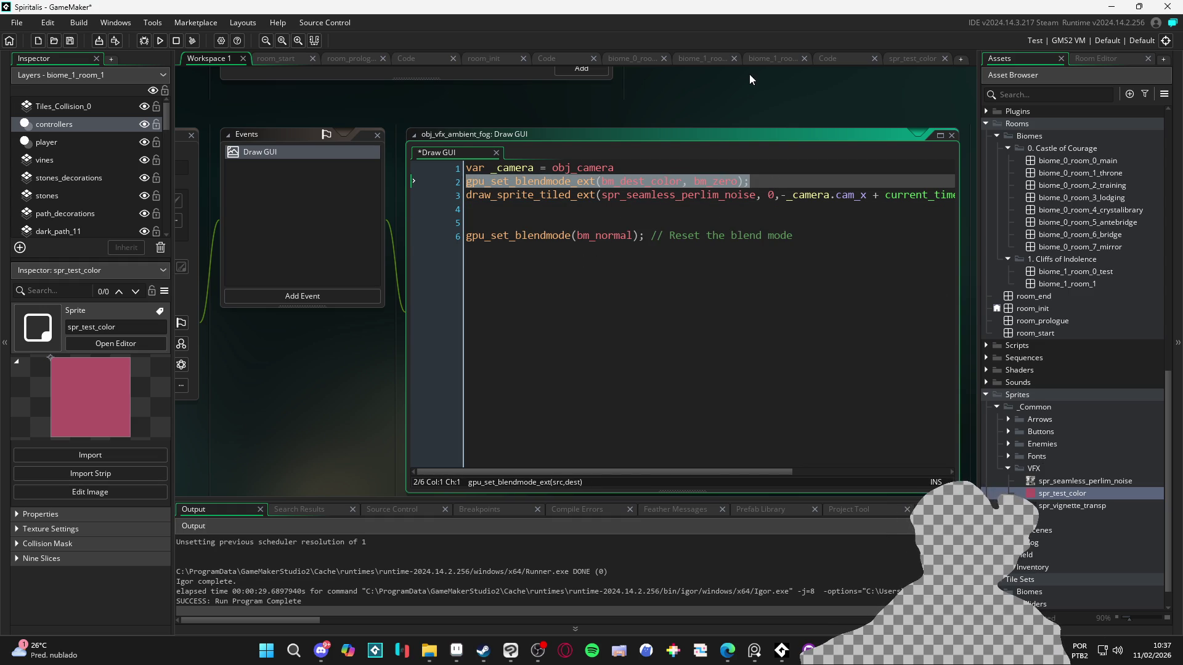
{"action": "type", "text": "draw_s"}
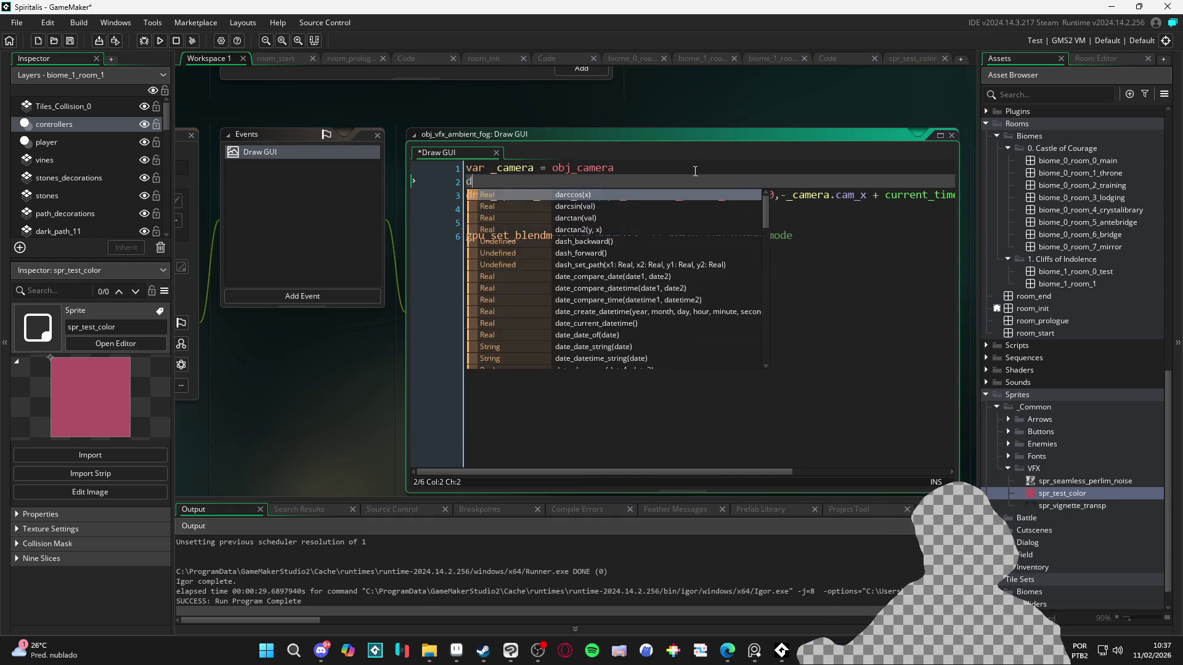
{"action": "key", "text": "BackSpace"}
{"action": "key", "text": "BackSpace"}
{"action": "key", "text": "BackSpace"}
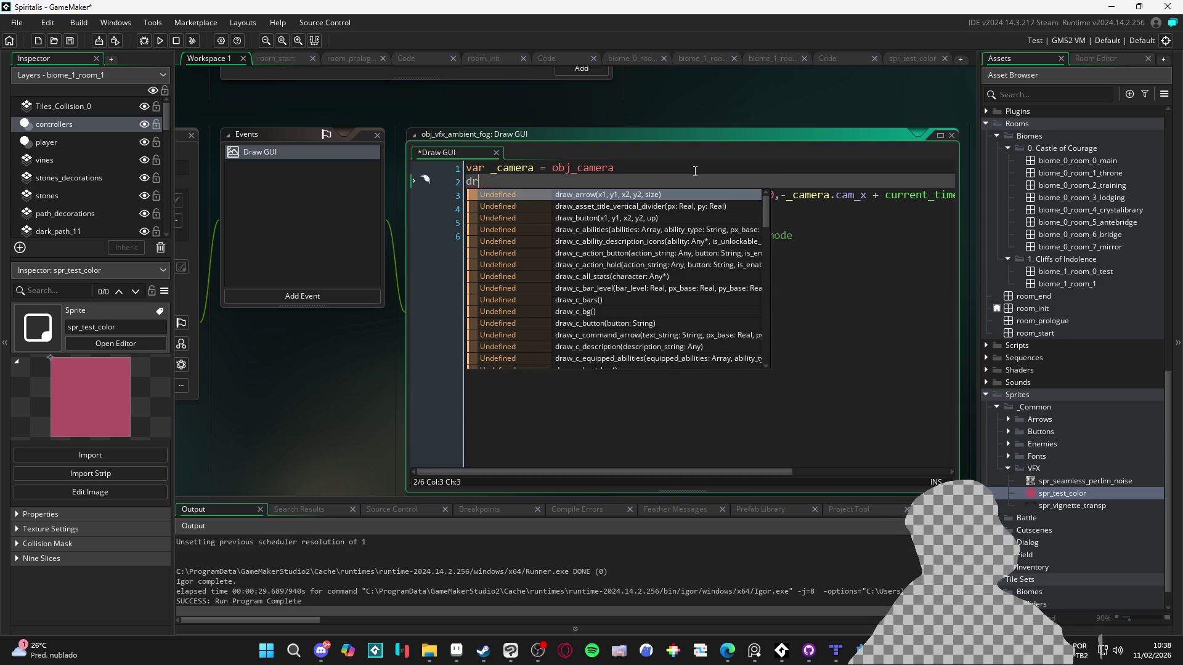
{"action": "type", "text": "sha"}
{"action": "key", "text": "BackSpace"}
{"action": "key", "text": "BackSpace"}
{"action": "key", "text": "BackSpace"}
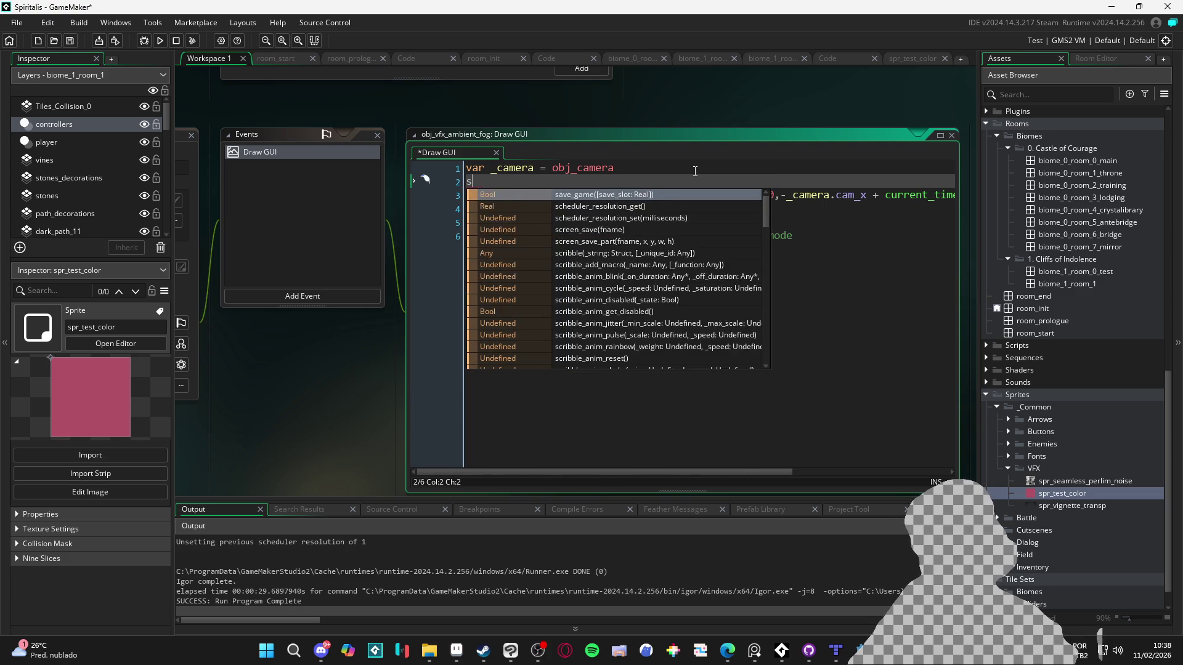
{"action": "type", "text": "draw_s"}
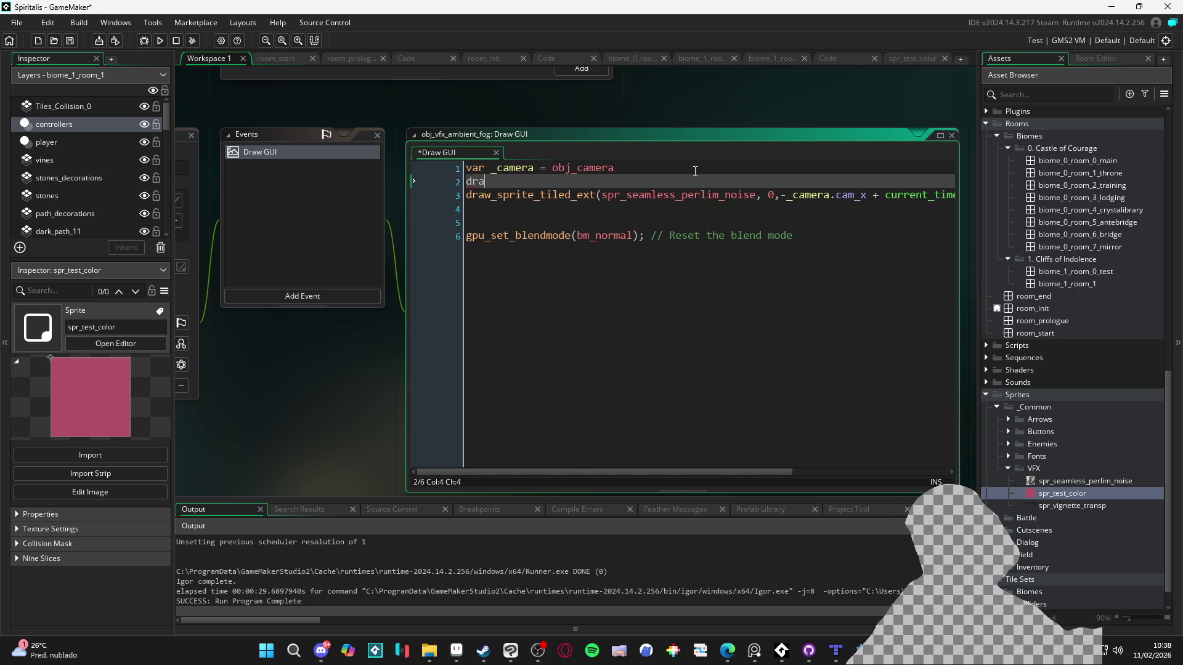
{"action": "key", "text": "ctrl+z"}
{"action": "key", "text": "ctrl+z"}
{"action": "key", "text": "ctrl+z"}
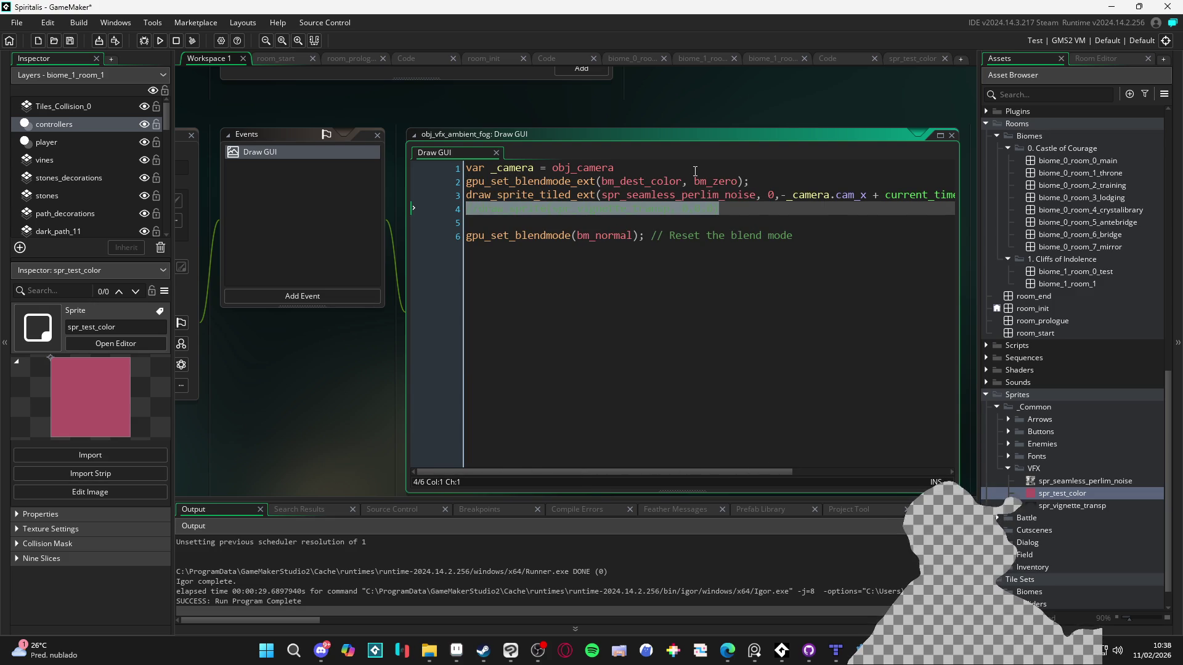
{"action": "key", "text": "ctrl+z"}
{"action": "key", "text": "ctrl+z"}
{"action": "key", "text": "ctrl+z"}
{"action": "key", "text": "ctrl+z"}
- Add a shader_set(sh_) line below the blend call, then delete it, leaving line 3 empty
{"action": "key", "text": "Return"}
{"action": "type", "text": "s"}
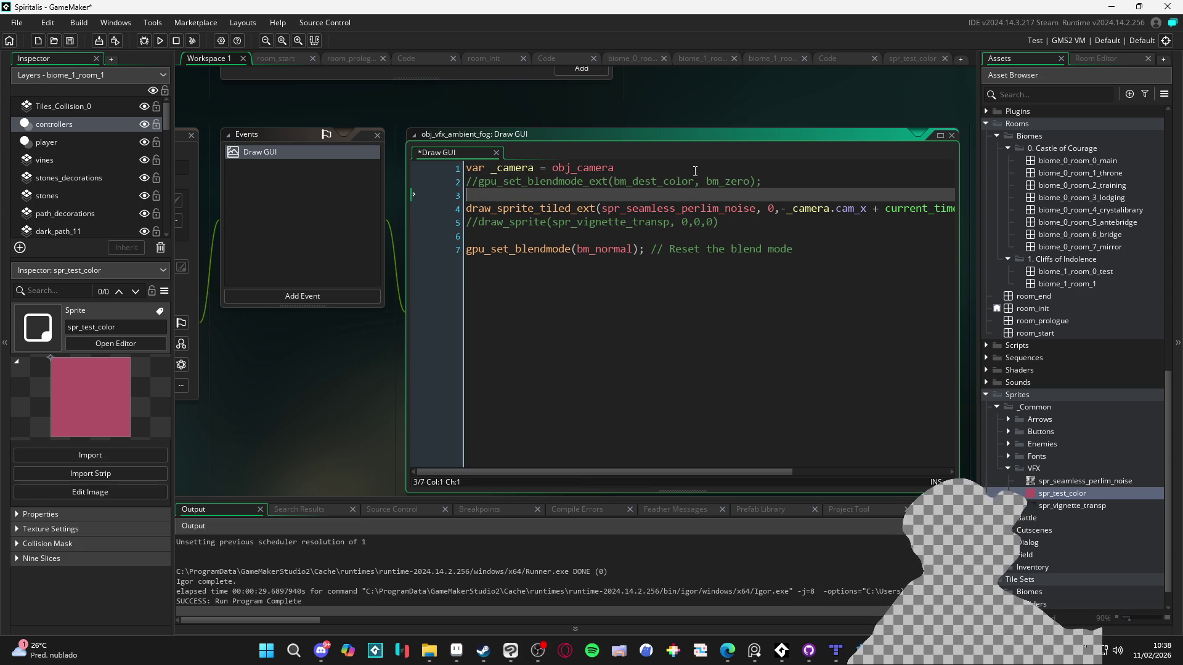
{"action": "type", "text": "hade"}
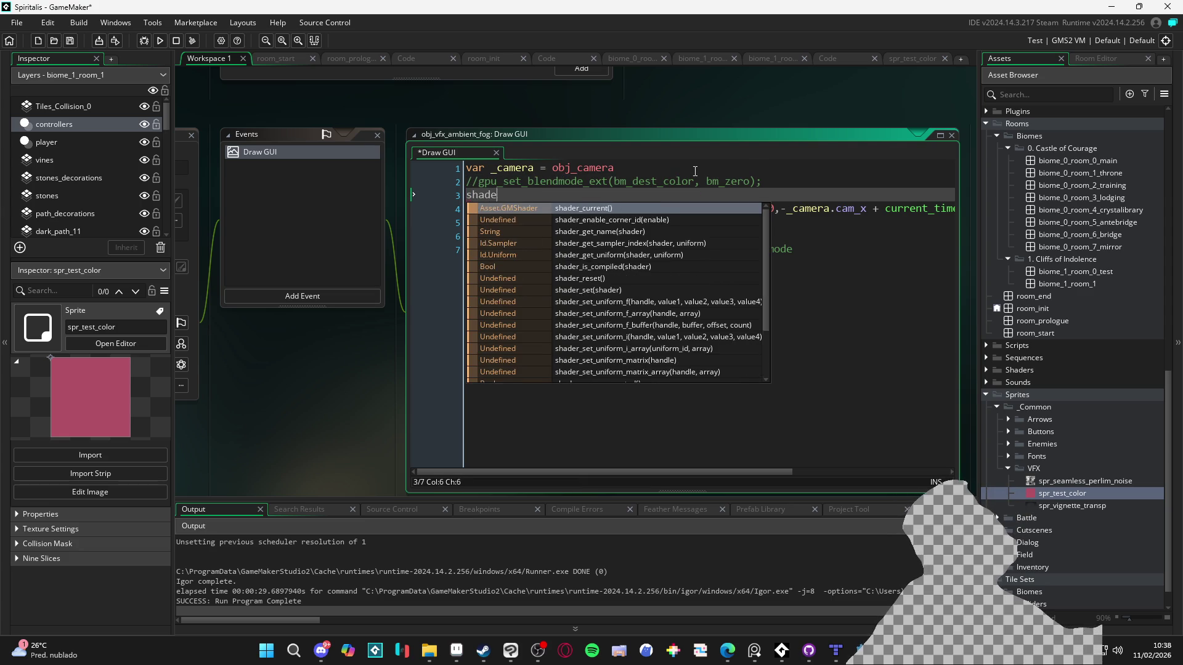
{"action": "type", "text": "r_set(sh_"}
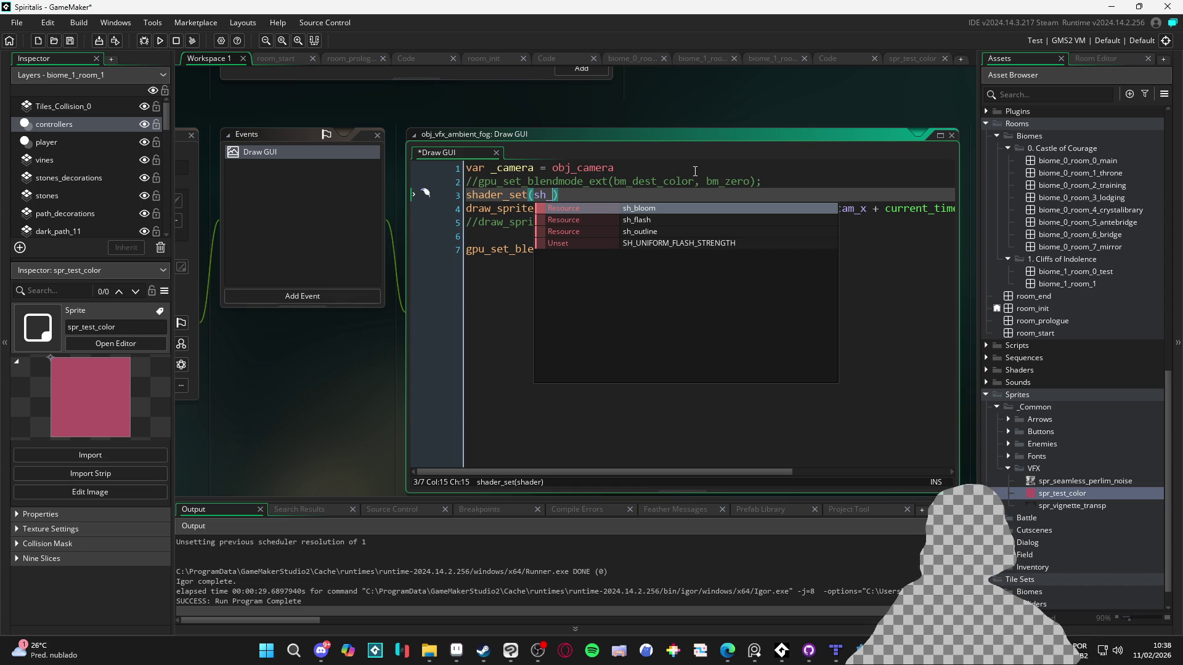
{"action": "key", "text": "Right"}
{"action": "left_click_drag", "start_coordinate": [559, 194], "coordinate": [425, 193]}
{"action": "key", "text": "BackSpace"}
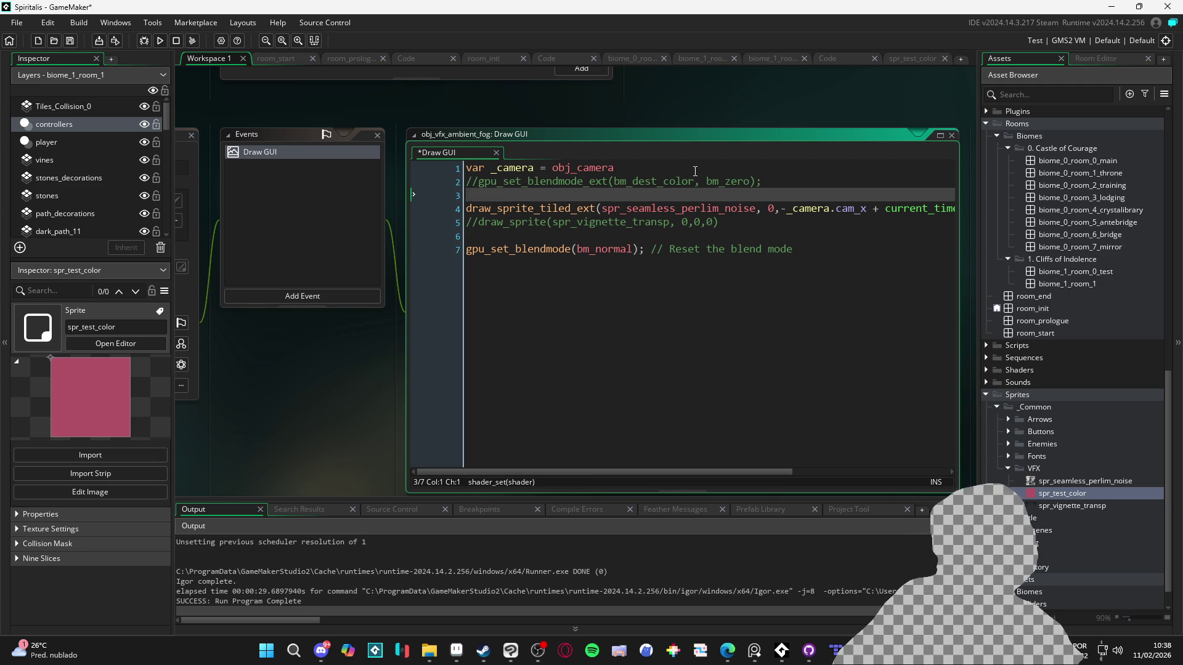
- Uncomment the multiply gpu_set_blendmode_ext line and save the Draw GUI code
{"action": "key", "text": "Up"}
{"action": "key", "text": "ctrl+k"}
{"action": "key", "text": "Down"}
{"action": "key", "text": "Down"}
{"action": "key", "text": "Down"}
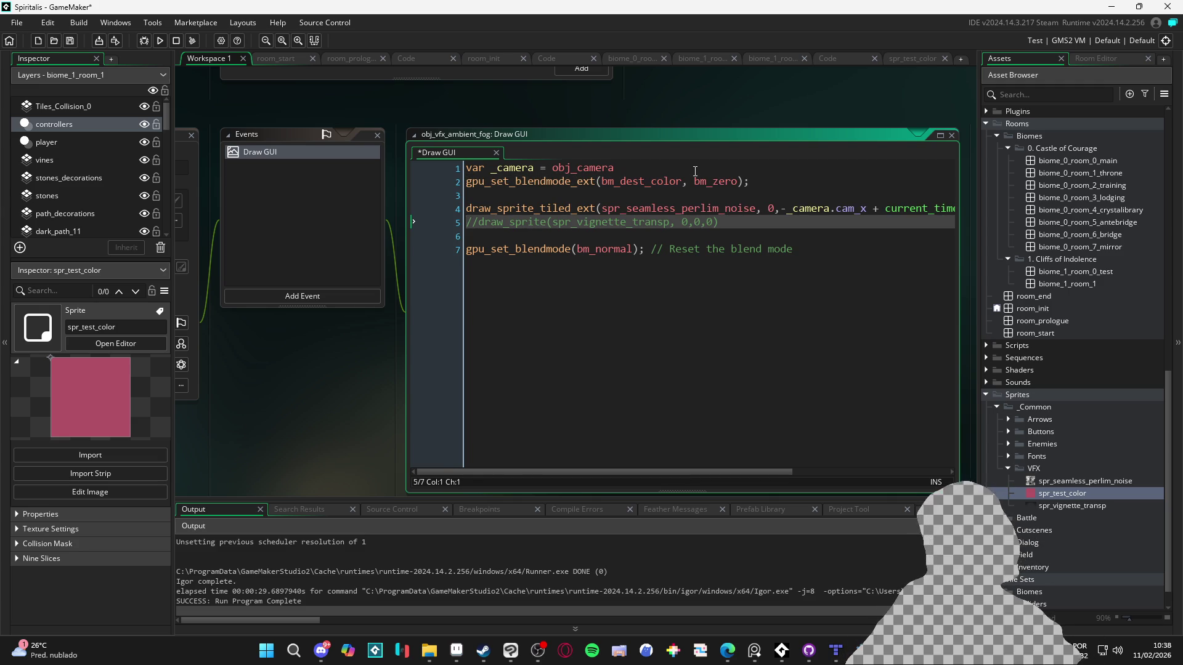
{"action": "key", "text": "ctrl+s"}
- Lower the noise fog's alpha argument from .5 to .2 and run the game
{"action": "scroll", "coordinate": [792, 207], "scroll_direction": "right", "scroll_amount": 4}
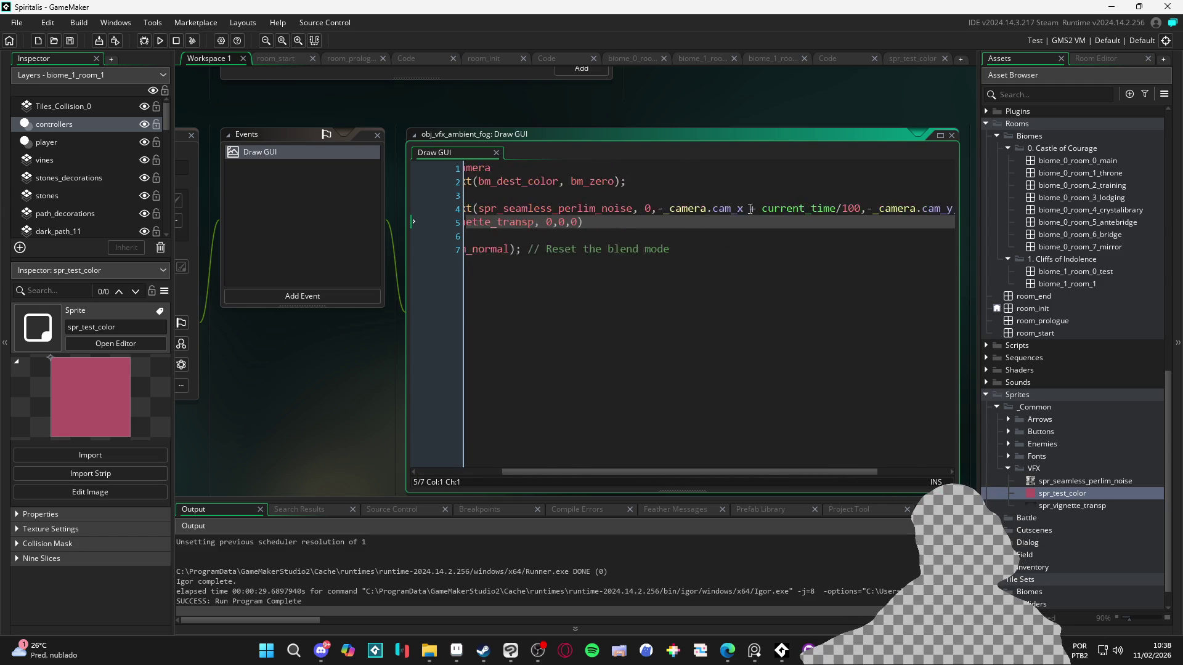
{"action": "scroll", "coordinate": [793, 207], "scroll_direction": "left", "scroll_amount": 4}
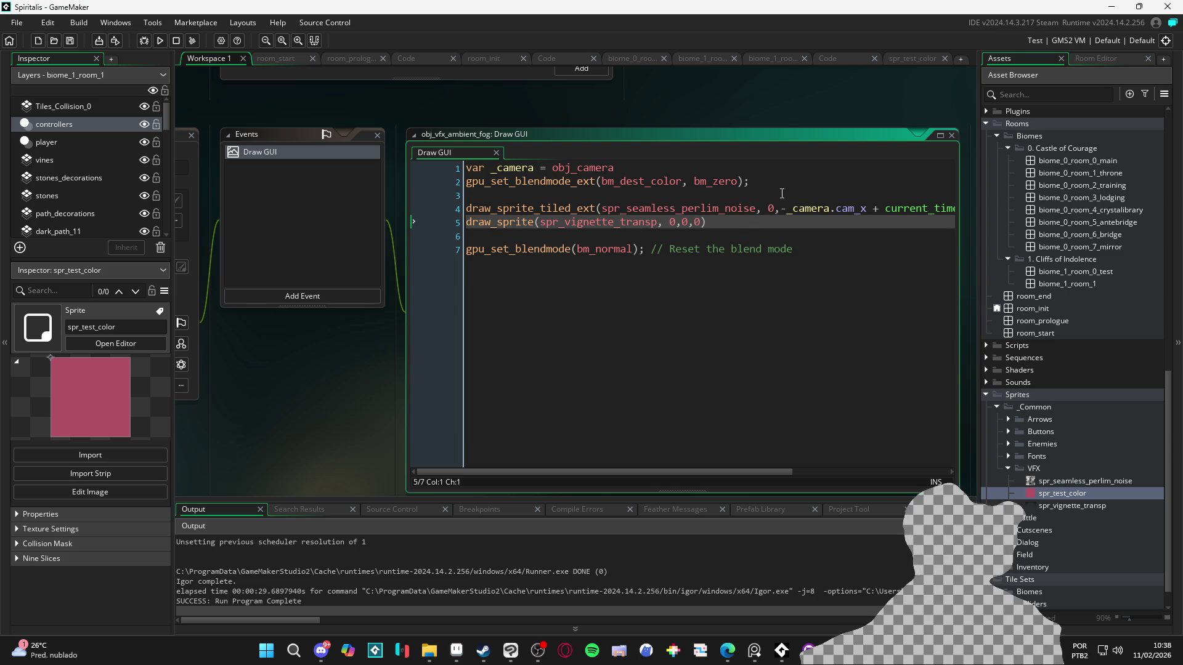
{"action": "scroll", "coordinate": [776, 219], "scroll_direction": "right", "scroll_amount": 4}
{"action": "left_click", "coordinate": [901, 208]}
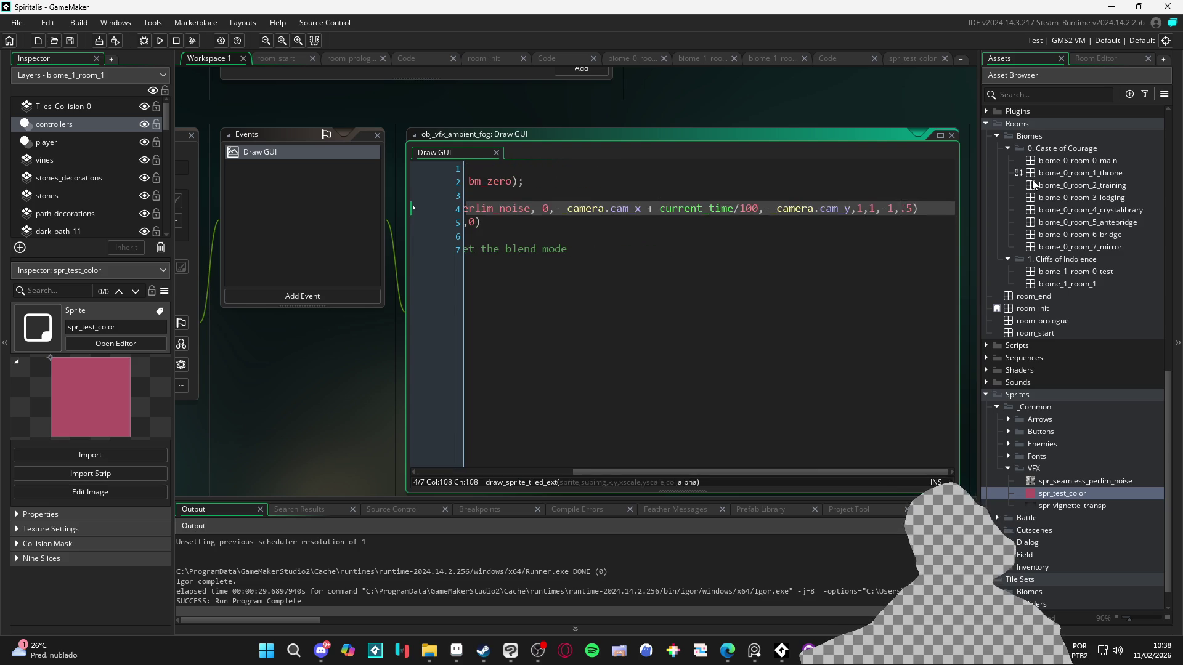
{"action": "key", "text": "BackSpace"}
{"action": "type", "text": "2"}
{"action": "key", "text": "F5"}
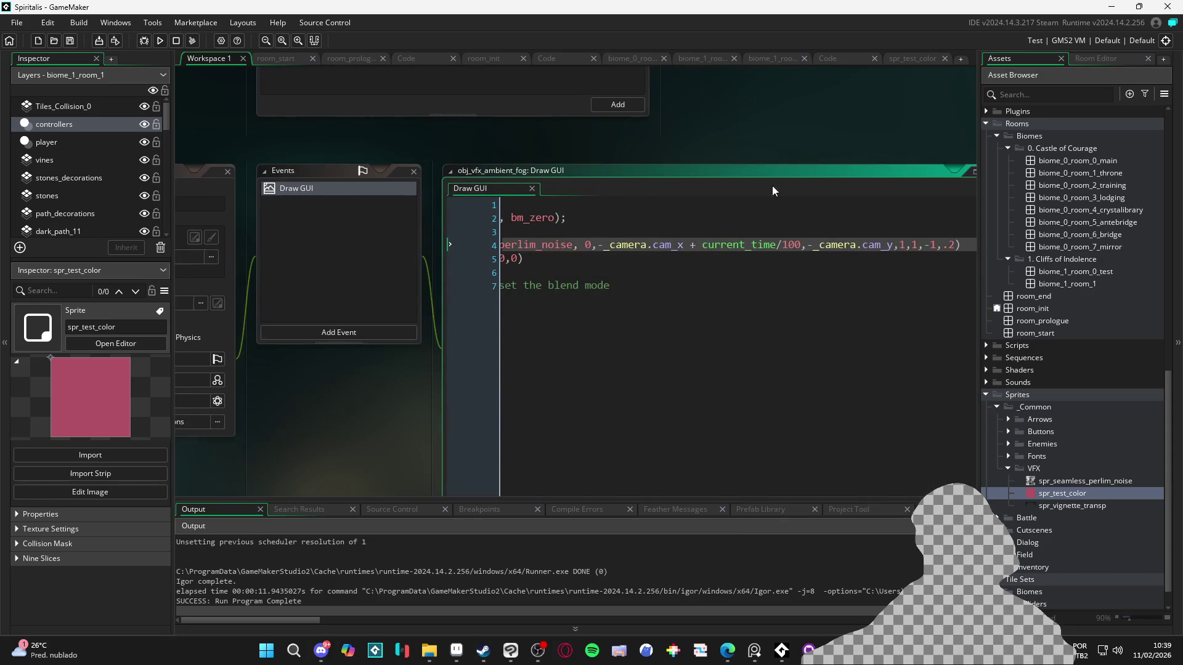
- Comment out the vignette draw line with //
{"action": "scroll", "coordinate": [678, 153], "scroll_direction": "left", "scroll_amount": 3}
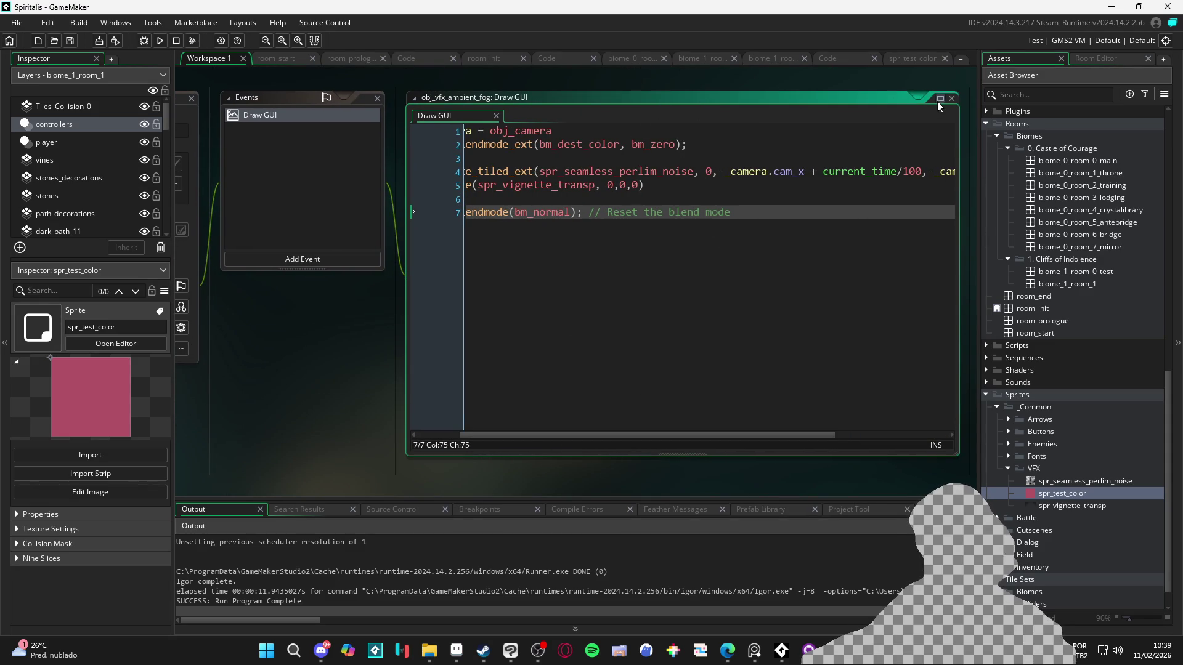
{"action": "left_click", "coordinate": [563, 184]}
{"action": "scroll", "coordinate": [573, 185], "scroll_direction": "left", "scroll_amount": 2}
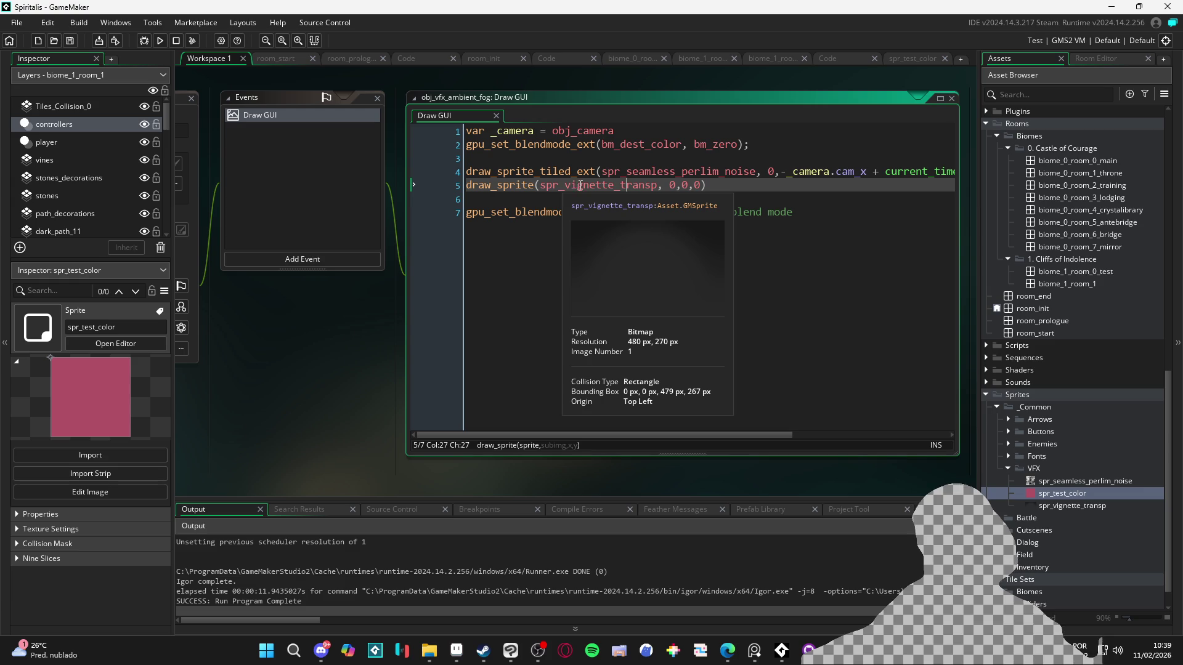
{"action": "left_click", "coordinate": [659, 156]}
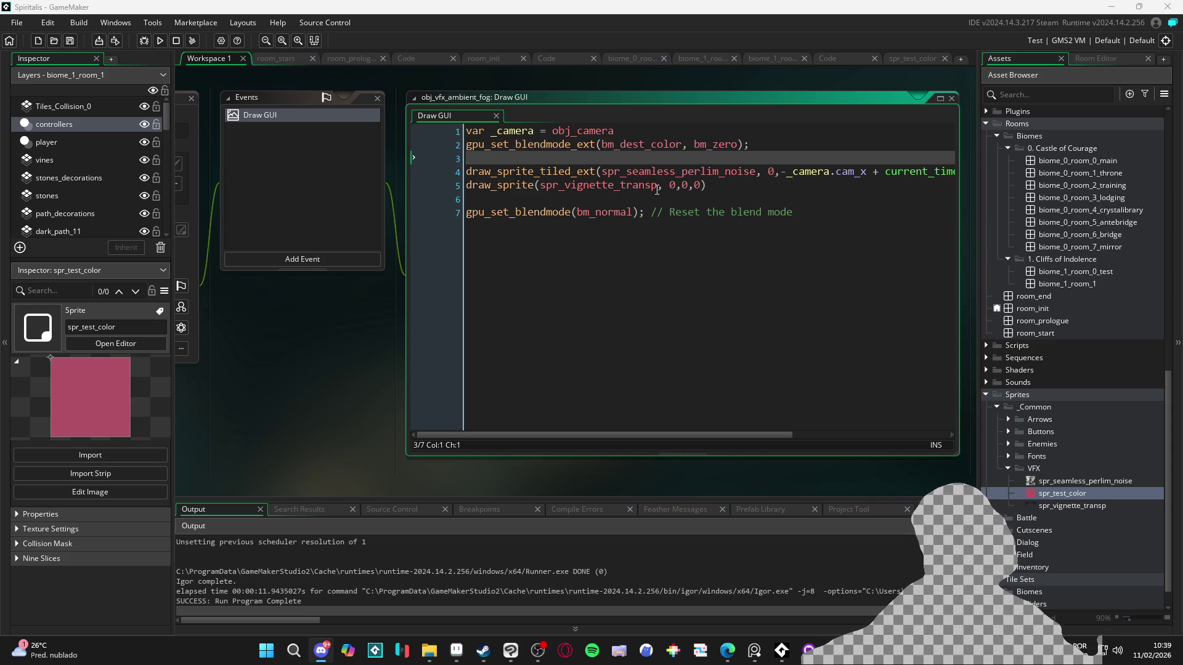
{"action": "mouse_move", "coordinate": [704, 171]}
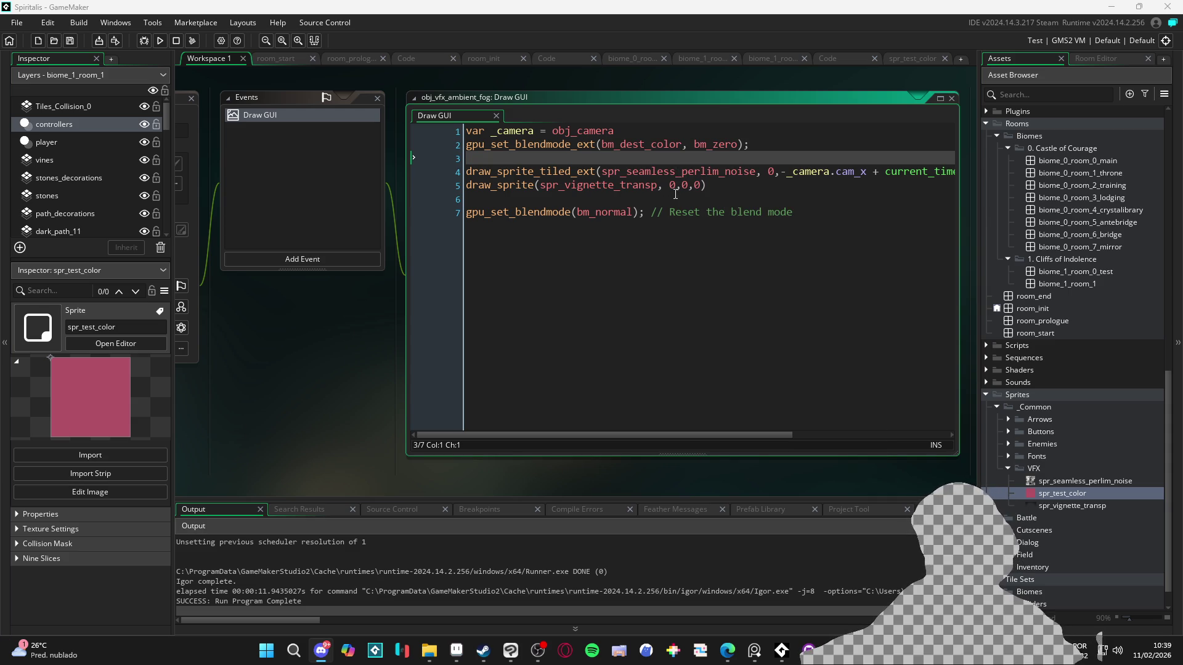
{"action": "left_click", "coordinate": [471, 185]}
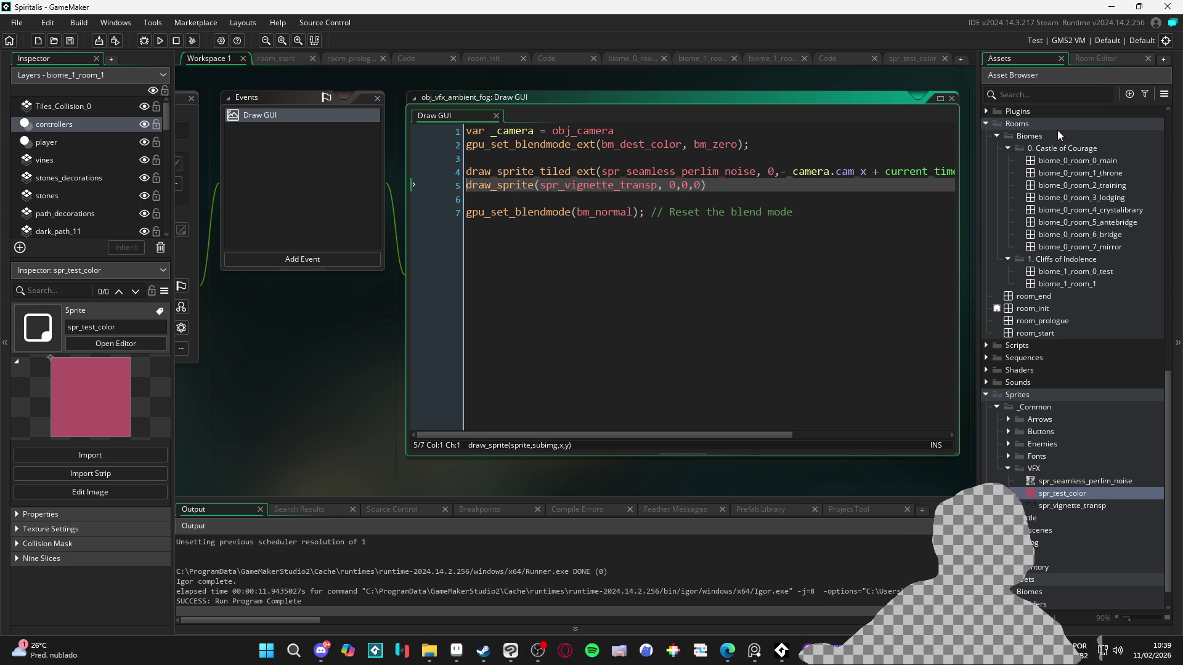
{"action": "type", "text": "//"}
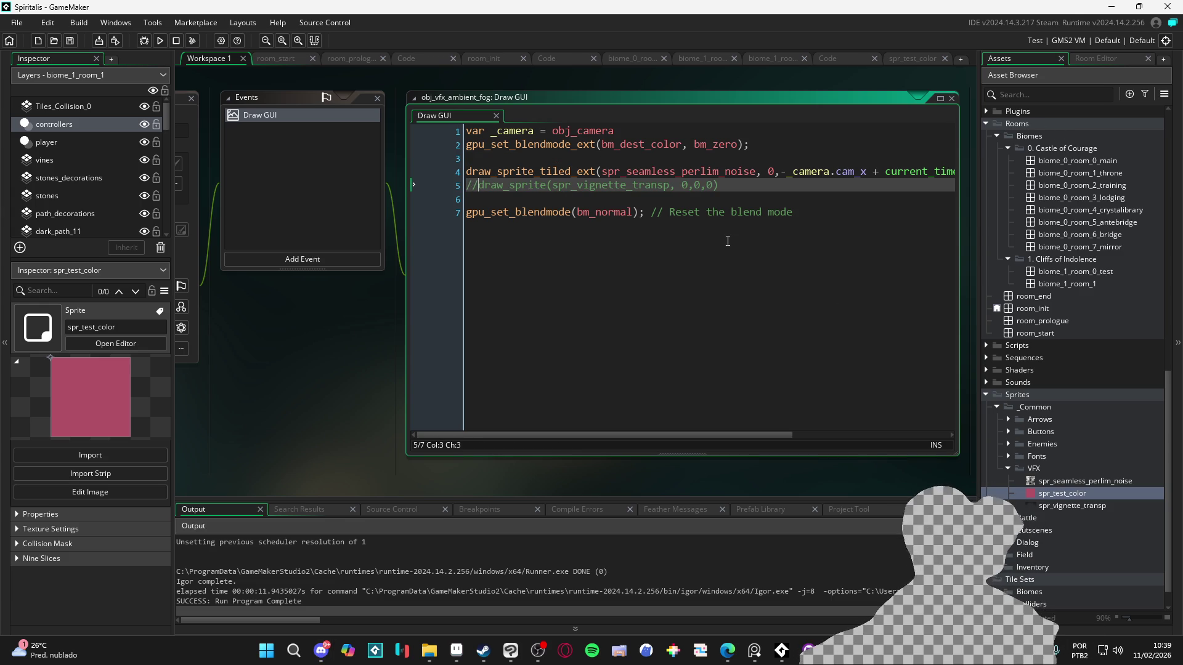
{"action": "left_click", "coordinate": [640, 254]}
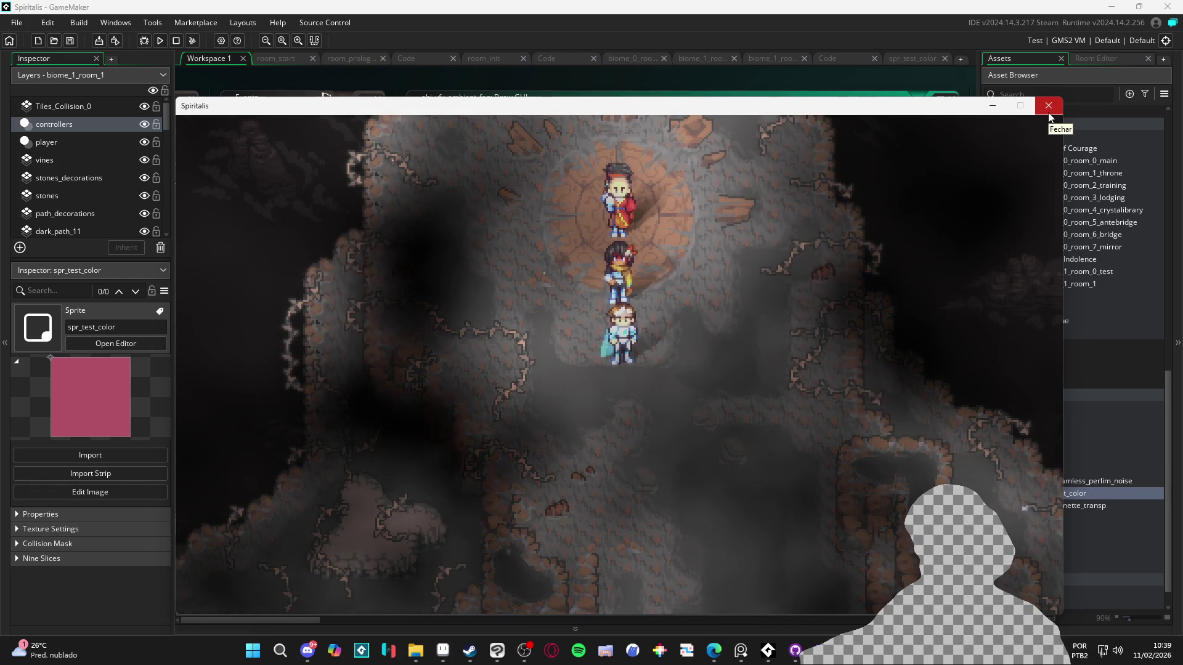
- Close the Spiritalis preview and change the noise fog's alpha argument to 0
{"action": "left_click", "coordinate": [1050, 113]}
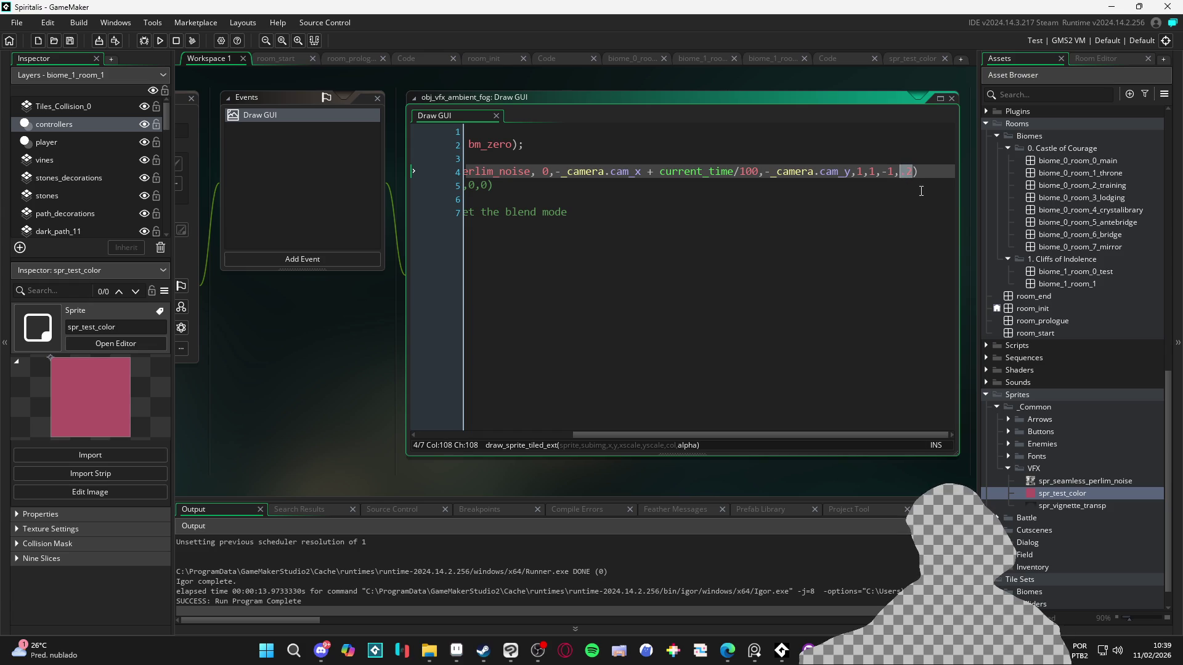
{"action": "type", "text": "0"}
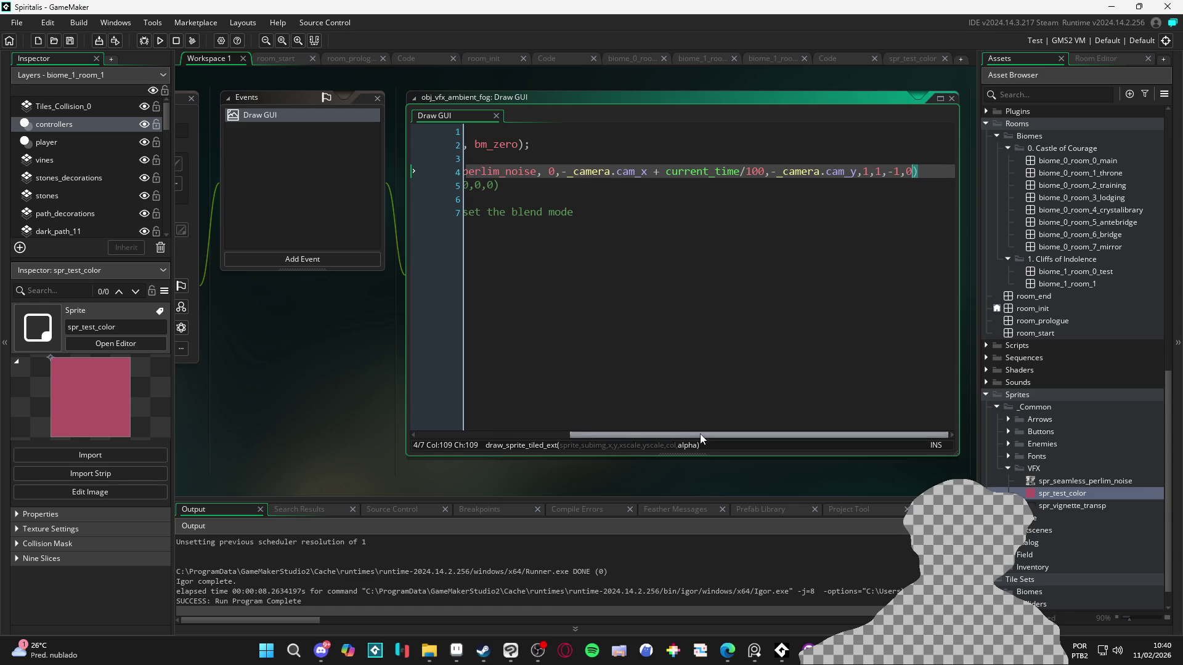
{"action": "mouse_move", "coordinate": [700, 434]}
{"action": "left_mouse_down"}
{"action": "mouse_move", "coordinate": [456, 442]}
{"action": "mouse_move", "coordinate": [644, 442]}
{"action": "mouse_move", "coordinate": [611, 442]}
{"action": "left_mouse_up"}
- Add a draw_set_alpha(.3) line above the fog draw in the Draw GUI code
{"action": "left_click", "coordinate": [844, 172]}
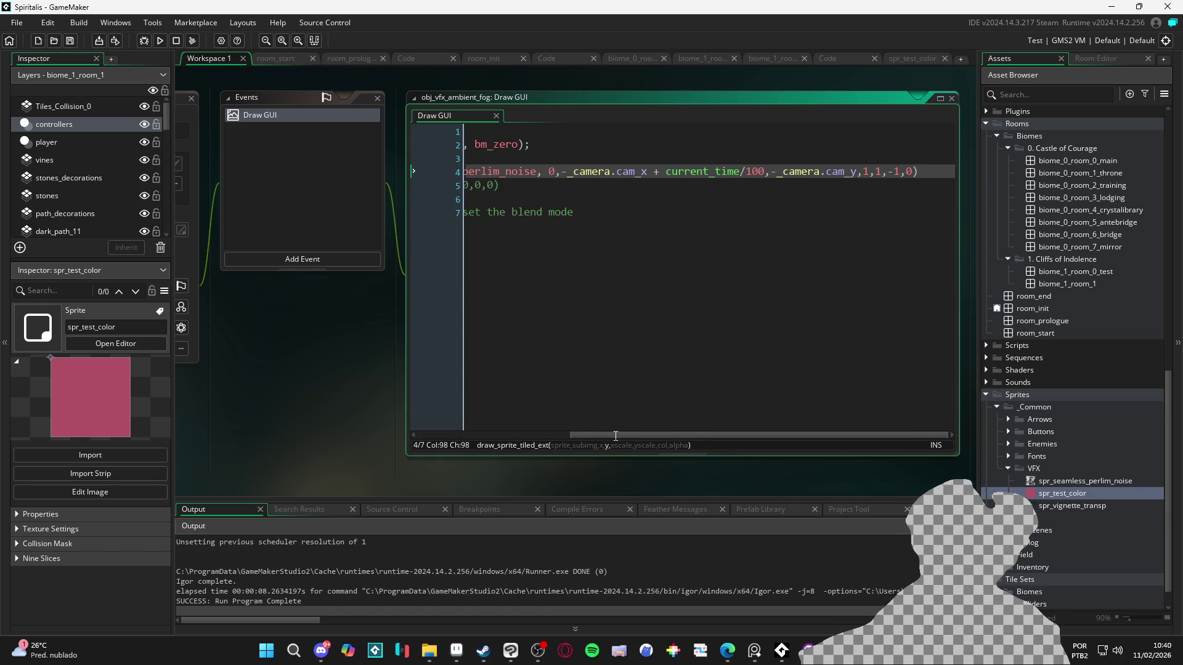
{"action": "left_click_drag", "start_coordinate": [613, 443], "coordinate": [459, 442]}
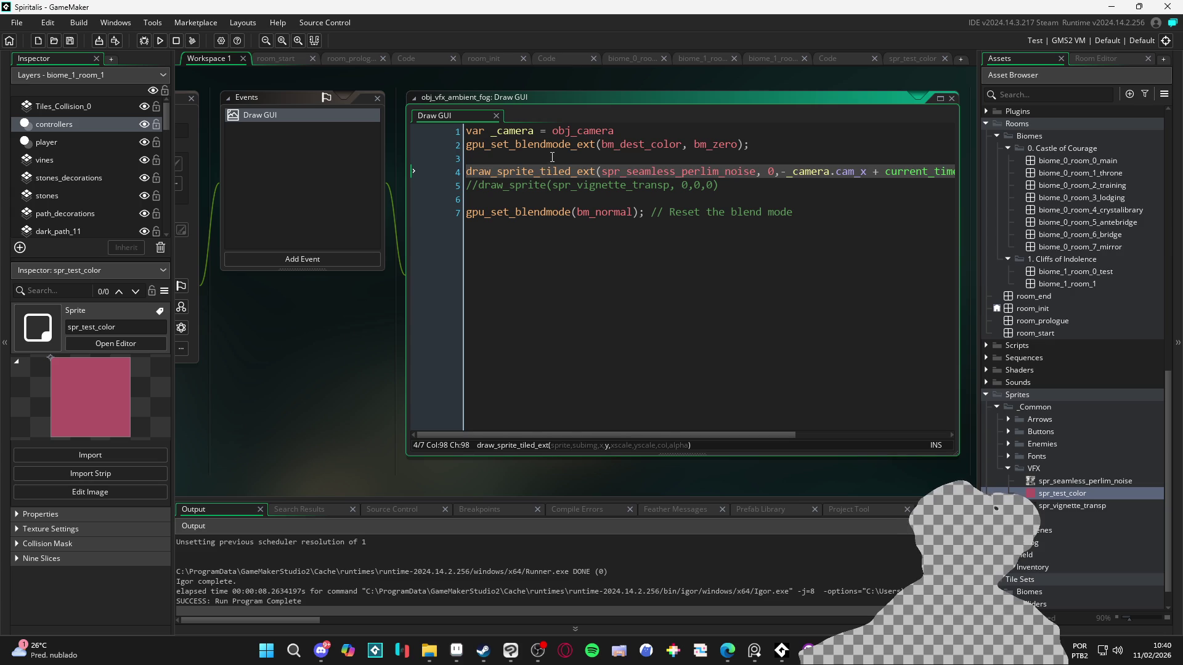
{"action": "left_click", "coordinate": [555, 157]}
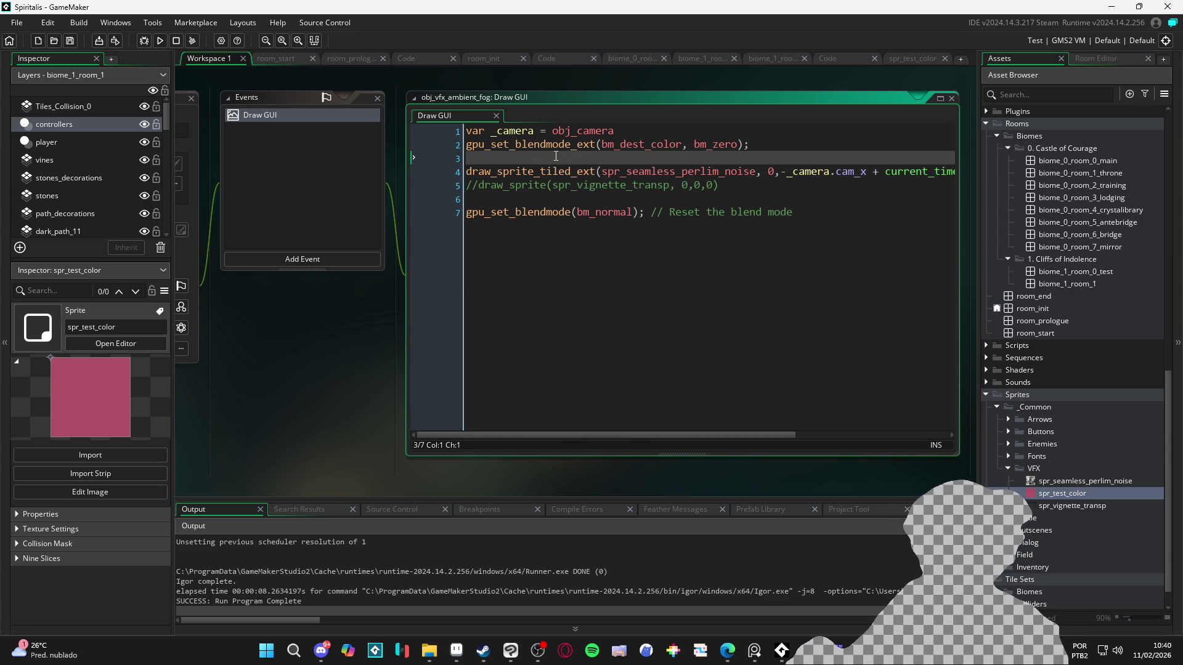
{"action": "key", "text": "Return"}
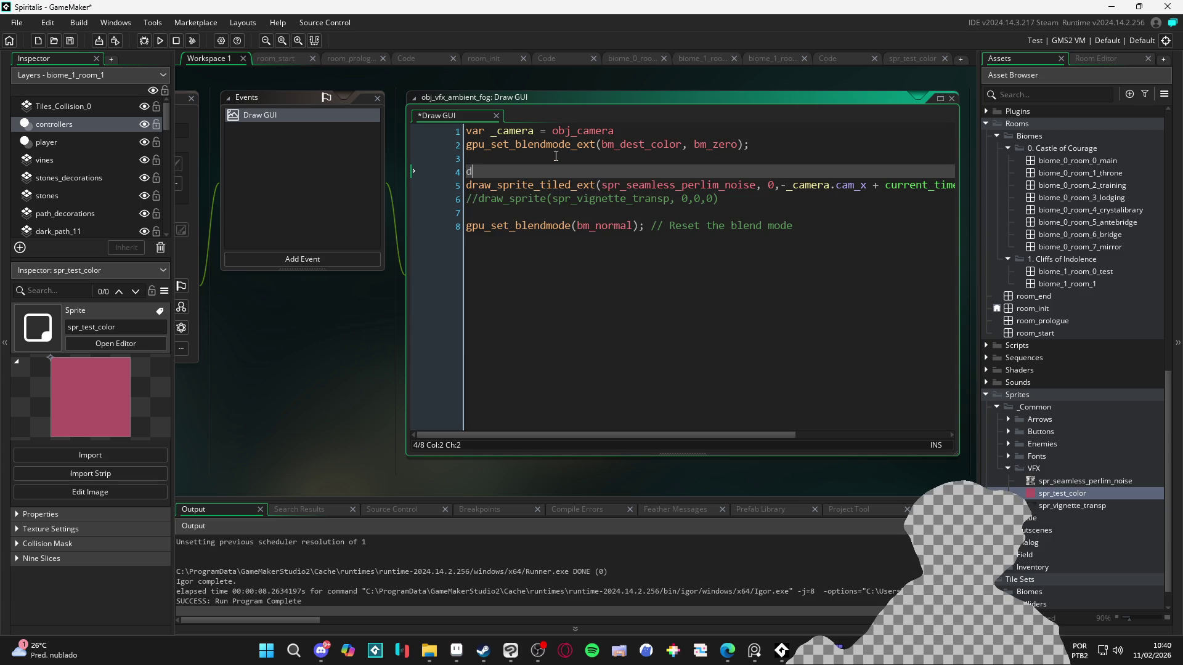
{"action": "type", "text": "draw_set_"}
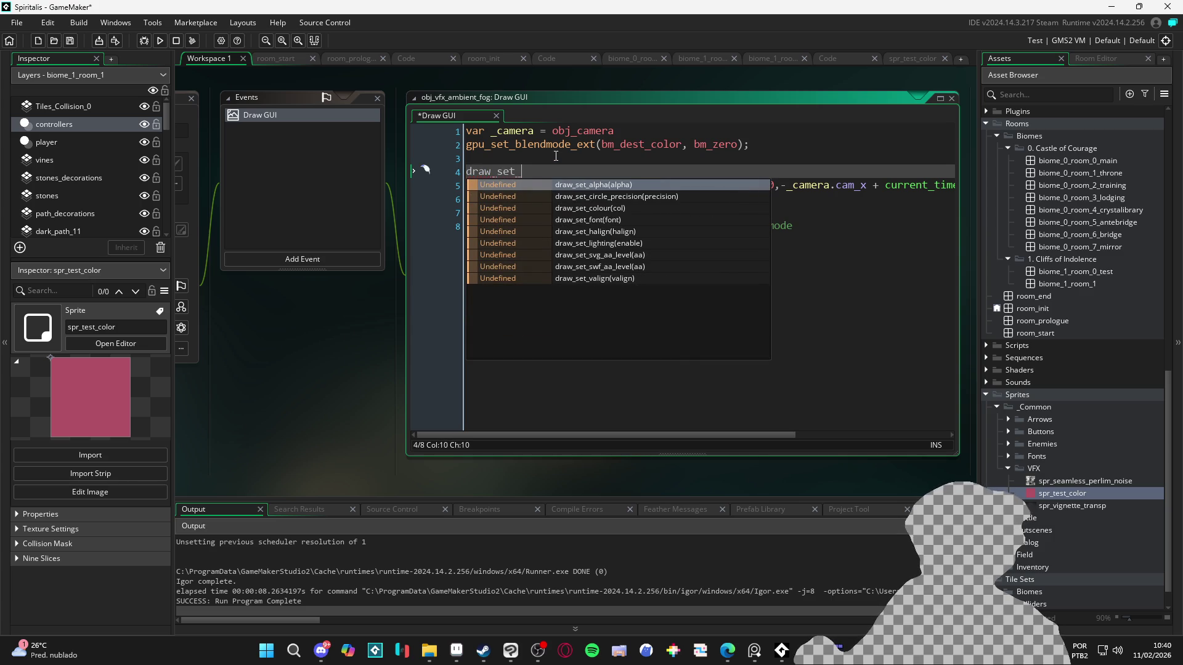
{"action": "key", "text": "Return"}
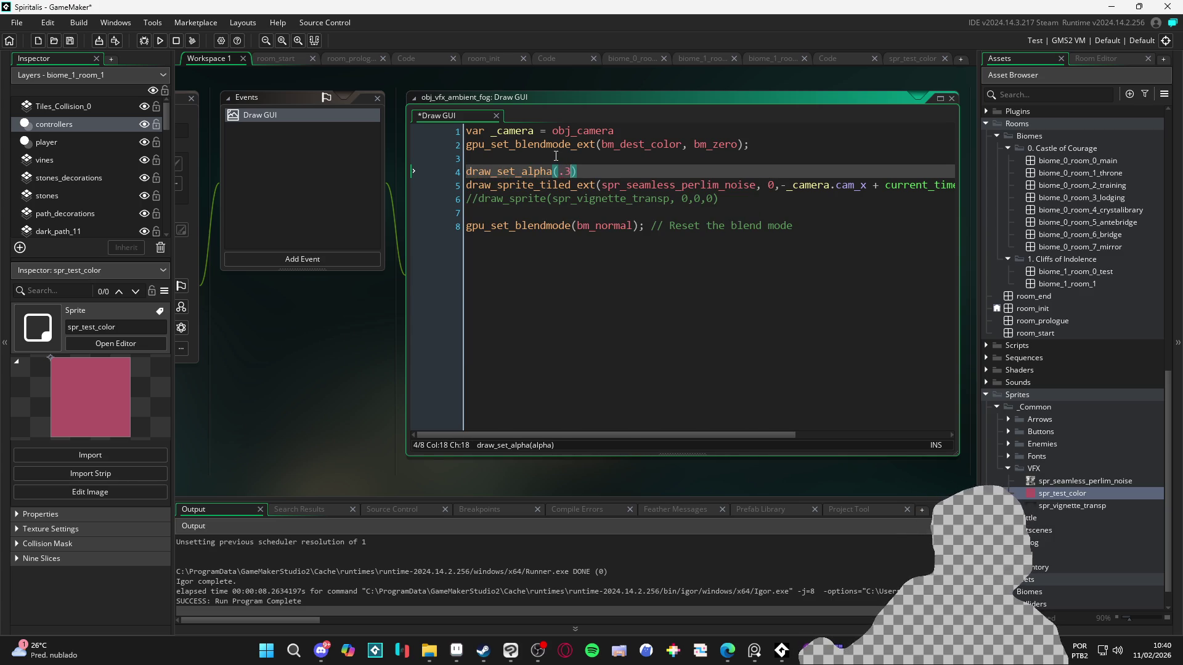
- Copy that line below the tiled fog draw as draw_set_alpha(1), then build with F5
{"action": "left_click_drag", "start_coordinate": [592, 168], "coordinate": [425, 171]}
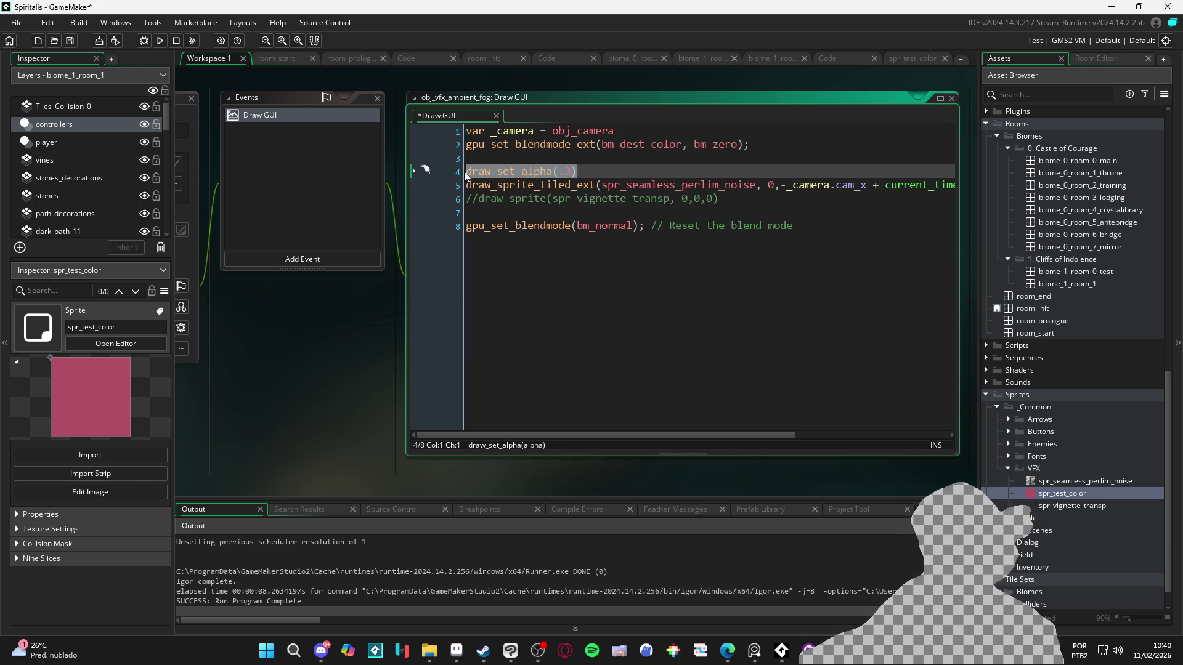
{"action": "key", "text": "ctrl+c"}
{"action": "left_click", "coordinate": [492, 213]}
{"action": "key", "text": "ctrl+v"}
{"action": "left_click", "coordinate": [573, 216]}
{"action": "key", "text": "BackSpace"}
{"action": "key", "text": "BackSpace"}
{"action": "type", "text": "1"}
{"action": "key", "text": "F5"}
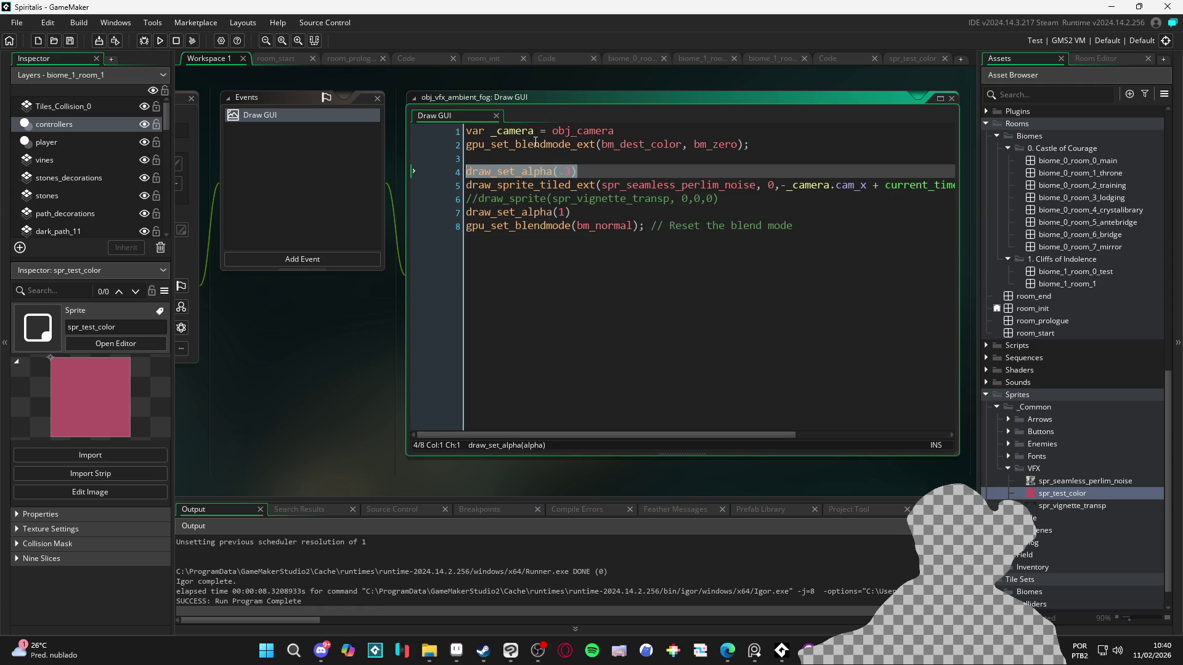
- Insert draw_set_alpha(.3) on a new line after line 1 and save to rebuild
{"action": "left_click", "coordinate": [621, 129]}
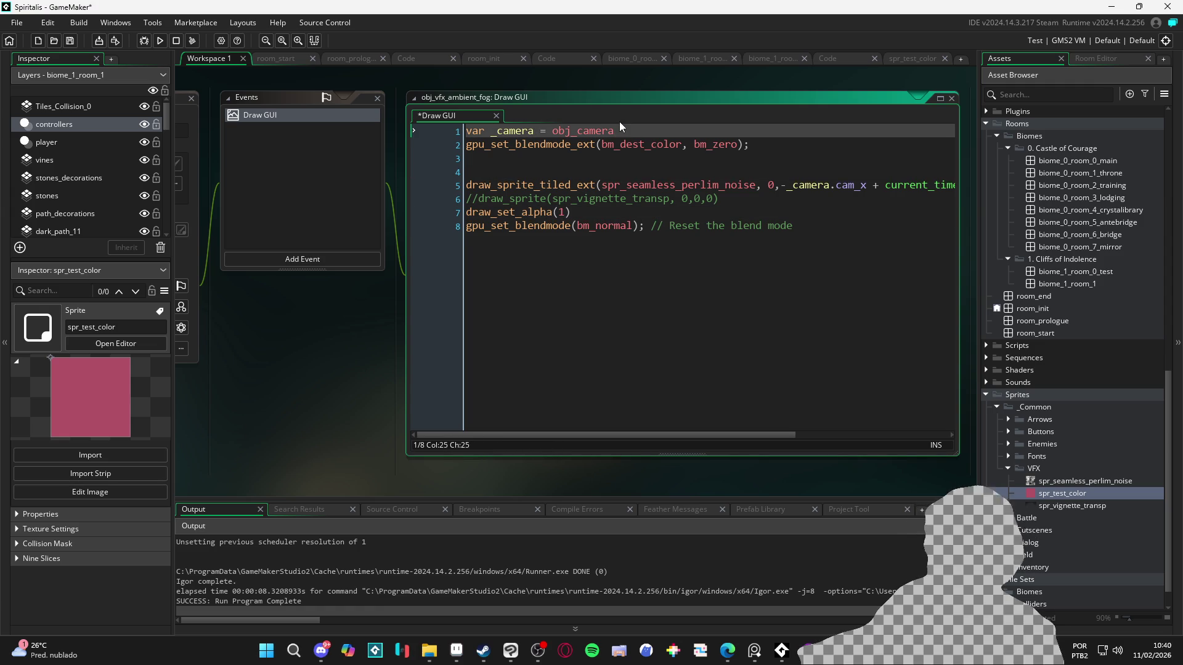
{"action": "key", "text": "Return"}
{"action": "key", "text": "ctrl+v"}
{"action": "key", "text": "ctrl+s"}
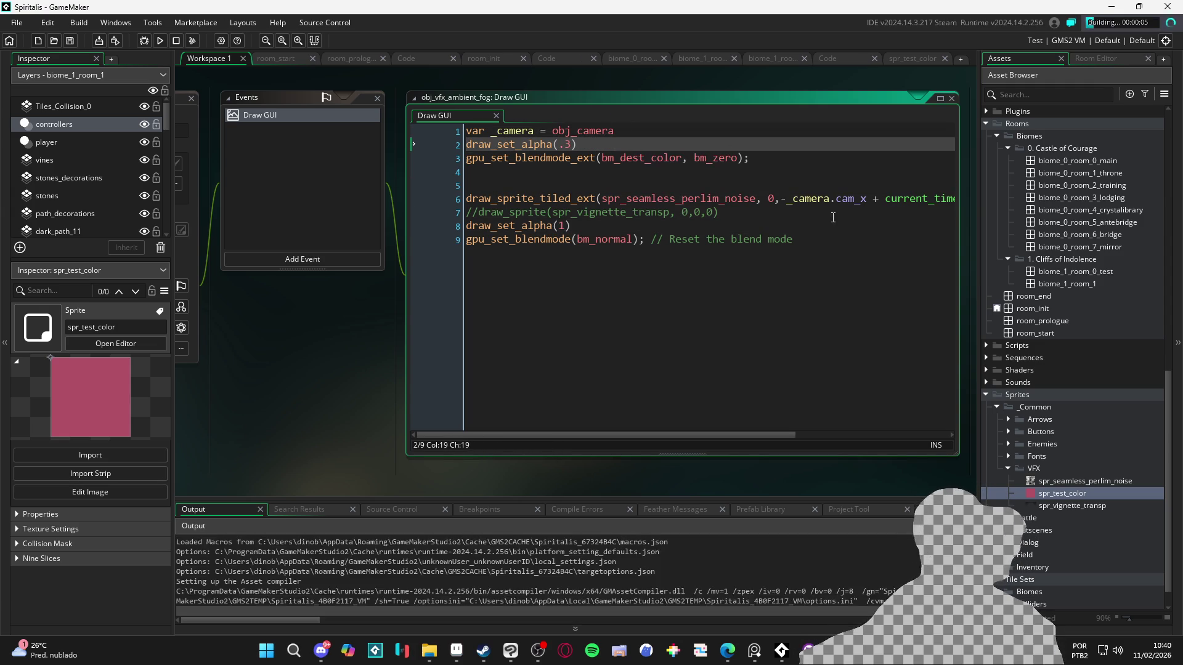
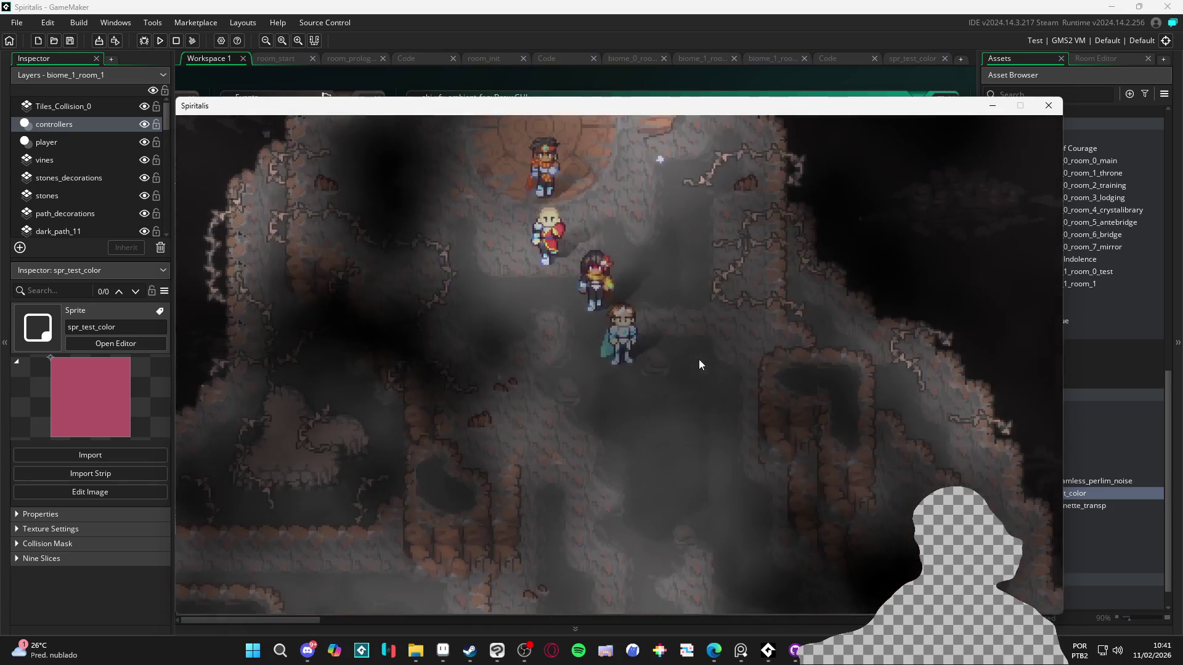
- Comment out the fog's Draw GUI code with /*, rerun with F5, and snip the game view
{"action": "left_click", "coordinate": [1059, 114]}
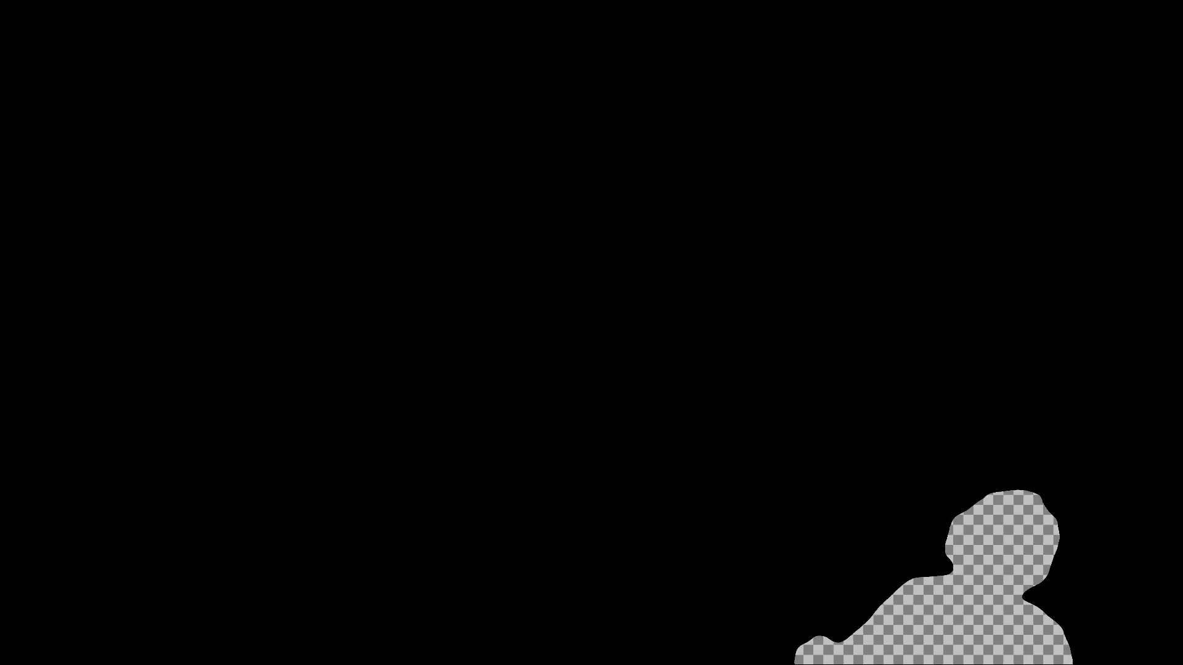
{"action": "type", "text": "/*"}
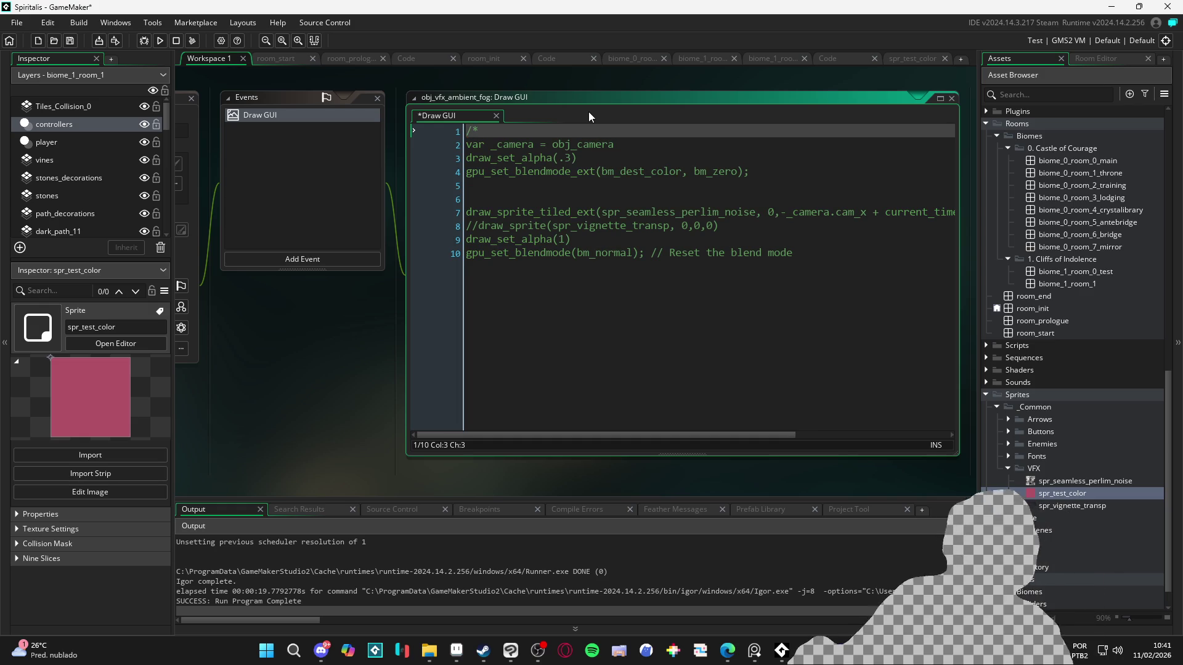
{"action": "key", "text": "F5"}
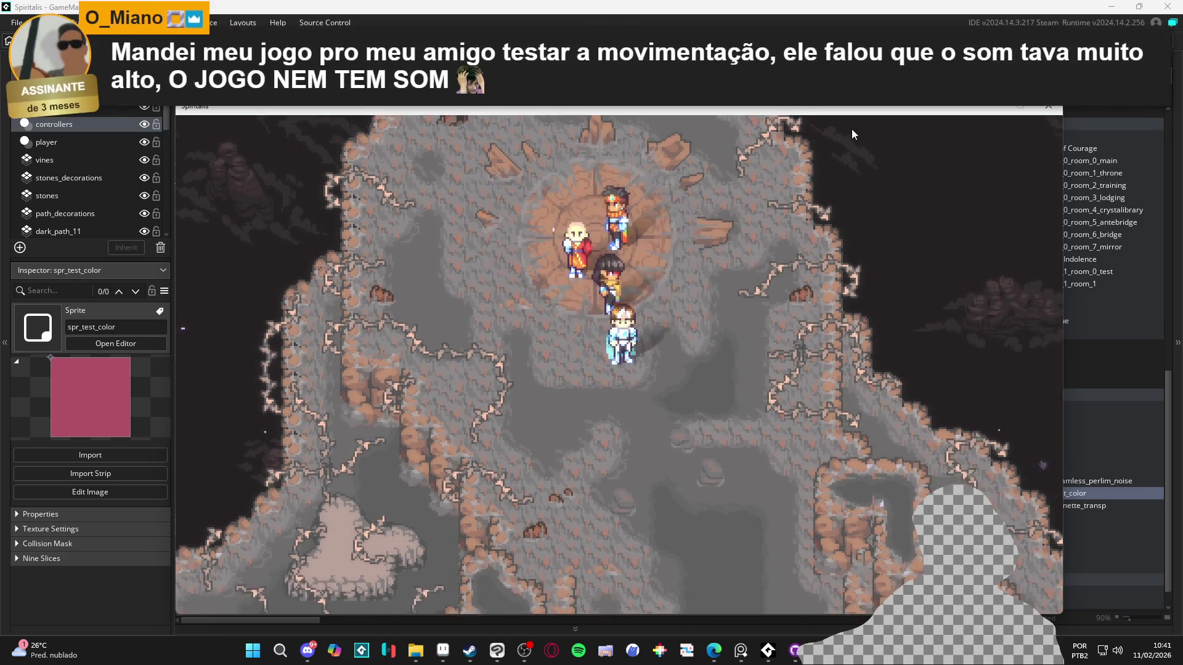
{"action": "key", "text": "super+shift+s"}
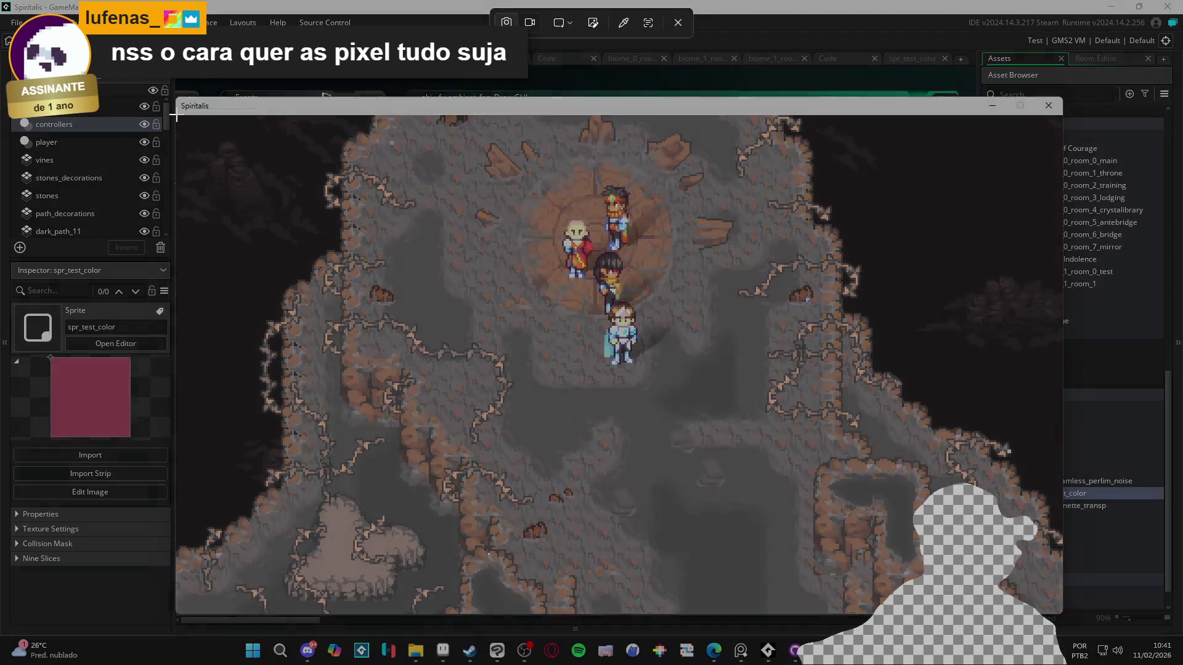
{"action": "mouse_move", "coordinate": [177, 115]}
{"action": "left_mouse_down"}
{"action": "mouse_move", "coordinate": [677, 364]}
{"action": "mouse_move", "coordinate": [1060, 611]}
{"action": "left_mouse_up"}
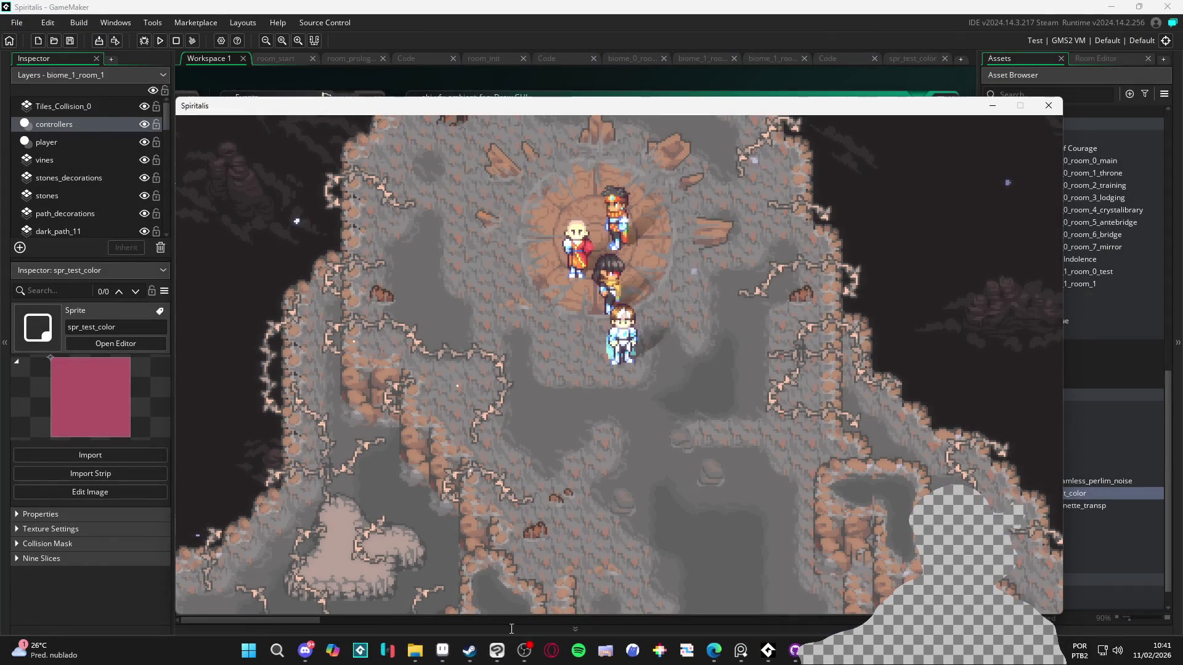
- Add an empty layer at the bottom of the stack and set the noise layer to Multiply
{"action": "left_click", "coordinate": [451, 658]}
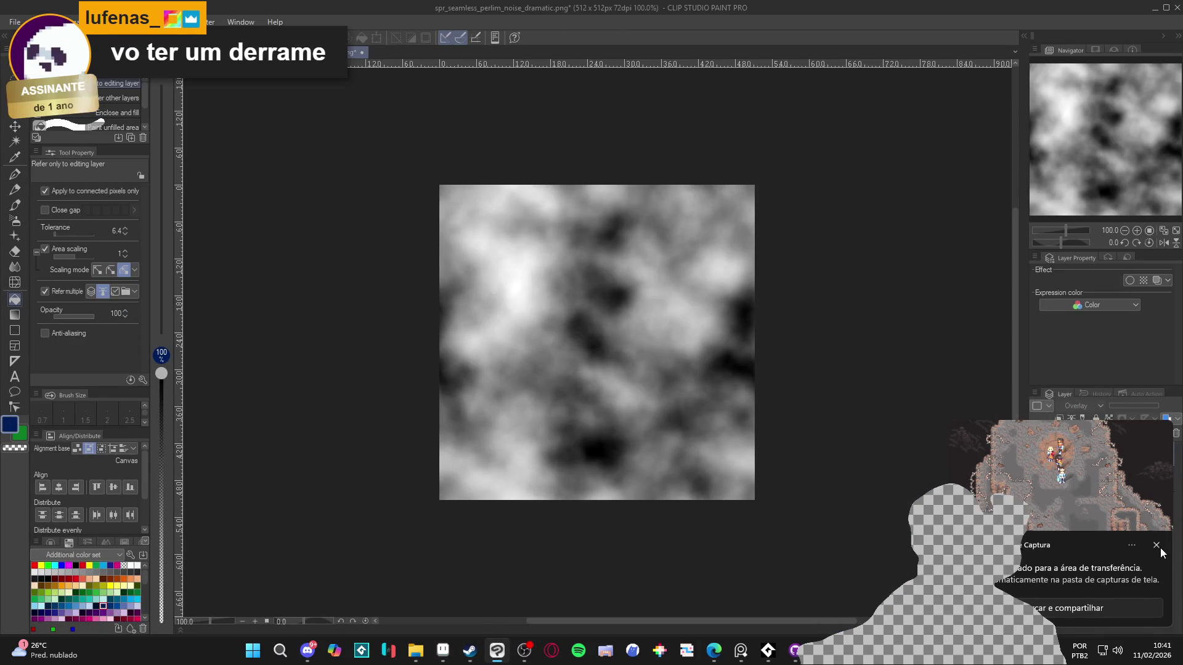
{"action": "left_click", "coordinate": [1107, 482]}
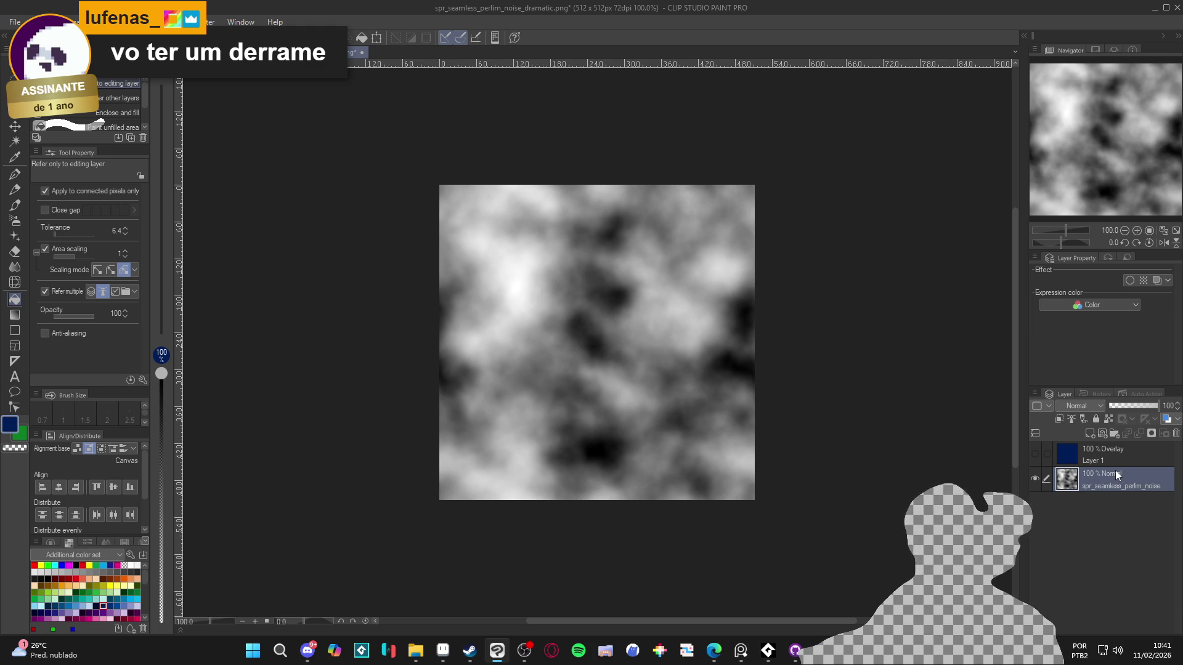
{"action": "key", "text": "ctrl+shift+n"}
{"action": "left_click_drag", "start_coordinate": [1115, 471], "coordinate": [1123, 513]}
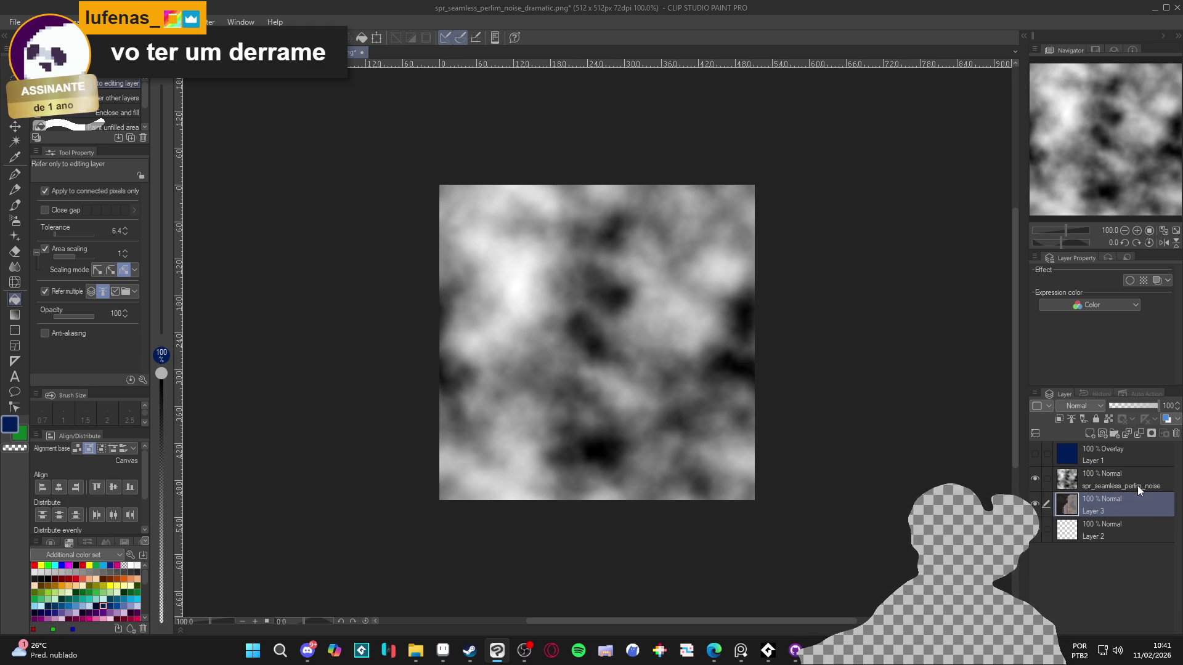
{"action": "left_click", "coordinate": [1138, 486]}
{"action": "left_click", "coordinate": [1094, 408]}
{"action": "left_click", "coordinate": [1086, 101]}
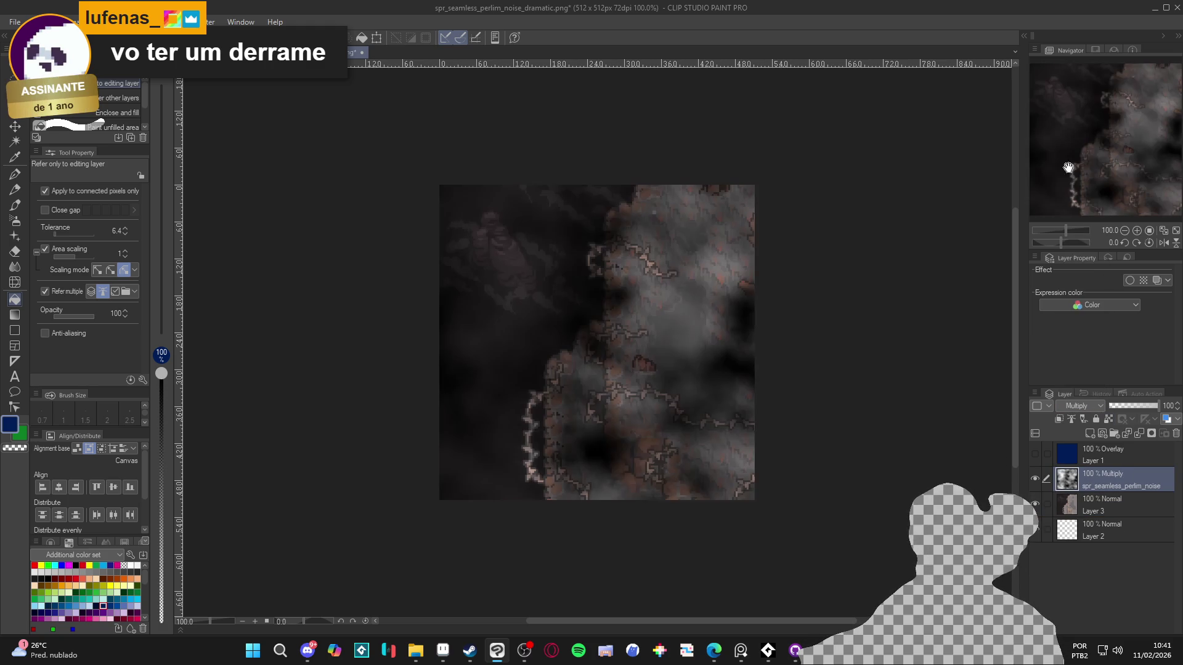
- Centre the game screenshot on the party and lower the noise layer to 51% opacity
{"action": "left_click", "coordinate": [1109, 505]}
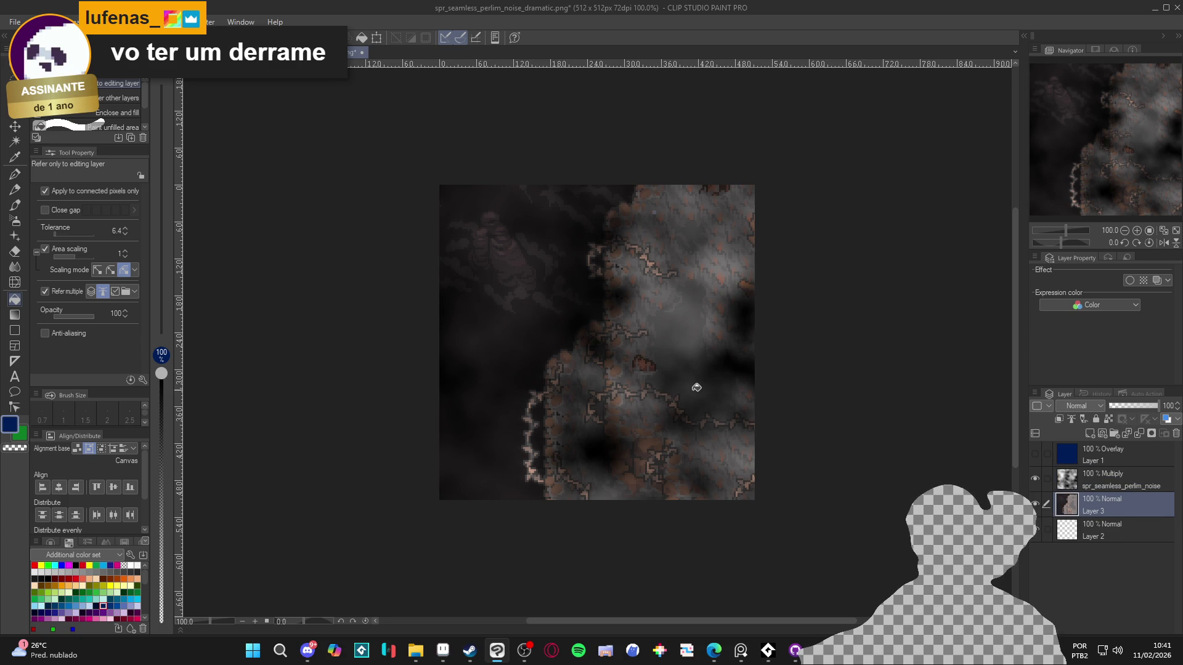
{"action": "key", "text": "k"}
{"action": "mouse_move", "coordinate": [692, 391]}
{"action": "left_mouse_down"}
{"action": "mouse_move", "coordinate": [549, 401]}
{"action": "mouse_move", "coordinate": [472, 425]}
{"action": "mouse_move", "coordinate": [435, 399]}
{"action": "left_mouse_up"}
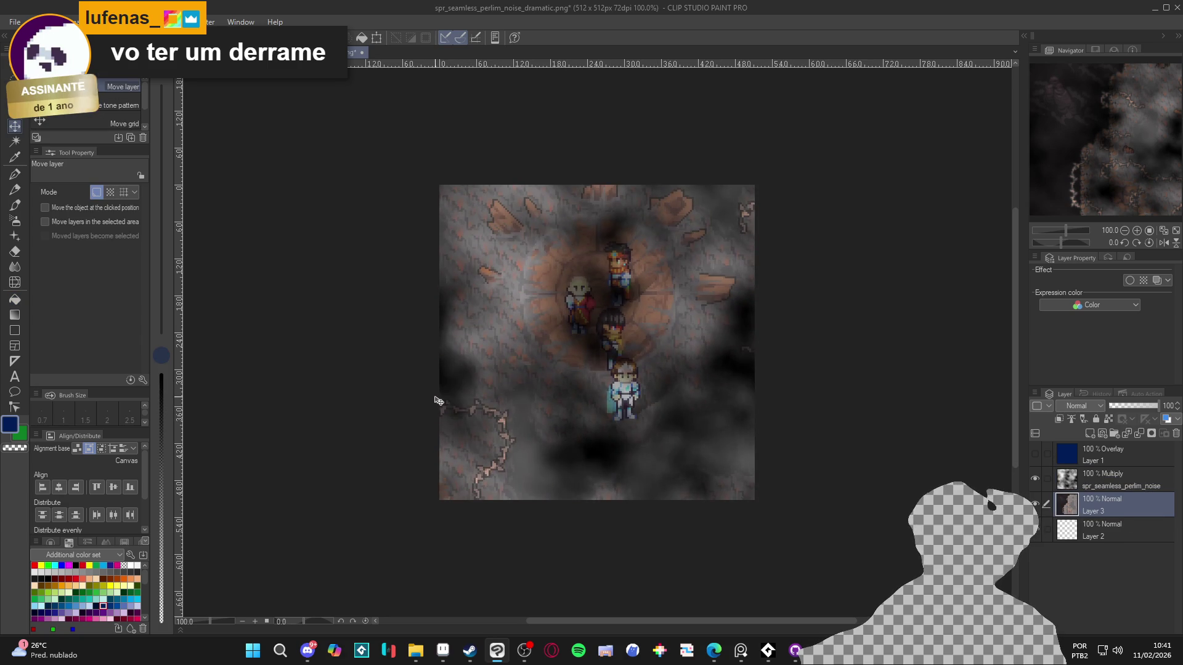
{"action": "left_click", "coordinate": [1110, 481]}
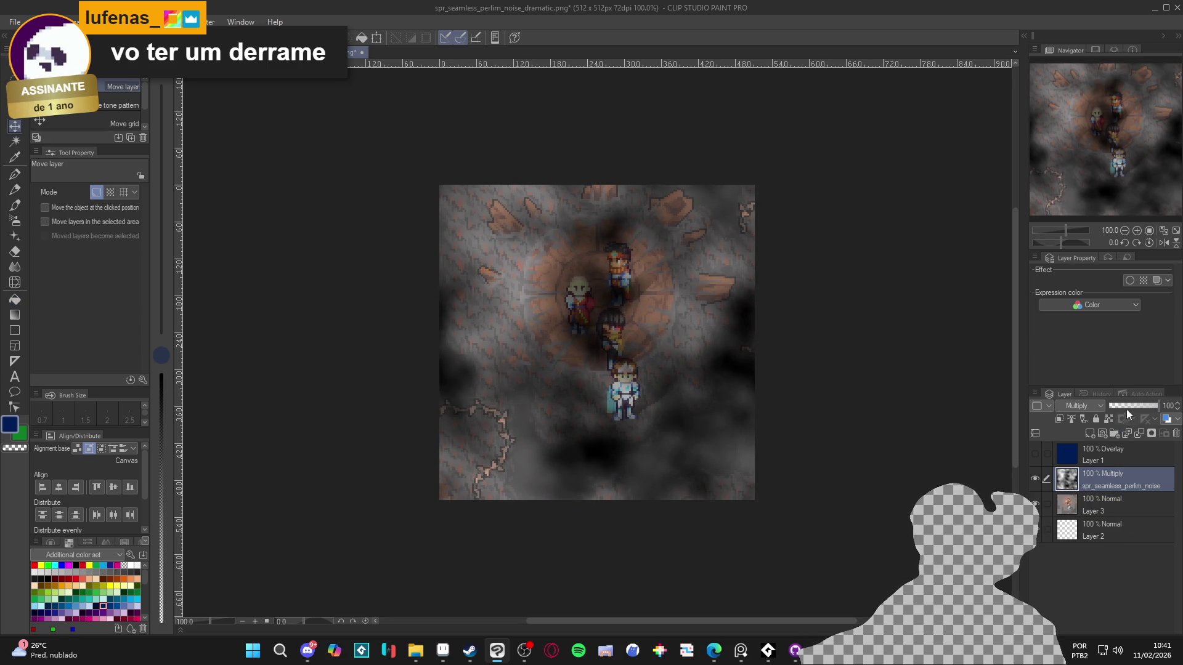
{"action": "left_click_drag", "start_coordinate": [1145, 405], "coordinate": [1134, 402]}
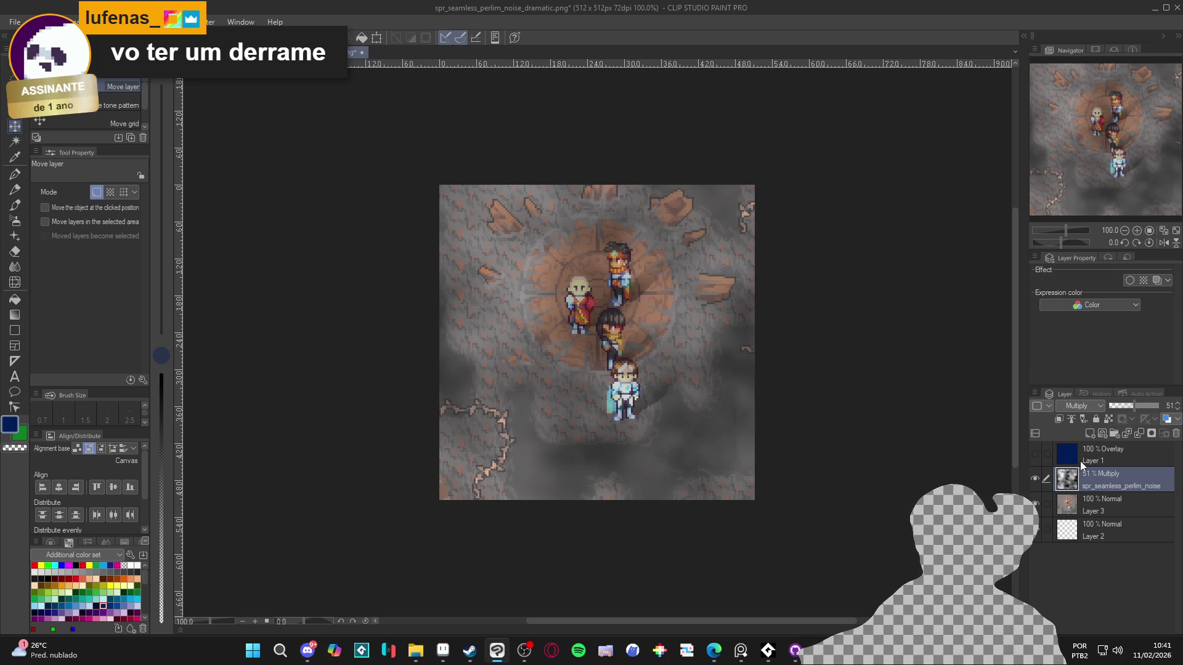
{"action": "left_click", "coordinate": [1036, 481]}
{"action": "left_click", "coordinate": [1036, 482]}
{"action": "left_click", "coordinate": [1036, 481]}
{"action": "left_click", "coordinate": [1036, 481]}
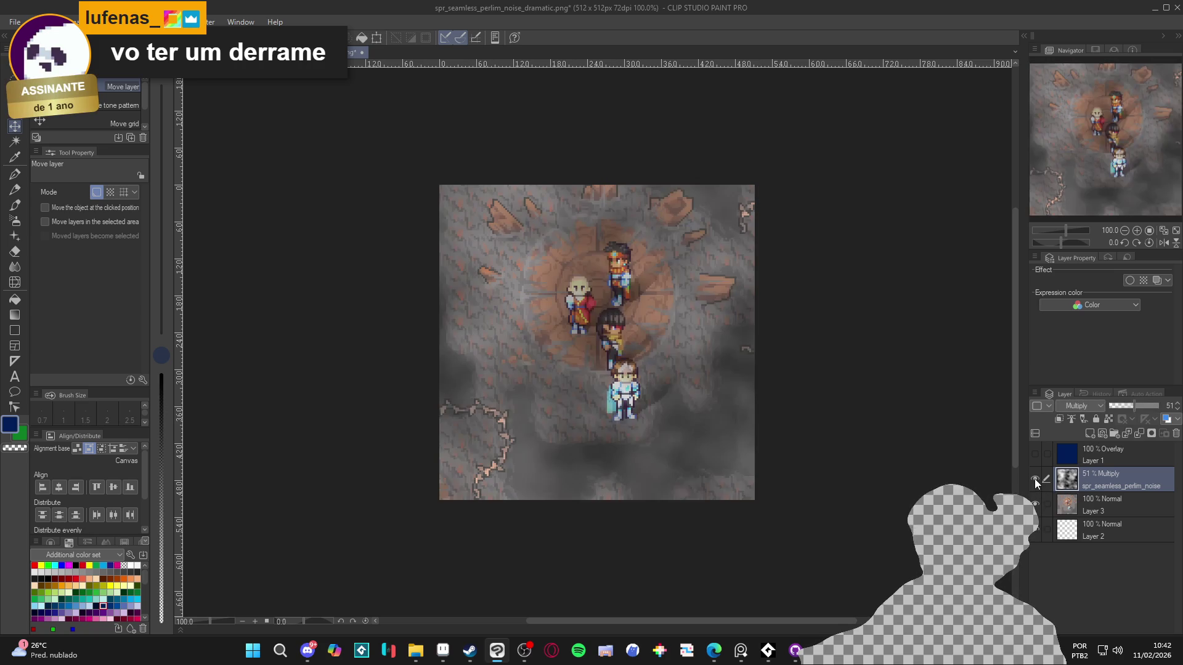
{"action": "left_click", "coordinate": [1036, 481]}
{"action": "left_click", "coordinate": [1036, 481]}
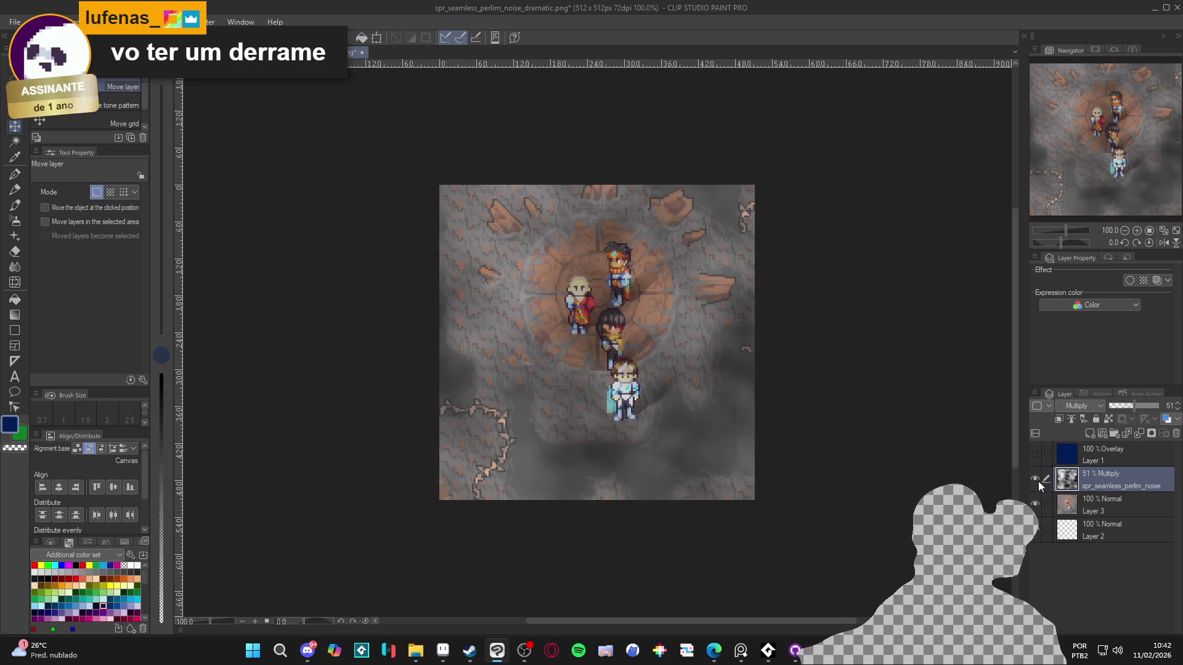
- Hide the game screenshot layer and fill Layer 2 with white
{"action": "left_click", "coordinate": [1036, 504]}
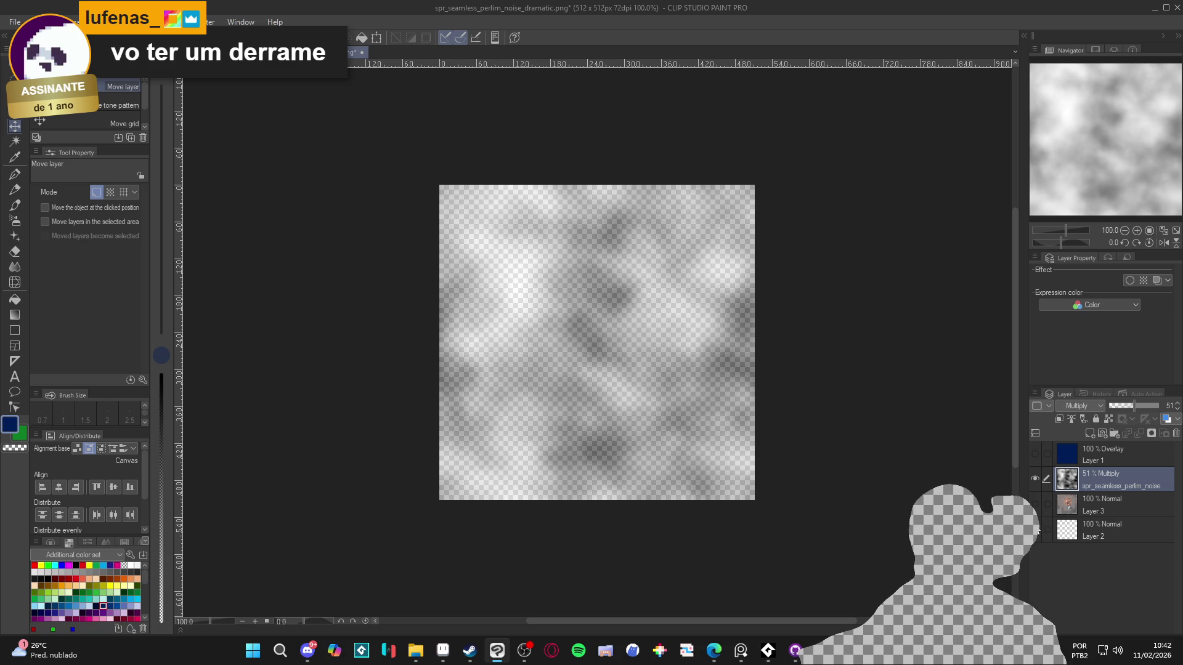
{"action": "left_click", "coordinate": [1078, 534]}
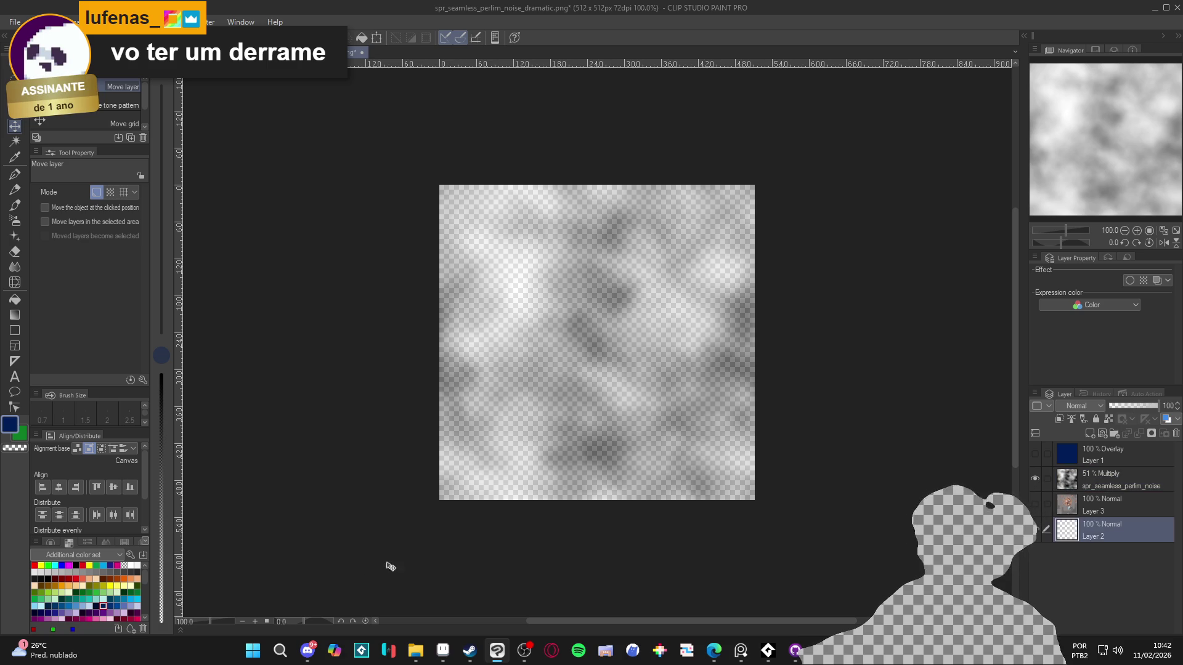
{"action": "left_click", "coordinate": [137, 566]}
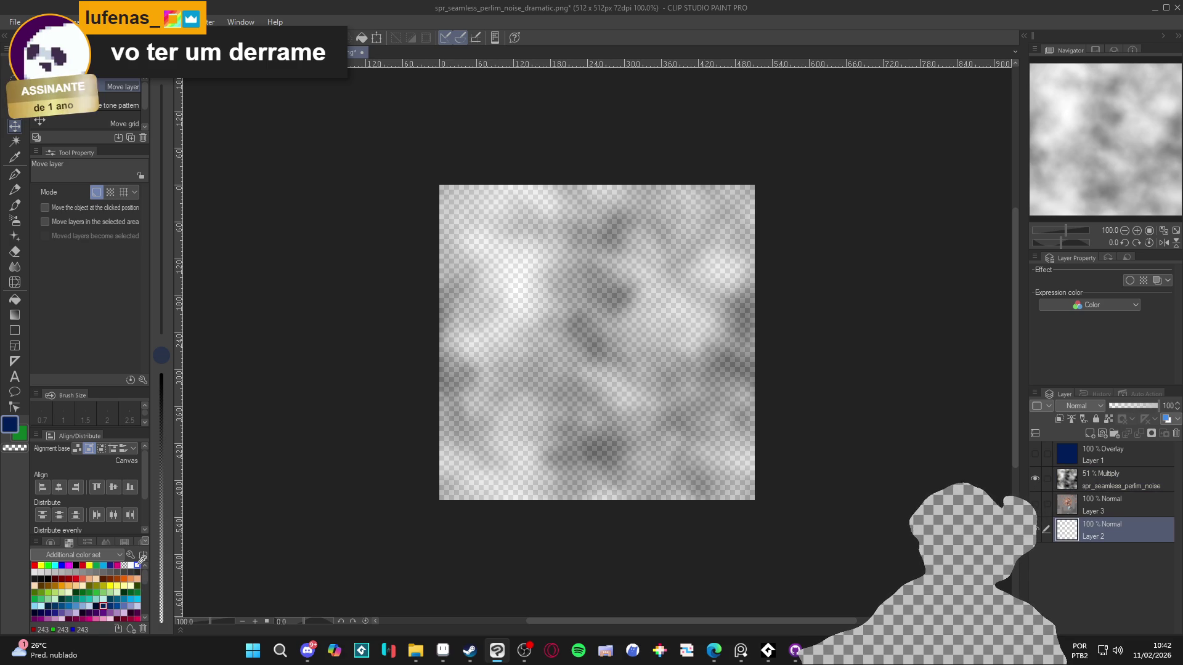
{"action": "key", "text": "g"}
{"action": "left_click", "coordinate": [602, 394]}
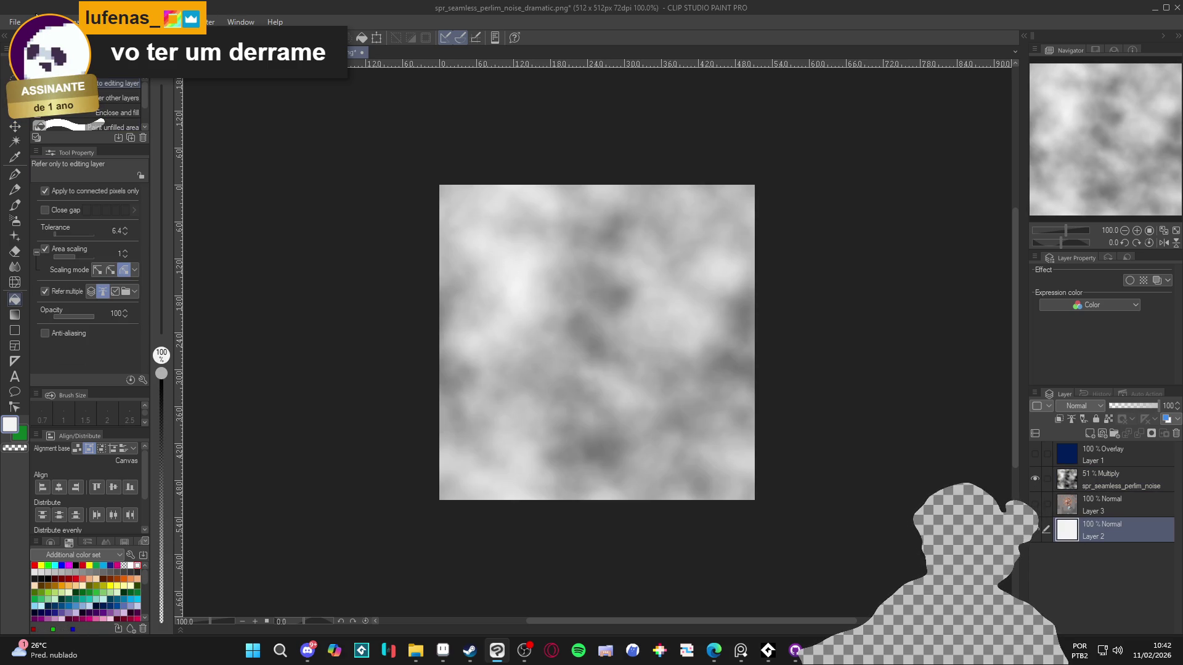
- Save the image as PNG, overwriting spr_seamless_perlim_noise.png
{"action": "left_click", "coordinate": [15, 21]}
{"action": "left_click", "coordinate": [43, 145]}
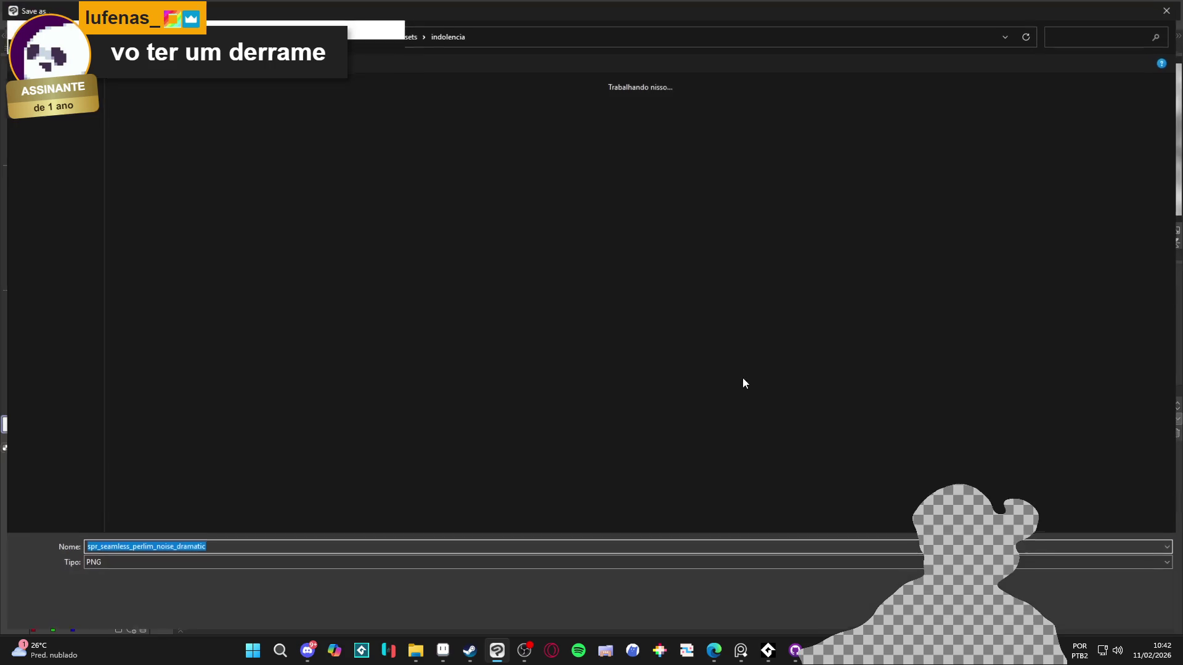
{"action": "left_click", "coordinate": [229, 564]}
{"action": "left_click", "coordinate": [235, 561]}
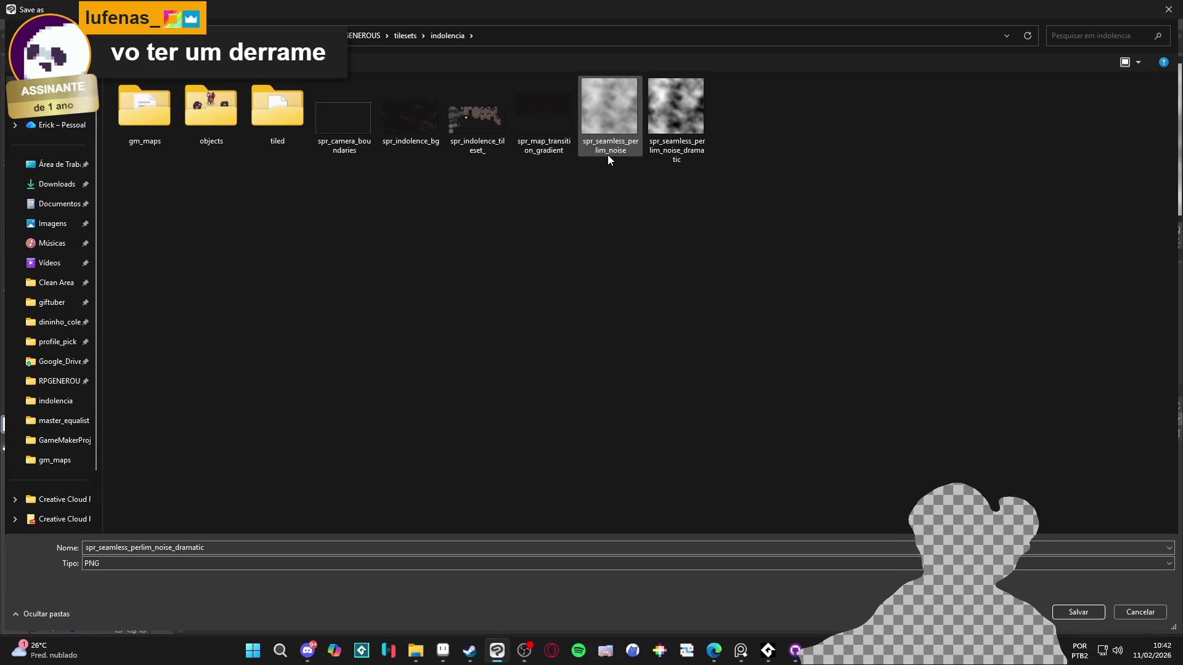
{"action": "key", "text": "Return"}
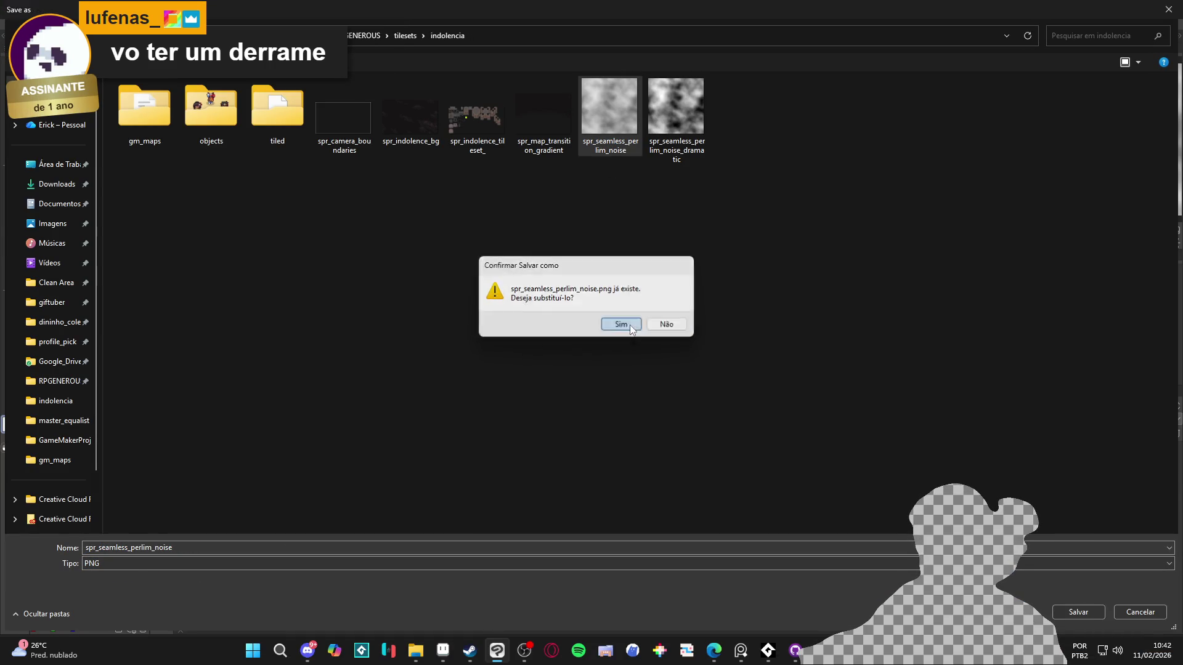
{"action": "left_click", "coordinate": [616, 324]}
{"action": "left_click", "coordinate": [635, 241]}
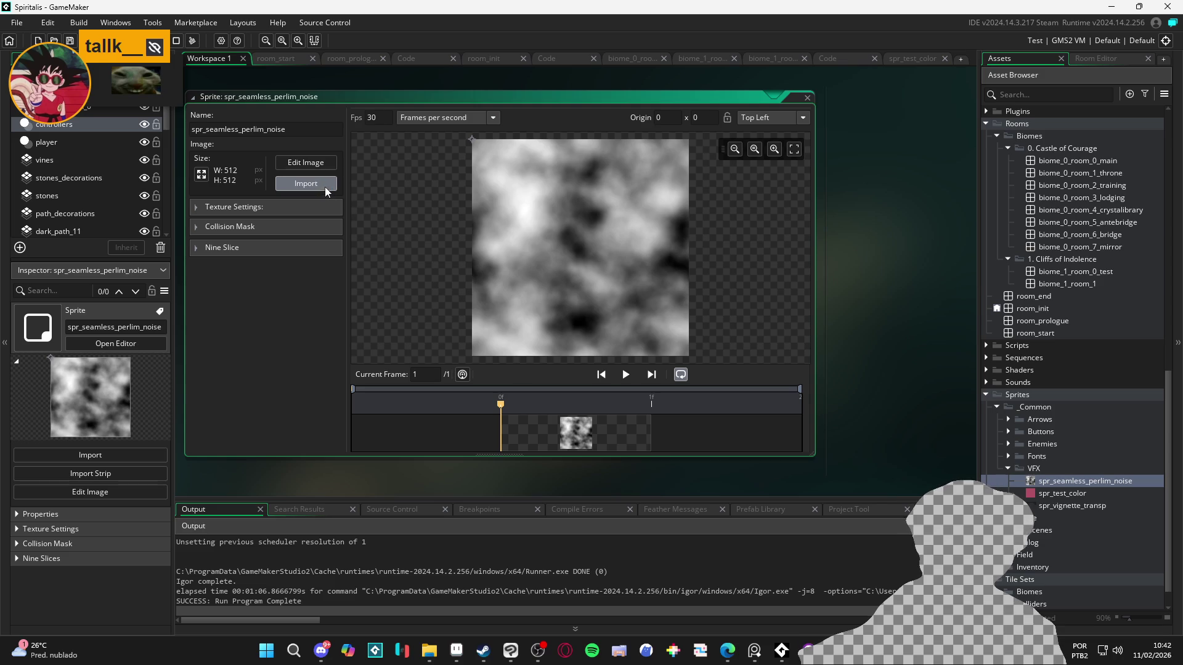
- Import the updated spr_seamless_perlim_noise.png into the noise sprite and run the game with F5
{"action": "left_click", "coordinate": [324, 183]}
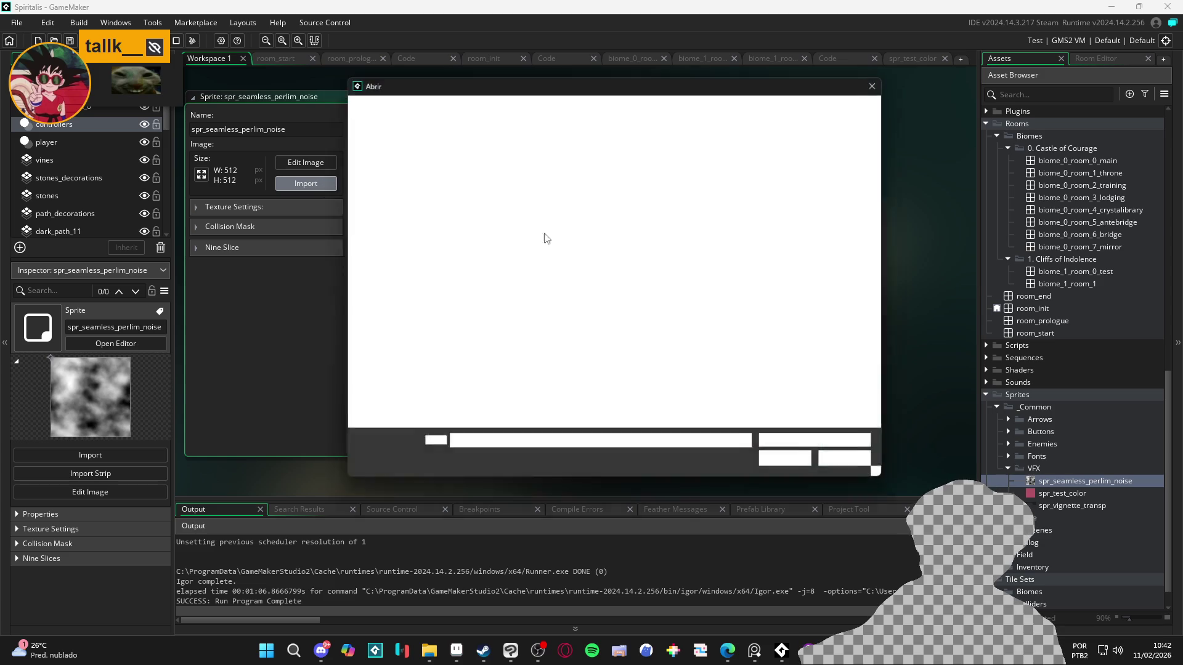
{"action": "double_click", "coordinate": [783, 271]}
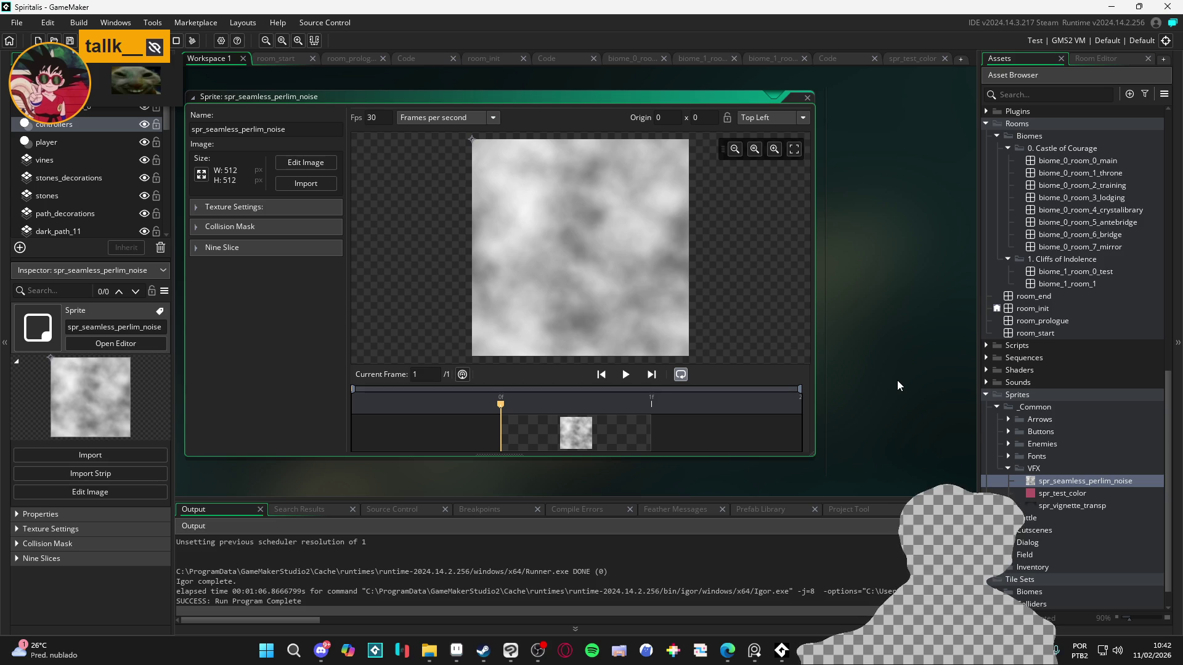
{"action": "key", "text": "F5"}
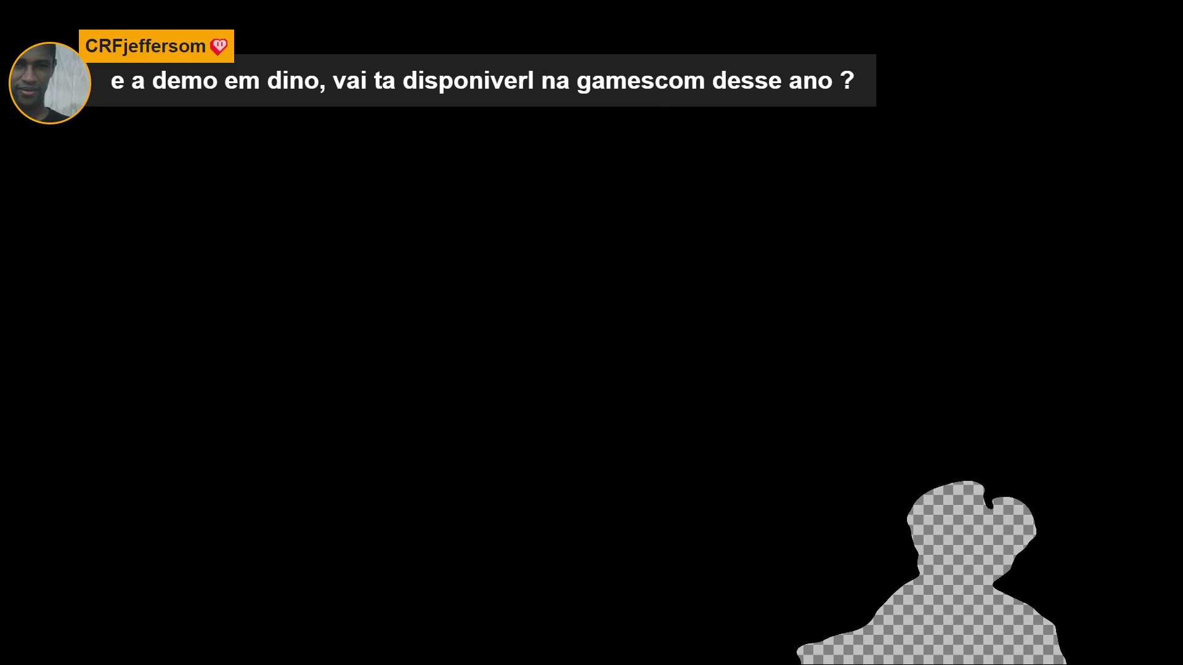
{"action": "scroll", "coordinate": [1068, 309], "scroll_direction": "up", "scroll_amount": 8}
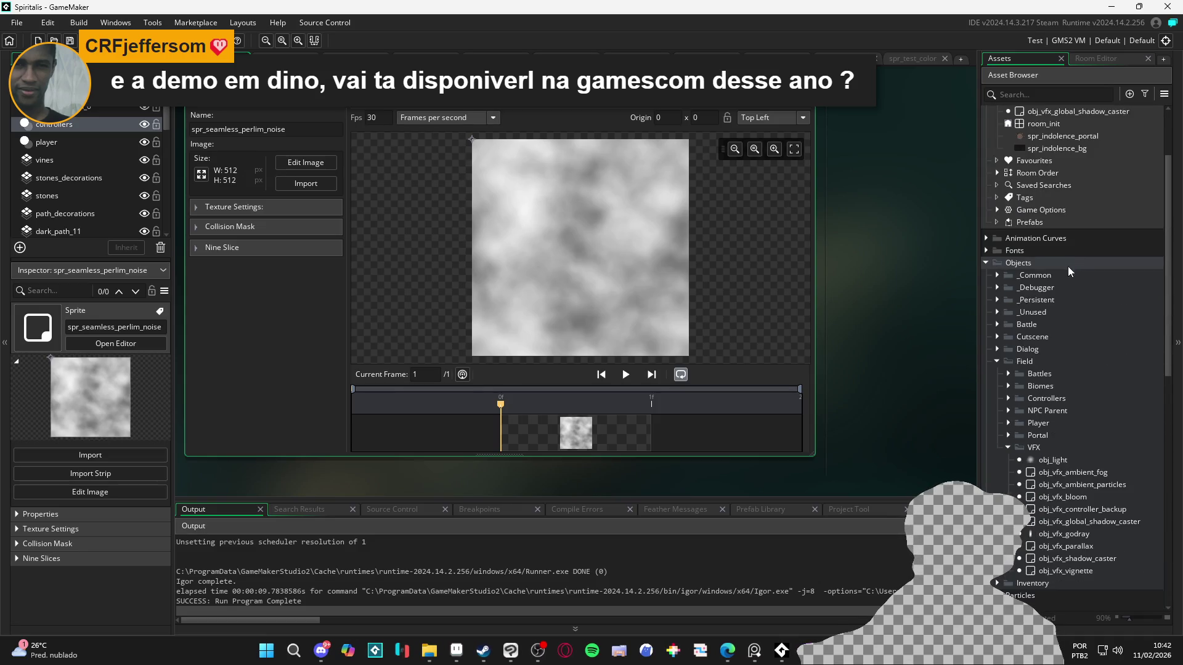
{"action": "scroll", "coordinate": [1072, 246], "scroll_direction": "up", "scroll_amount": 4}
- Uncomment the fog code in obj_vfx_ambient_fog's Draw GUI event and run the game
{"action": "double_click", "coordinate": [1075, 149]}
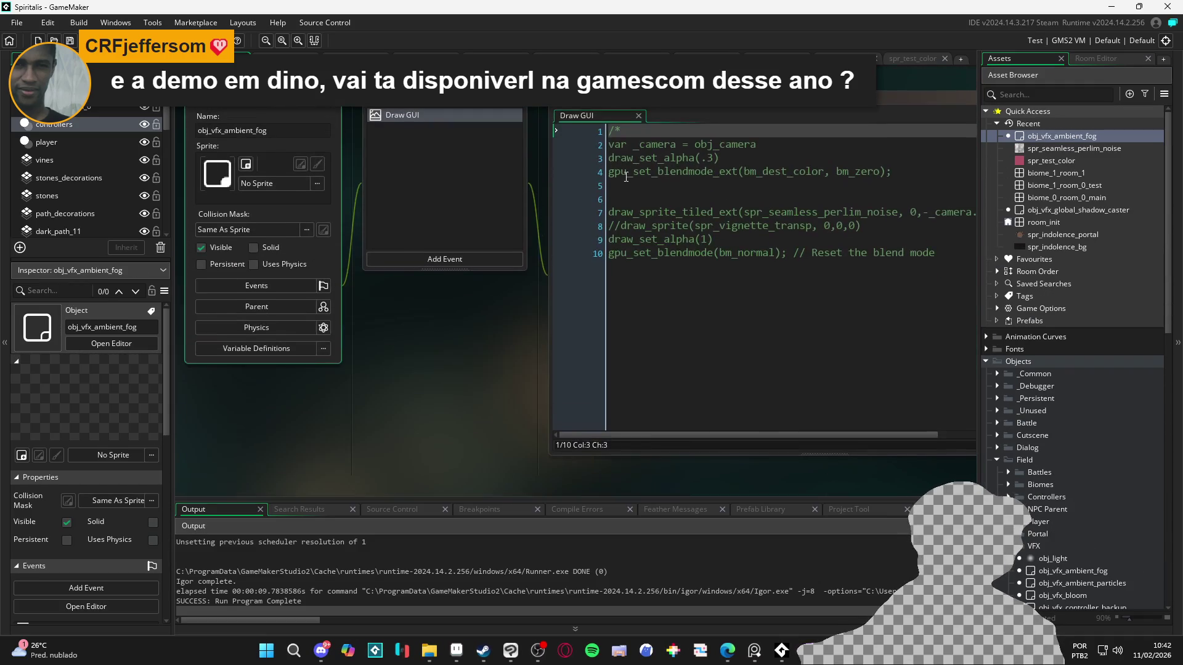
{"action": "key", "text": "BackSpace"}
{"action": "key", "text": "F5"}
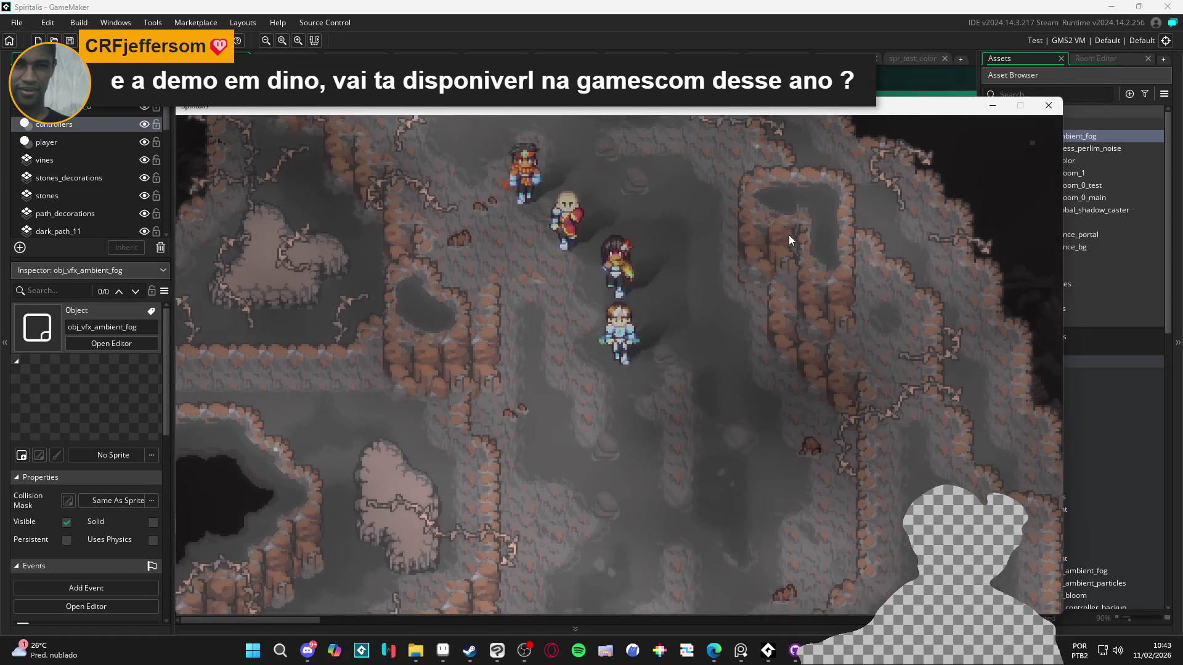
- Walk the party left, down, right and up through the cave to check the fog
{"action": "key", "text": "Left"}
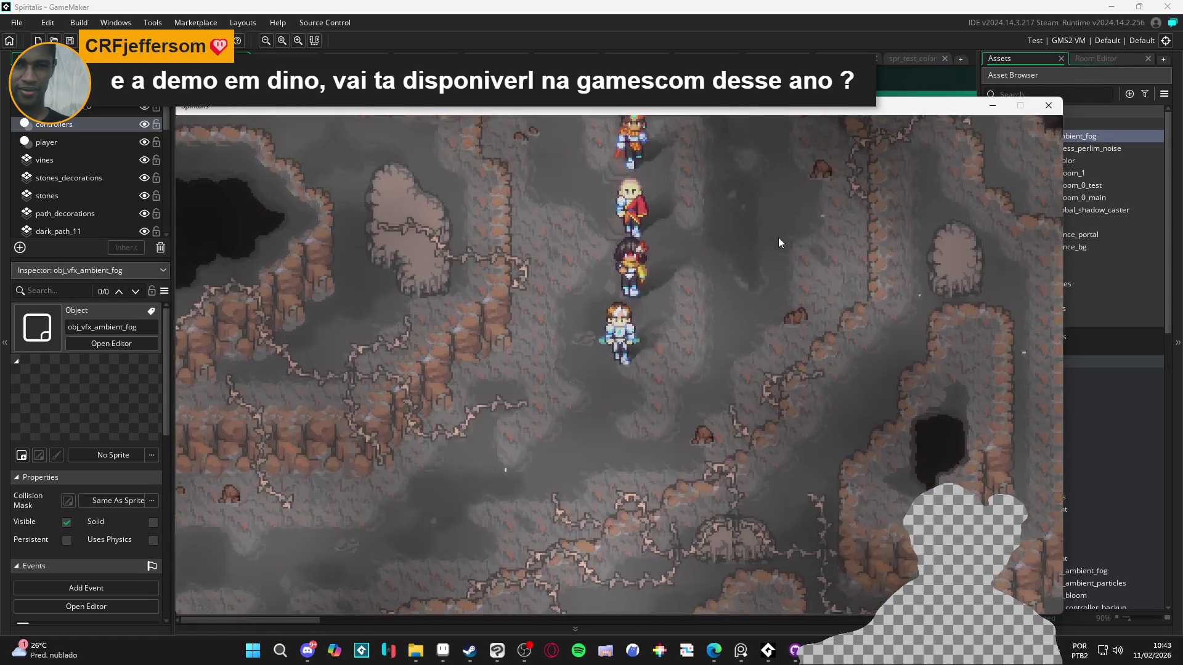
{"action": "key", "text": "Left"}
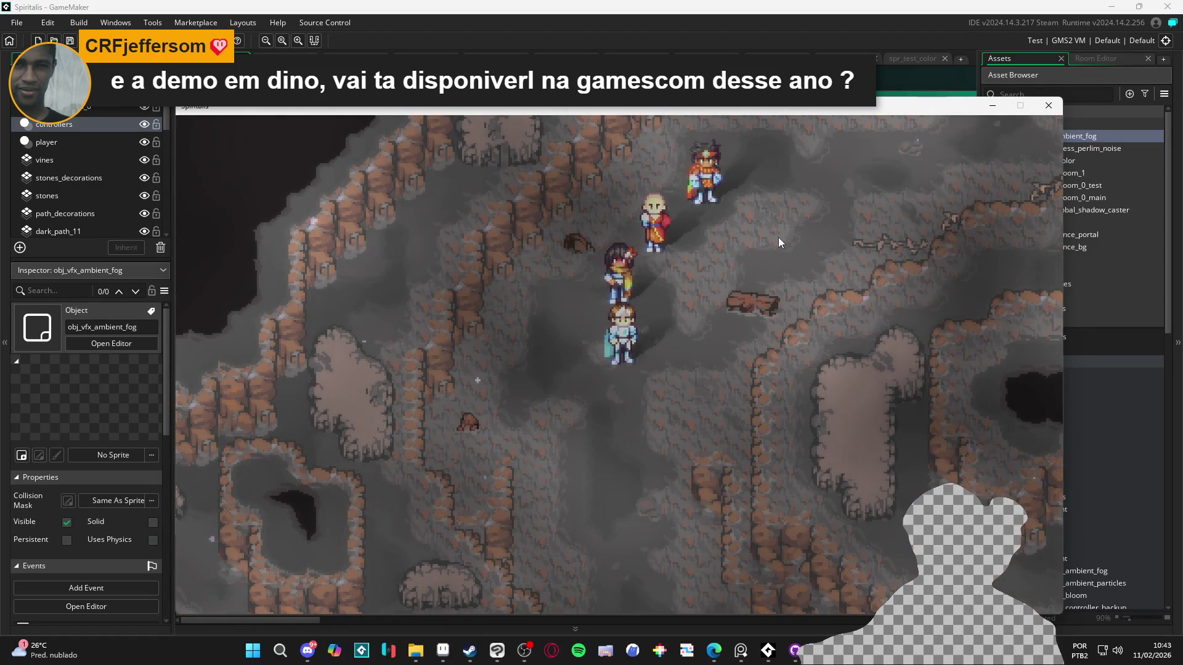
{"action": "key", "text": "Down"}
{"action": "key", "text": "Down"}
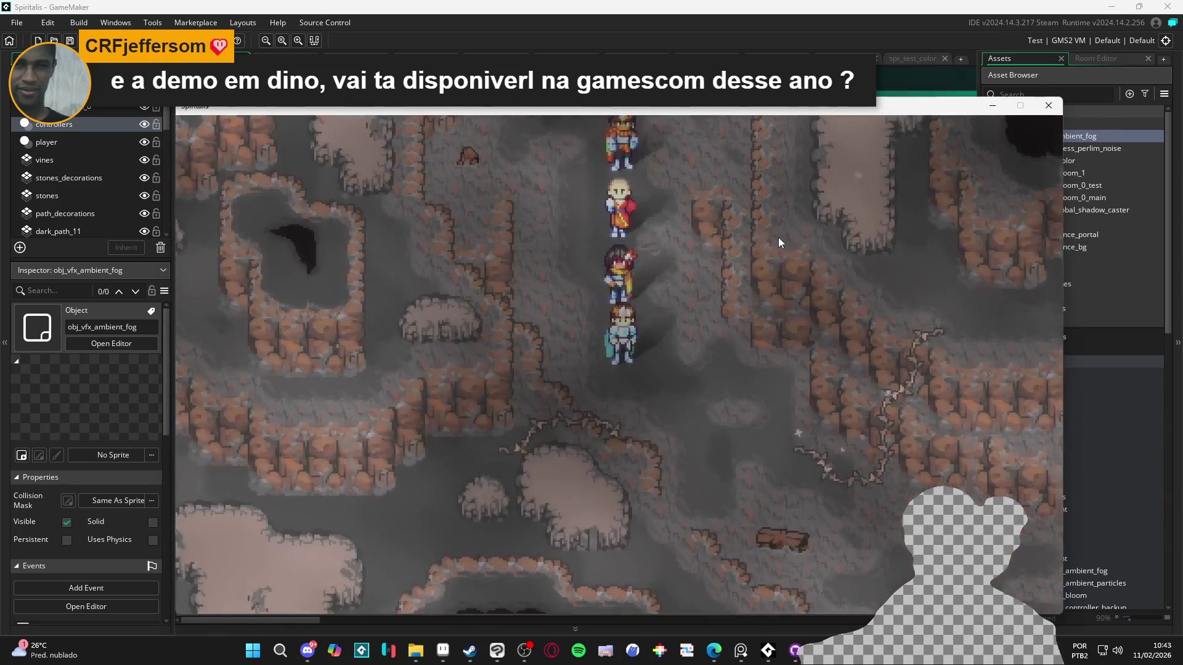
{"action": "key", "text": "Right"}
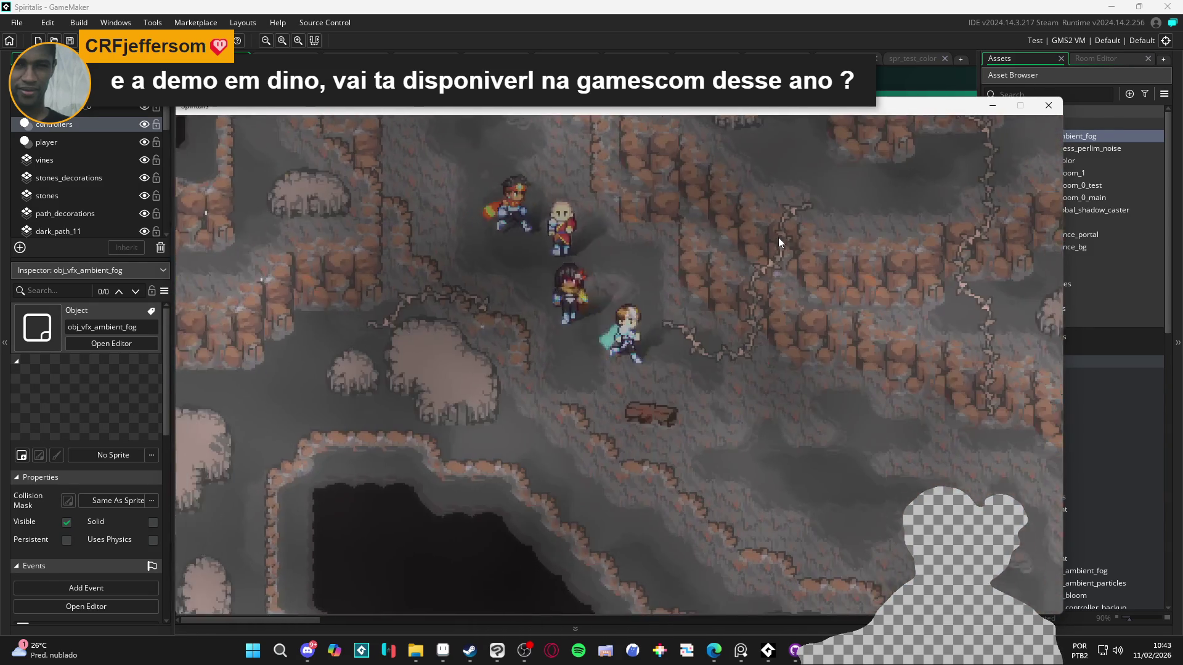
{"action": "key", "text": "Up"}
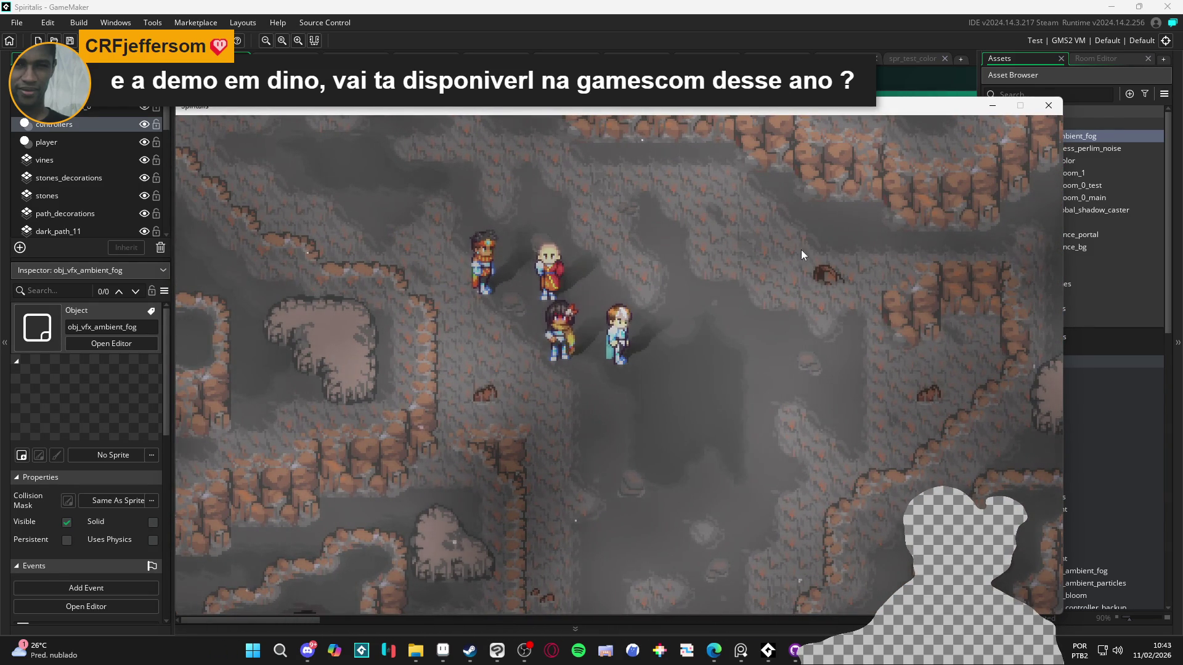
{"action": "key", "text": "Down"}
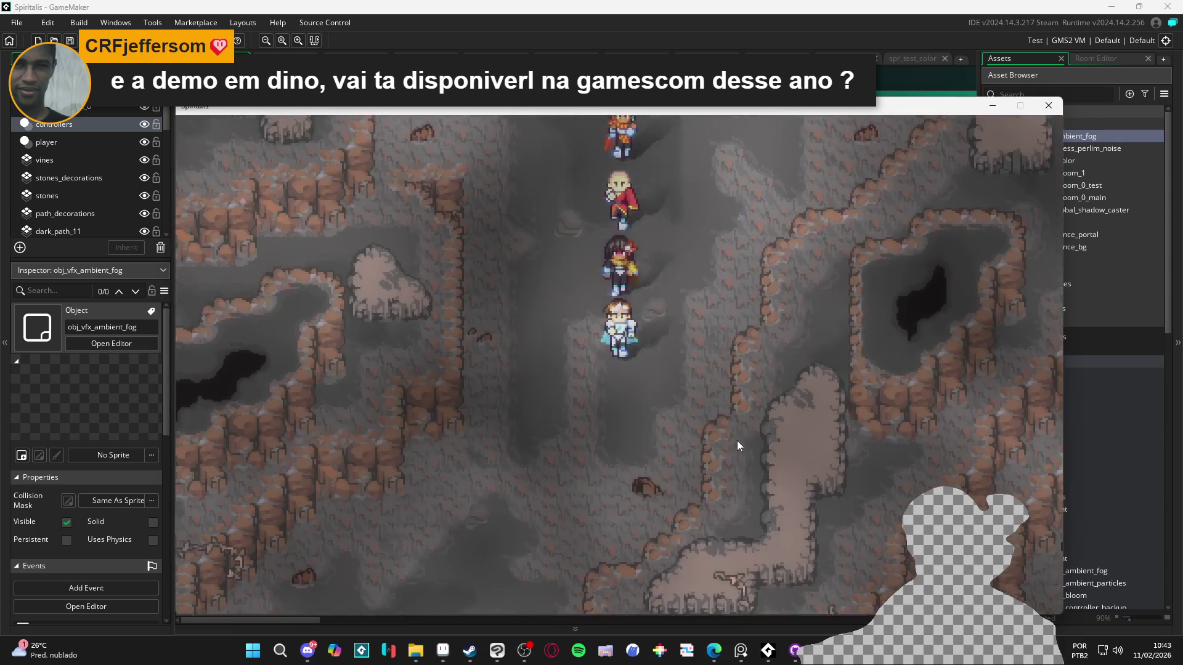
{"action": "key", "text": "Left"}
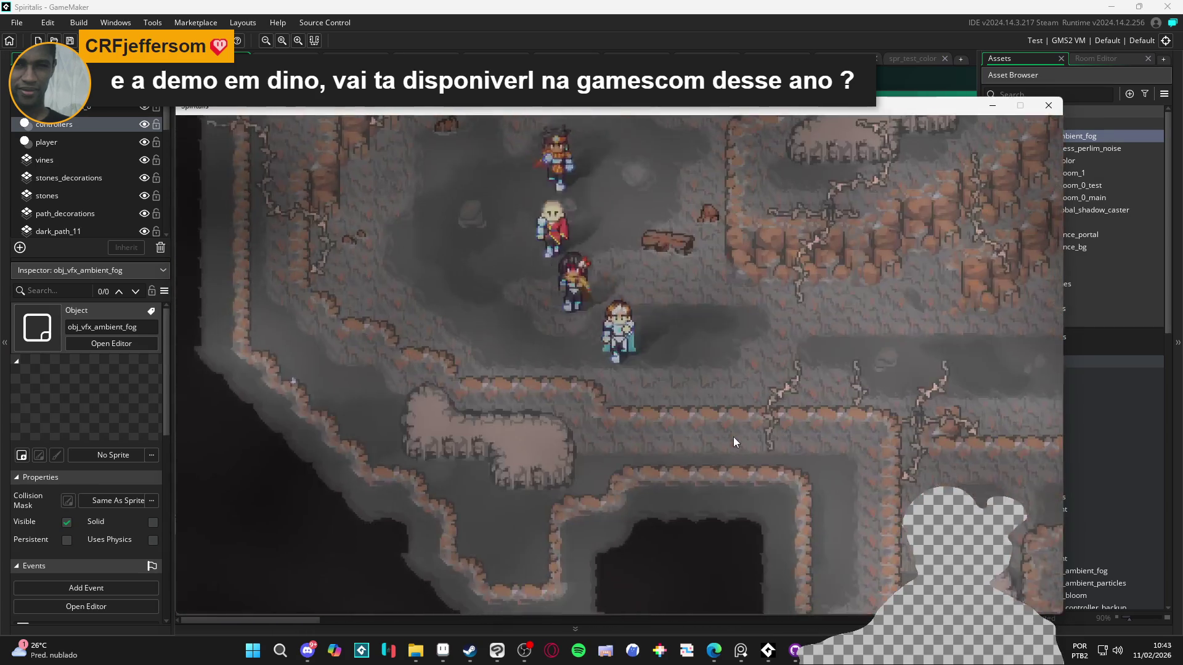
{"action": "key", "text": "Right"}
{"action": "key", "text": "Up"}
{"action": "key", "text": "Right"}
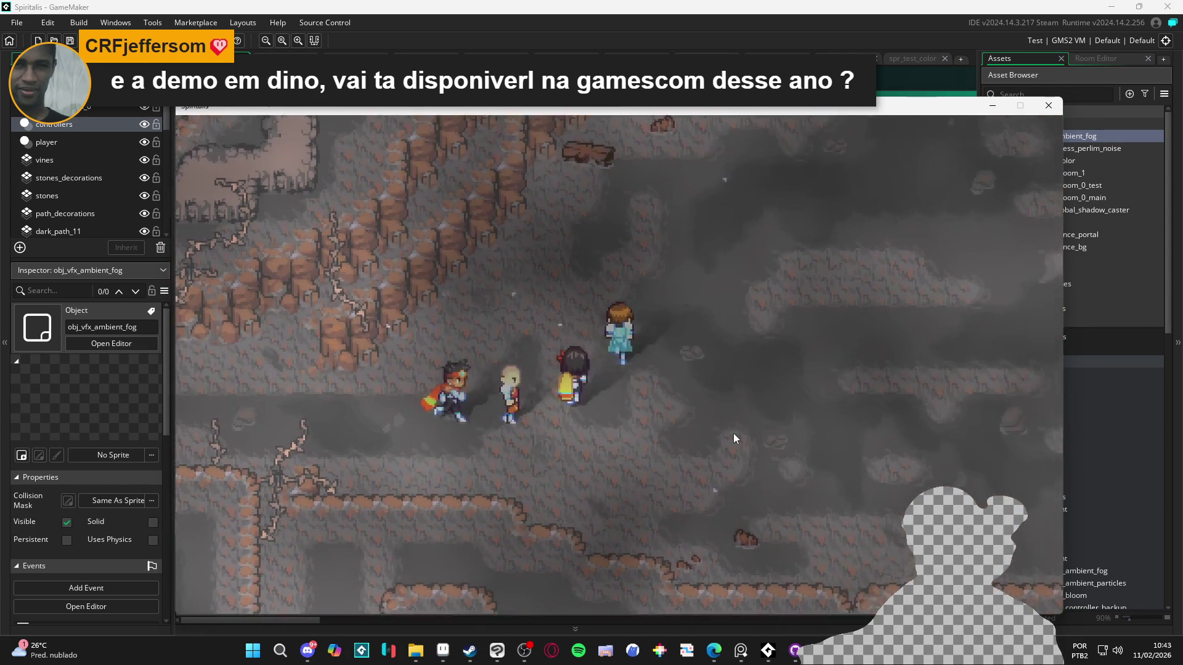
{"action": "key", "text": "Up"}
{"action": "key", "text": "Right"}
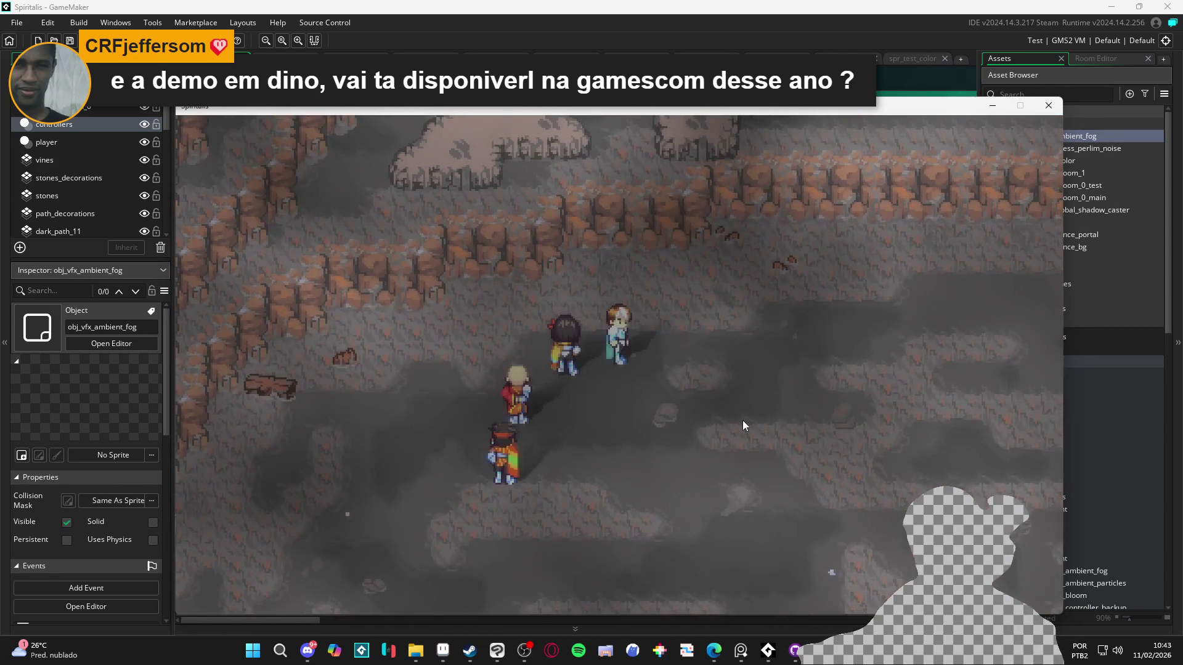
{"action": "key", "text": "Down"}
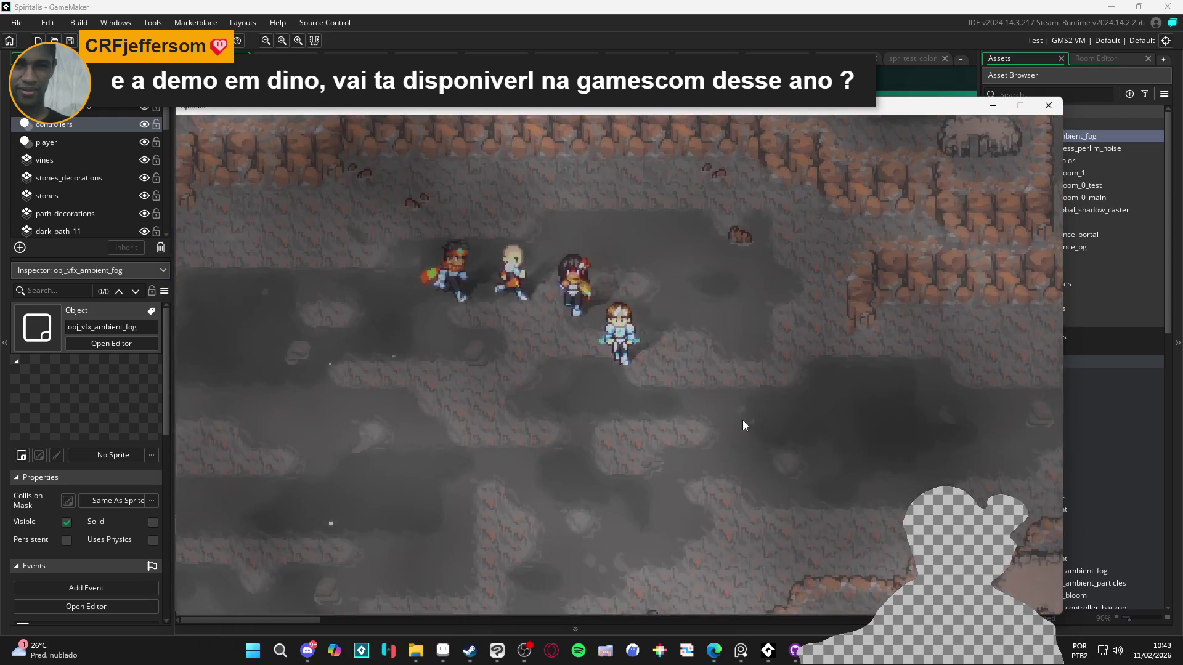
{"action": "key", "text": "Left"}
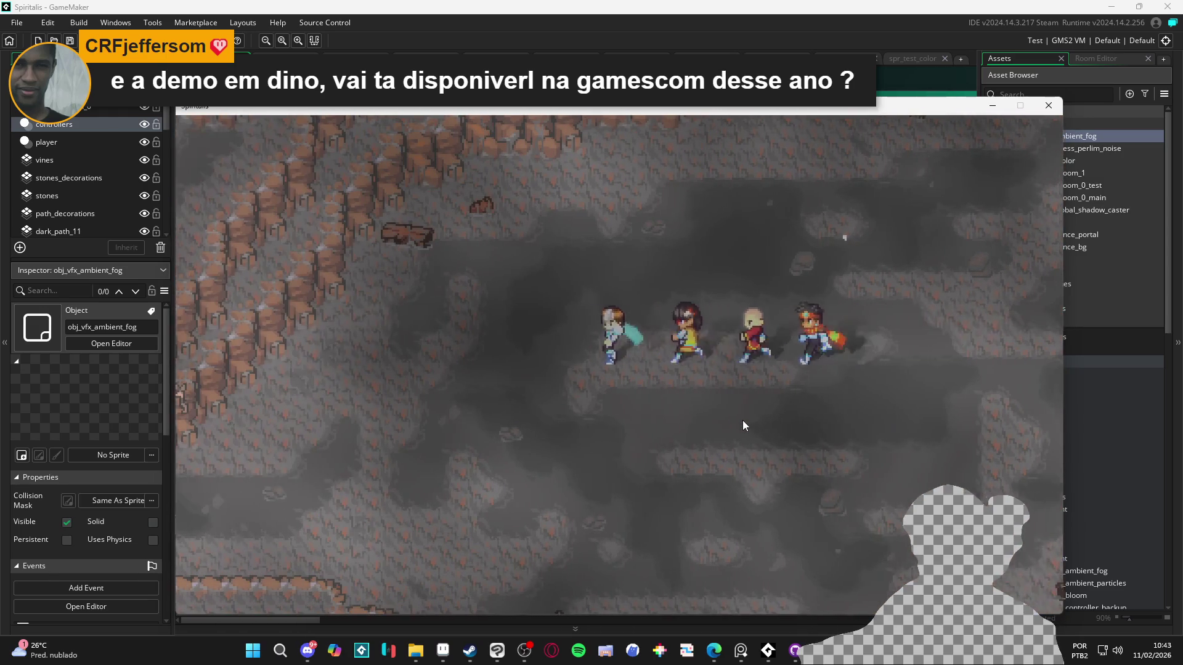
{"action": "key", "text": "Left"}
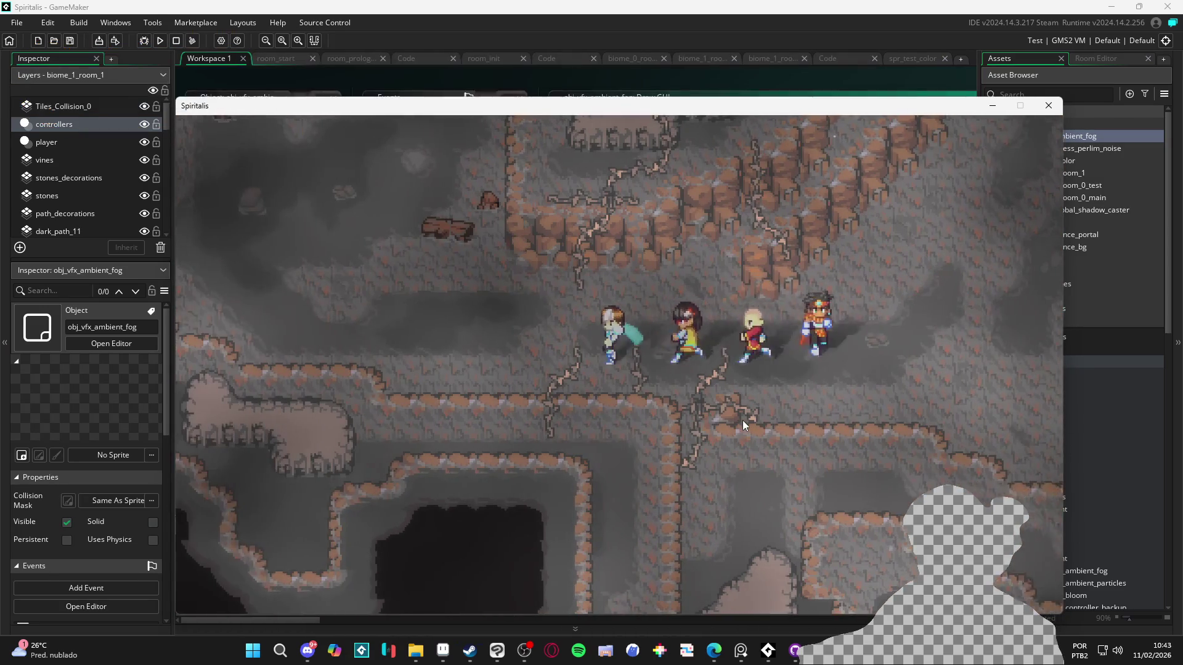
- Walk the party up to the circular seal and around it, then open the Main menu
{"action": "key", "text": "Up"}
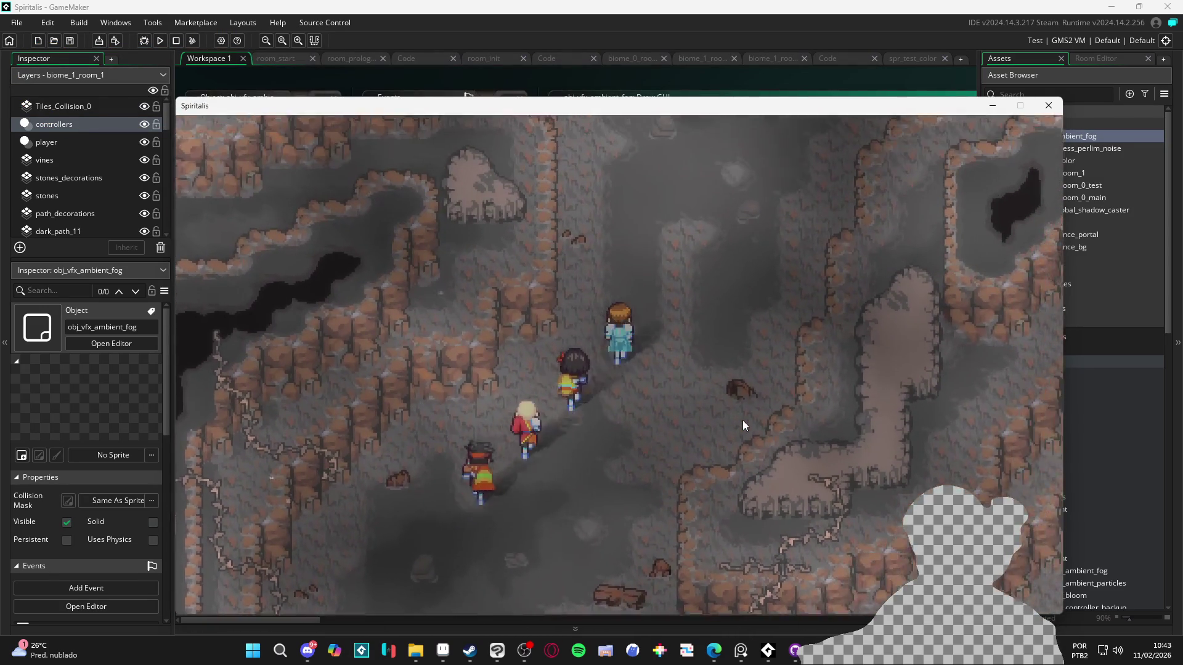
{"action": "key", "text": "Up"}
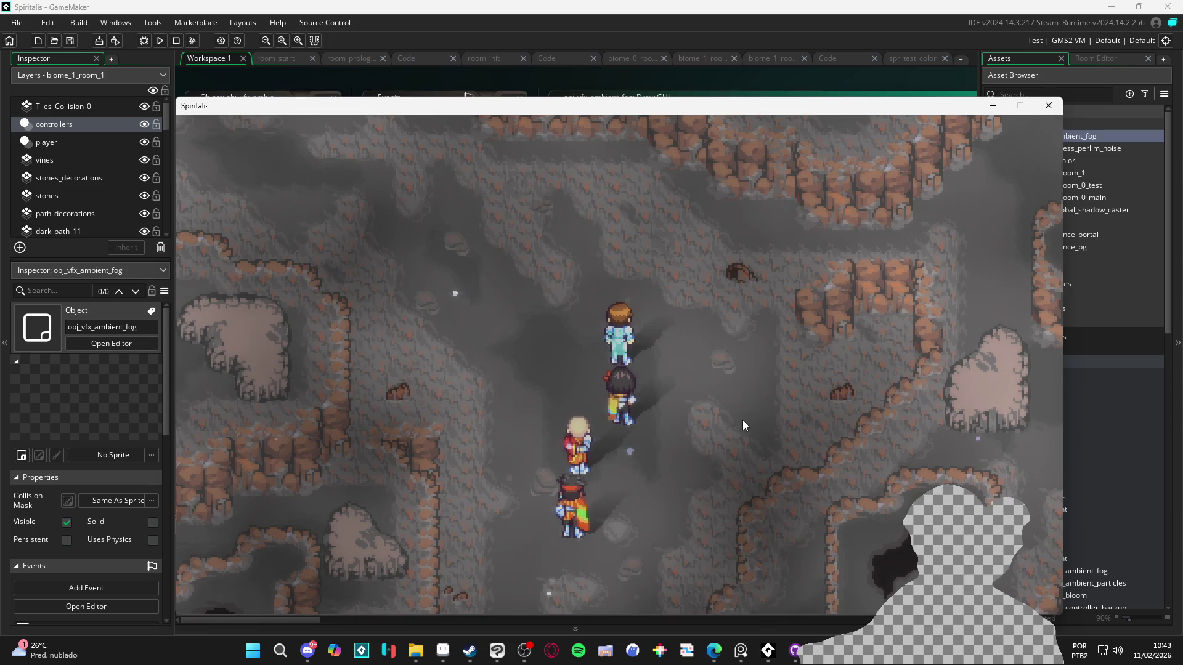
{"action": "key", "text": "Left"}
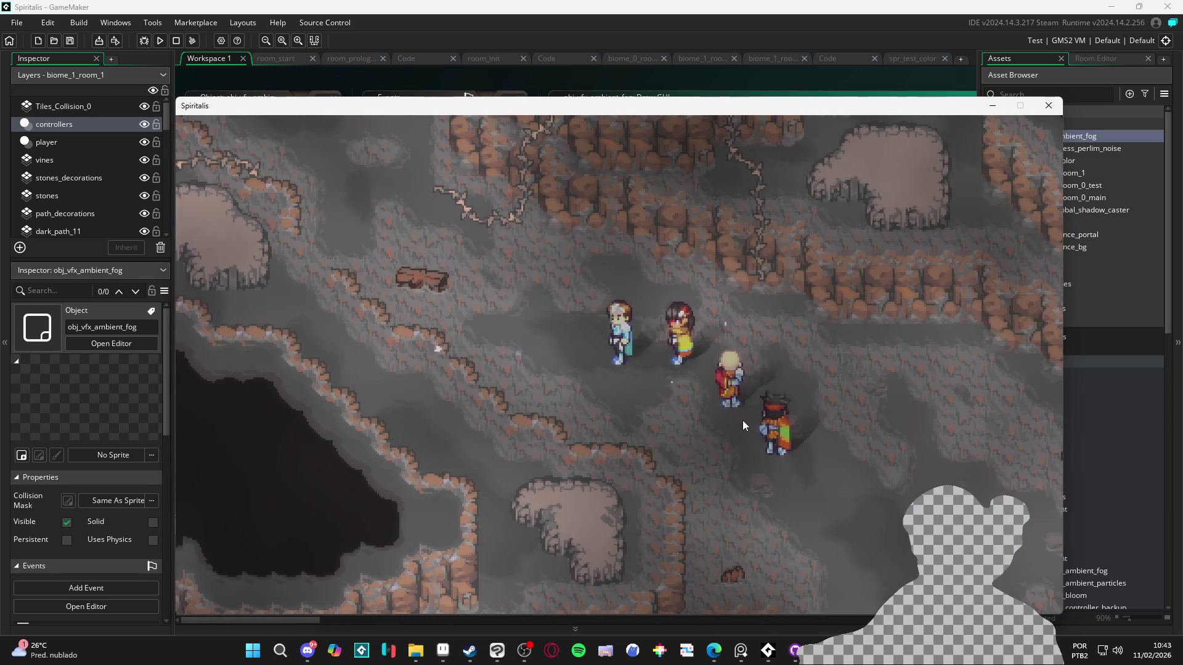
{"action": "key", "text": "Left"}
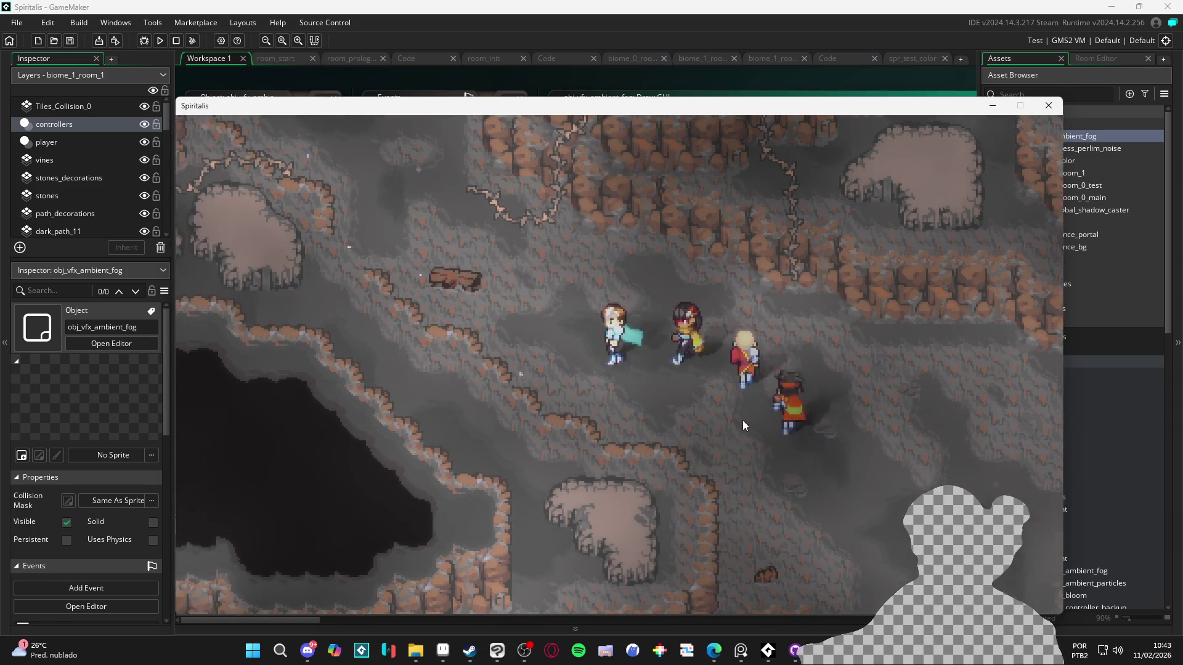
{"action": "key", "text": "Up"}
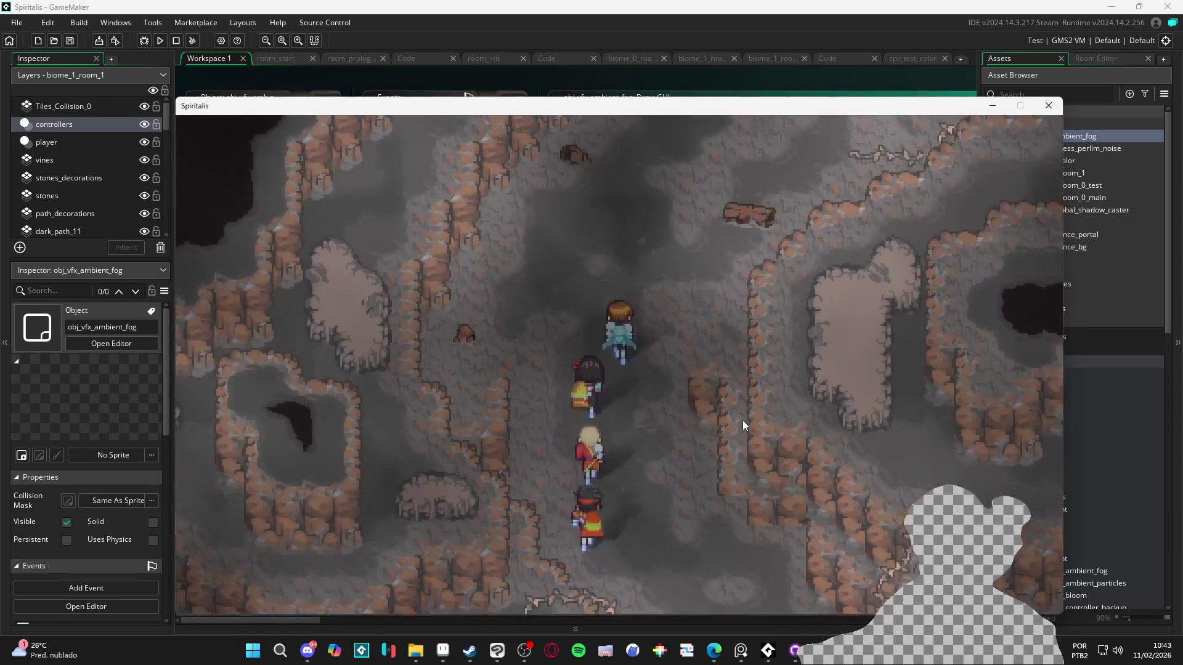
{"action": "key", "text": "Right"}
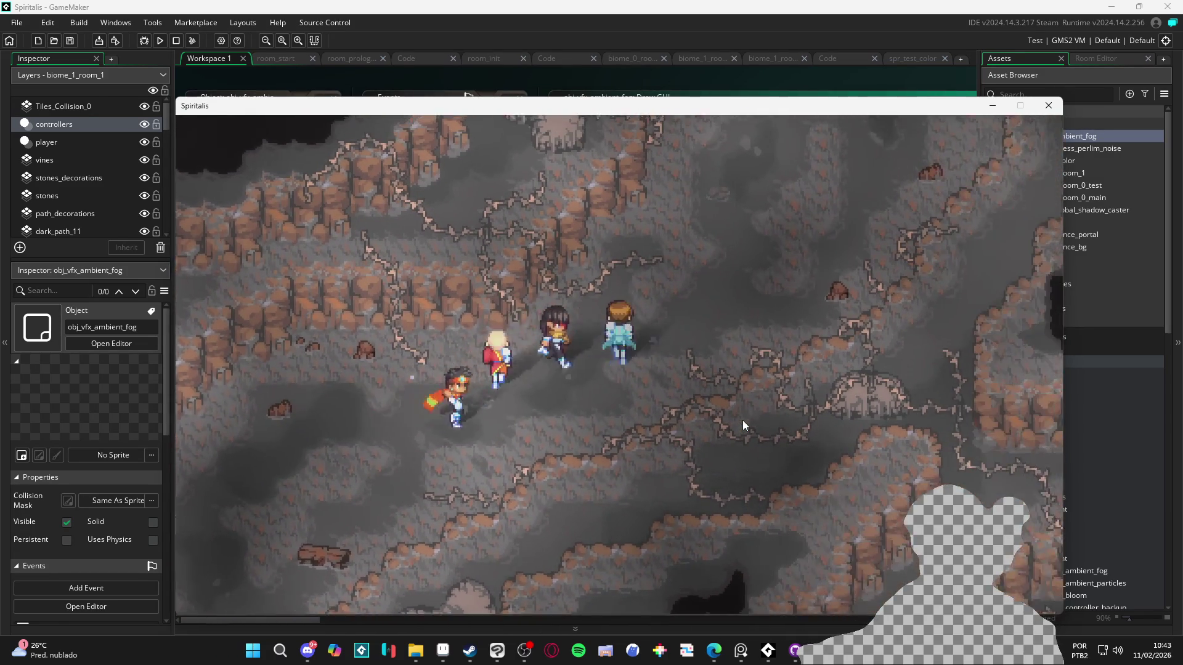
{"action": "key", "text": "Up"}
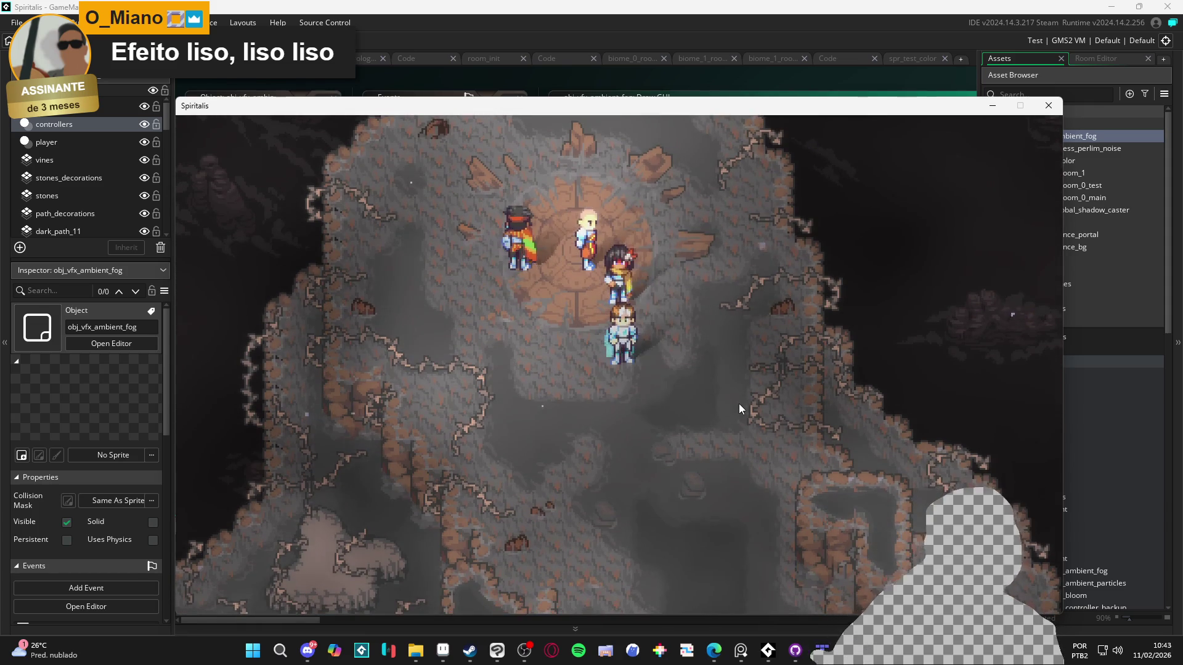
{"action": "key", "text": "Down"}
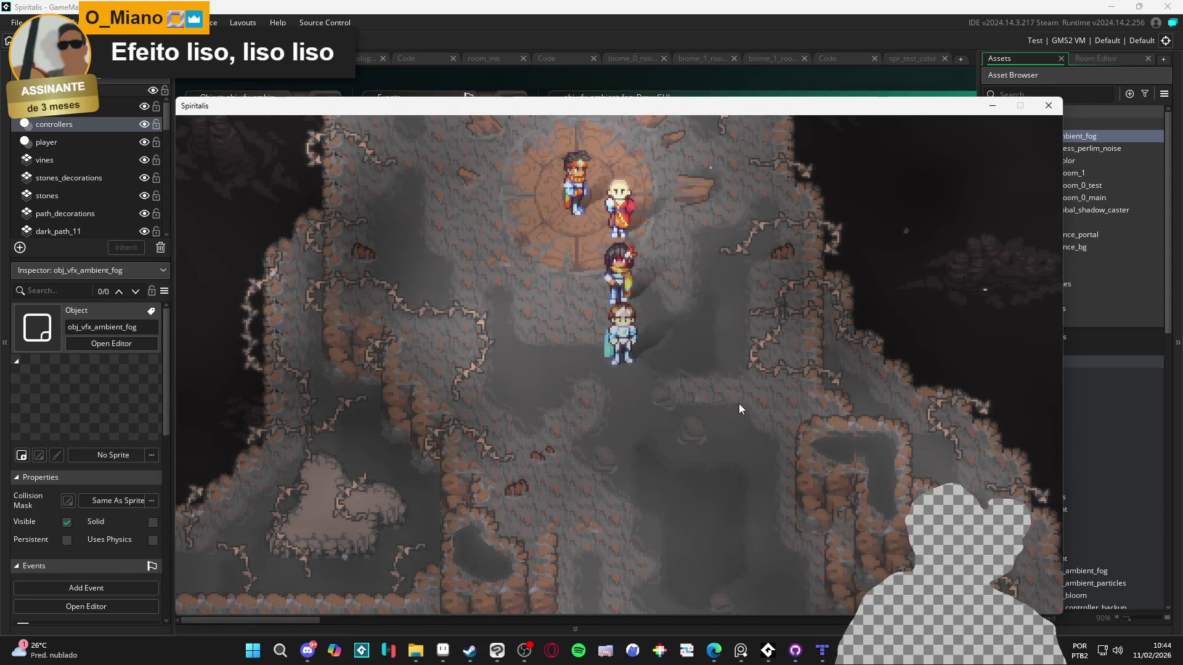
{"action": "key", "text": "Down"}
{"action": "key", "text": "Up"}
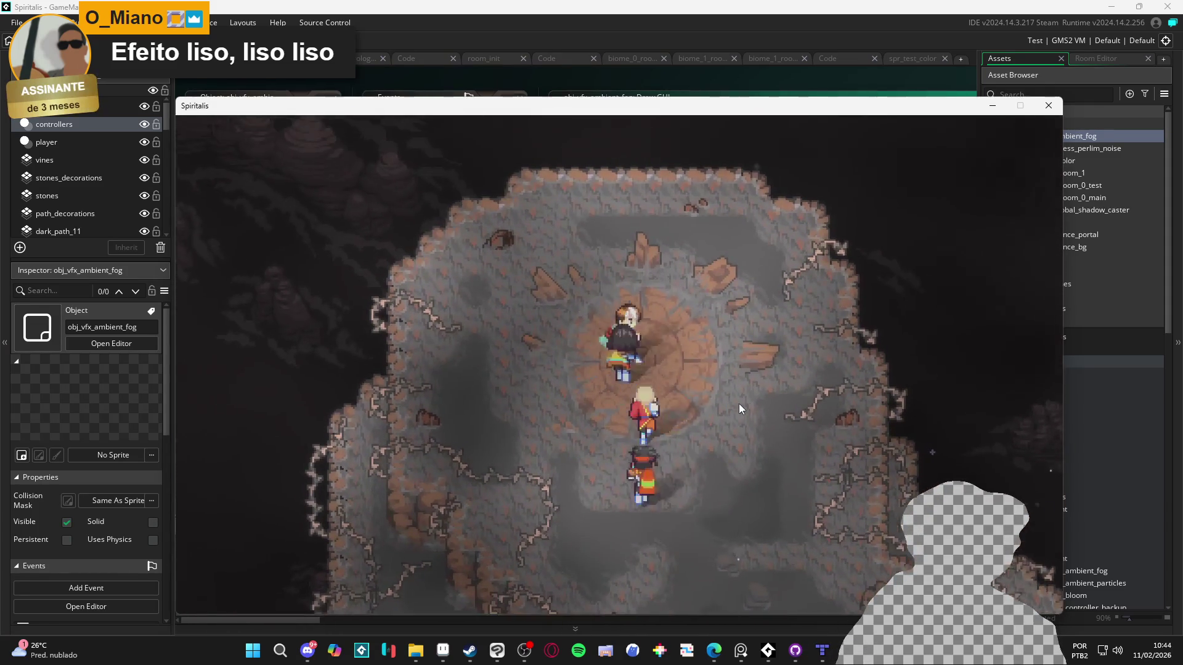
{"action": "key", "text": "Down"}
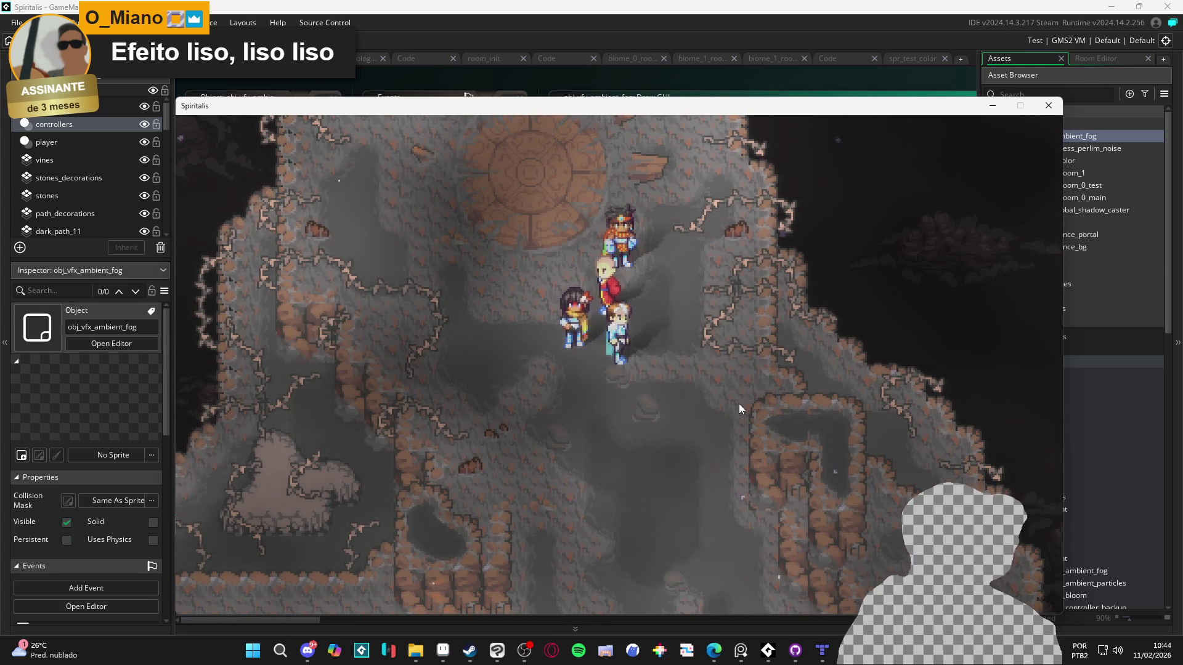
{"action": "key", "text": "Left"}
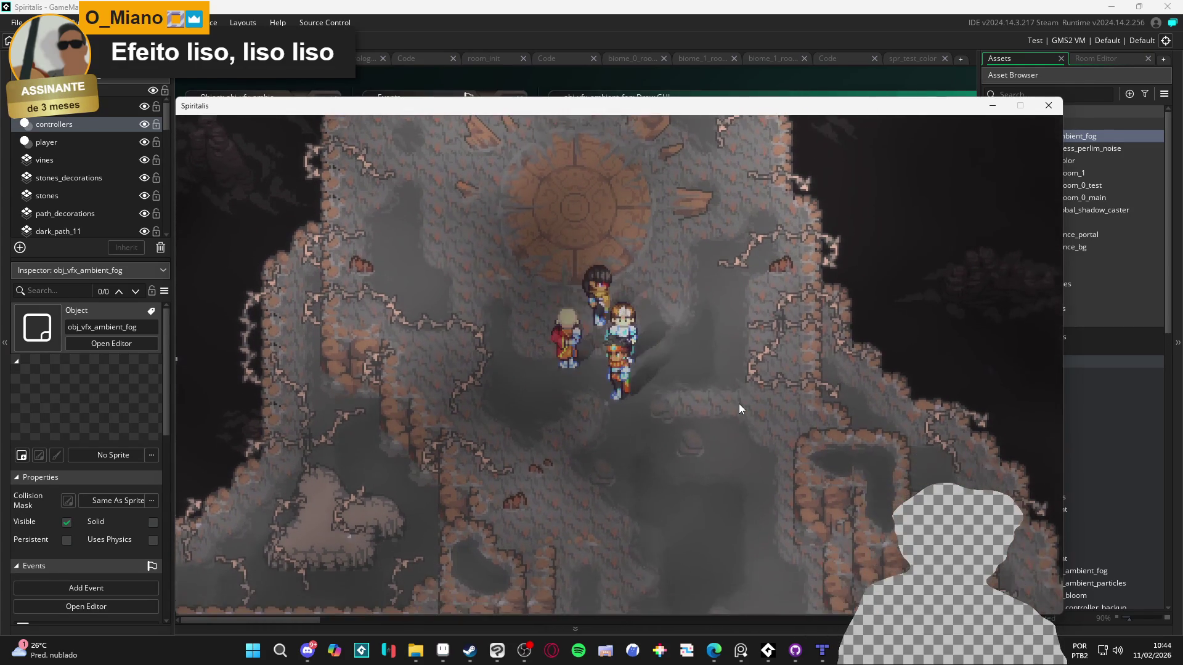
{"action": "key", "text": "Escape"}
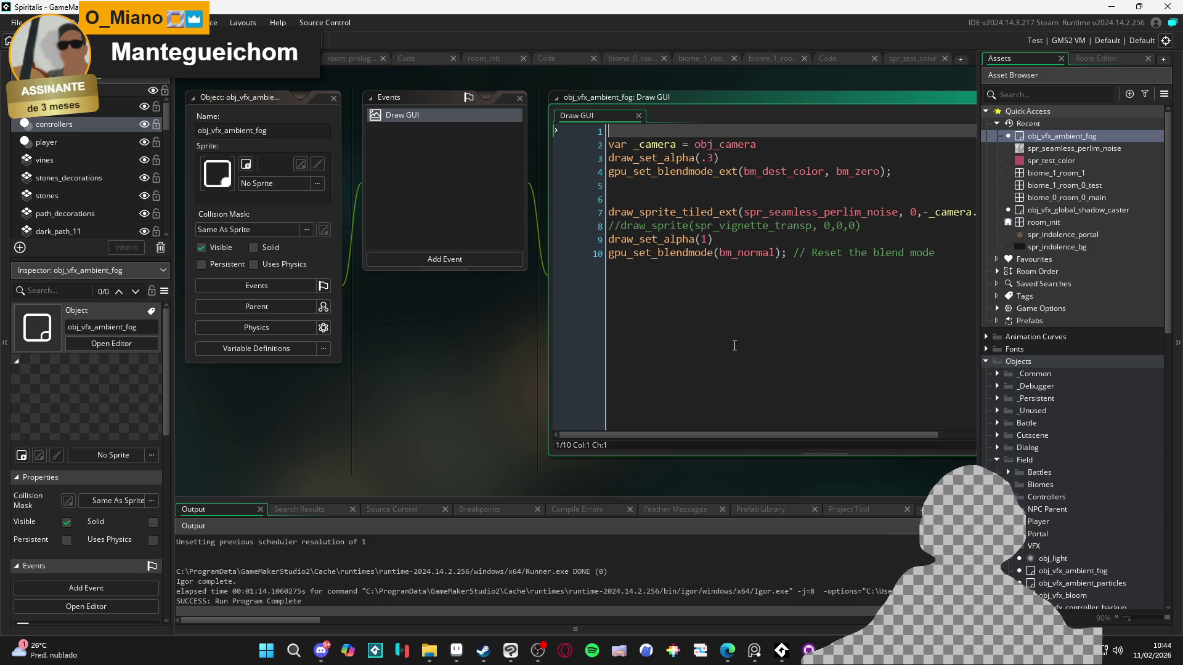
- Delete empty line 6 and both the draw_set_alpha(.3) and draw_set_alpha(1) lines
{"action": "left_click", "coordinate": [817, 237]}
{"action": "left_click", "coordinate": [733, 202]}
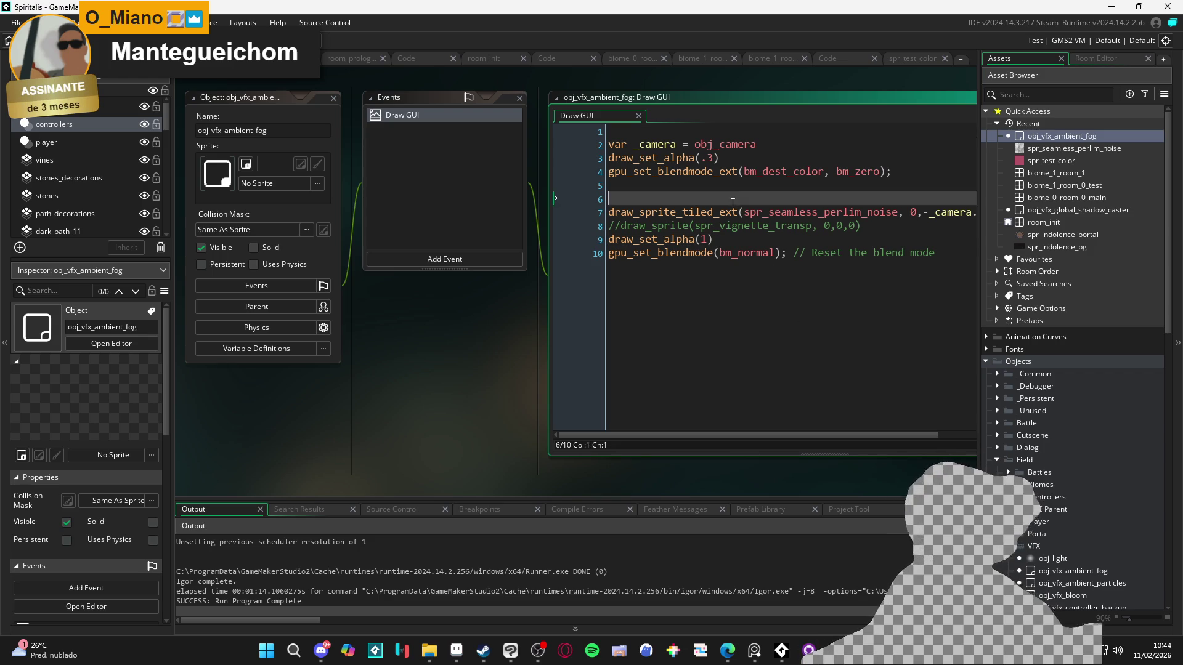
{"action": "key", "text": "BackSpace"}
{"action": "left_click", "coordinate": [739, 225]}
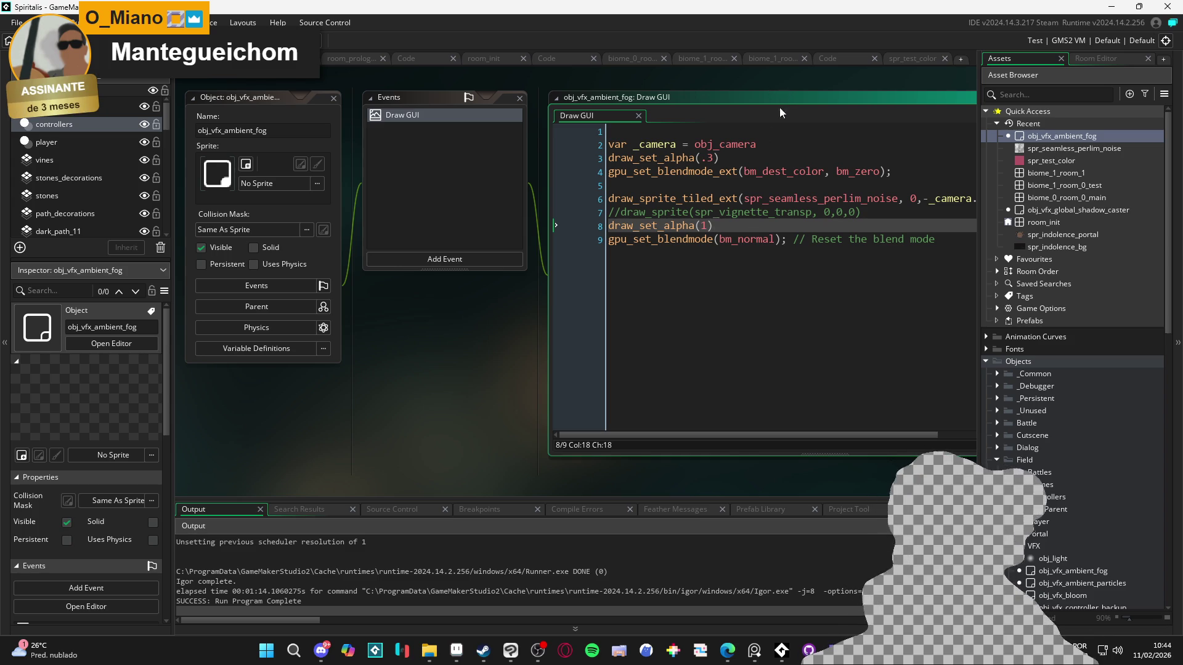
{"action": "left_click_drag", "start_coordinate": [727, 159], "coordinate": [580, 161]}
{"action": "key", "text": "BackSpace"}
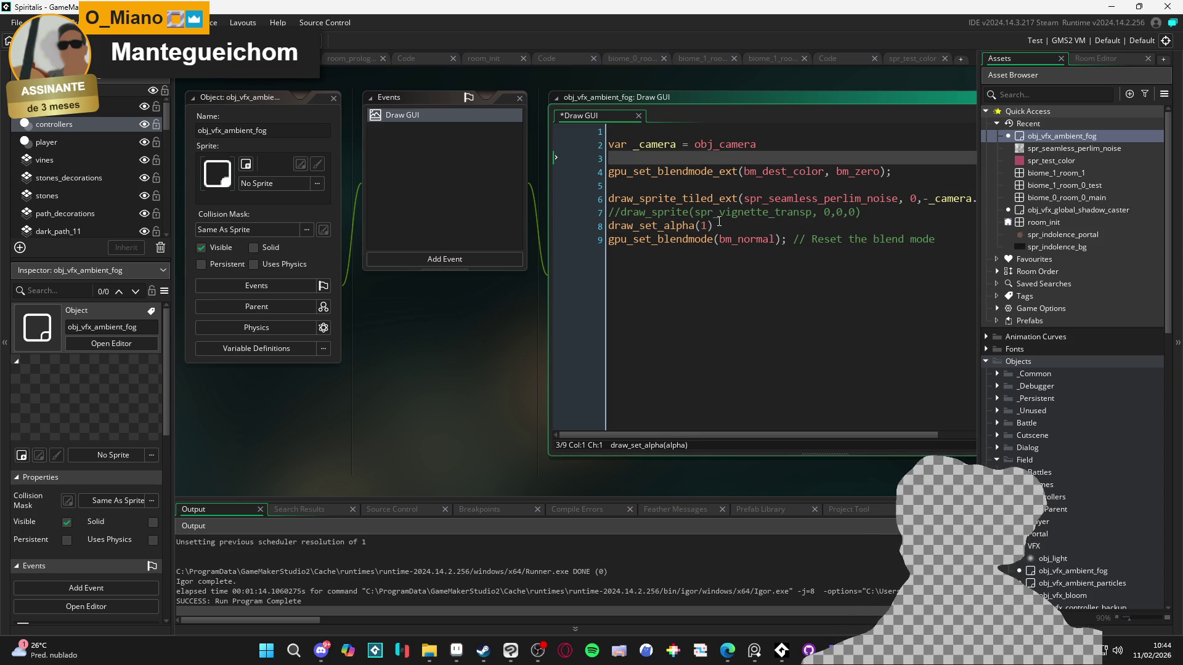
{"action": "left_click_drag", "start_coordinate": [713, 225], "coordinate": [542, 228]}
{"action": "key", "text": "BackSpace"}
- Remove the leftover blank lines, including line 3, up to the Reset comment
{"action": "left_click", "coordinate": [632, 184]}
{"action": "key", "text": "BackSpace"}
{"action": "left_click", "coordinate": [678, 164]}
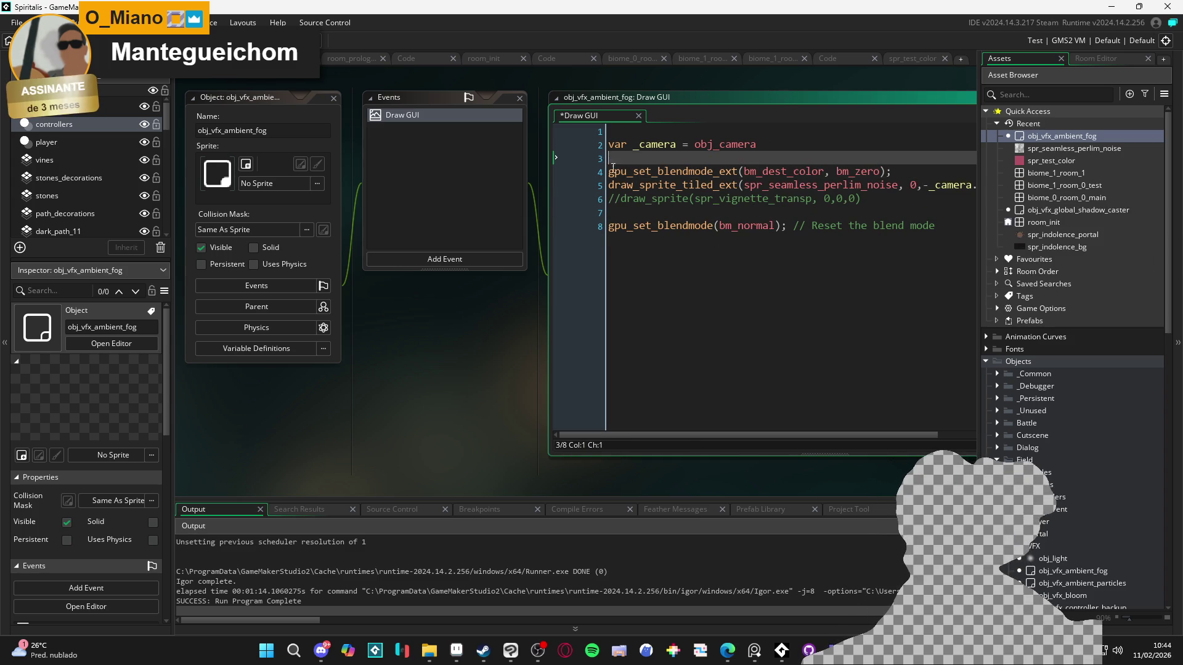
{"action": "key", "text": "BackSpace"}
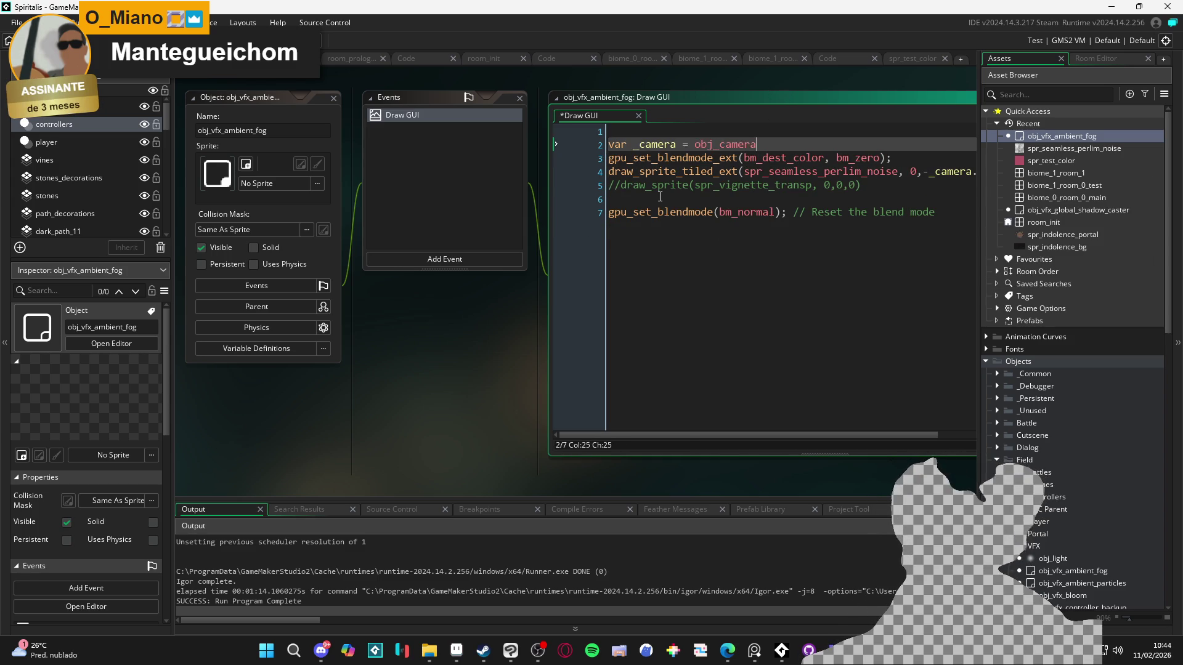
{"action": "left_click", "coordinate": [662, 196]}
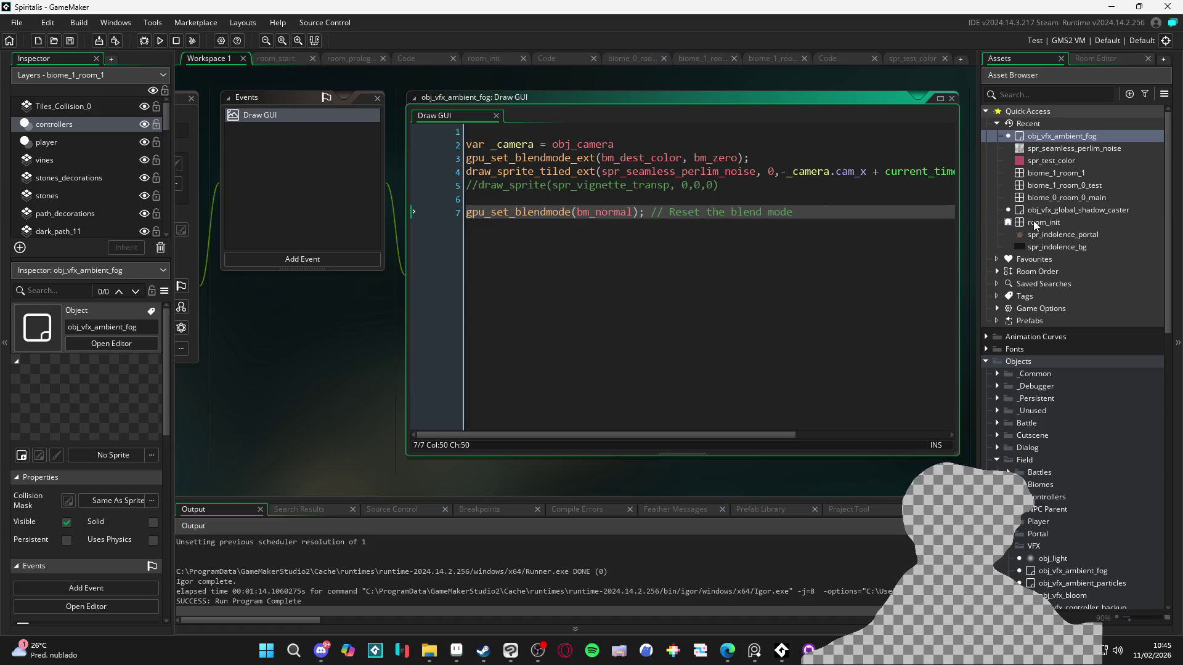
{"action": "left_click_drag", "start_coordinate": [803, 212], "coordinate": [673, 209]}
{"action": "left_click", "coordinate": [671, 208]}
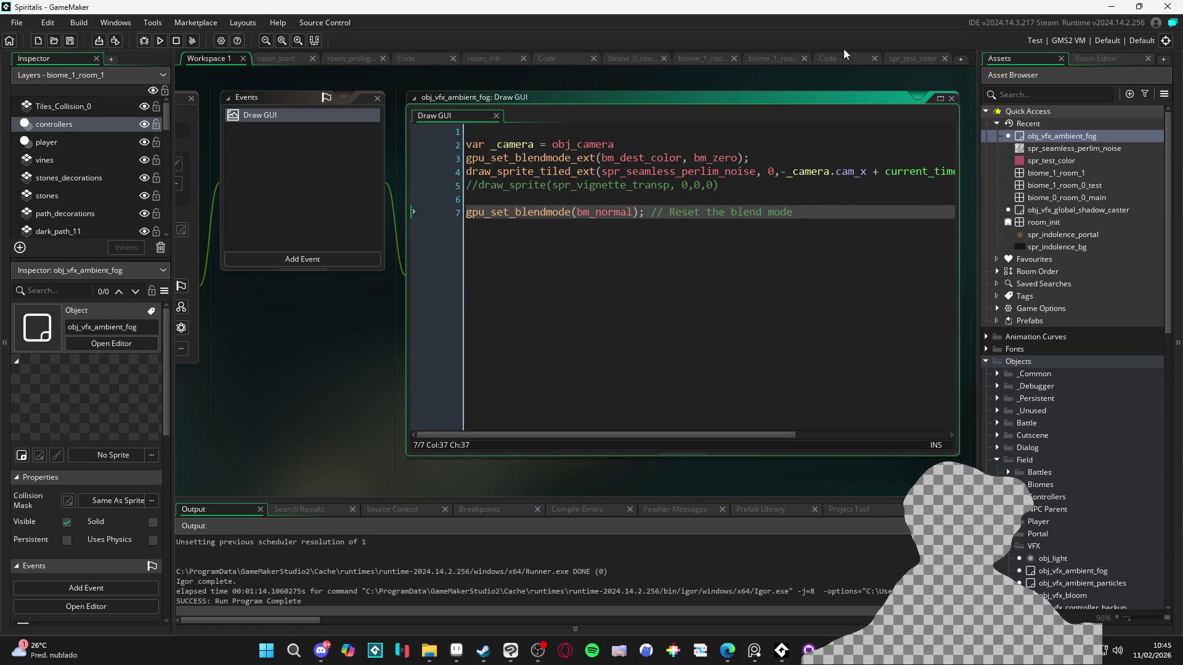
- In biome_1_room_1, select the Tiles_Collision_0 layer and pick the solid red tile as brush
{"action": "left_click", "coordinate": [900, 60]}
{"action": "left_click", "coordinate": [844, 58]}
{"action": "left_click", "coordinate": [773, 58]}
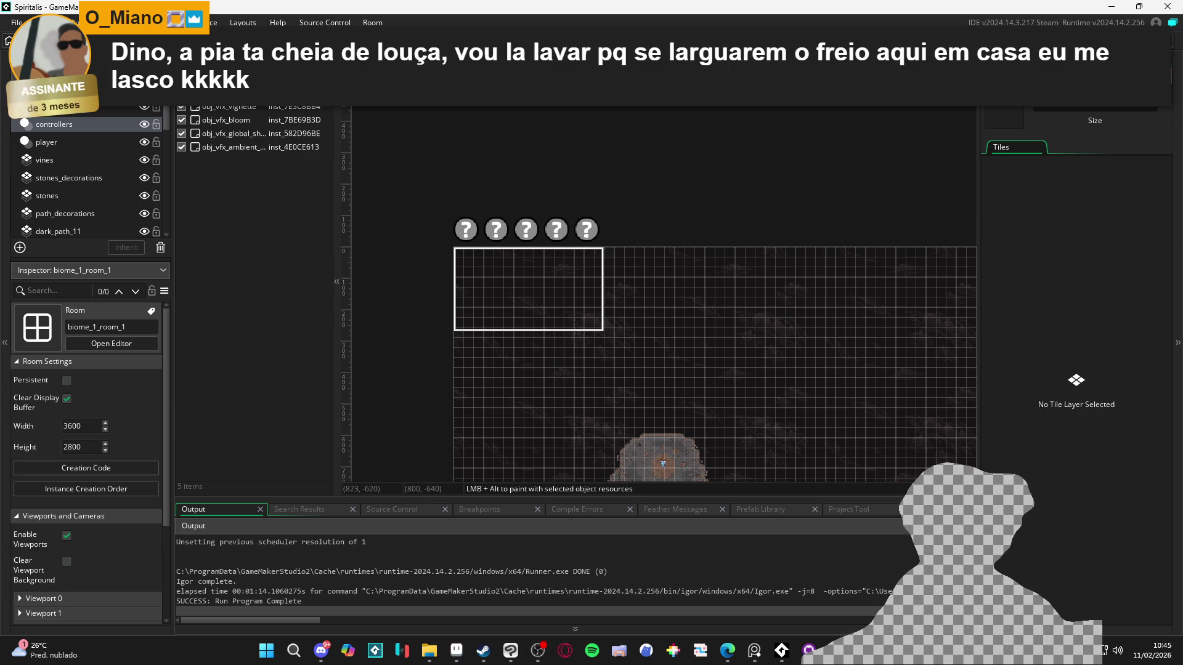
{"action": "scroll", "coordinate": [731, 143], "scroll_direction": "up", "scroll_amount": 5}
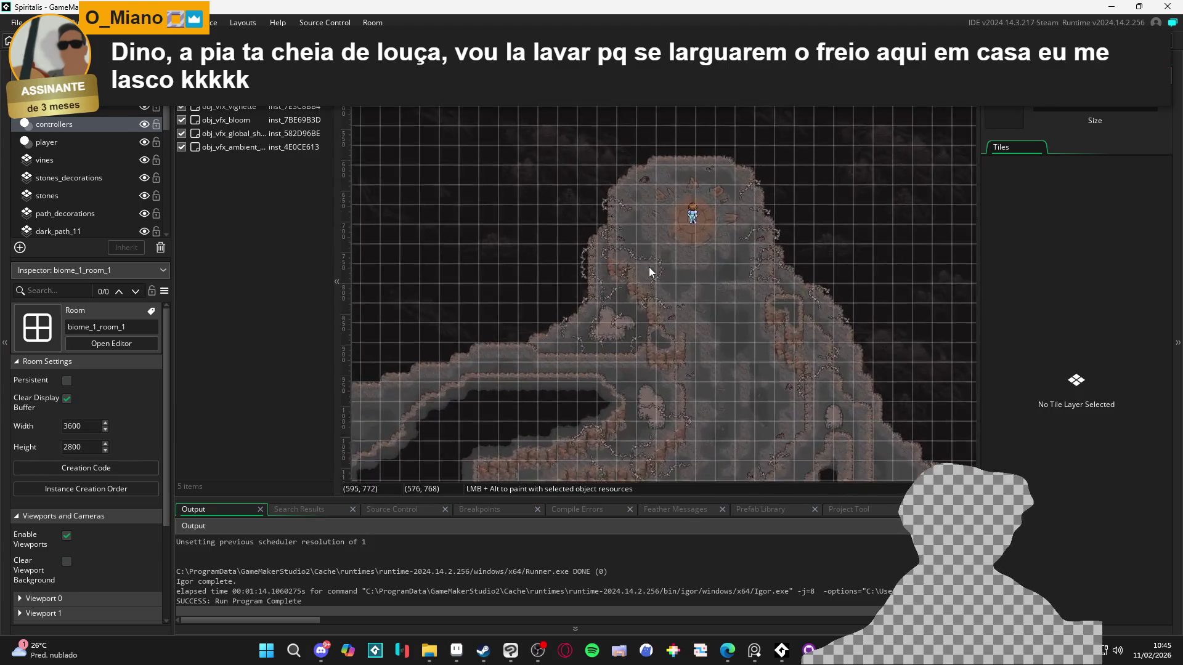
{"action": "scroll", "coordinate": [649, 268], "scroll_direction": "up", "scroll_amount": 4}
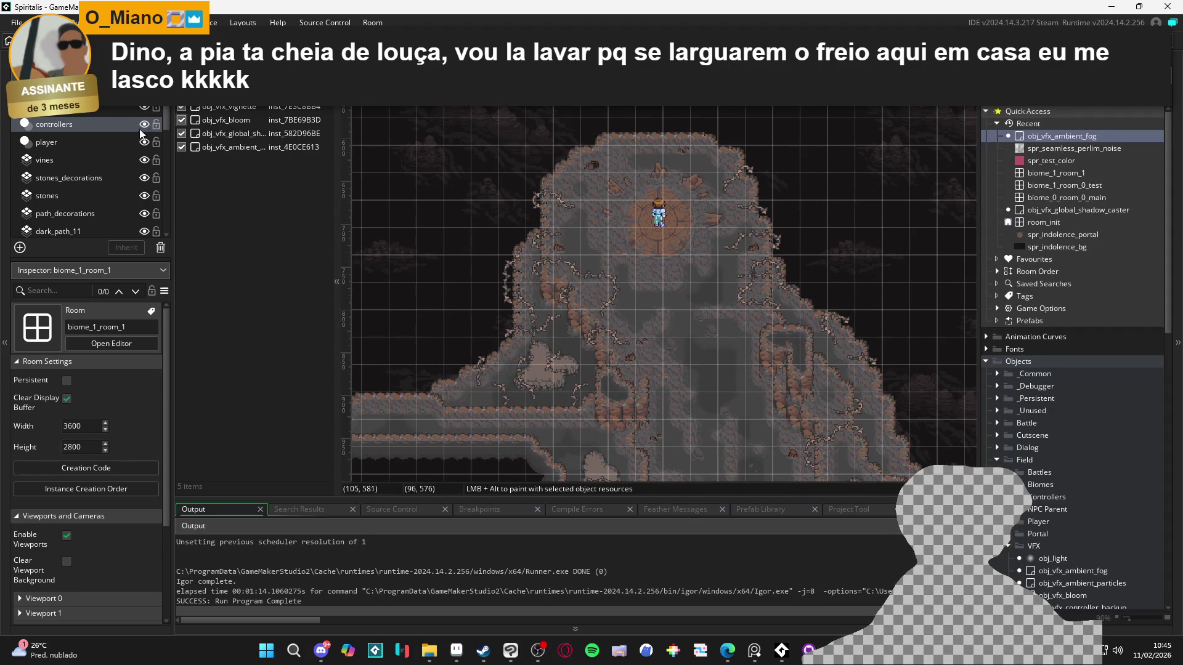
{"action": "left_click", "coordinate": [116, 108]}
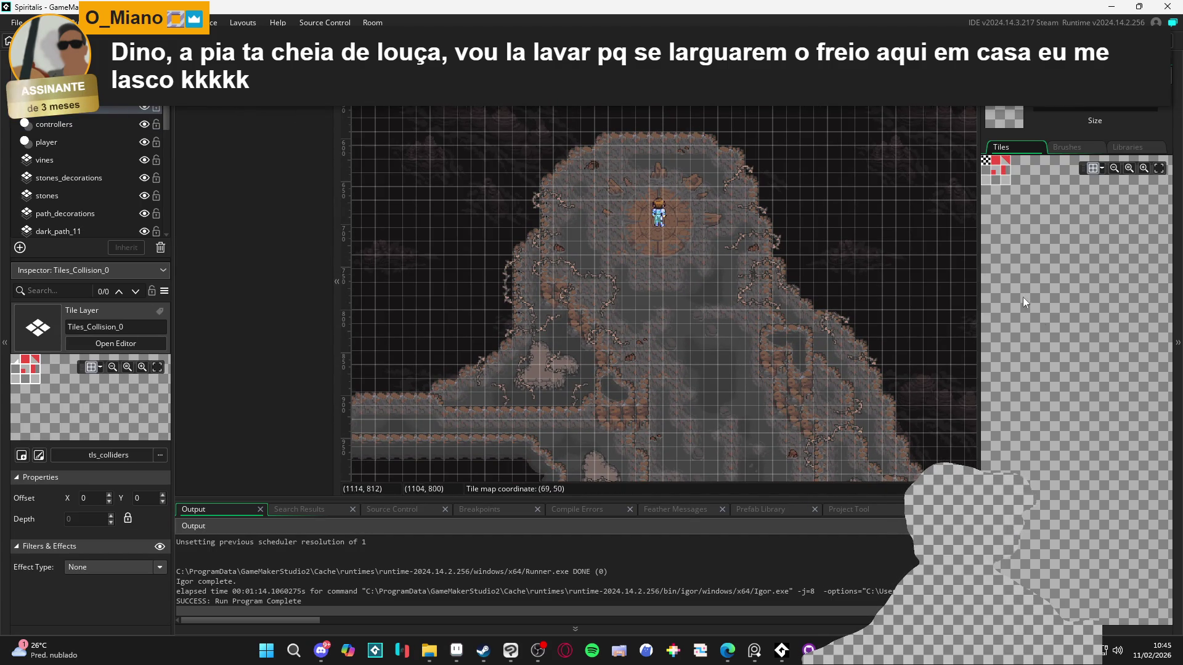
{"action": "scroll", "coordinate": [1107, 283], "scroll_direction": "up", "scroll_amount": 3}
{"action": "left_click", "coordinate": [1071, 250]}
{"action": "scroll", "coordinate": [615, 125], "scroll_direction": "up", "scroll_amount": 1}
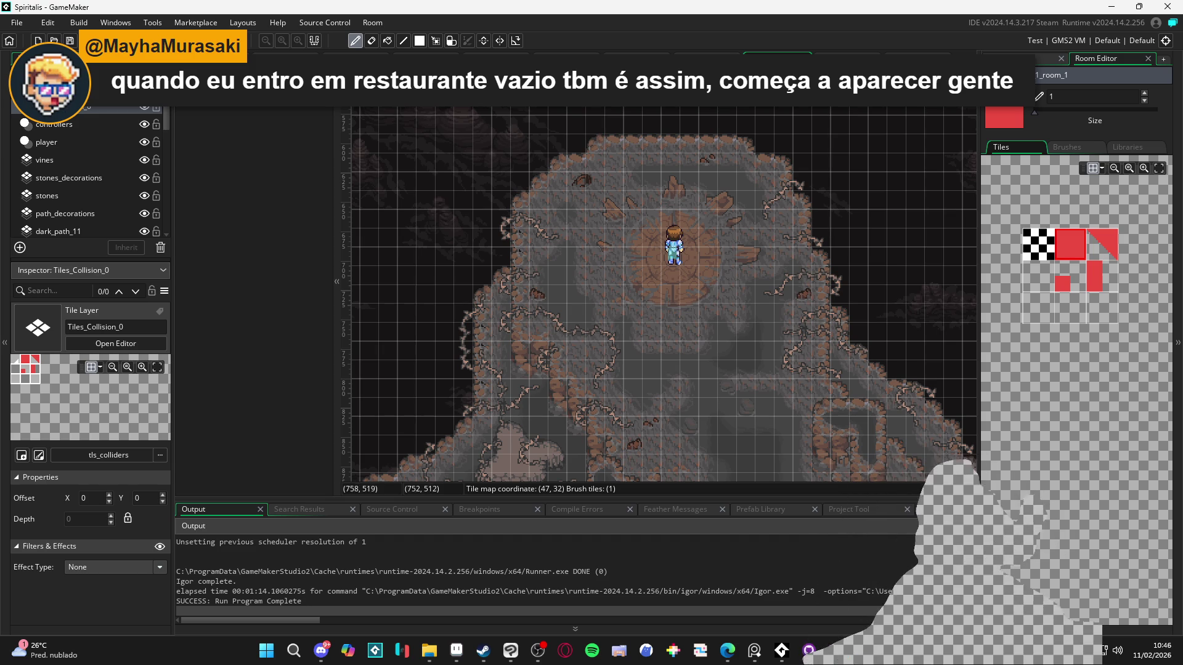
{"action": "left_click", "coordinate": [1016, 58]}
{"action": "left_click", "coordinate": [1091, 58]}
{"action": "left_click", "coordinate": [1017, 58]}
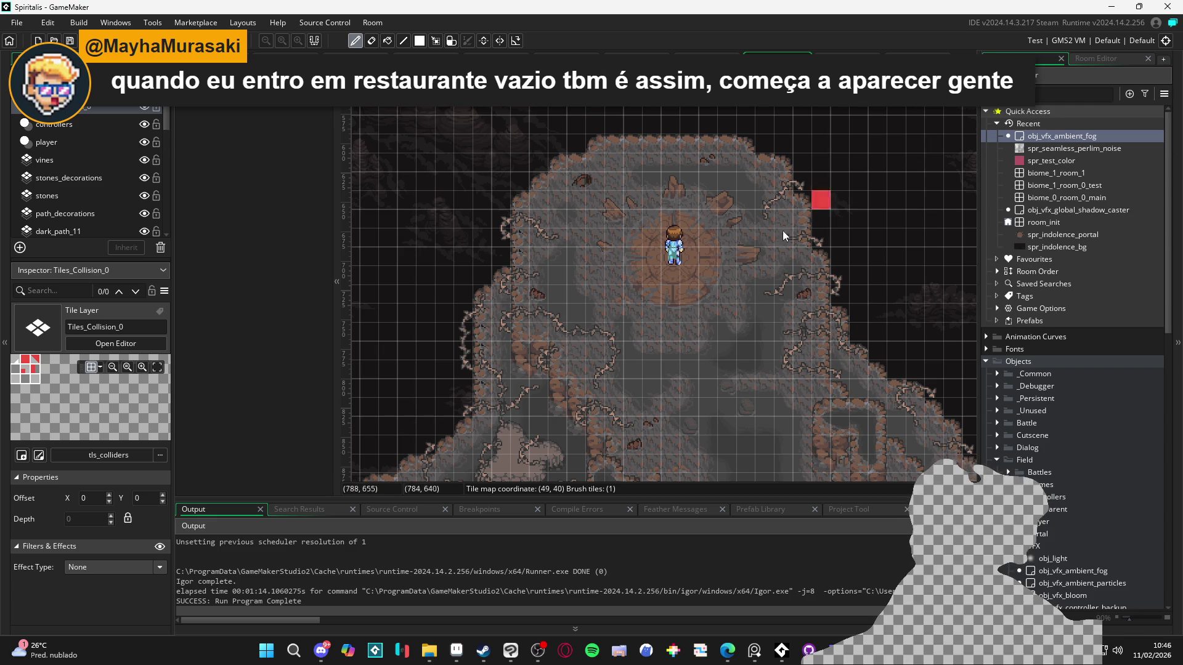
{"action": "left_click", "coordinate": [1091, 57]}
{"action": "left_click", "coordinate": [1036, 55]}
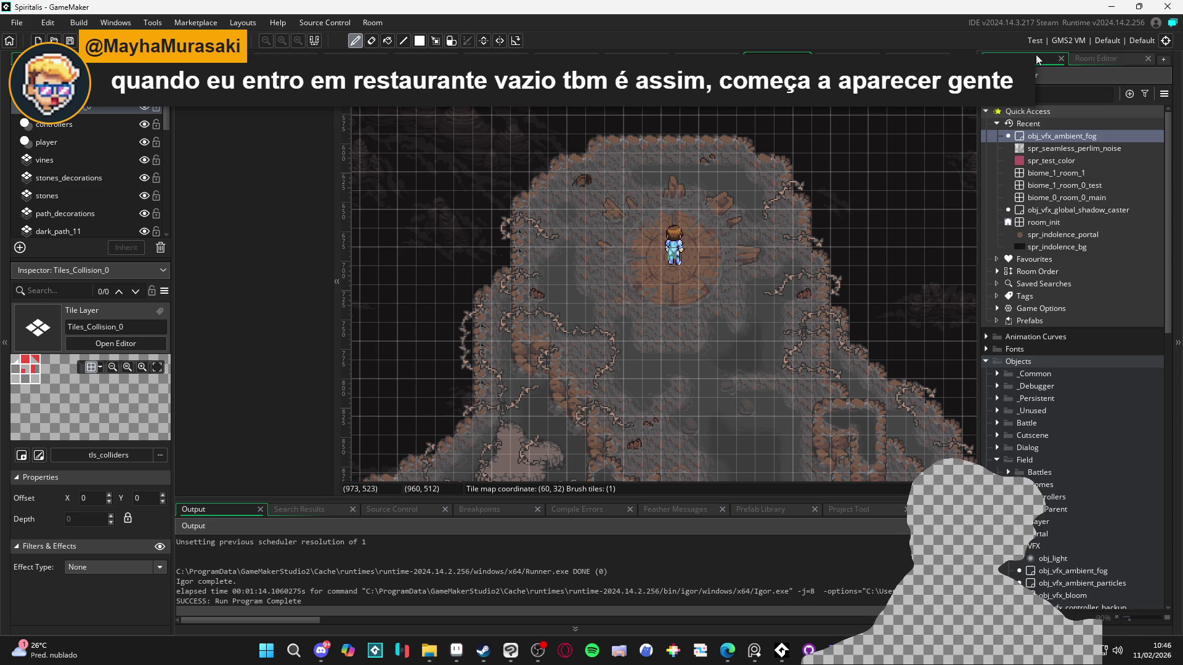
{"action": "mouse_move", "coordinate": [667, 275]}
{"action": "left_mouse_down"}
{"action": "mouse_move", "coordinate": [585, 173]}
{"action": "mouse_move", "coordinate": [604, 170]}
{"action": "left_mouse_up"}
{"action": "left_click", "coordinate": [1100, 60]}
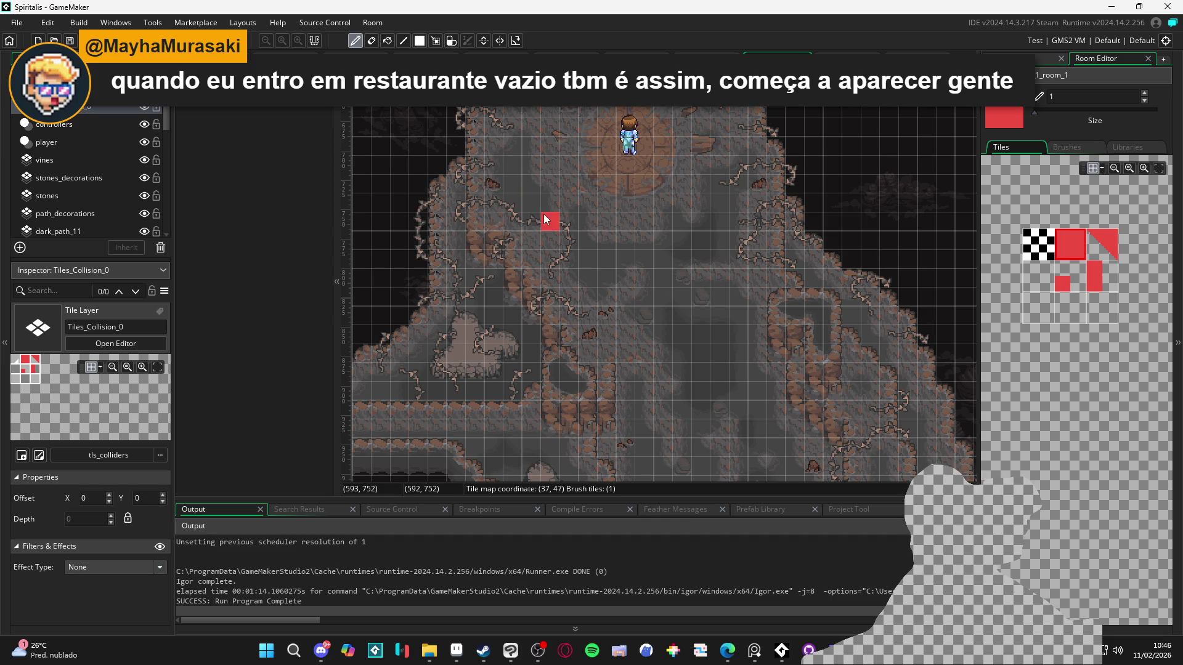
{"action": "scroll", "coordinate": [556, 244], "scroll_direction": "down", "scroll_amount": 5}
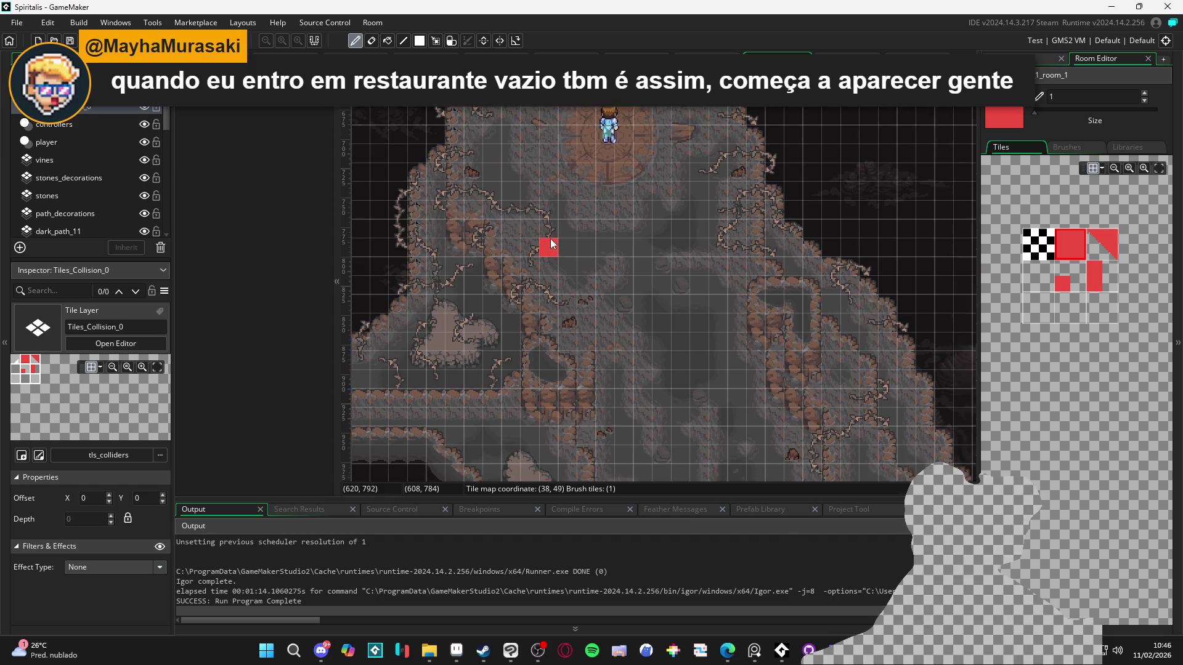
{"action": "scroll", "coordinate": [583, 233], "scroll_direction": "down", "scroll_amount": 3}
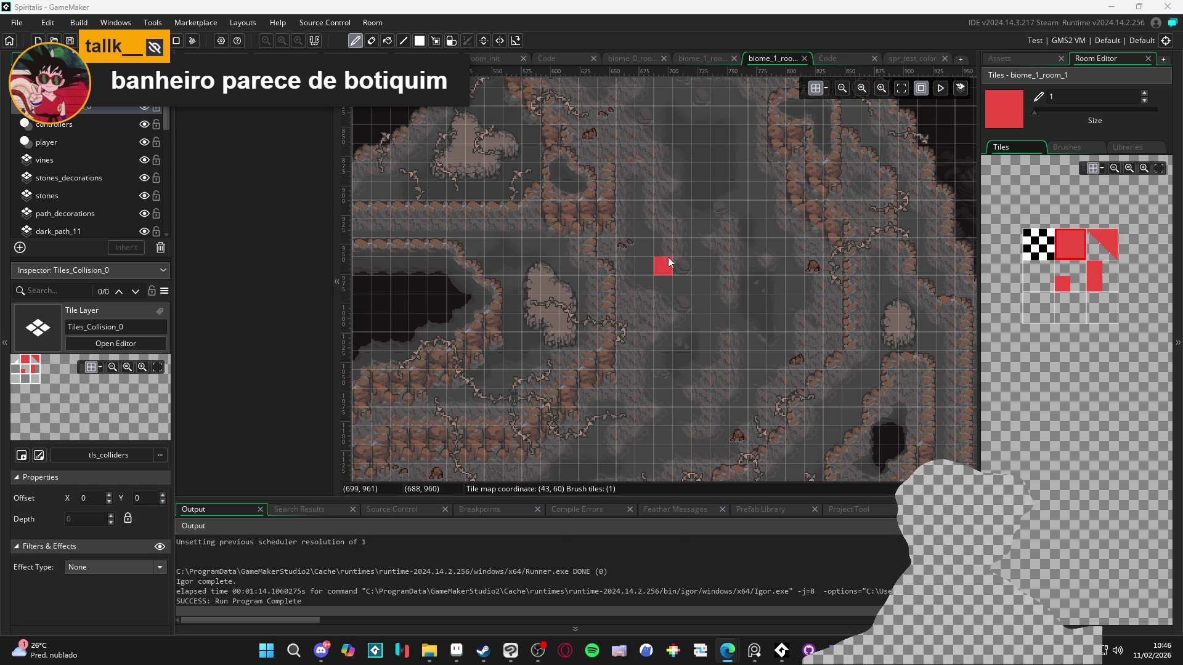
{"action": "scroll", "coordinate": [657, 236], "scroll_direction": "up", "scroll_amount": 3}
{"action": "scroll", "coordinate": [657, 236], "scroll_direction": "up", "scroll_amount": 5}
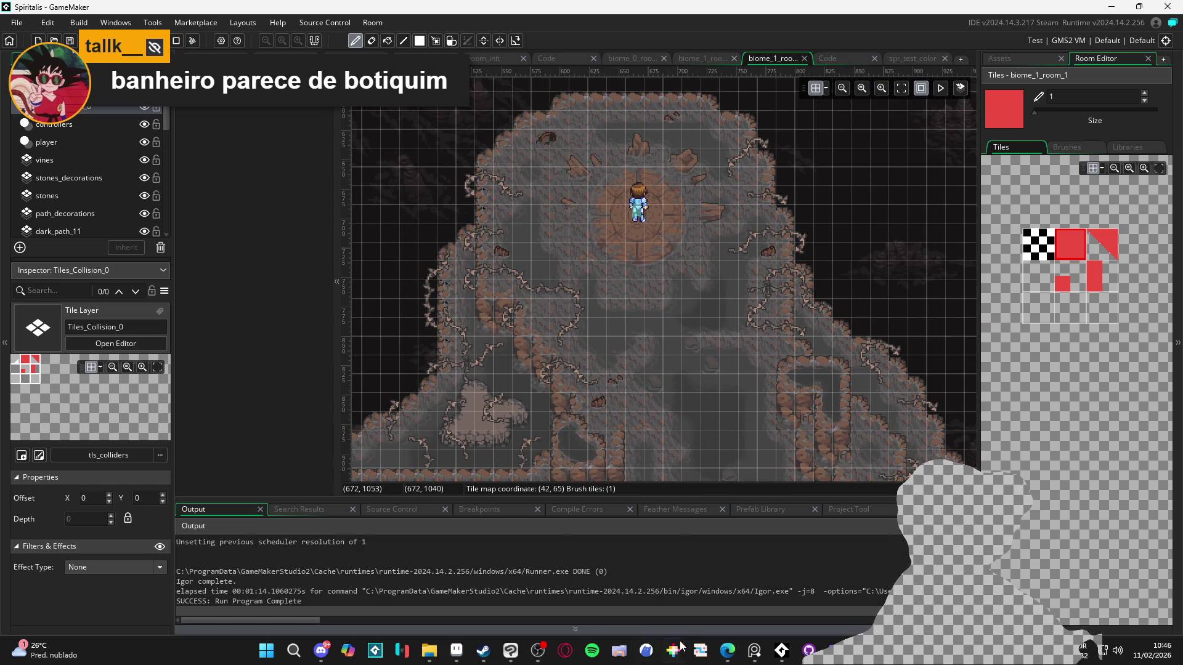
{"action": "left_click", "coordinate": [455, 652]}
{"action": "scroll", "coordinate": [470, 230], "scroll_direction": "down", "scroll_amount": 8}
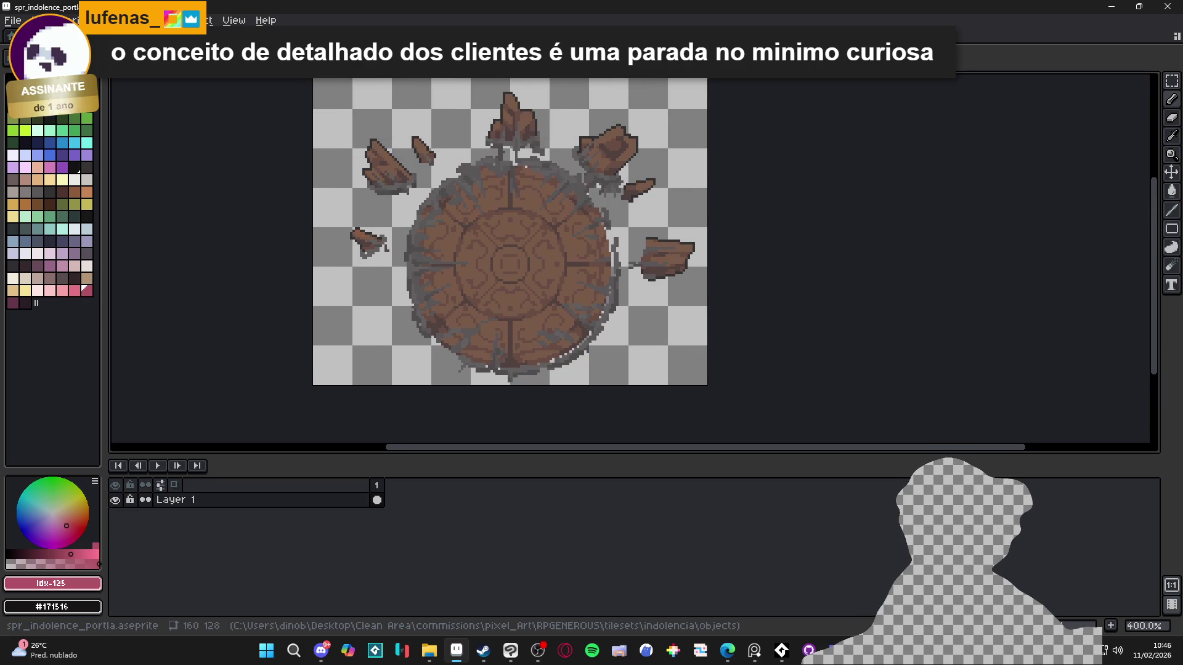
- Set the foreground colour to the dark palette entry, index 66
{"action": "left_click", "coordinate": [14, 20]}
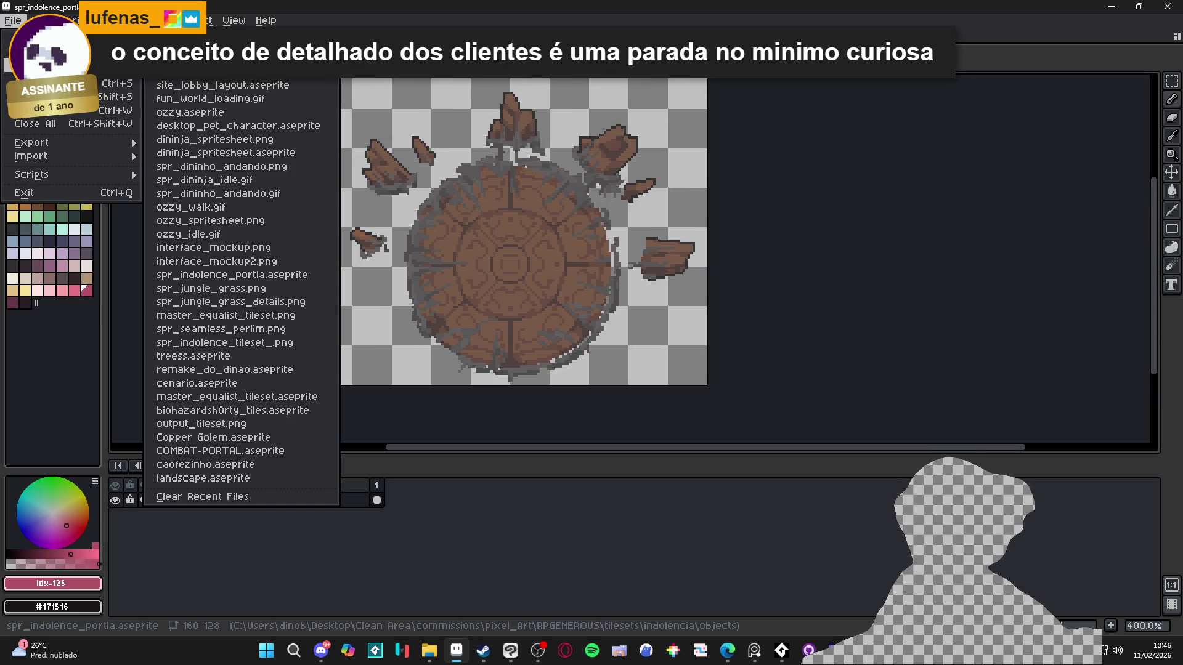
{"action": "key", "text": "Escape"}
{"action": "left_click", "coordinate": [48, 190]}
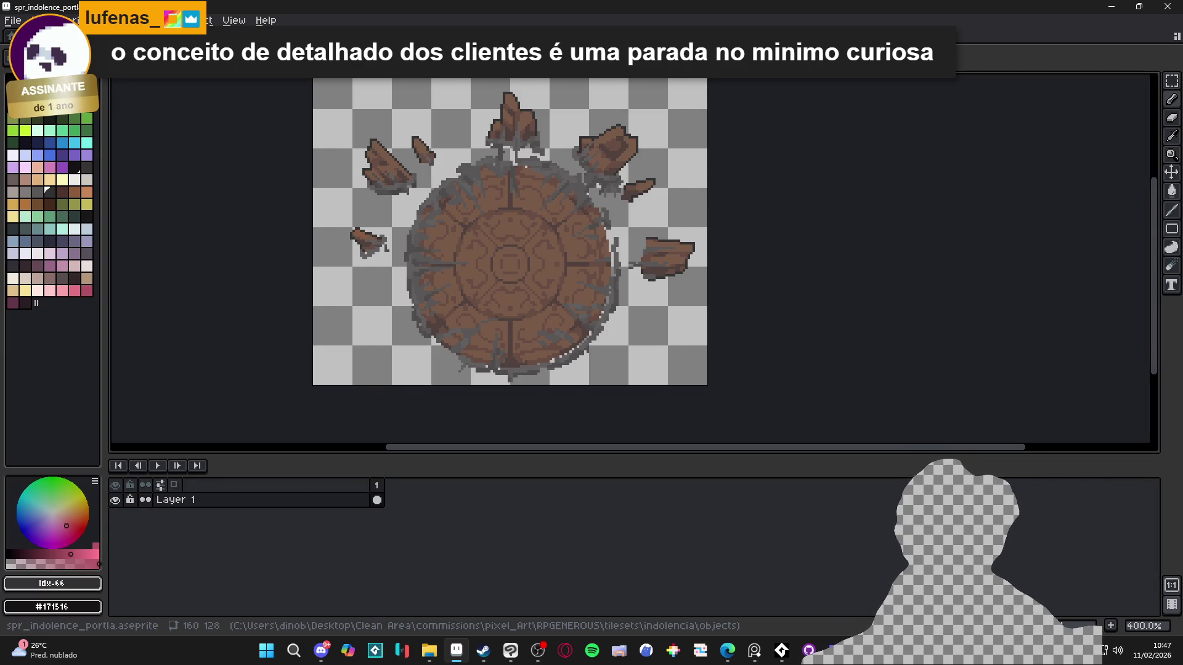
{"action": "scroll", "coordinate": [486, 194], "scroll_direction": "down", "scroll_amount": 1}
{"action": "left_click_drag", "start_coordinate": [485, 194], "coordinate": [505, 209]}
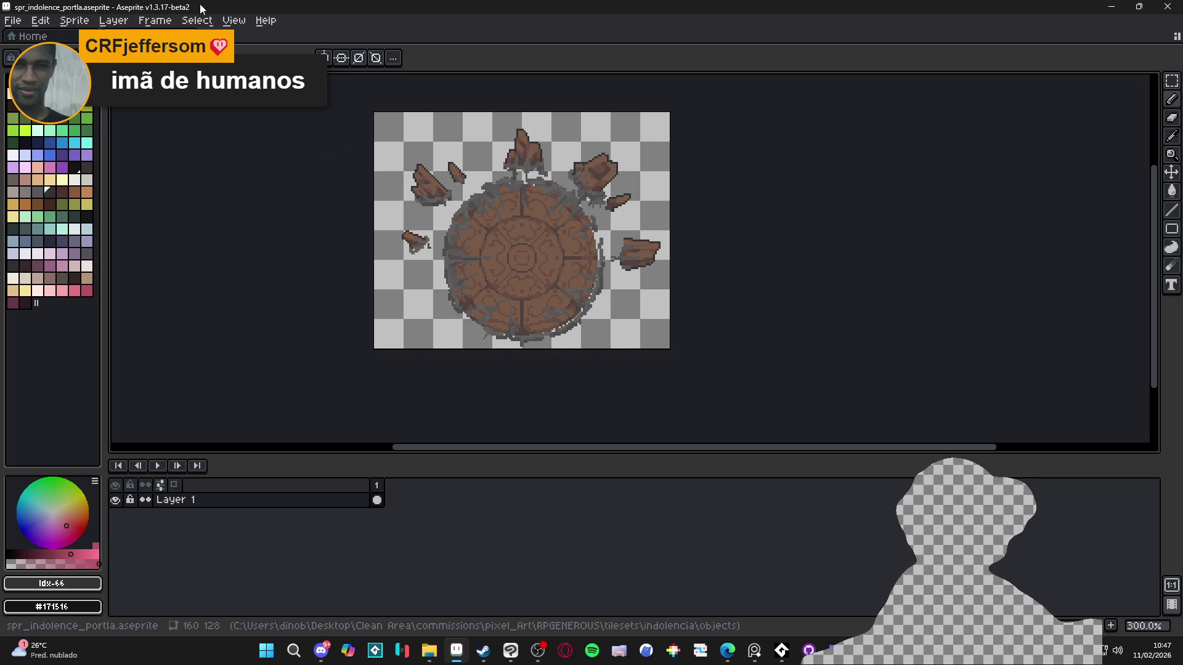
- Close and reopen the round platform sprite, then bring the rooms folder window forward
{"action": "left_click", "coordinate": [185, 36]}
{"action": "key", "text": "ctrl+shift+t"}
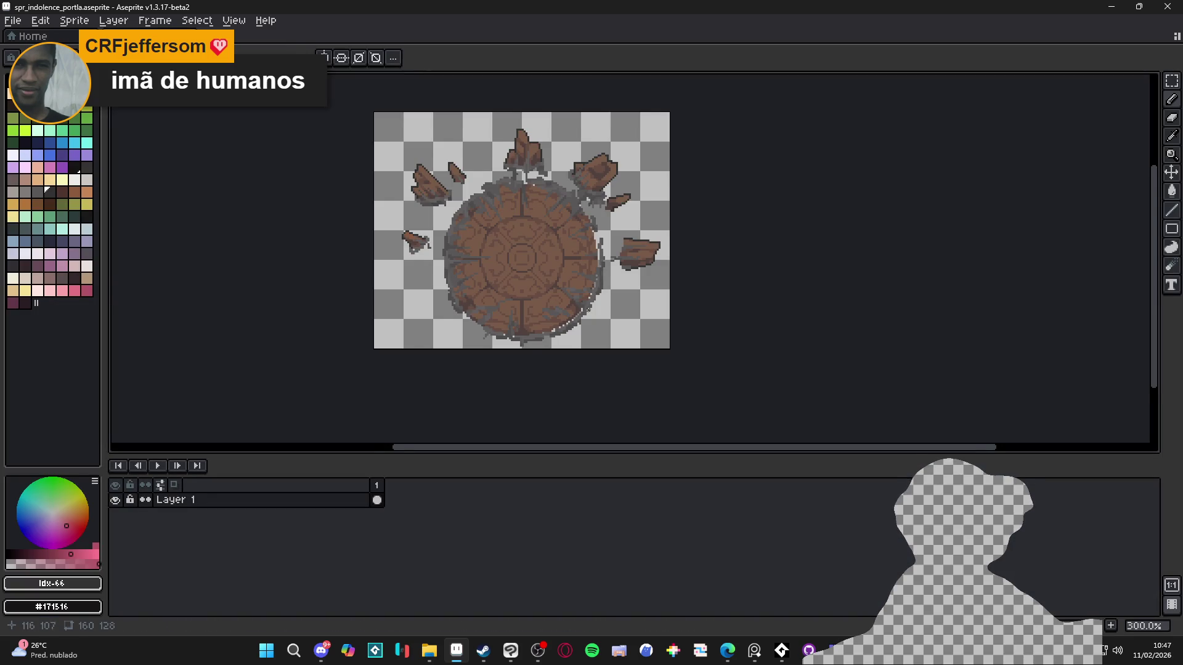
{"action": "mouse_move", "coordinate": [435, 652]}
{"action": "left_click", "coordinate": [475, 600]}
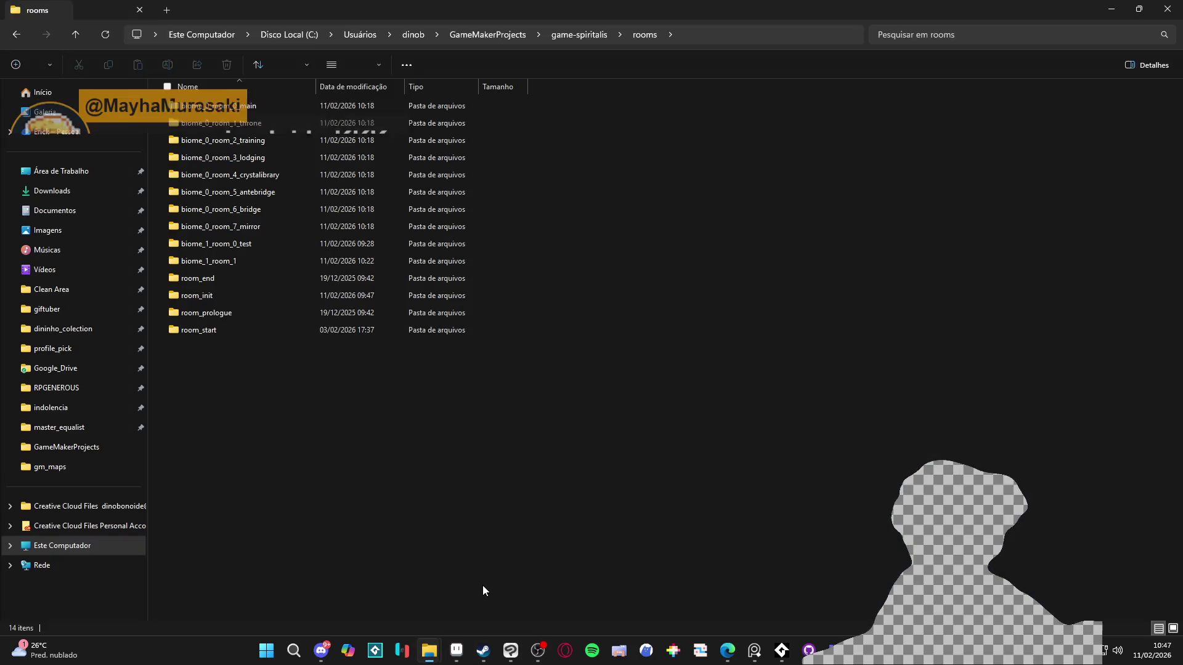
- Minimize the File Explorer rooms folder window to return to Aseprite
{"action": "left_click", "coordinate": [432, 652]}
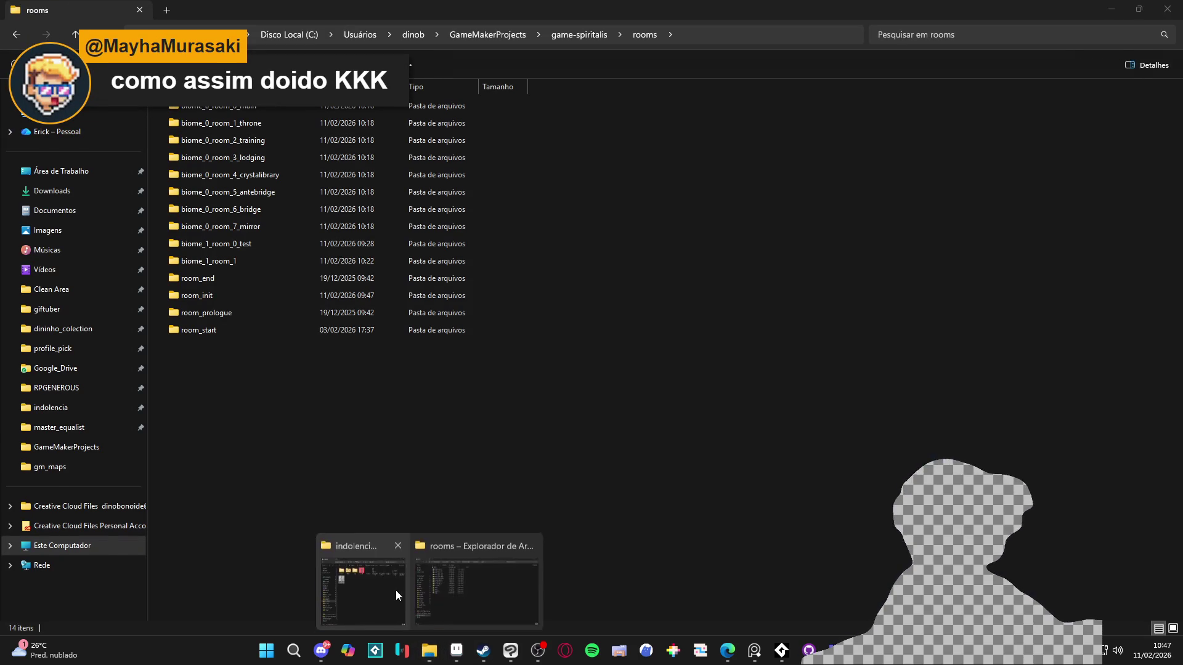
{"action": "left_click", "coordinate": [1112, 9]}
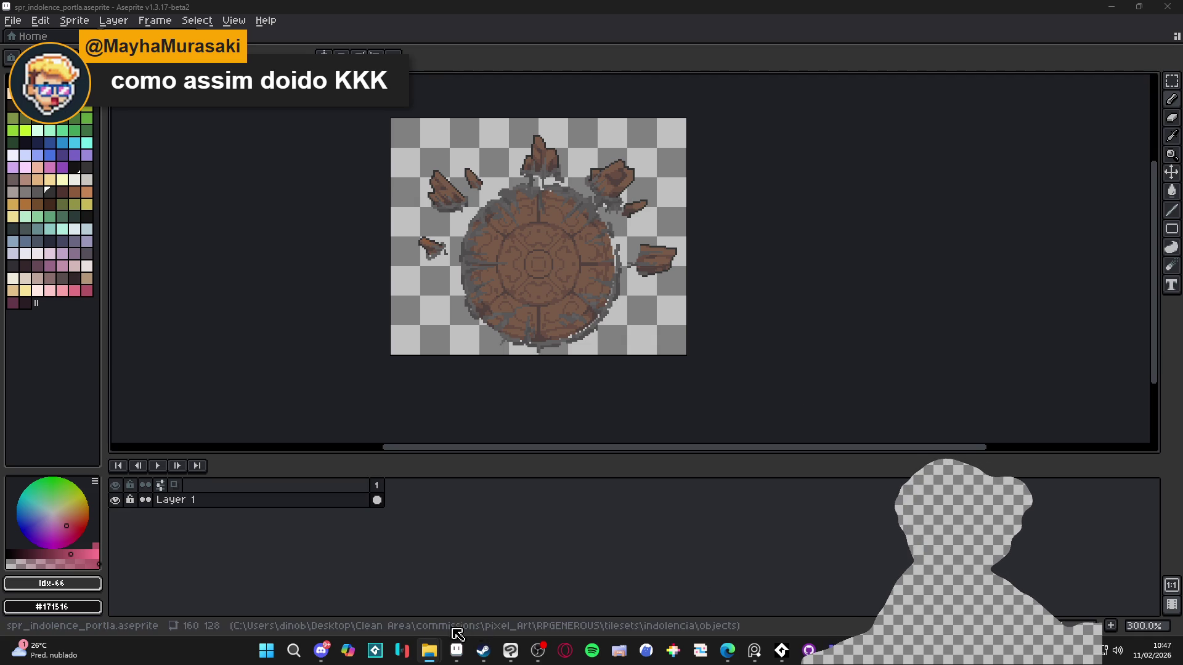
- Search 'lotovi' and open spr_template_tile47_16x16_by_lotovik.aseprite in Aseprite
{"action": "left_click", "coordinate": [265, 649]}
{"action": "type", "text": "loto"}
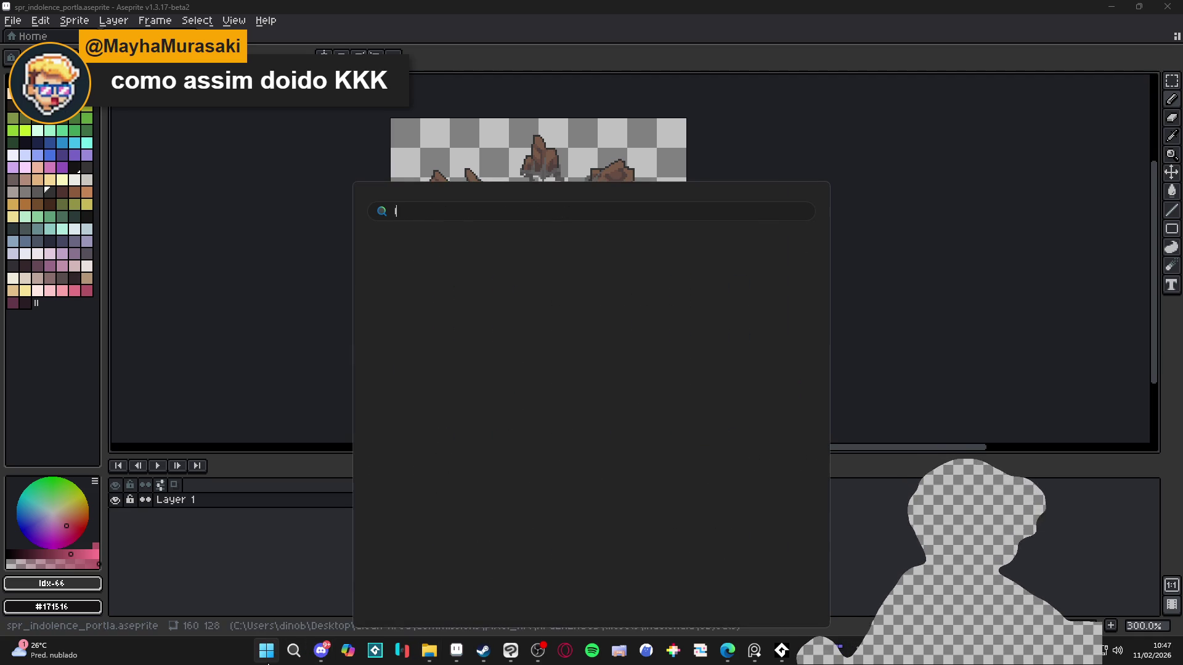
{"action": "type", "text": "vi"}
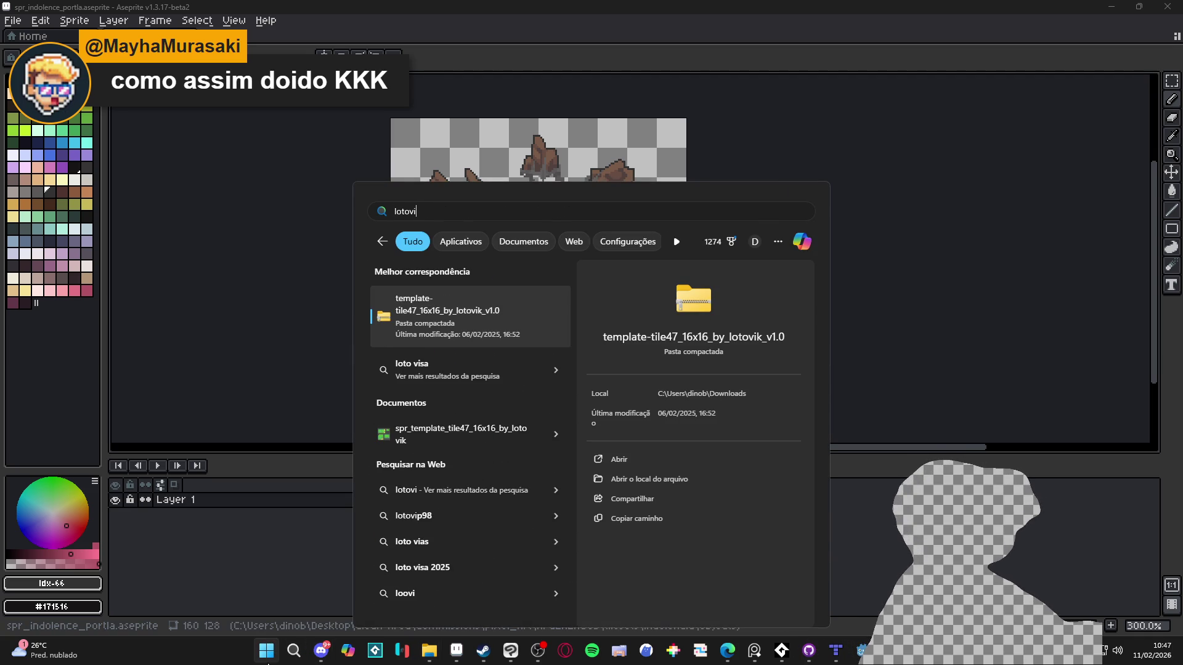
{"action": "key", "text": "Down"}
{"action": "key", "text": "Down"}
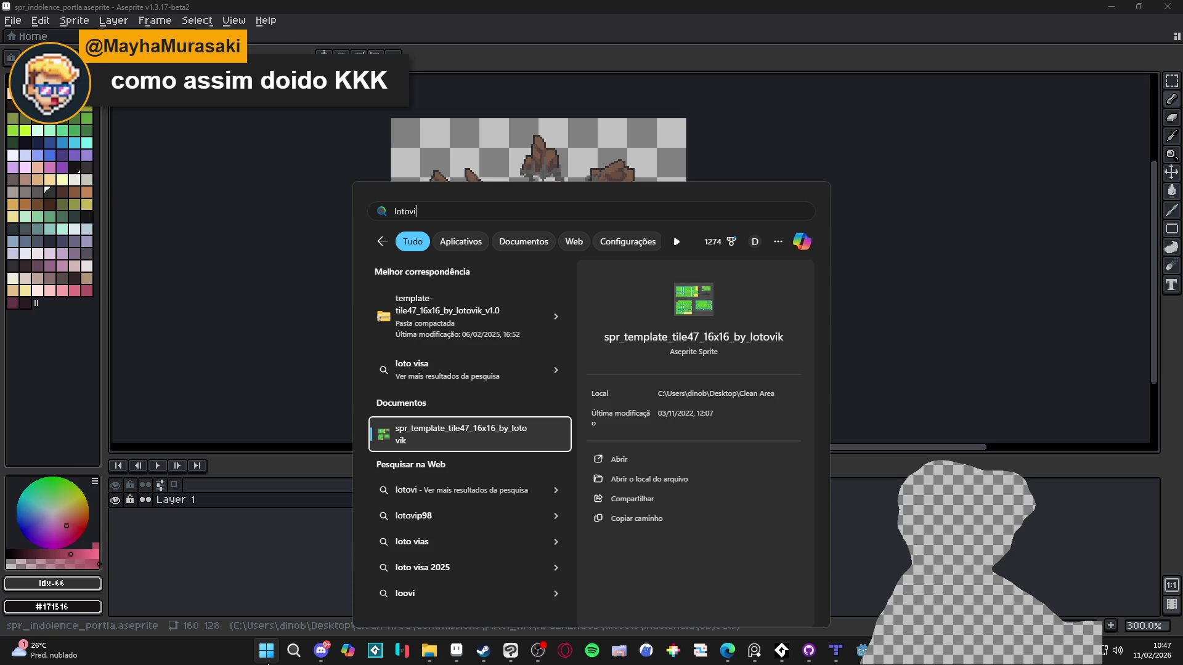
{"action": "key", "text": "Return"}
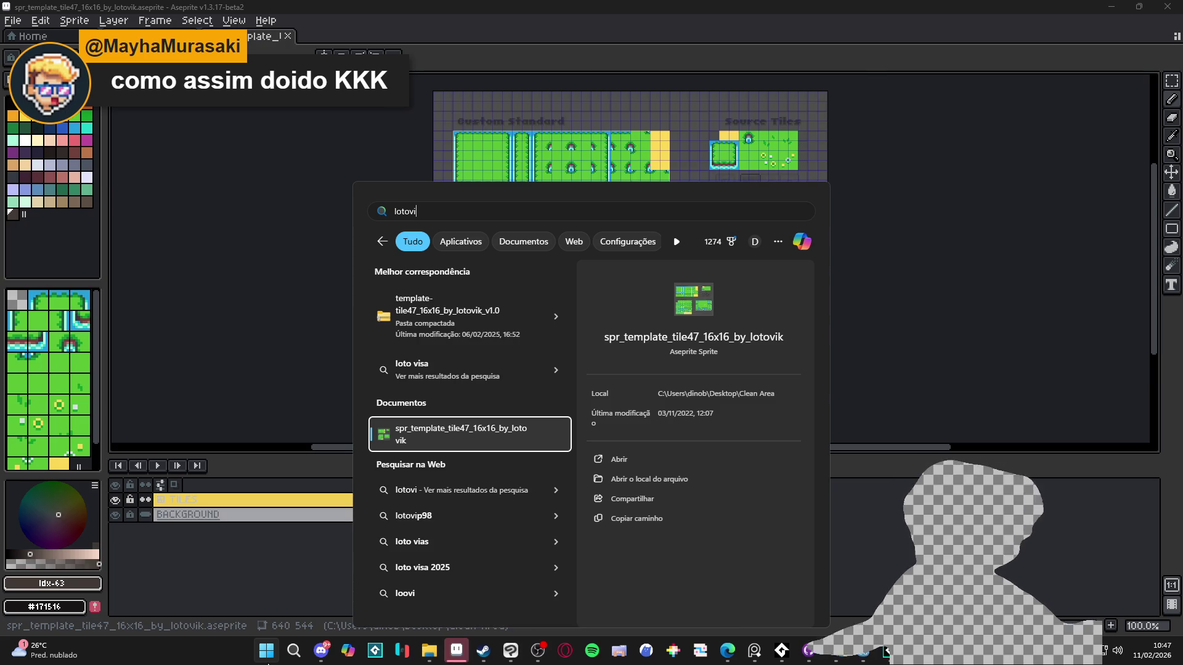
{"action": "scroll", "coordinate": [661, 258], "scroll_direction": "up", "scroll_amount": 5}
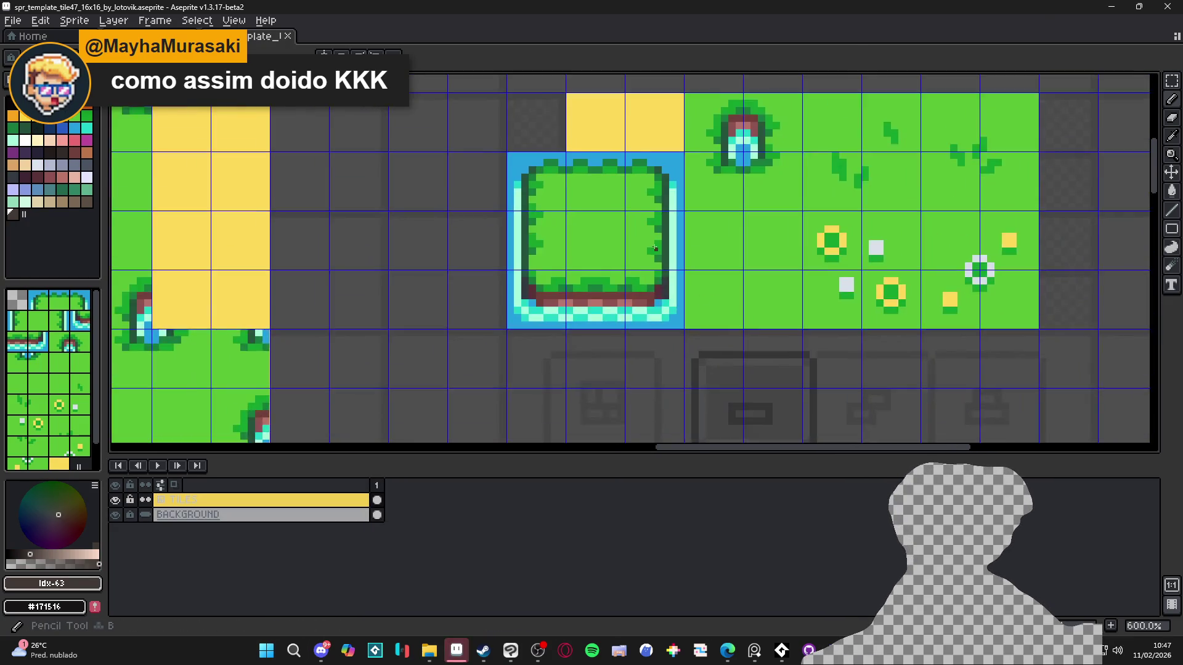
{"action": "scroll", "coordinate": [660, 259], "scroll_direction": "up", "scroll_amount": 3}
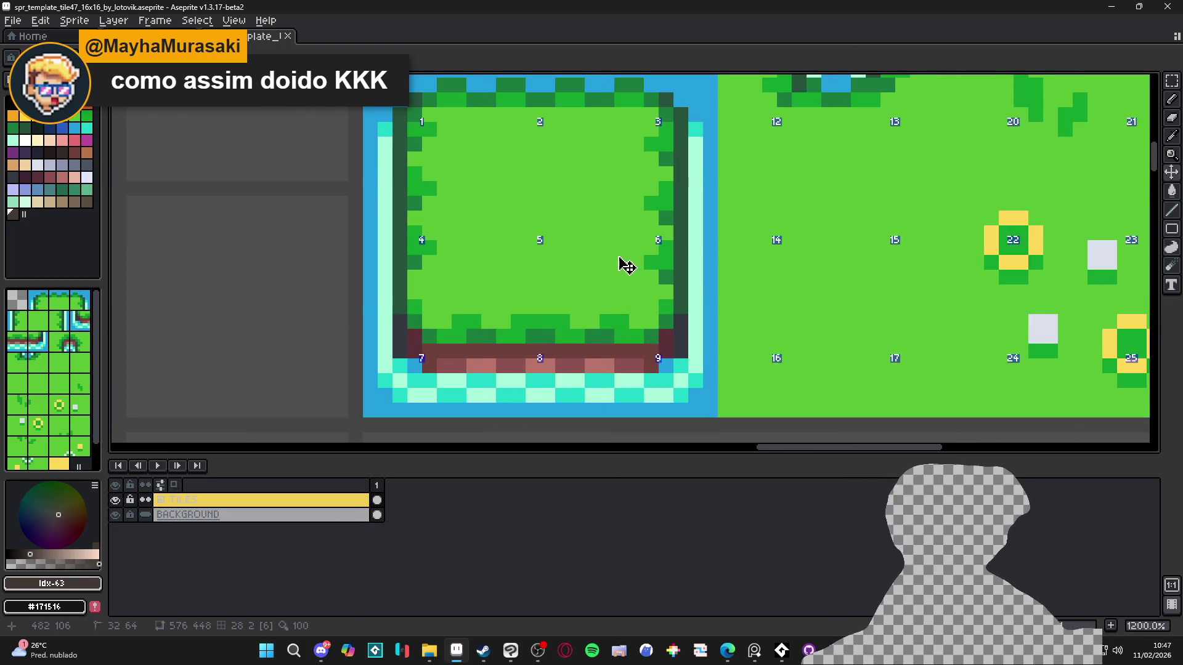
- Show the tile grid, select the centre source tile, and view the whole tileset sheet
{"action": "key", "text": "ctrl+apostrophe"}
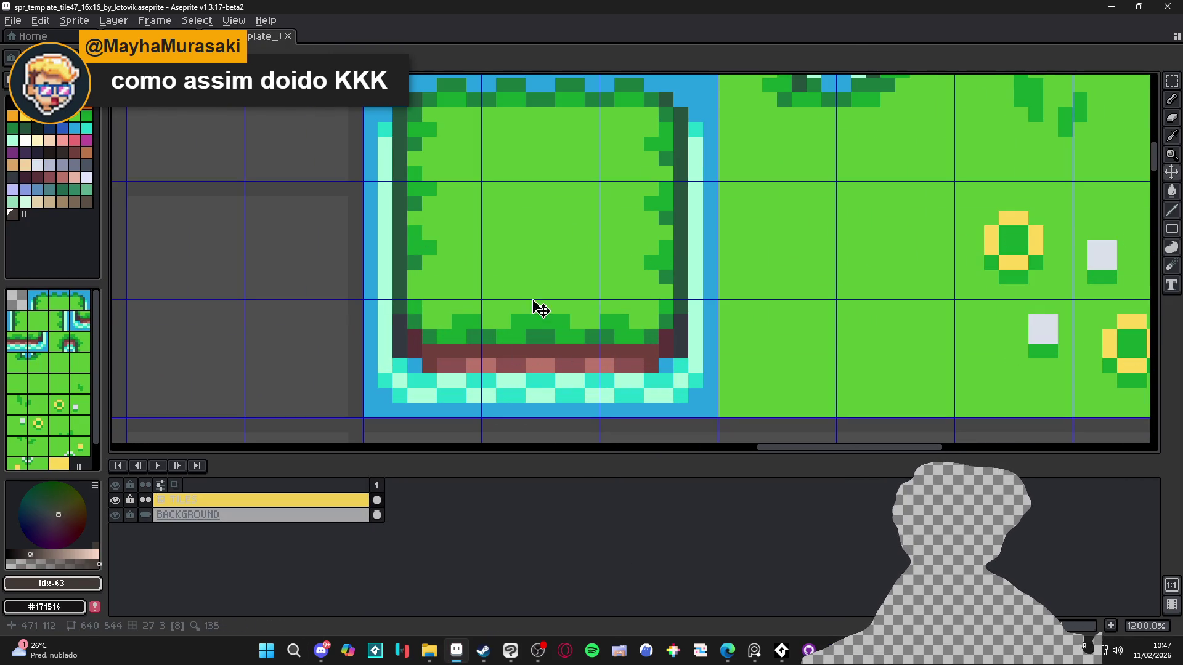
{"action": "key", "text": "m"}
{"action": "left_click", "coordinate": [533, 289]}
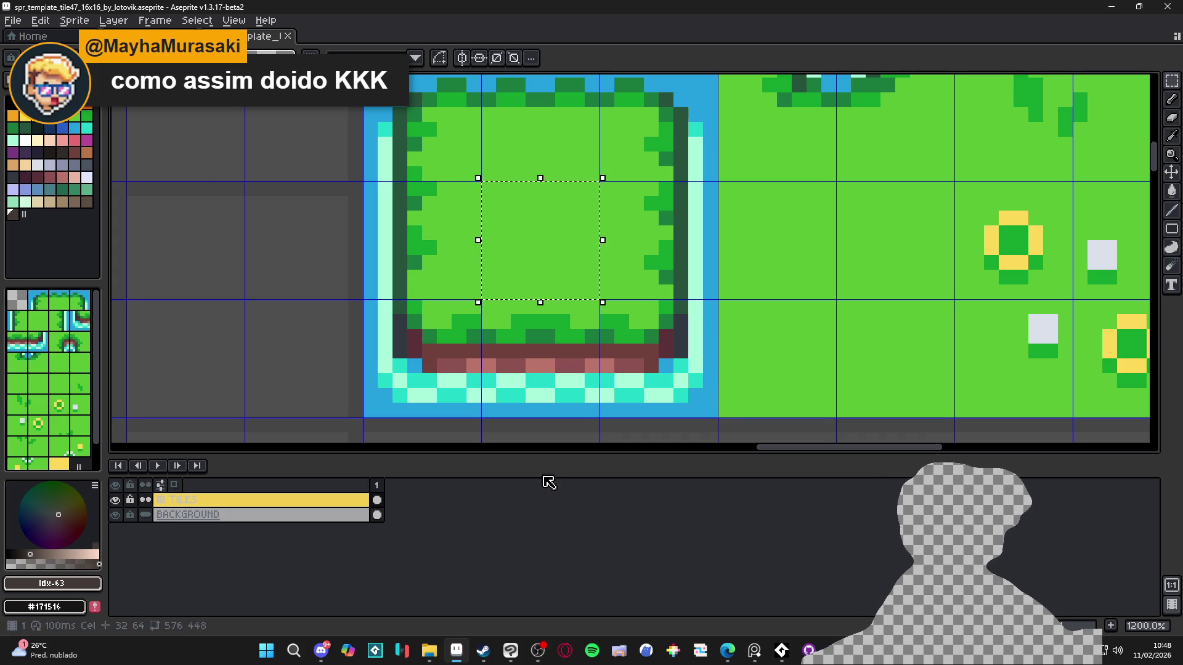
{"action": "scroll", "coordinate": [631, 245], "scroll_direction": "down", "scroll_amount": 5}
{"action": "scroll", "coordinate": [631, 246], "scroll_direction": "down", "scroll_amount": 2}
{"action": "scroll", "coordinate": [631, 245], "scroll_direction": "up", "scroll_amount": 2}
{"action": "scroll", "coordinate": [631, 245], "scroll_direction": "down", "scroll_amount": 1}
{"action": "left_click_drag", "start_coordinate": [631, 245], "coordinate": [641, 198]}
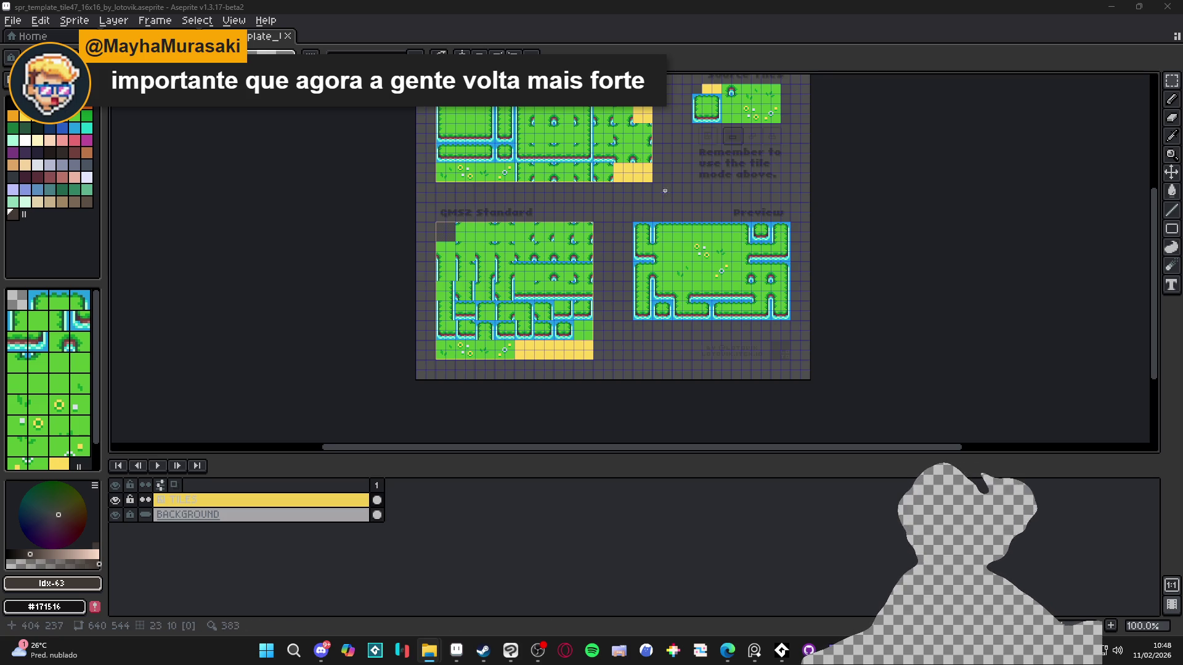
- Zoom in on the Source Tiles block, then switch to File Explorer and scroll through it
{"action": "scroll", "coordinate": [623, 211], "scroll_direction": "up", "scroll_amount": 3}
{"action": "key", "text": "3"}
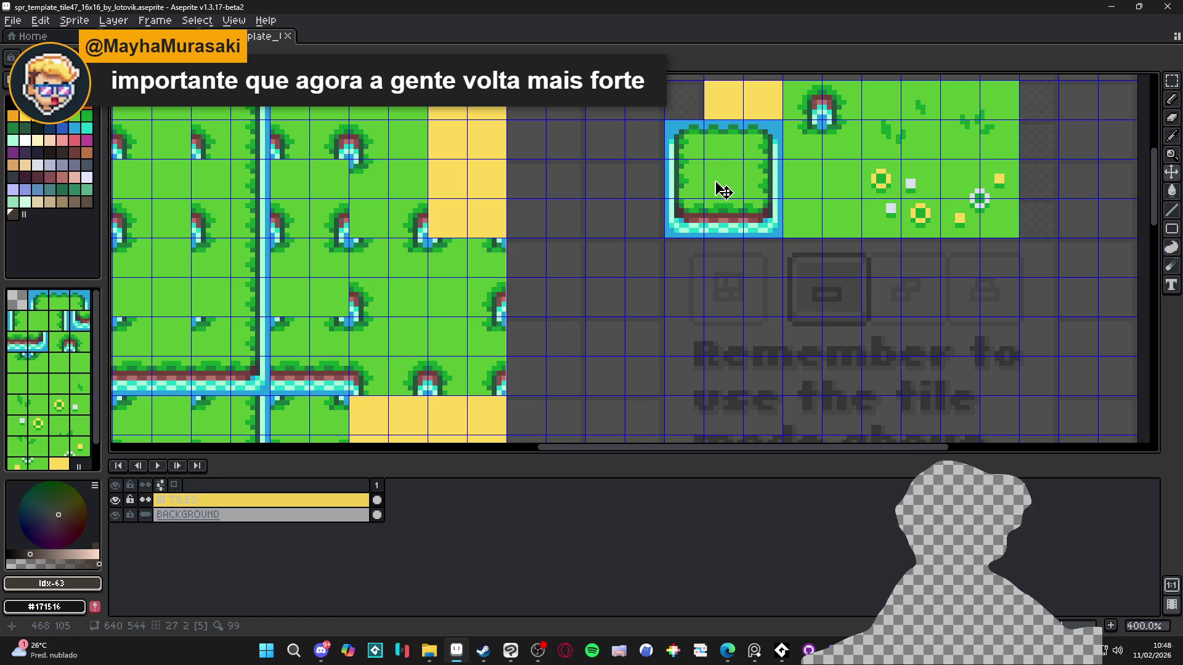
{"action": "key", "text": "m"}
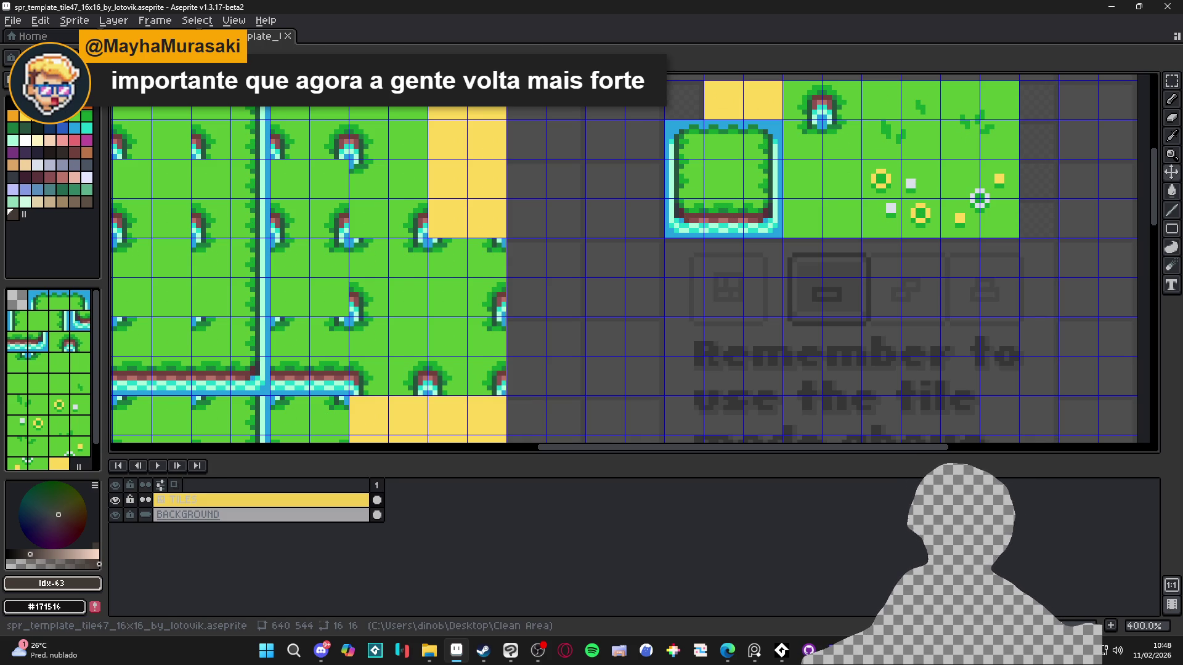
{"action": "key", "text": "alt+Tab"}
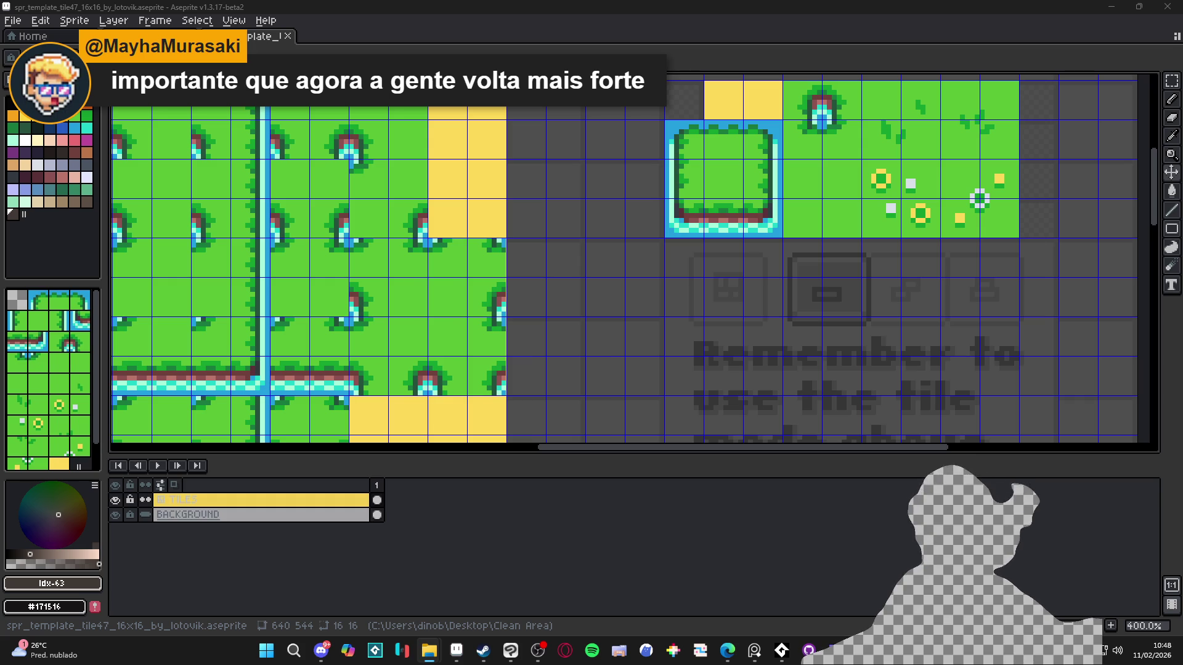
{"action": "scroll", "coordinate": [515, 311], "scroll_direction": "up", "scroll_amount": 3}
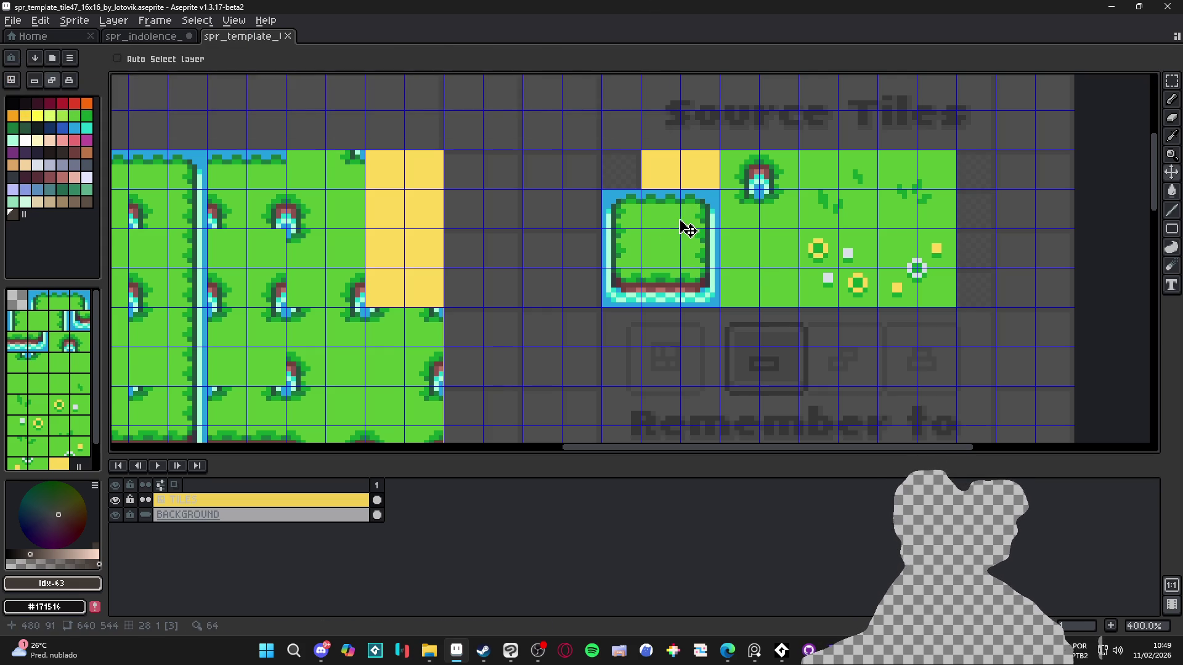
{"action": "scroll", "coordinate": [684, 274], "scroll_direction": "down", "scroll_amount": 4}
{"action": "scroll", "coordinate": [676, 295], "scroll_direction": "up", "scroll_amount": 2}
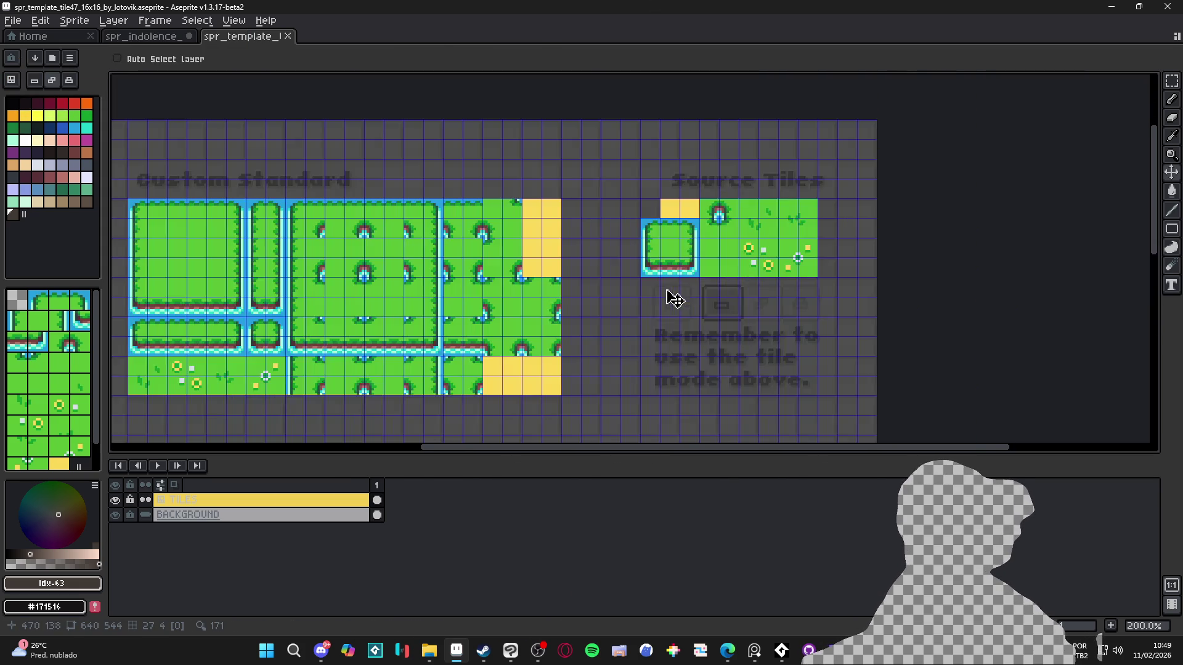
{"action": "scroll", "coordinate": [708, 233], "scroll_direction": "down", "scroll_amount": 1}
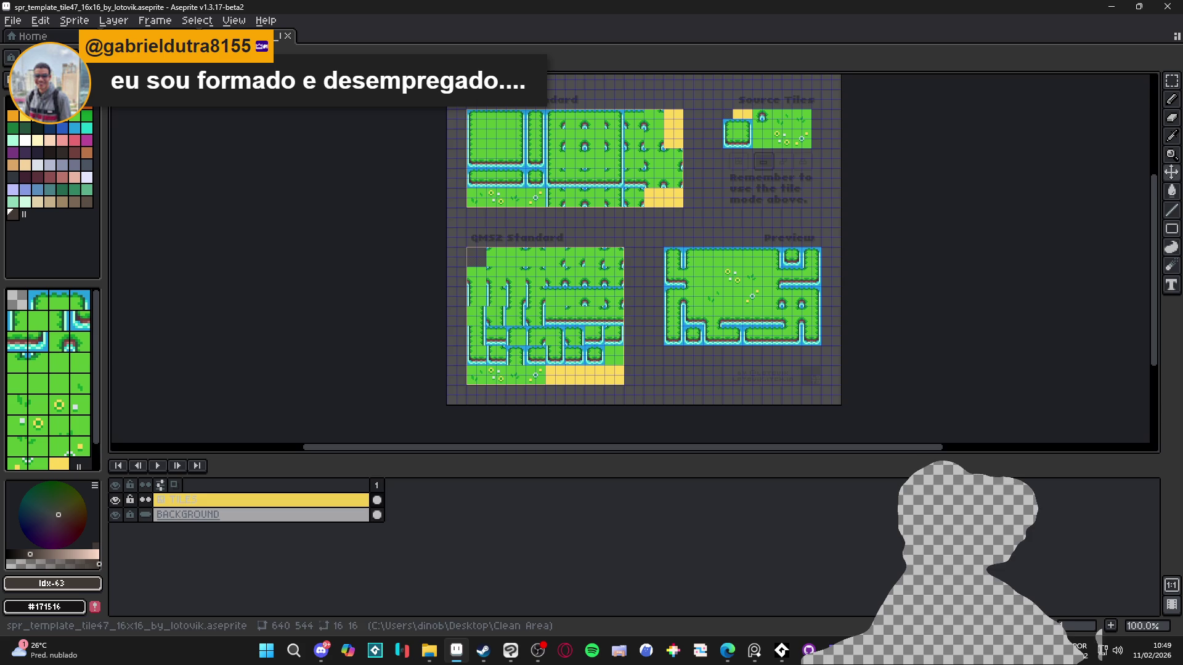
{"action": "scroll", "coordinate": [747, 143], "scroll_direction": "up", "scroll_amount": 1}
{"action": "scroll", "coordinate": [748, 143], "scroll_direction": "up", "scroll_amount": 4}
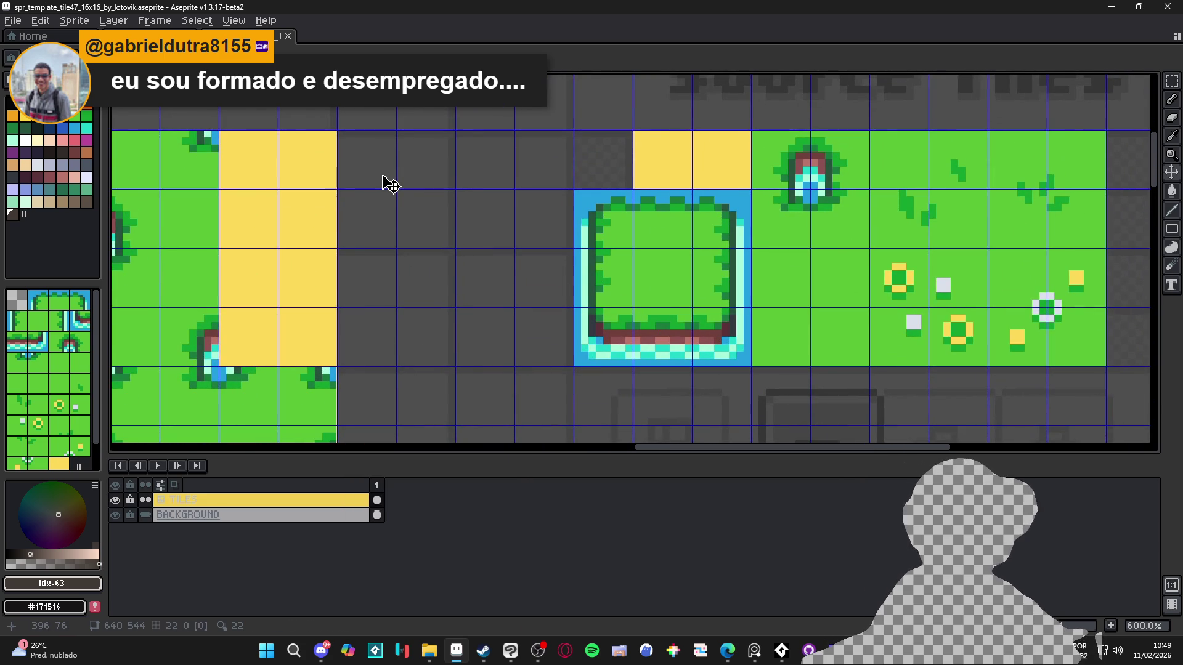
- Erase the 3x3 grass island tile block under Source Tiles
{"action": "key", "text": "m"}
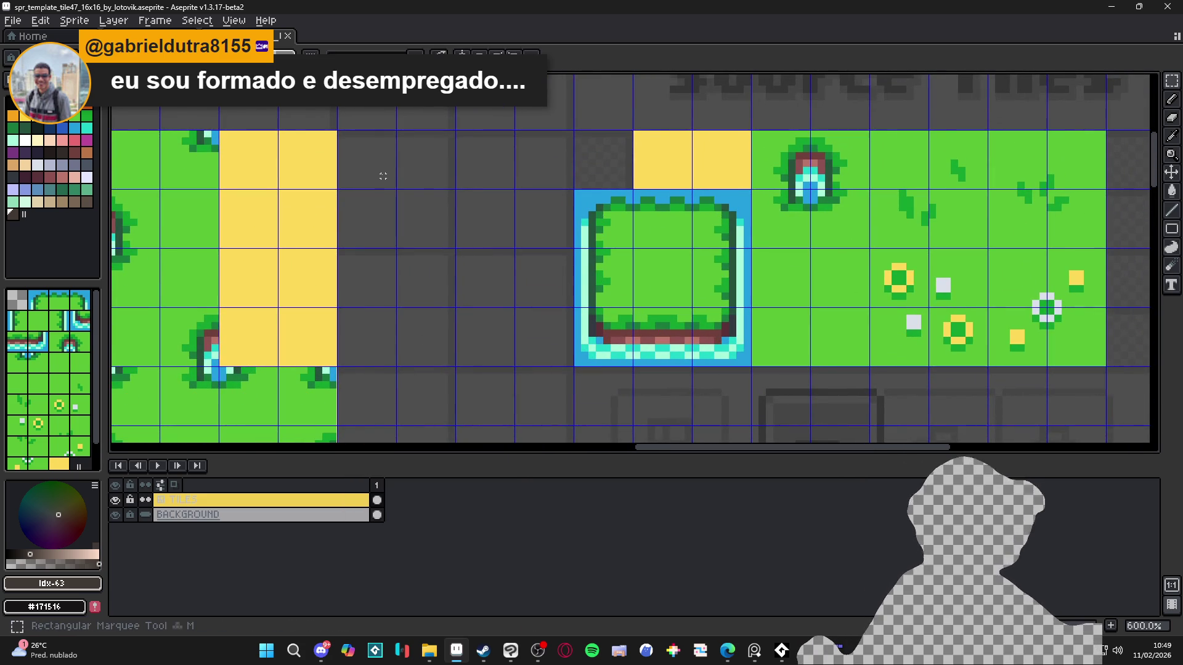
{"action": "mouse_move", "coordinate": [577, 193]}
{"action": "left_mouse_down"}
{"action": "mouse_move", "coordinate": [661, 247]}
{"action": "mouse_move", "coordinate": [749, 365]}
{"action": "left_mouse_up"}
{"action": "key", "text": "Delete"}
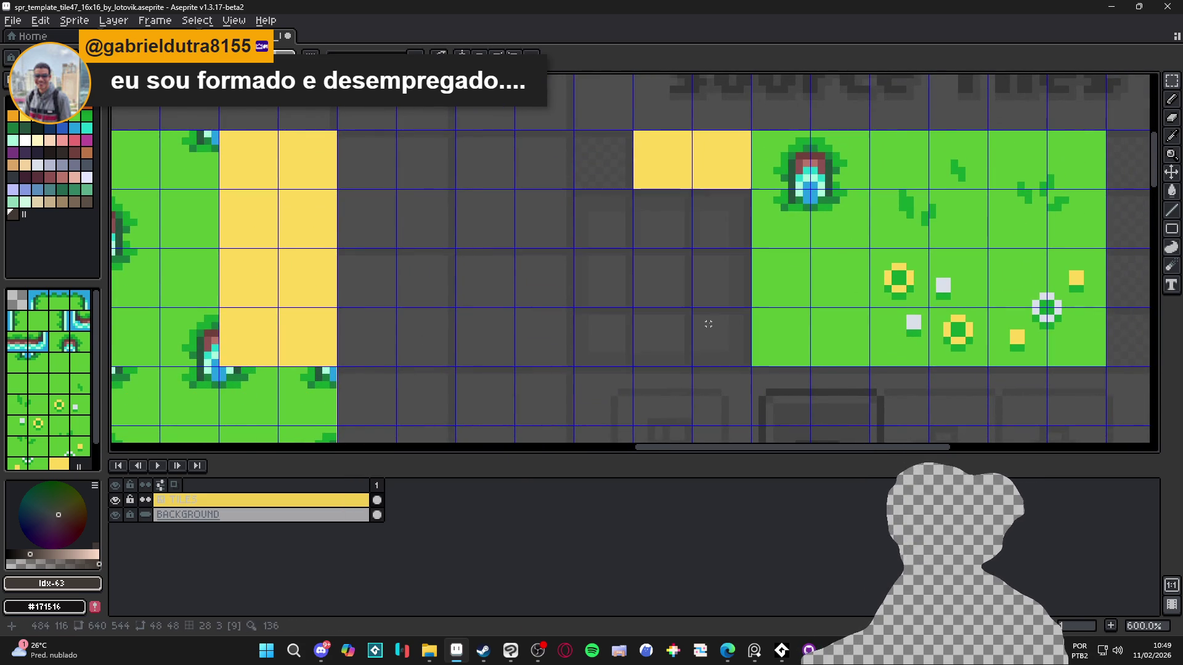
{"action": "scroll", "coordinate": [640, 241], "scroll_direction": "down", "scroll_amount": 4}
{"action": "scroll", "coordinate": [640, 241], "scroll_direction": "up", "scroll_amount": 3}
{"action": "key", "text": "ctrl+z"}
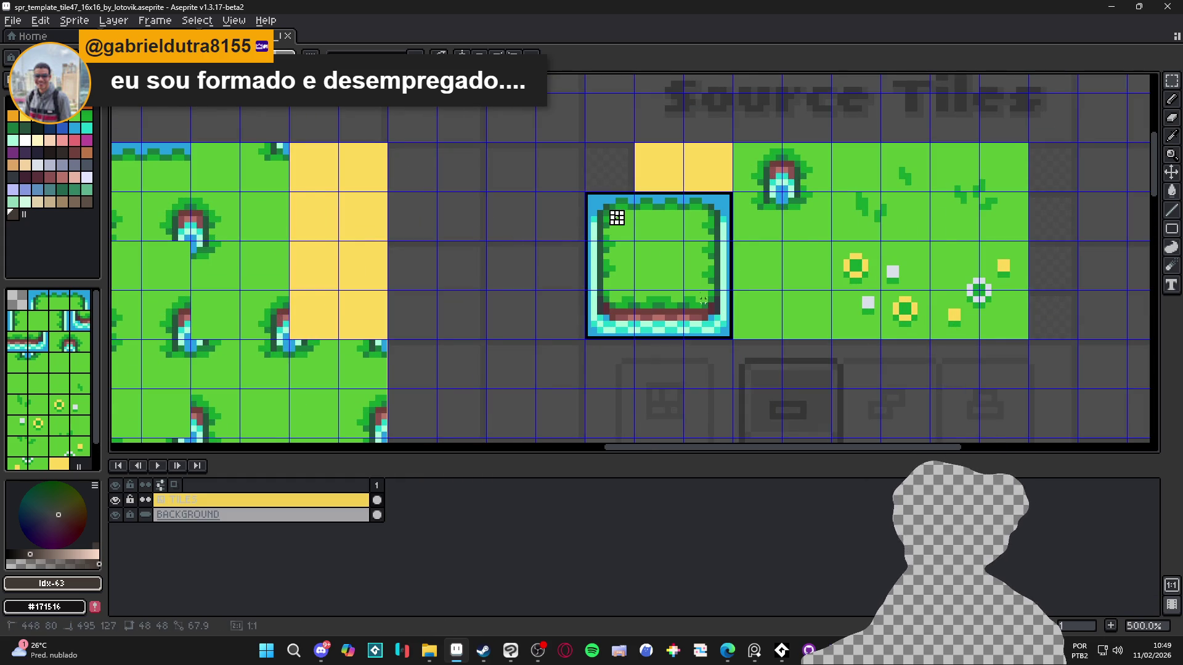
{"action": "key", "text": "Delete"}
{"action": "scroll", "coordinate": [623, 216], "scroll_direction": "down", "scroll_amount": 1}
{"action": "scroll", "coordinate": [631, 213], "scroll_direction": "up", "scroll_amount": 2}
{"action": "scroll", "coordinate": [617, 219], "scroll_direction": "up", "scroll_amount": 3}
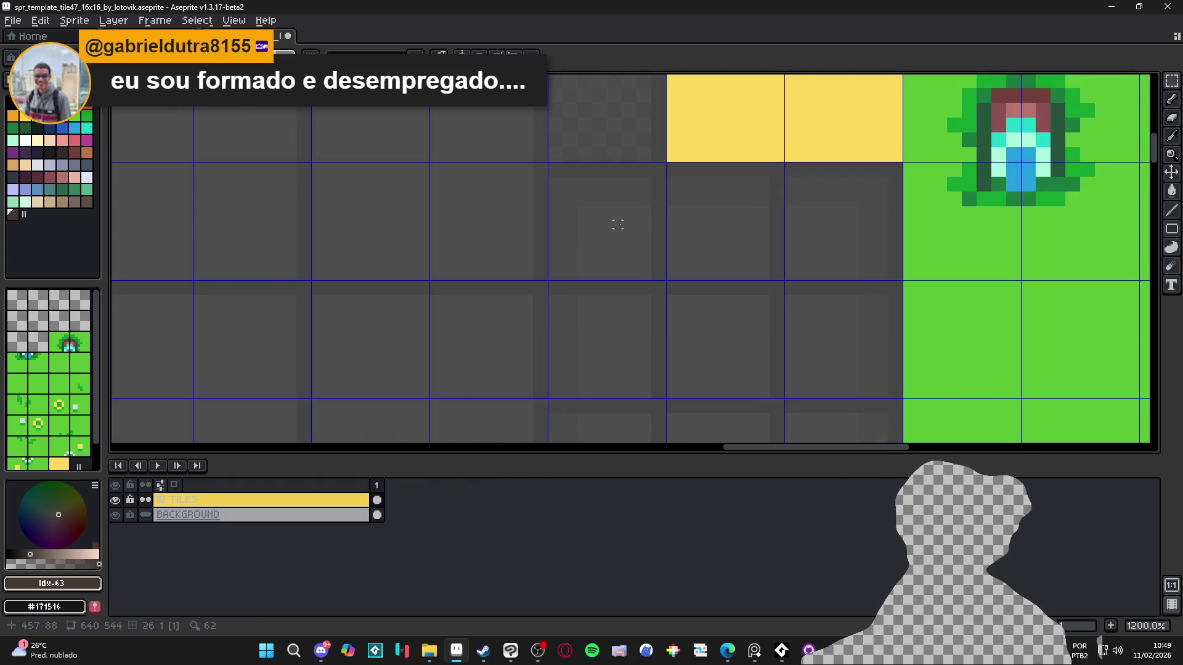
{"action": "scroll", "coordinate": [588, 235], "scroll_direction": "down", "scroll_amount": 2}
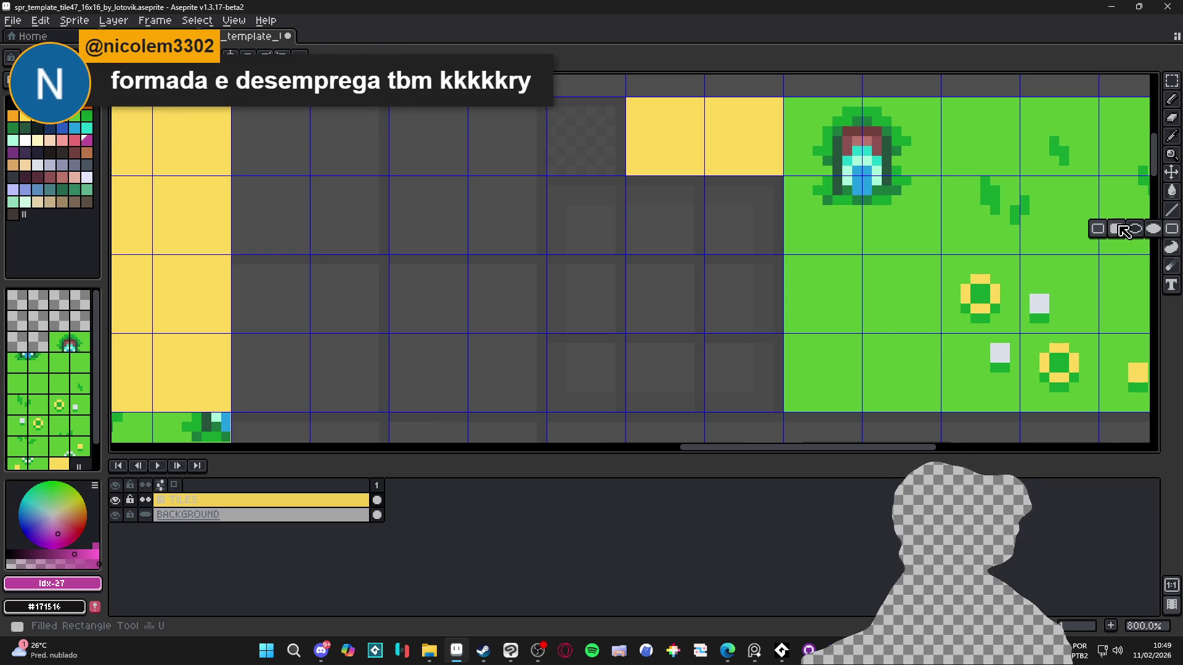
- Draw a magenta X across the first emptied tile
{"action": "left_click", "coordinate": [1120, 234]}
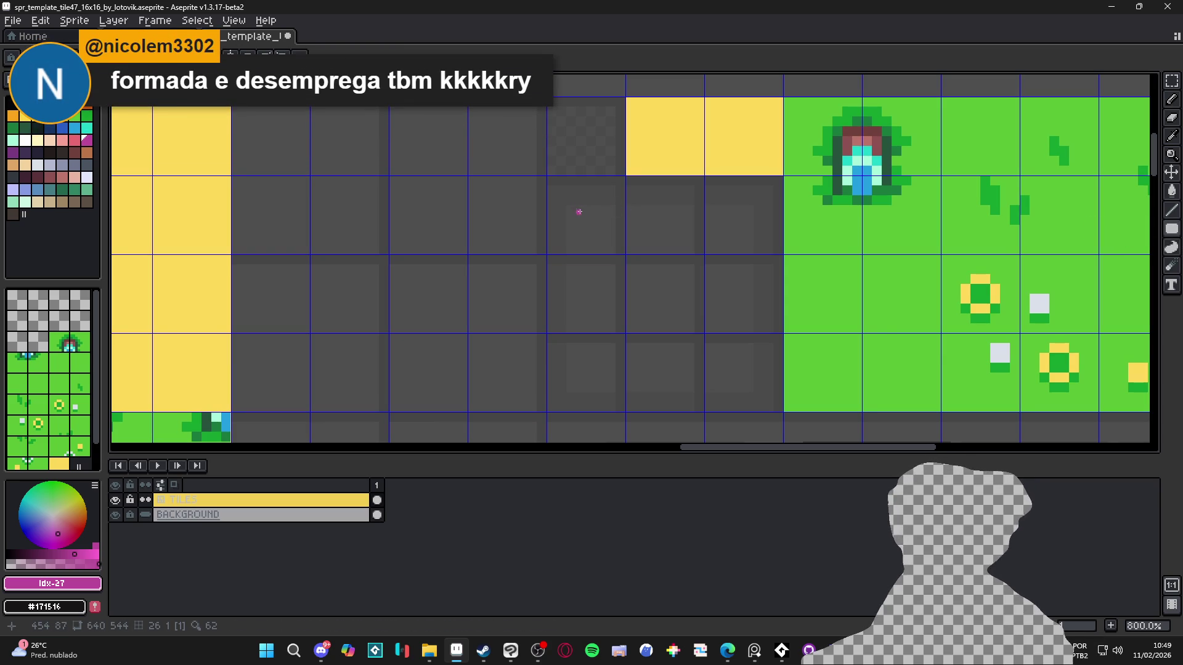
{"action": "mouse_move", "coordinate": [548, 178]}
{"action": "left_mouse_down"}
{"action": "mouse_move", "coordinate": [623, 222]}
{"action": "mouse_move", "coordinate": [624, 252]}
{"action": "left_mouse_up"}
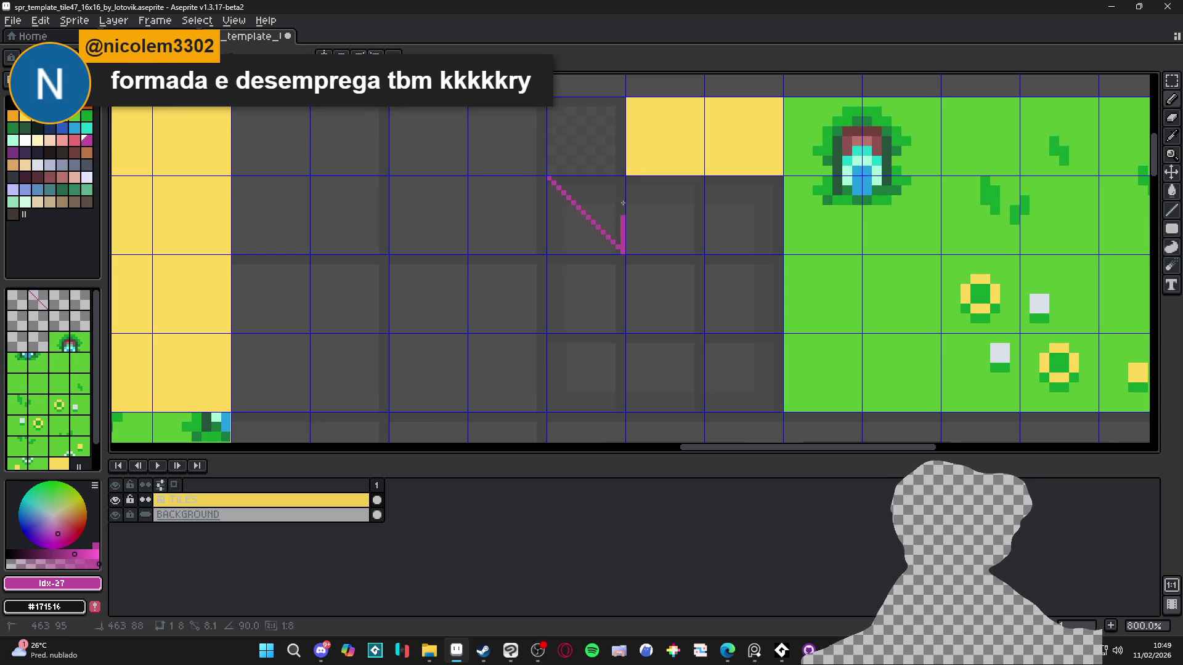
{"action": "left_click_drag", "start_coordinate": [623, 178], "coordinate": [549, 251]}
{"action": "scroll", "coordinate": [607, 266], "scroll_direction": "down", "scroll_amount": 2}
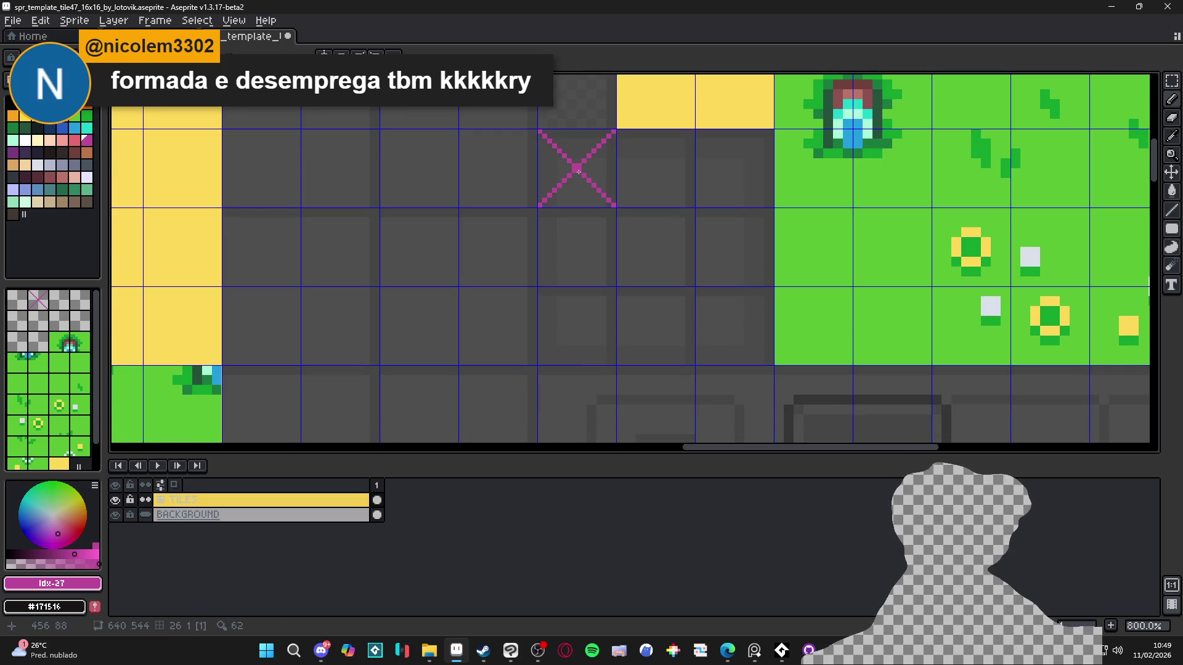
{"action": "scroll", "coordinate": [577, 171], "scroll_direction": "down", "scroll_amount": 6}
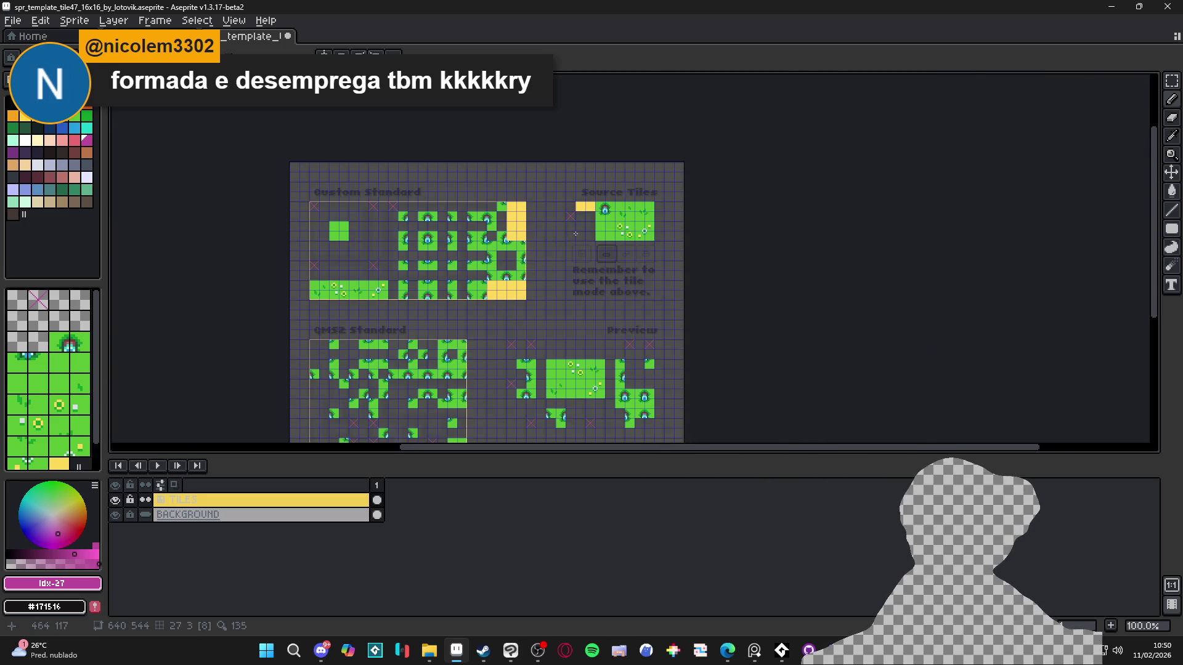
{"action": "scroll", "coordinate": [574, 236], "scroll_direction": "up", "scroll_amount": 6}
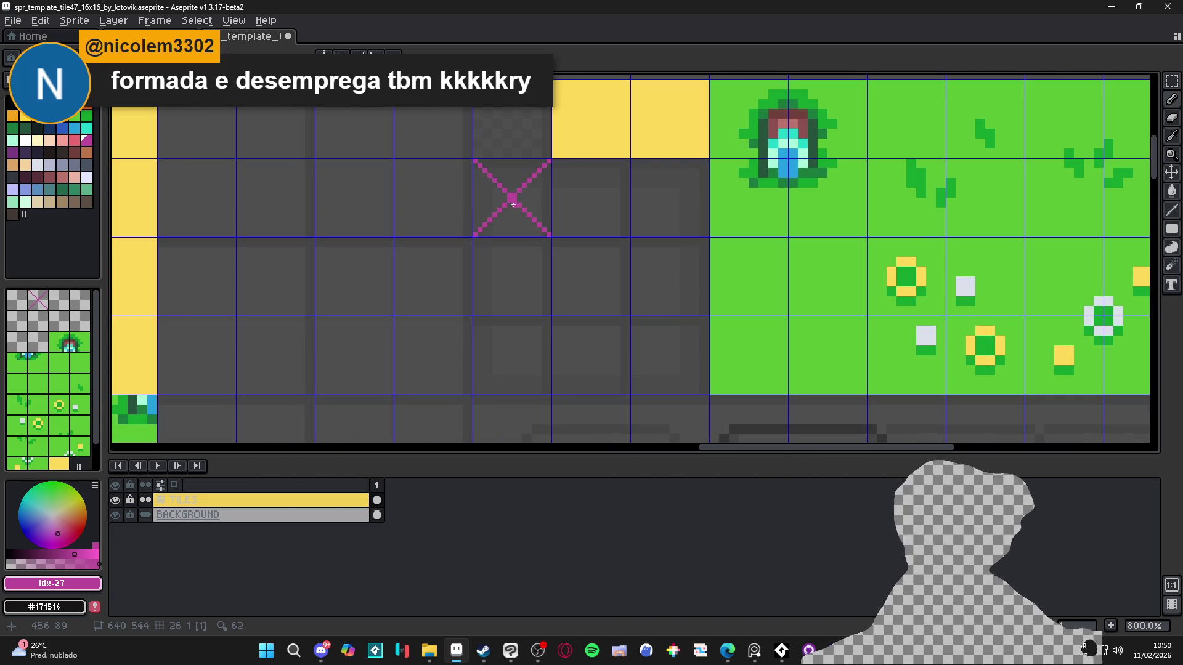
{"action": "scroll", "coordinate": [523, 264], "scroll_direction": "down", "scroll_amount": 1}
{"action": "key", "text": "ctrl+z"}
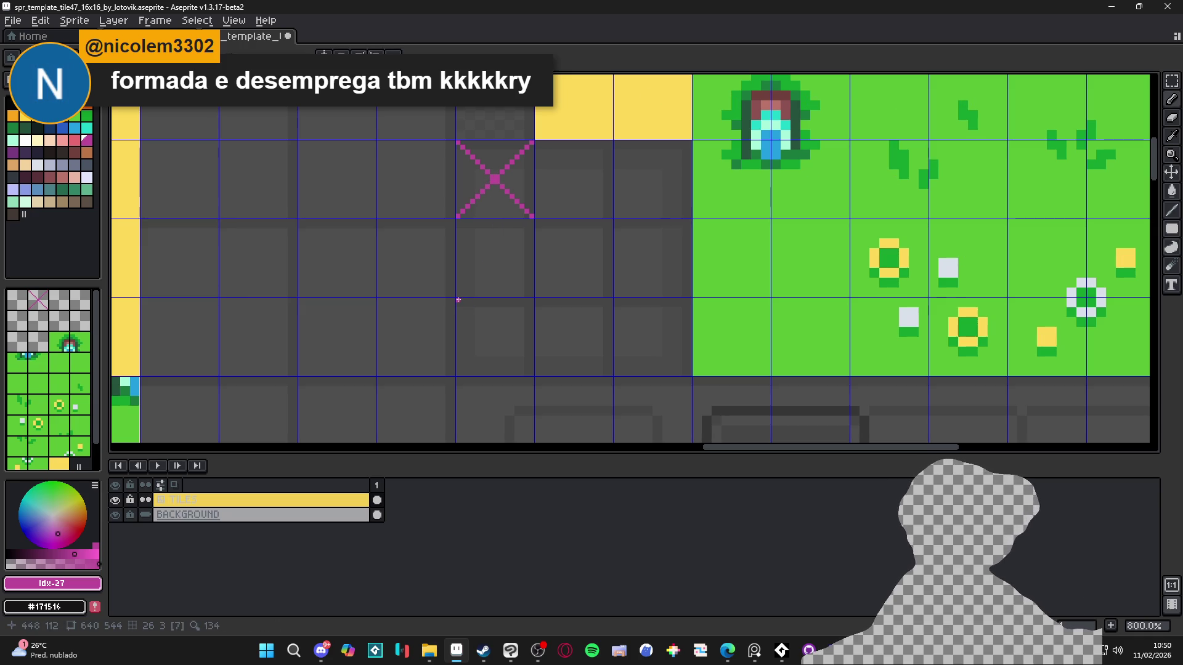
- Add magenta X marks to the other tiles and join their centres with outline lines
{"action": "left_click", "coordinate": [530, 372], "text": "shift"}
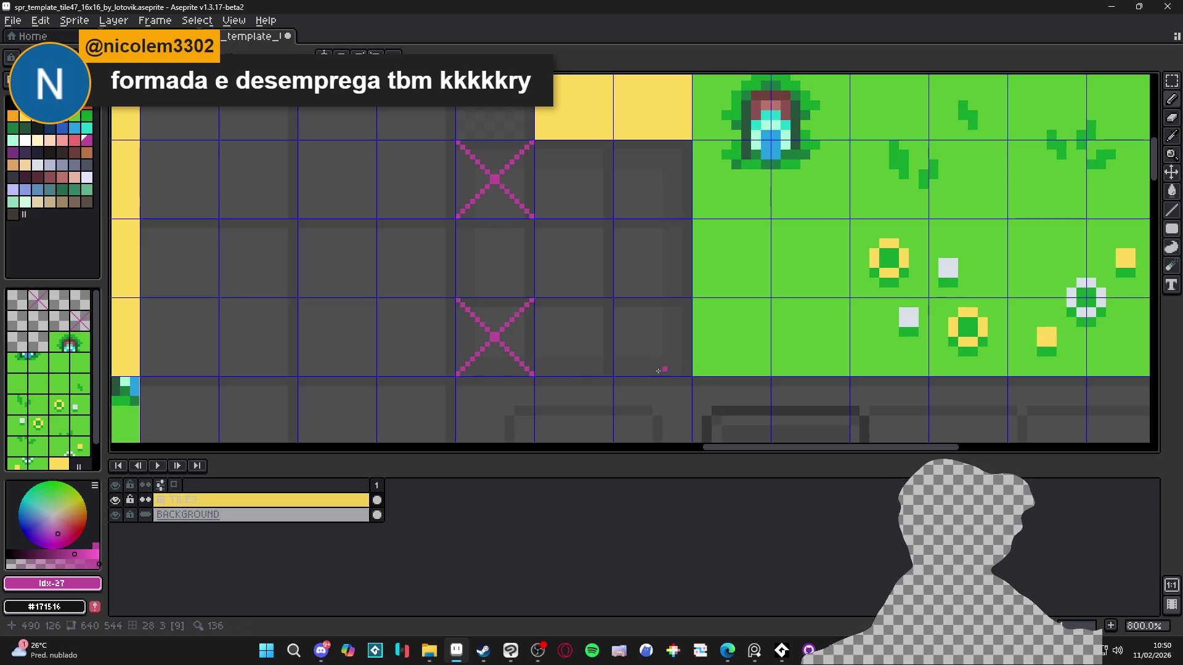
{"action": "left_click", "coordinate": [616, 374]}
{"action": "left_click", "coordinate": [688, 300], "text": "shift"}
{"action": "mouse_move", "coordinate": [687, 371]}
{"action": "left_mouse_down"}
{"action": "mouse_move", "coordinate": [616, 301]}
{"action": "mouse_move", "coordinate": [617, 318]}
{"action": "left_mouse_up"}
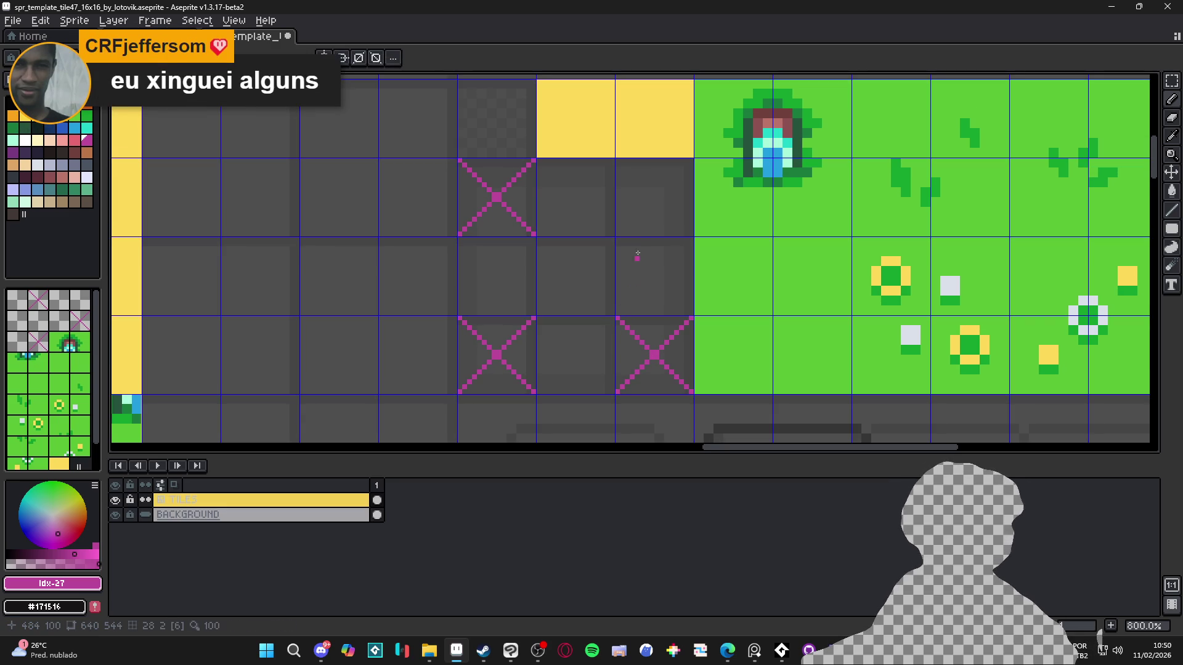
{"action": "left_click_drag", "start_coordinate": [682, 187], "coordinate": [693, 160]}
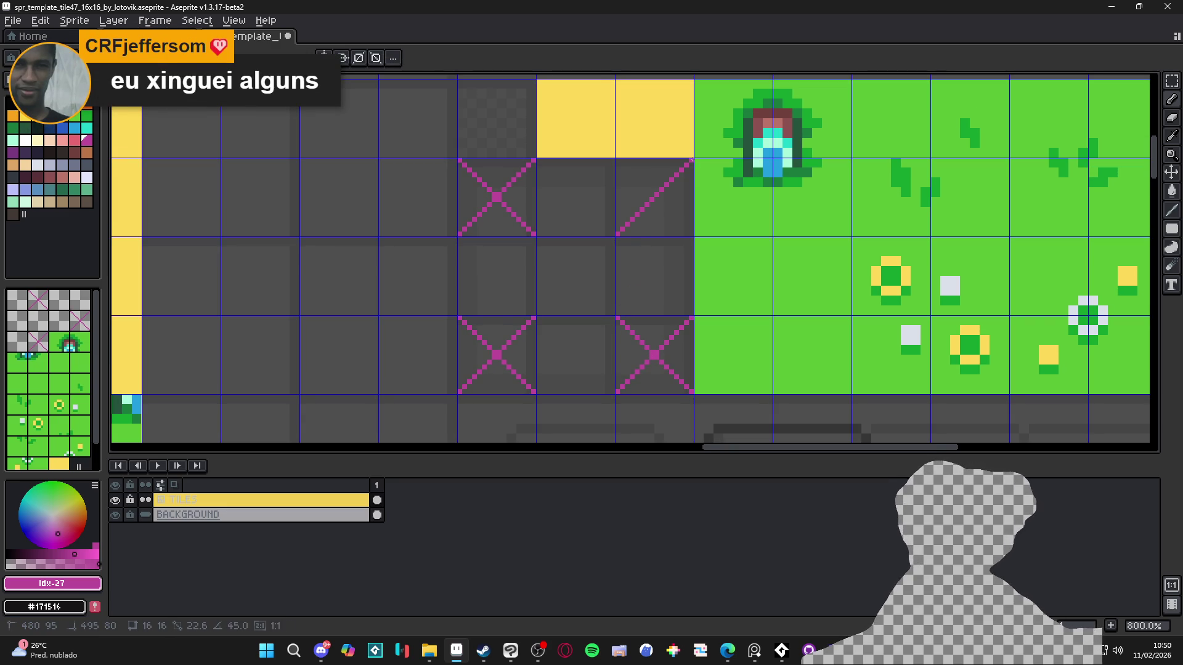
{"action": "left_click_drag", "start_coordinate": [617, 159], "coordinate": [691, 234]}
{"action": "left_click", "coordinate": [502, 198], "text": "shift"}
{"action": "mouse_move", "coordinate": [497, 198]}
{"action": "left_mouse_down"}
{"action": "mouse_move", "coordinate": [500, 349]}
{"action": "mouse_move", "coordinate": [661, 350]}
{"action": "mouse_move", "coordinate": [652, 203]}
{"action": "left_mouse_up"}
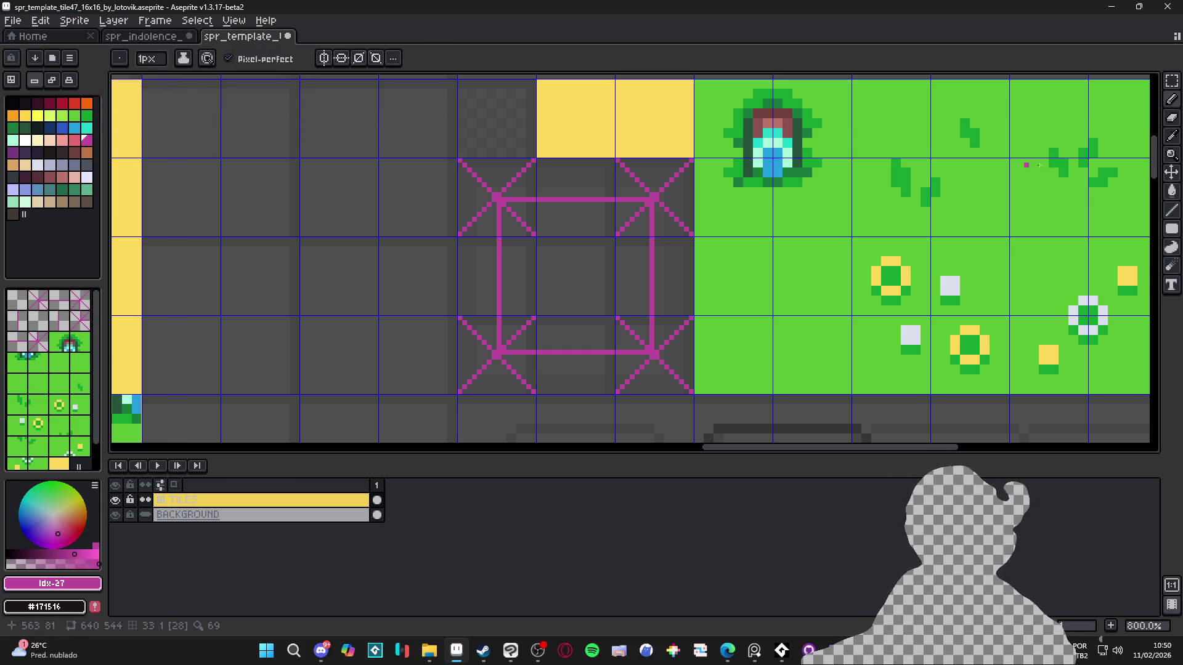
- Fill a solid magenta square between the X centres and erase the leftover line strips
{"action": "left_click", "coordinate": [1172, 228]}
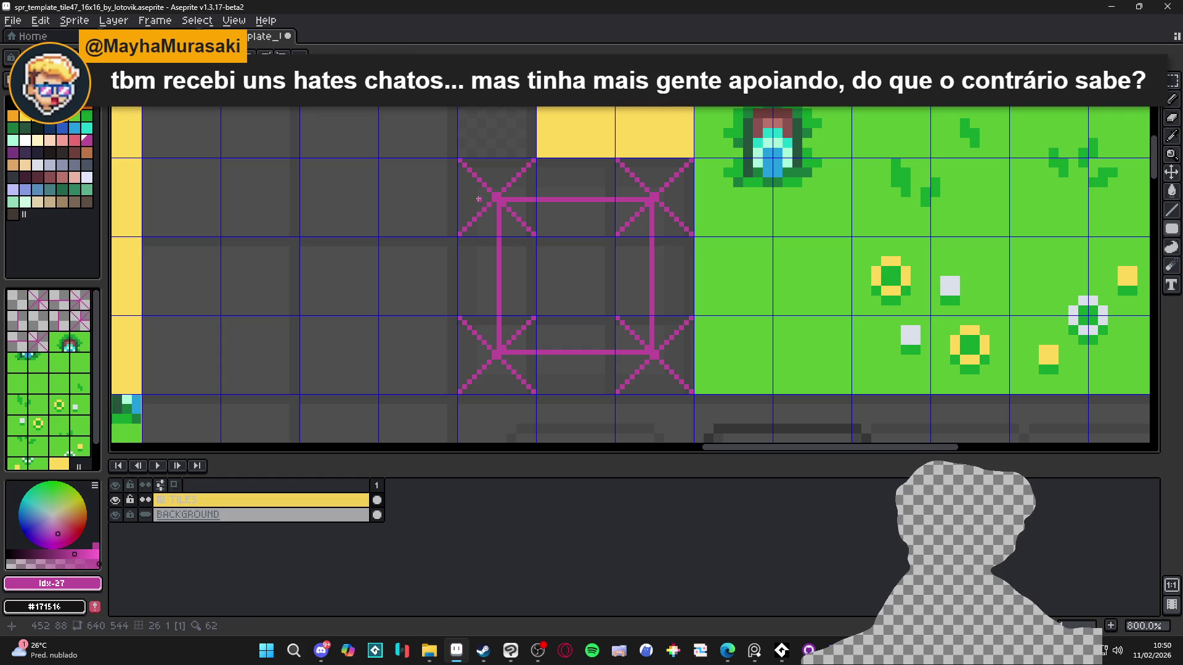
{"action": "left_click_drag", "start_coordinate": [501, 201], "coordinate": [650, 348]}
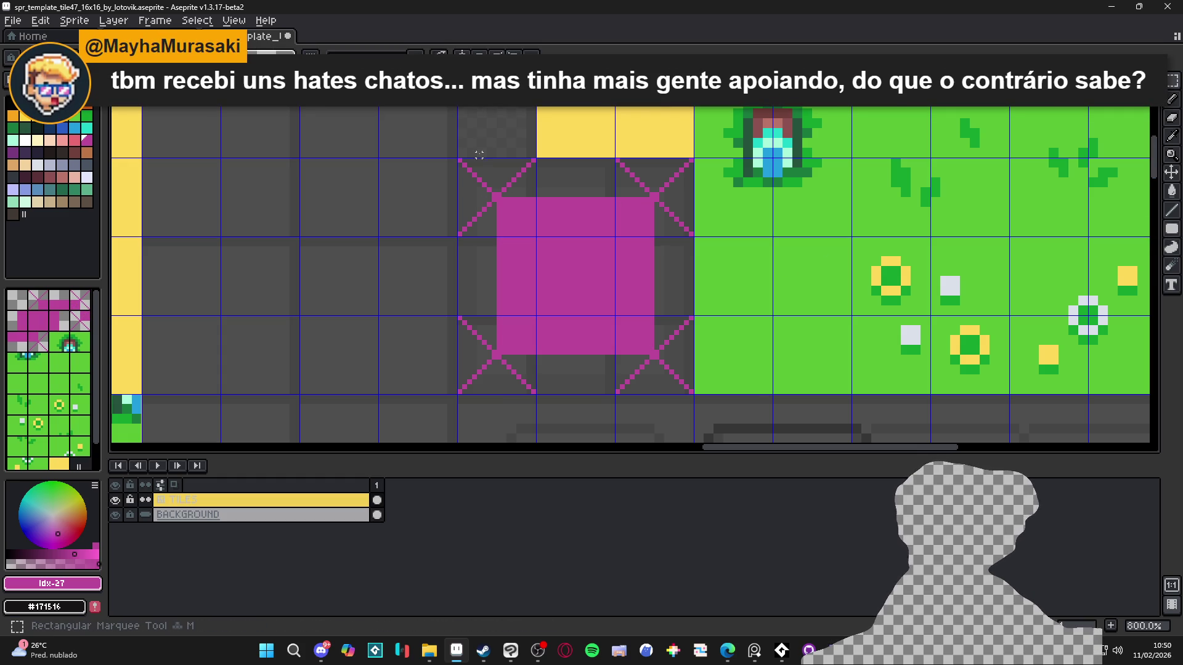
{"action": "mouse_move", "coordinate": [459, 160]}
{"action": "left_mouse_down"}
{"action": "mouse_move", "coordinate": [570, 186]}
{"action": "mouse_move", "coordinate": [691, 196]}
{"action": "mouse_move", "coordinate": [689, 170]}
{"action": "mouse_move", "coordinate": [667, 384]}
{"action": "mouse_move", "coordinate": [464, 368]}
{"action": "mouse_move", "coordinate": [465, 358]}
{"action": "left_mouse_up"}
{"action": "key", "text": "Delete"}
{"action": "key", "text": "ctrl+d"}
{"action": "key", "text": "Delete"}
{"action": "key", "text": "ctrl+d"}
{"action": "key", "text": "Delete"}
{"action": "key", "text": "ctrl+d"}
{"action": "left_click_drag", "start_coordinate": [460, 200], "coordinate": [500, 373]}
{"action": "key", "text": "Delete"}
{"action": "key", "text": "ctrl+d"}
- Pan and zoom to centre the magenta square within the Source Tiles area
{"action": "scroll", "coordinate": [497, 355], "scroll_direction": "down", "scroll_amount": 4}
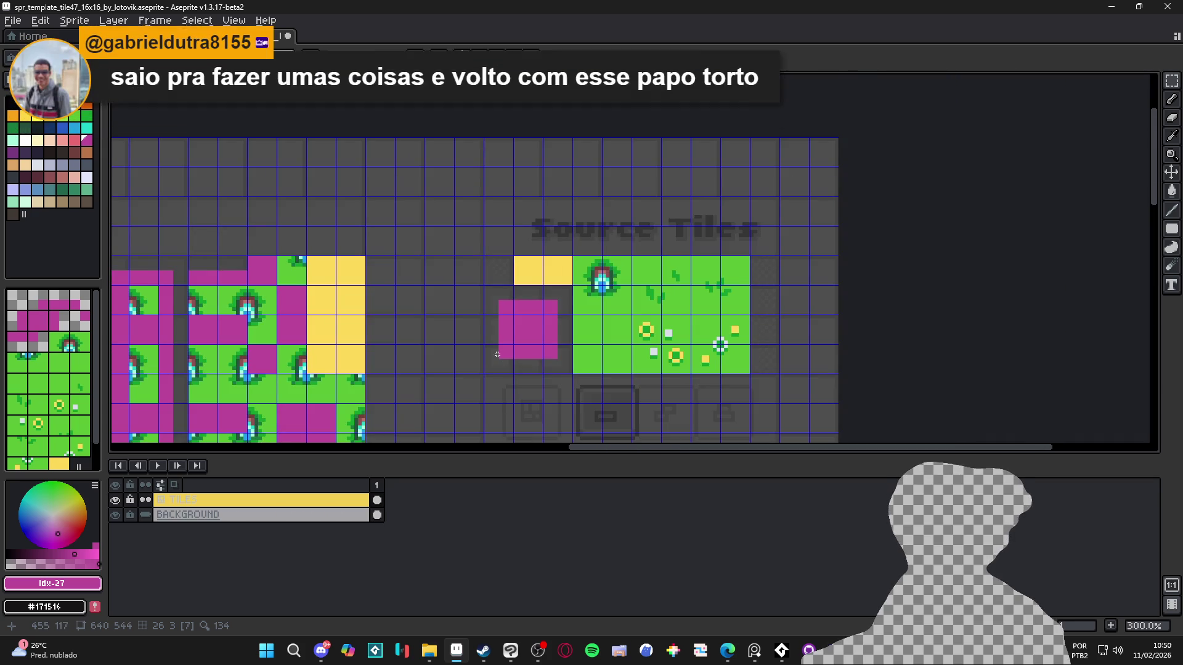
{"action": "scroll", "coordinate": [497, 354], "scroll_direction": "down", "scroll_amount": 3}
{"action": "left_click_drag", "start_coordinate": [621, 233], "coordinate": [596, 230]}
{"action": "scroll", "coordinate": [669, 143], "scroll_direction": "up", "scroll_amount": 4}
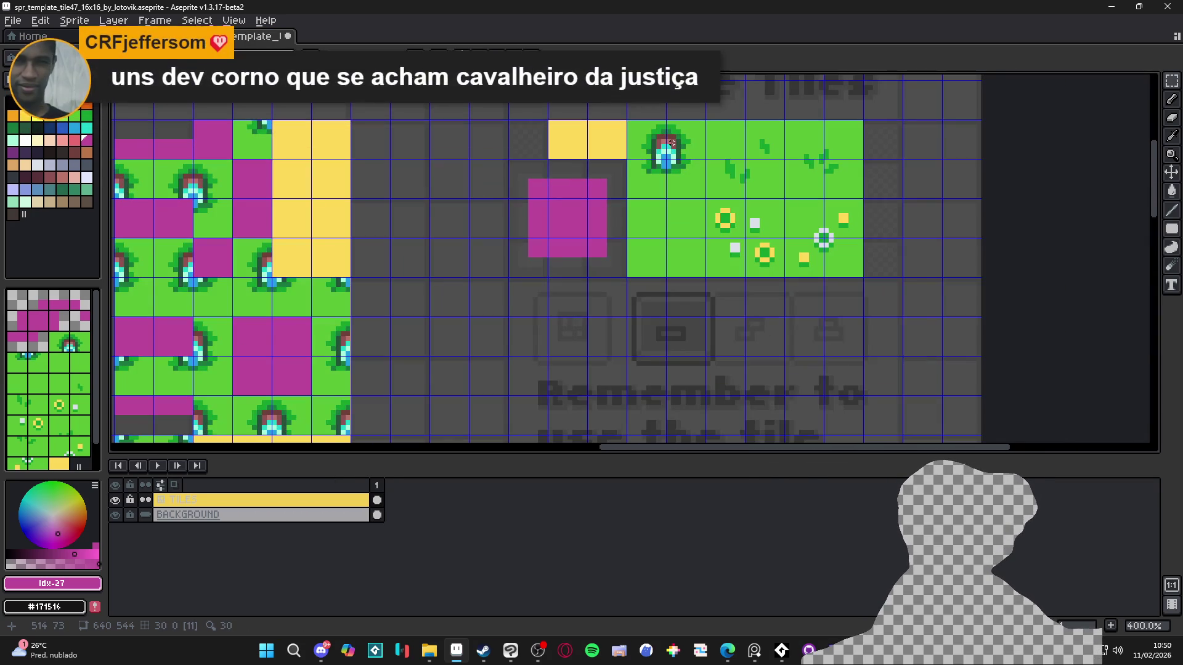
{"action": "left_click_drag", "start_coordinate": [668, 143], "coordinate": [595, 256]}
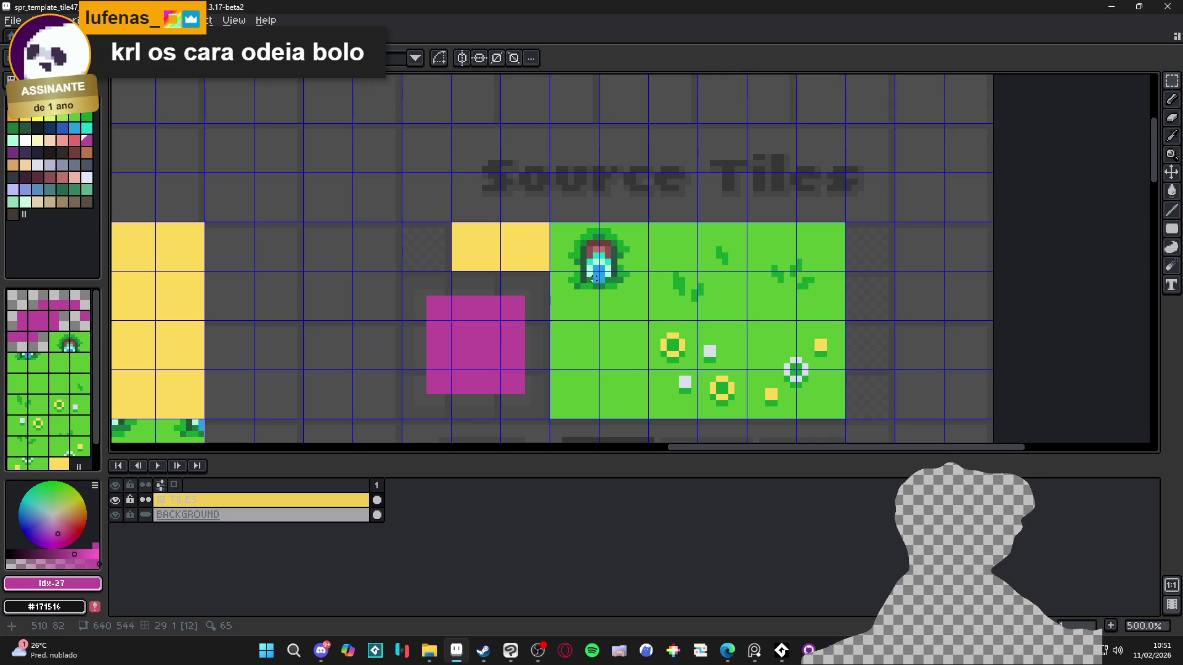
{"action": "scroll", "coordinate": [483, 356], "scroll_direction": "up", "scroll_amount": 2}
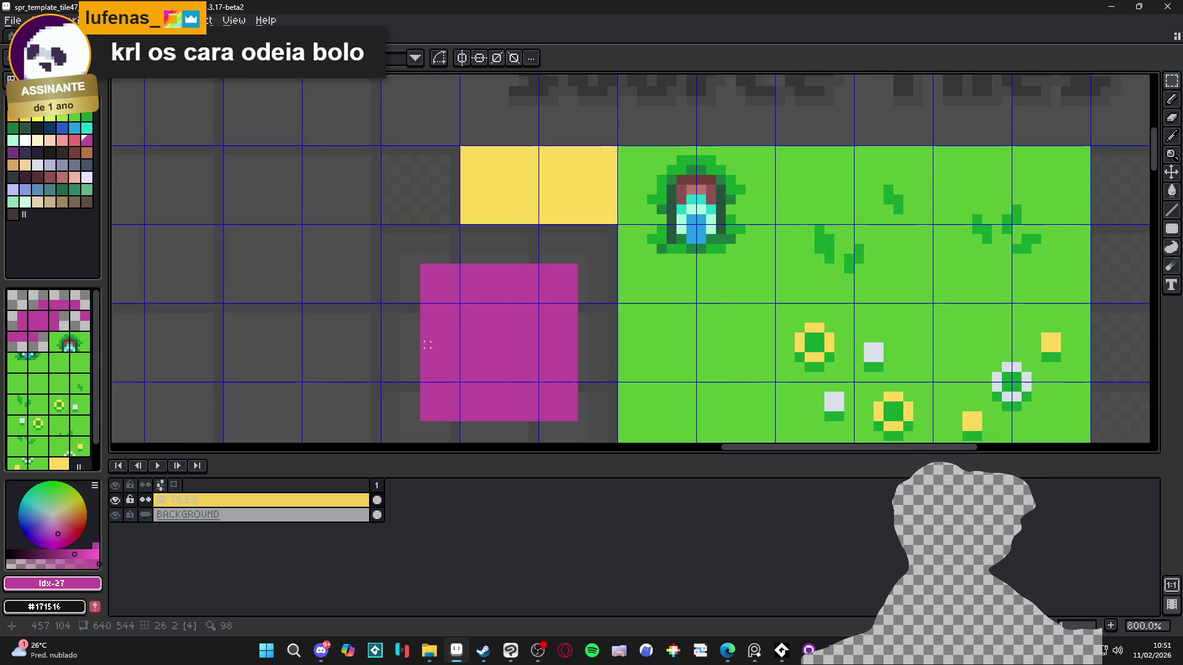
{"action": "left_click_drag", "start_coordinate": [556, 278], "coordinate": [499, 301]}
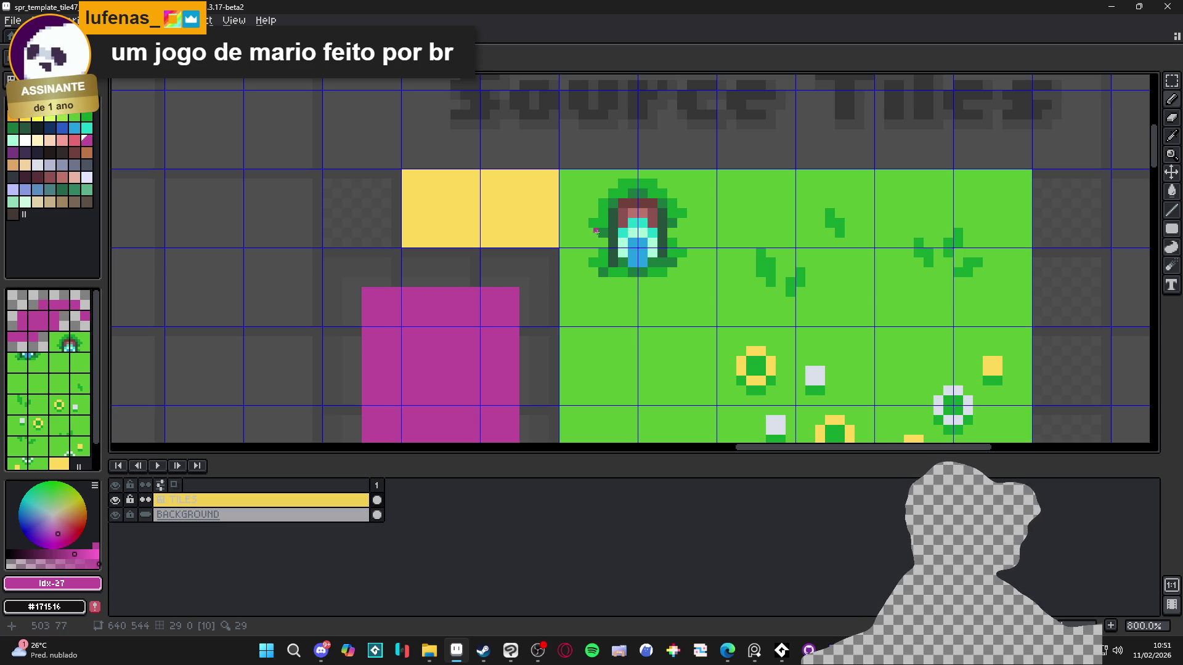
- Clear the 2x2 grass block and pencil a magenta diamond inside a box outline
{"action": "key", "text": "m"}
{"action": "left_click_drag", "start_coordinate": [605, 205], "coordinate": [678, 283]}
{"action": "key", "text": "Delete"}
{"action": "key", "text": "l"}
{"action": "mouse_move", "coordinate": [635, 168]}
{"action": "left_mouse_down"}
{"action": "mouse_move", "coordinate": [562, 241]}
{"action": "mouse_move", "coordinate": [638, 324]}
{"action": "left_mouse_up"}
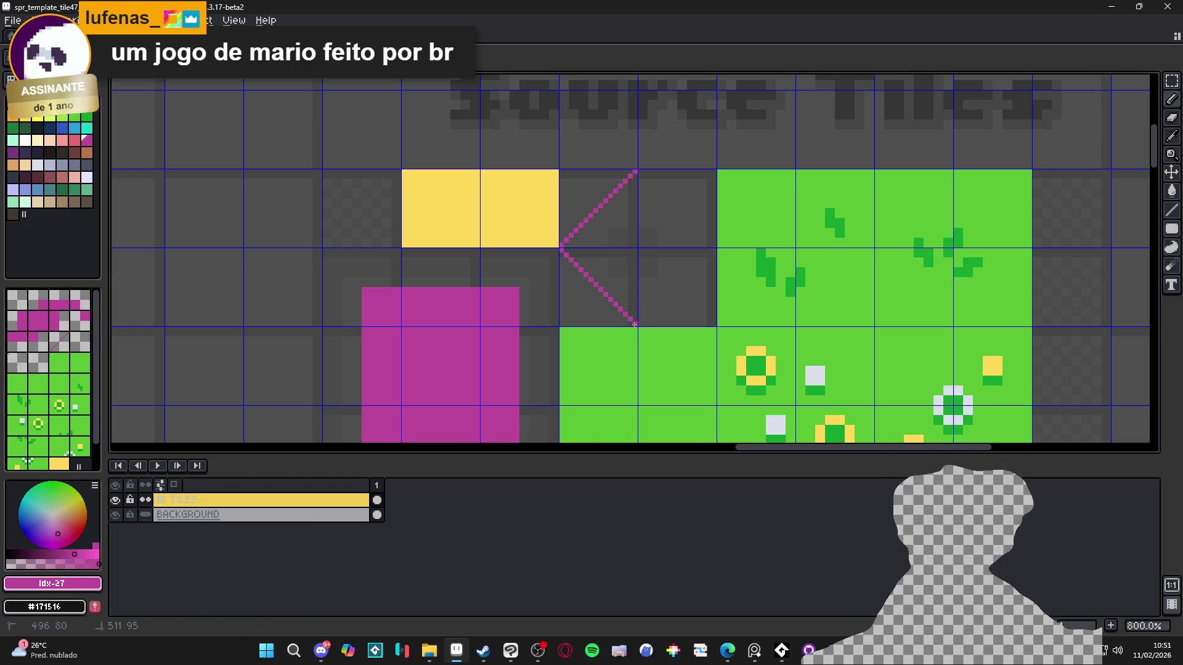
{"action": "left_click_drag", "start_coordinate": [716, 249], "coordinate": [638, 323]}
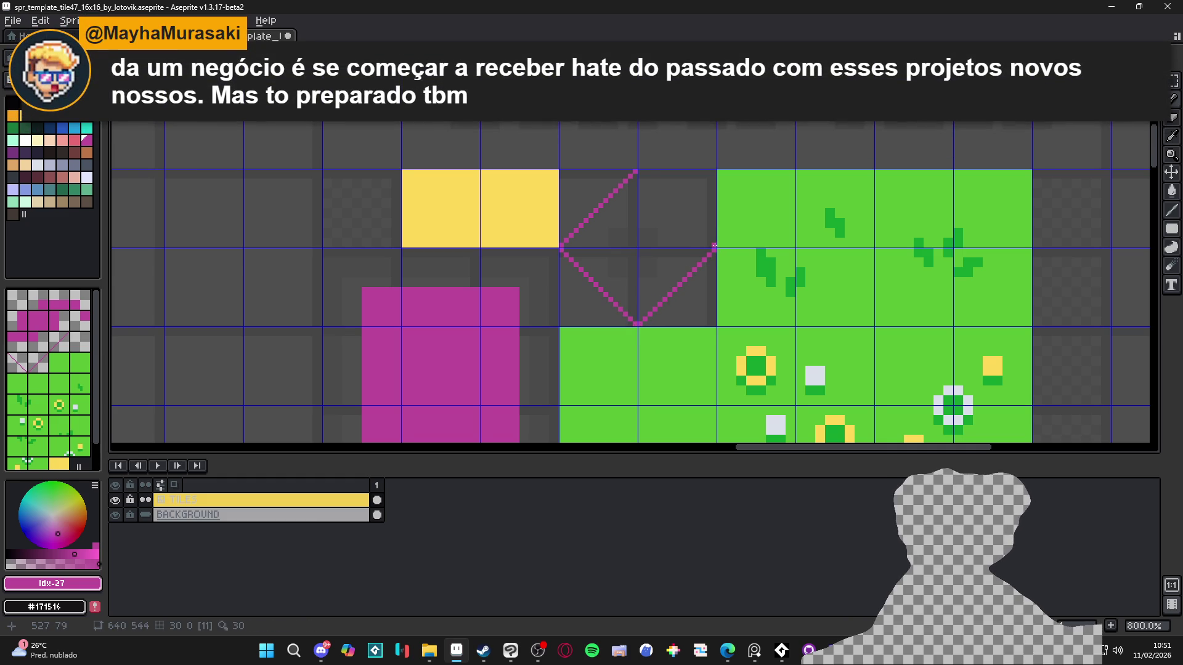
{"action": "left_click_drag", "start_coordinate": [646, 176], "coordinate": [715, 249]}
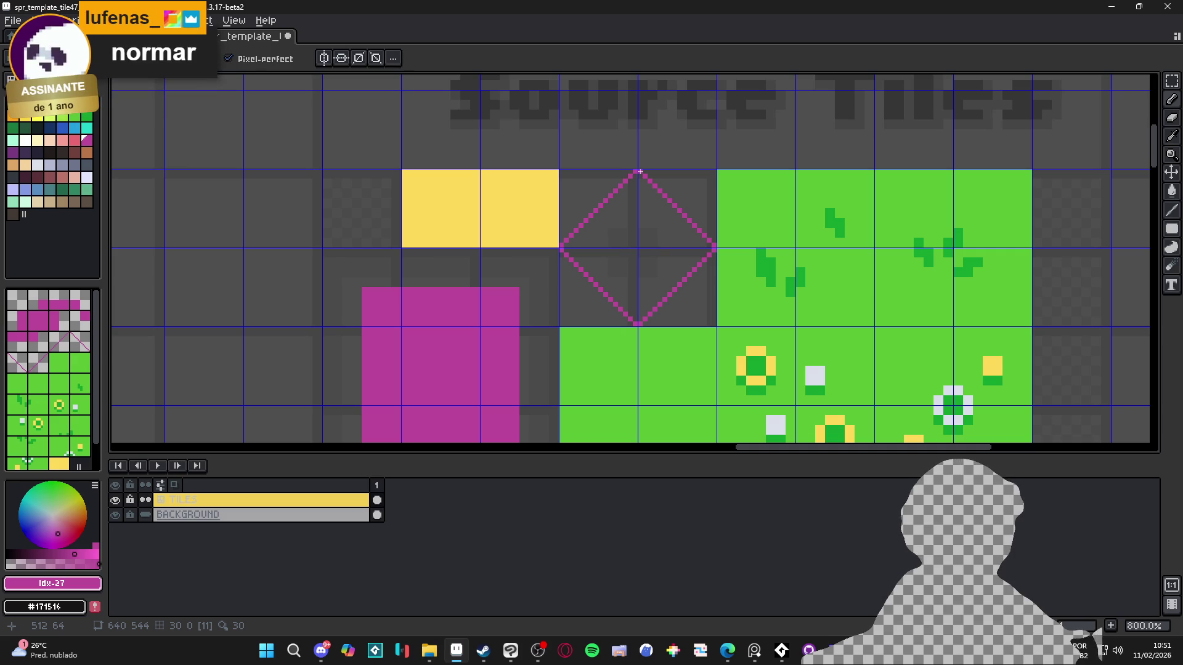
{"action": "mouse_move", "coordinate": [640, 172]}
{"action": "left_mouse_down"}
{"action": "mouse_move", "coordinate": [715, 171]}
{"action": "mouse_move", "coordinate": [715, 323]}
{"action": "mouse_move", "coordinate": [563, 325]}
{"action": "mouse_move", "coordinate": [560, 172]}
{"action": "left_mouse_up"}
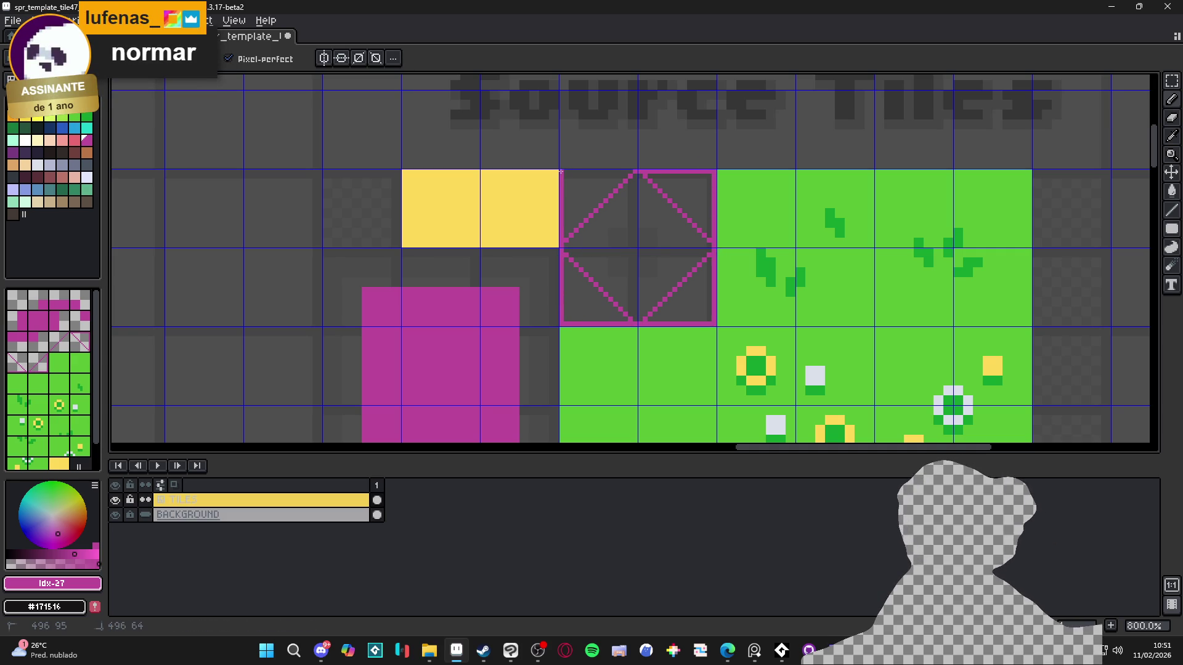
{"action": "left_click_drag", "start_coordinate": [646, 169], "coordinate": [641, 171]}
- Fill the four corner triangles around the diamond magenta using a Contiguous bucket fill
{"action": "key", "text": "g"}
{"action": "left_click", "coordinate": [676, 198]}
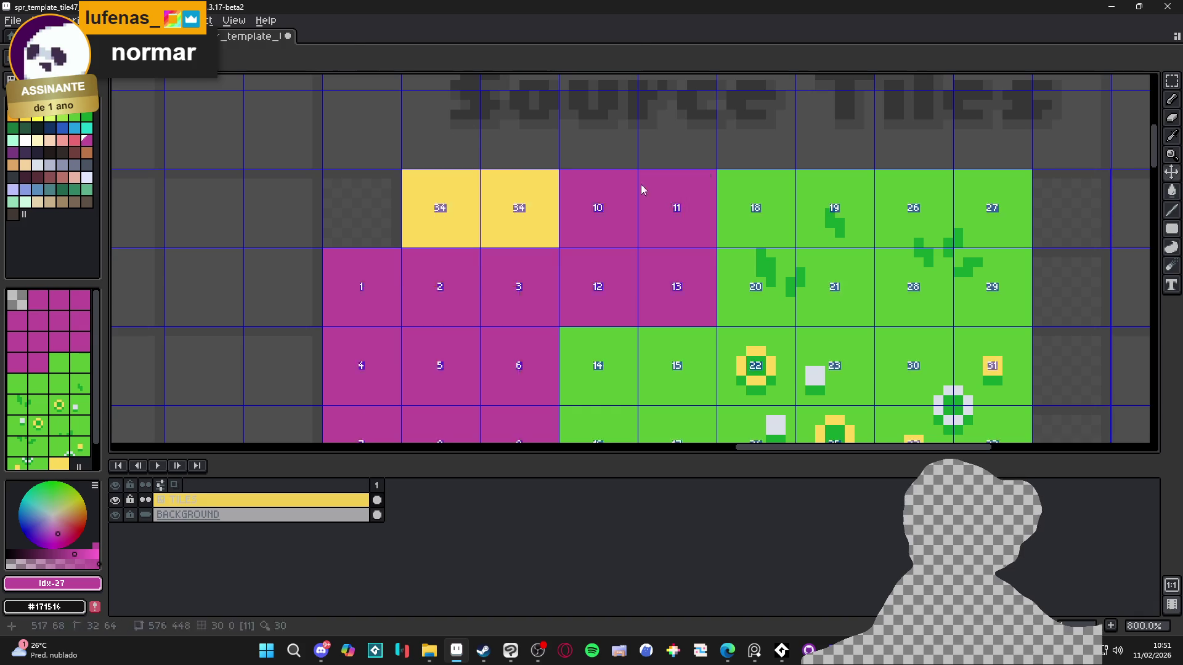
{"action": "key", "text": "ctrl+z"}
{"action": "left_click", "coordinate": [280, 59]}
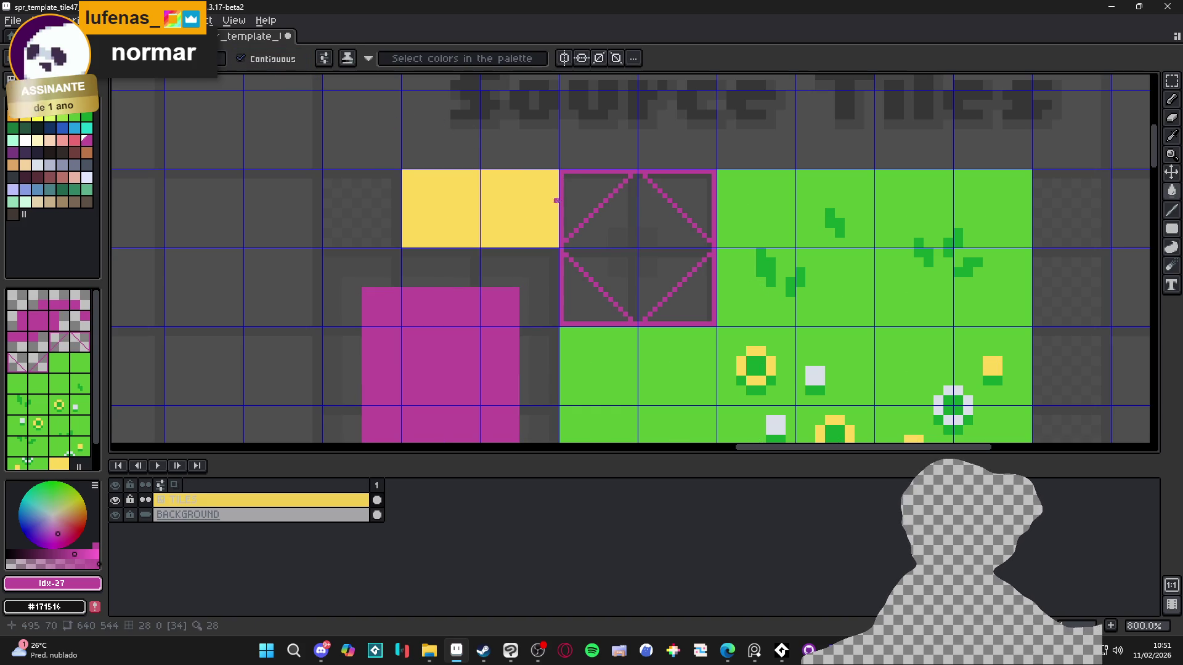
{"action": "left_click", "coordinate": [580, 209]}
{"action": "left_click", "coordinate": [693, 198]}
{"action": "left_click", "coordinate": [694, 302]}
{"action": "left_click", "coordinate": [594, 297]}
{"action": "scroll", "coordinate": [595, 297], "scroll_direction": "down", "scroll_amount": 4}
{"action": "scroll", "coordinate": [573, 309], "scroll_direction": "down", "scroll_amount": 2}
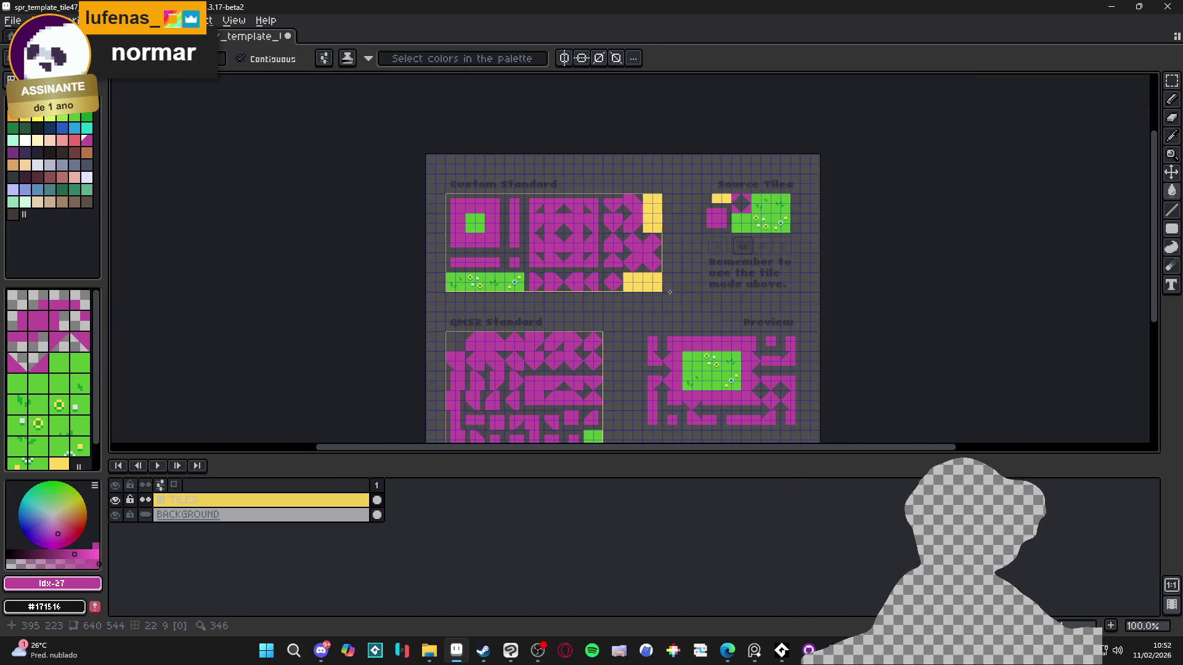
{"action": "left_click_drag", "start_coordinate": [669, 292], "coordinate": [585, 198]}
{"action": "scroll", "coordinate": [514, 316], "scroll_direction": "up", "scroll_amount": 2}
{"action": "scroll", "coordinate": [514, 316], "scroll_direction": "up", "scroll_amount": 1}
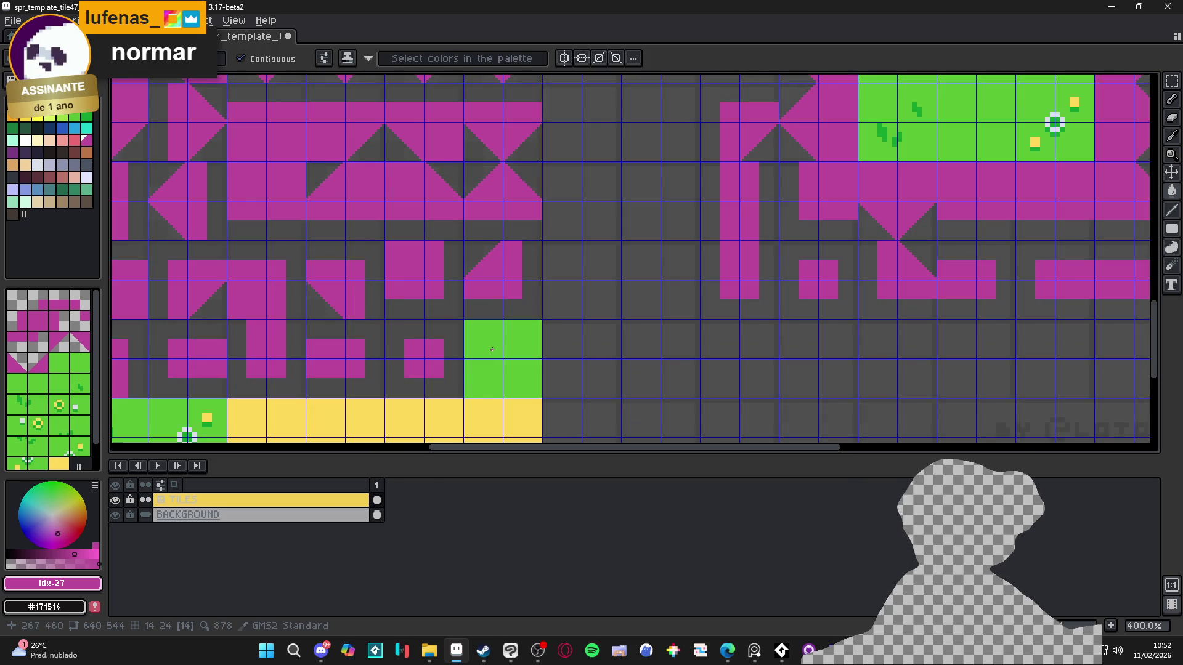
{"action": "left_click", "coordinate": [490, 350]}
{"action": "key", "text": "Delete"}
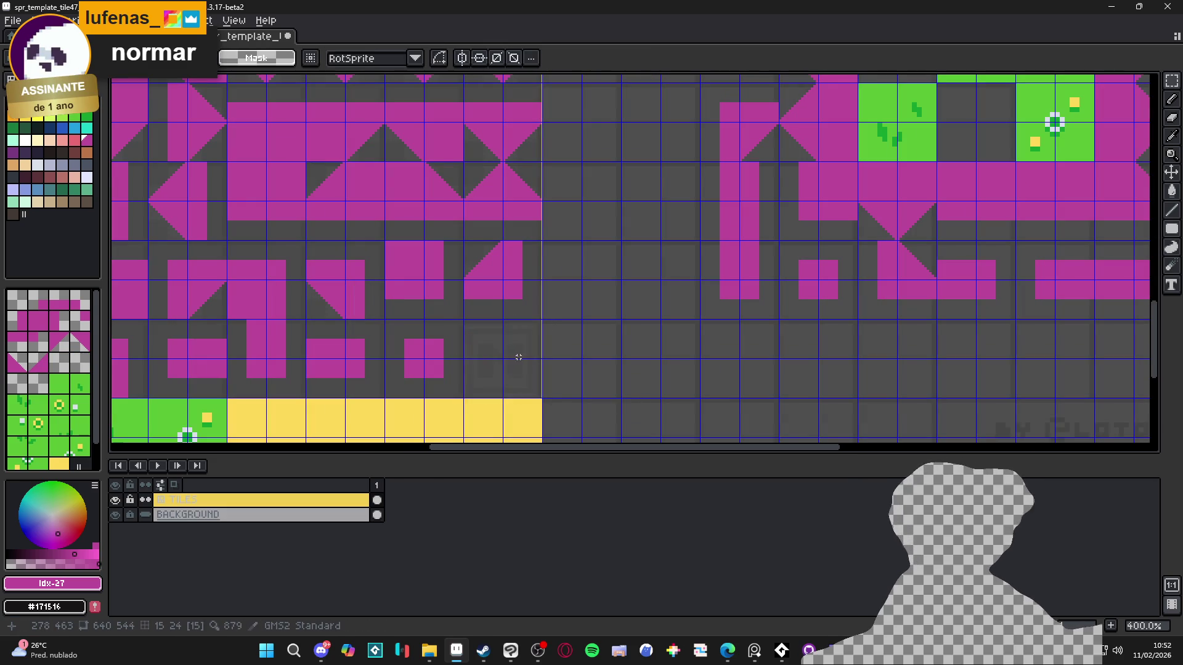
{"action": "key", "text": "ctrl+z"}
{"action": "scroll", "coordinate": [489, 345], "scroll_direction": "down", "scroll_amount": 3}
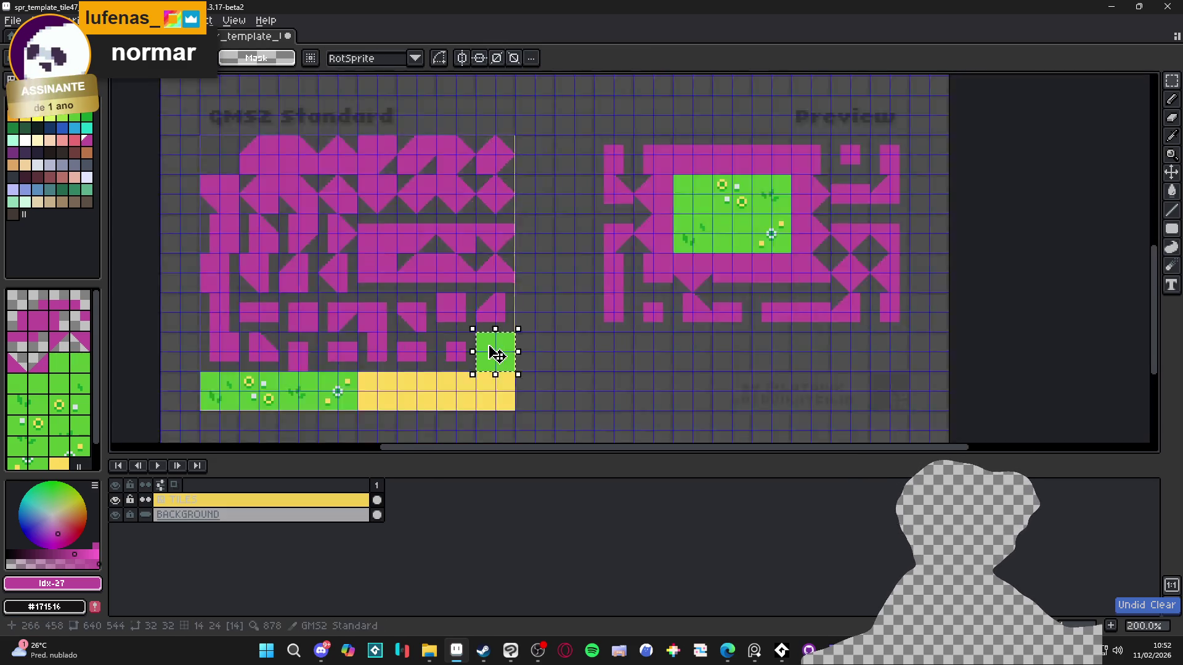
{"action": "scroll", "coordinate": [585, 255], "scroll_direction": "up", "scroll_amount": 2}
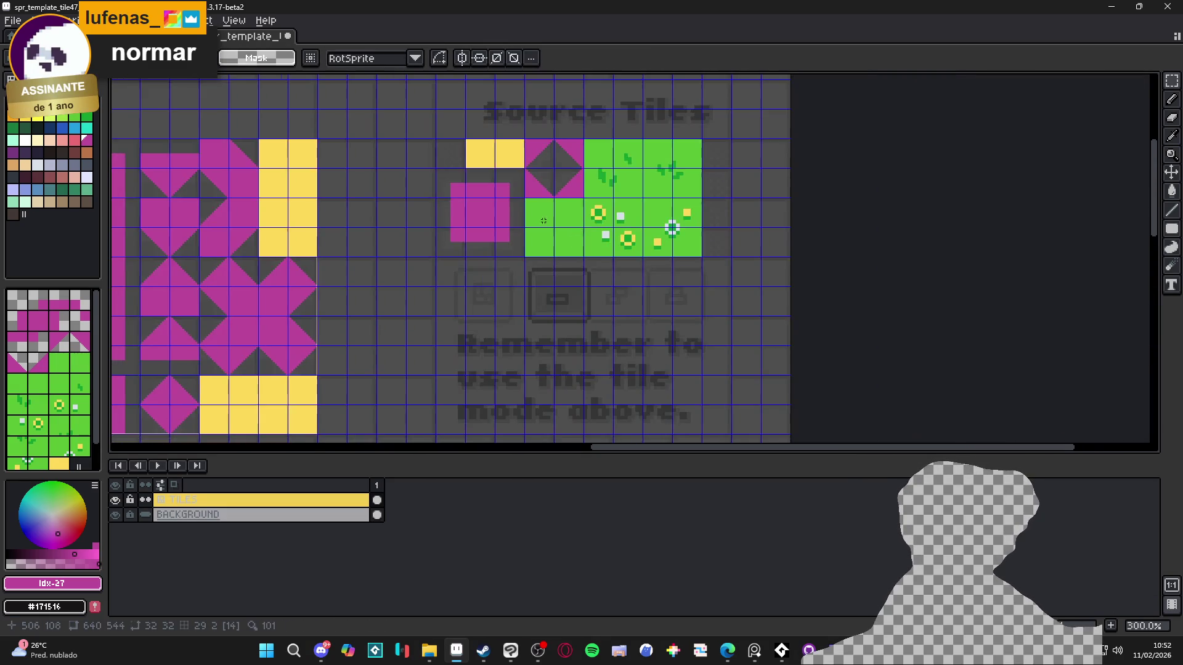
{"action": "scroll", "coordinate": [536, 211], "scroll_direction": "up", "scroll_amount": 2}
{"action": "key", "text": "g"}
{"action": "scroll", "coordinate": [578, 262], "scroll_direction": "down", "scroll_amount": 4}
{"action": "scroll", "coordinate": [572, 254], "scroll_direction": "down", "scroll_amount": 4}
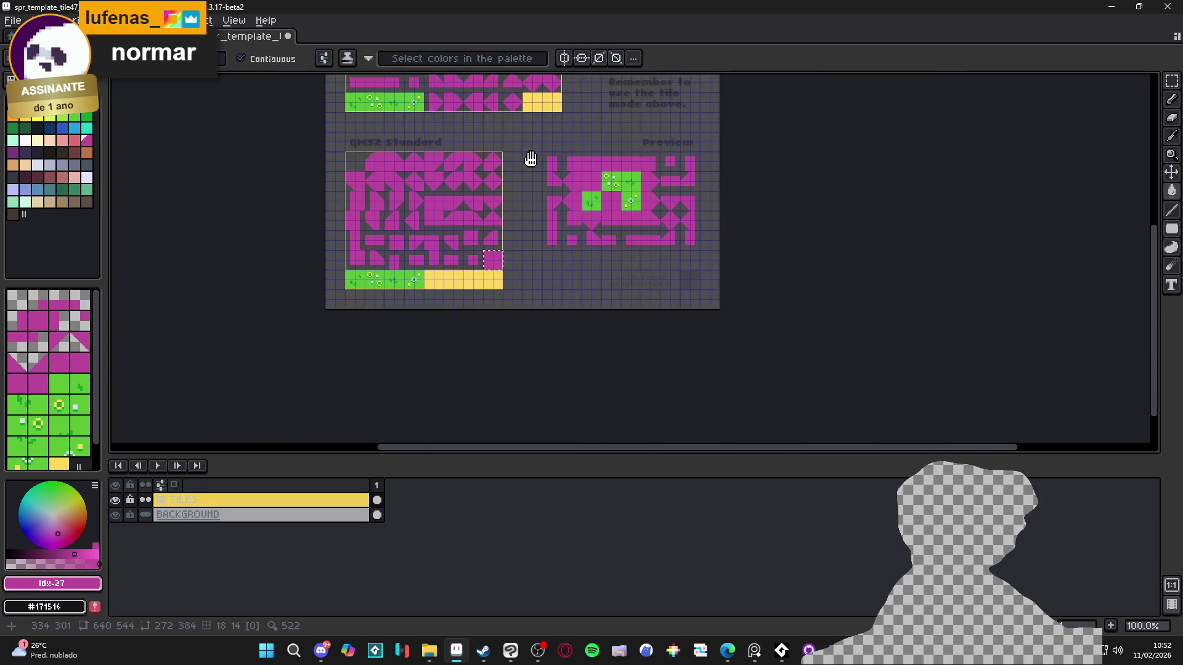
{"action": "scroll", "coordinate": [531, 254], "scroll_direction": "left", "scroll_amount": 2}
{"action": "scroll", "coordinate": [557, 185], "scroll_direction": "up", "scroll_amount": 2}
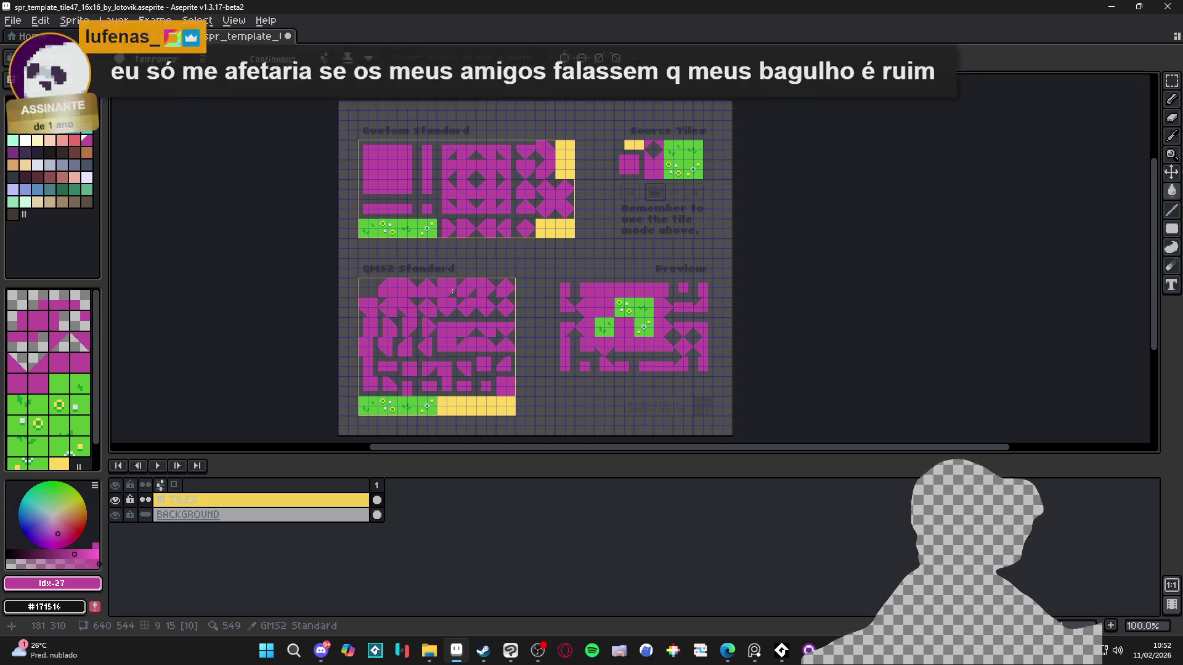
- Select and copy the whole magenta GMS2 Standard tile block
{"action": "scroll", "coordinate": [430, 300], "scroll_direction": "up", "scroll_amount": 1}
{"action": "left_click_drag", "start_coordinate": [368, 286], "coordinate": [425, 194]}
{"action": "left_click", "coordinate": [379, 167]}
{"action": "key", "text": "ctrl+z"}
{"action": "key", "text": "m"}
{"action": "mouse_move", "coordinate": [368, 153]}
{"action": "left_mouse_down"}
{"action": "mouse_move", "coordinate": [422, 188]}
{"action": "mouse_move", "coordinate": [659, 403]}
{"action": "mouse_move", "coordinate": [672, 384]}
{"action": "left_mouse_up"}
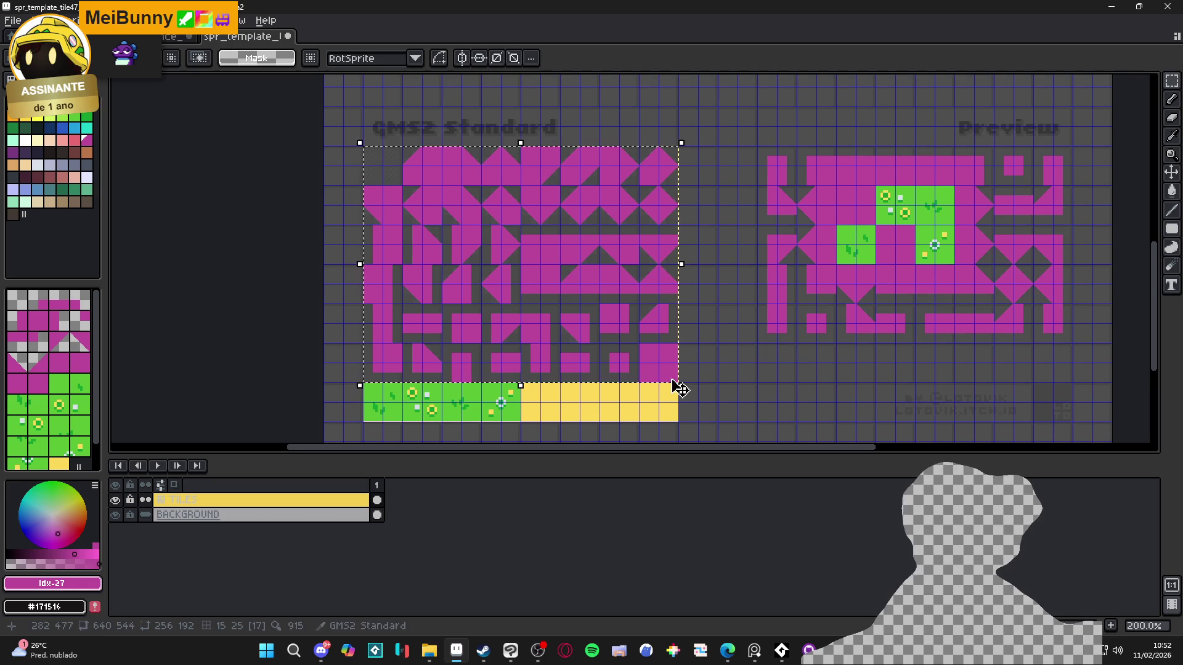
{"action": "scroll", "coordinate": [681, 259], "scroll_direction": "down", "scroll_amount": 1}
{"action": "left_click", "coordinate": [686, 305]}
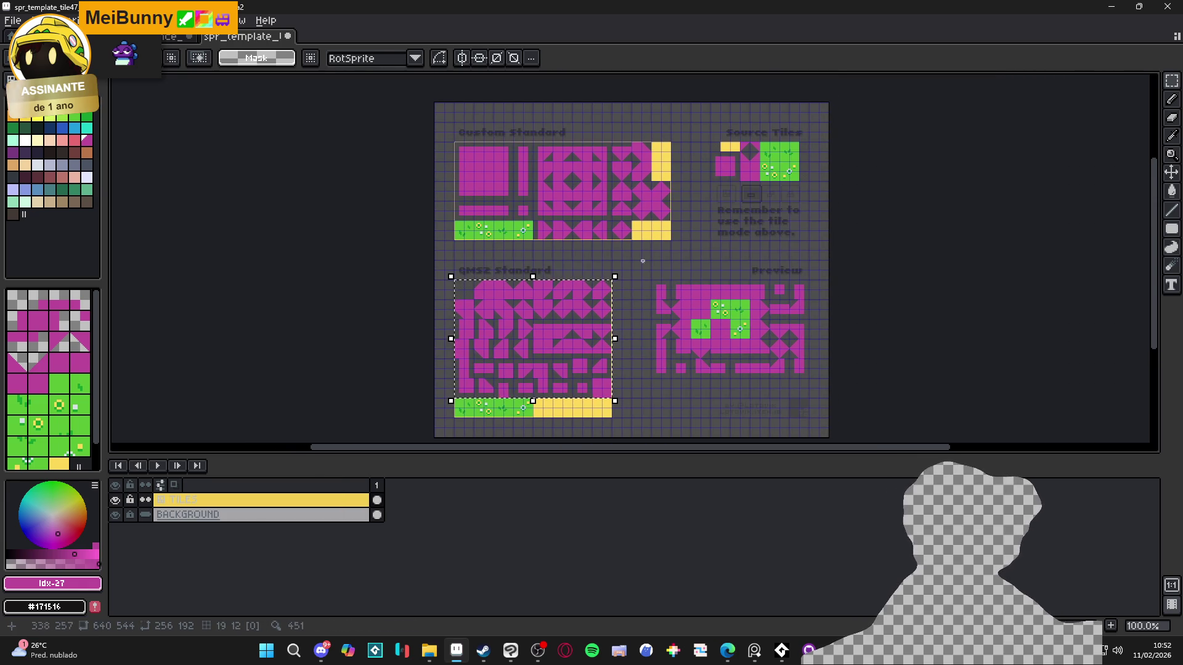
{"action": "scroll", "coordinate": [598, 322], "scroll_direction": "up", "scroll_amount": 1}
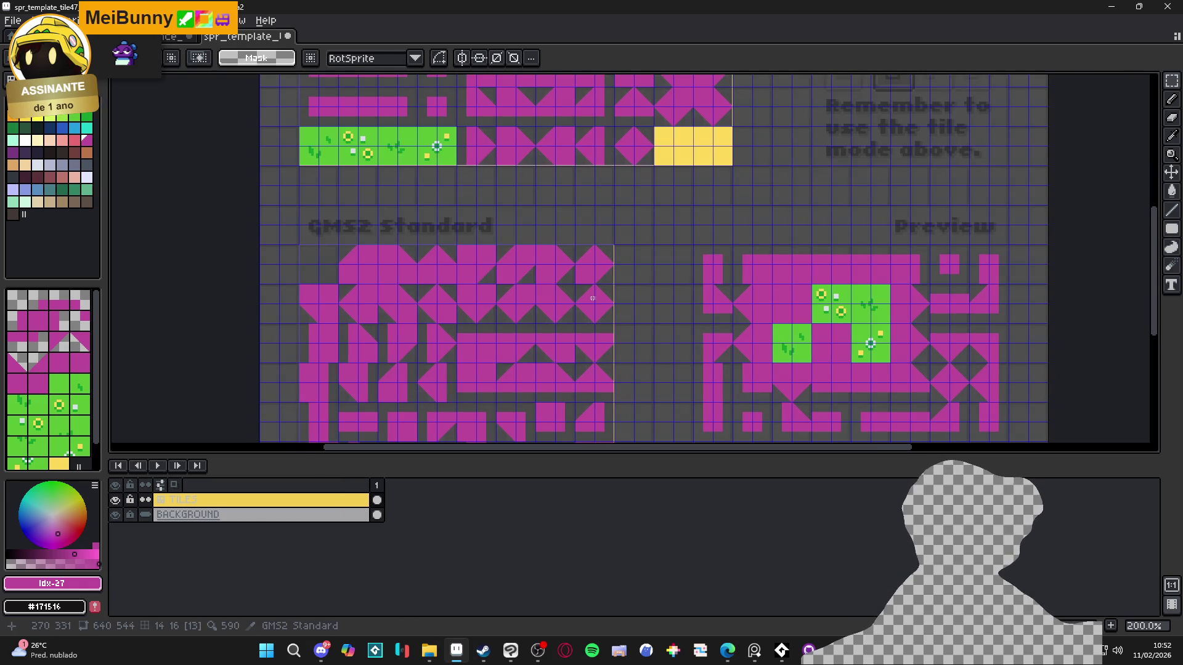
{"action": "mouse_move", "coordinate": [499, 277]}
{"action": "left_mouse_down"}
{"action": "mouse_move", "coordinate": [568, 256]}
{"action": "mouse_move", "coordinate": [582, 212]}
{"action": "left_mouse_up"}
{"action": "key", "text": "v"}
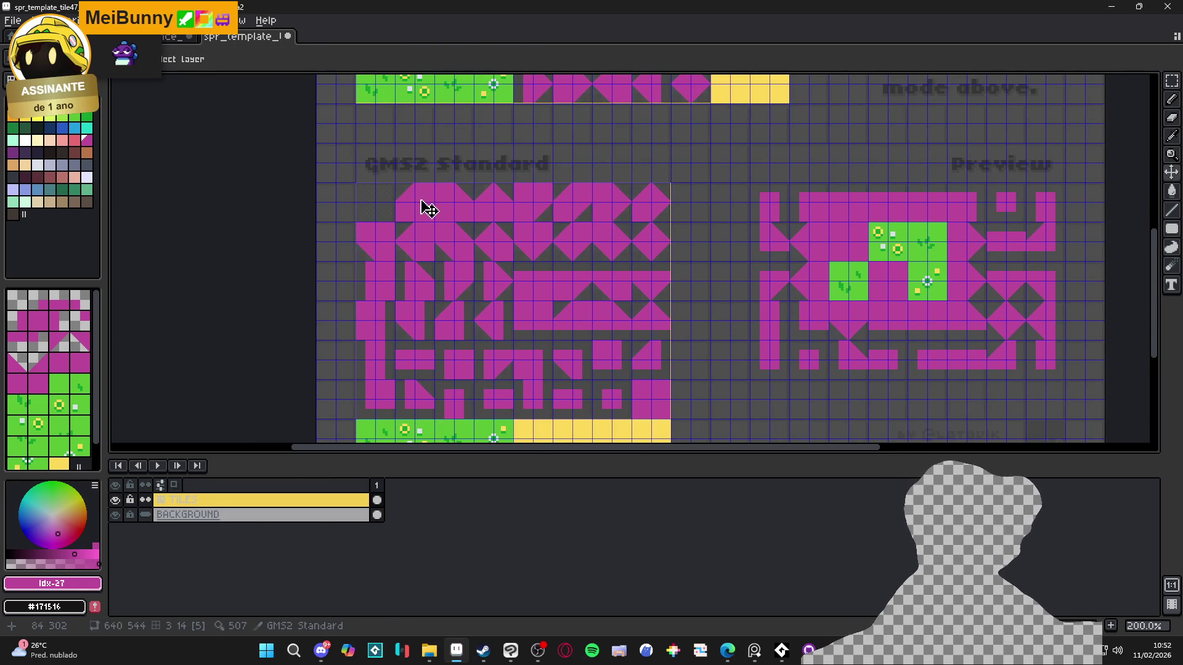
{"action": "key", "text": "m"}
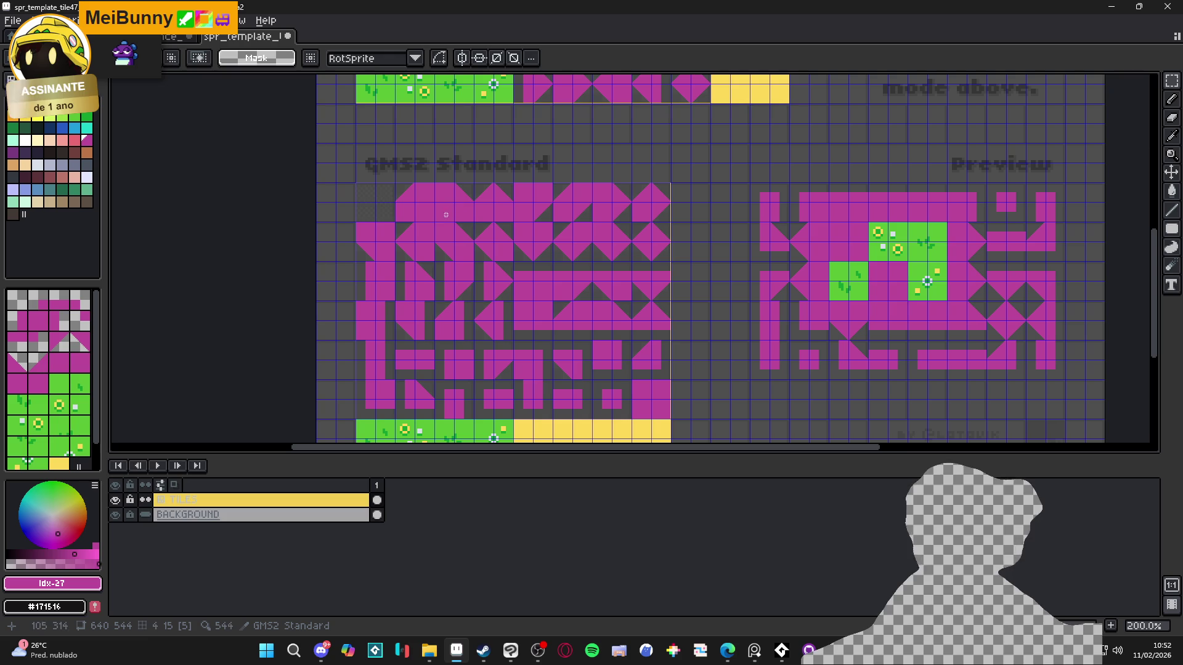
{"action": "scroll", "coordinate": [370, 191], "scroll_direction": "down", "scroll_amount": 1}
{"action": "scroll", "coordinate": [380, 197], "scroll_direction": "up", "scroll_amount": 1}
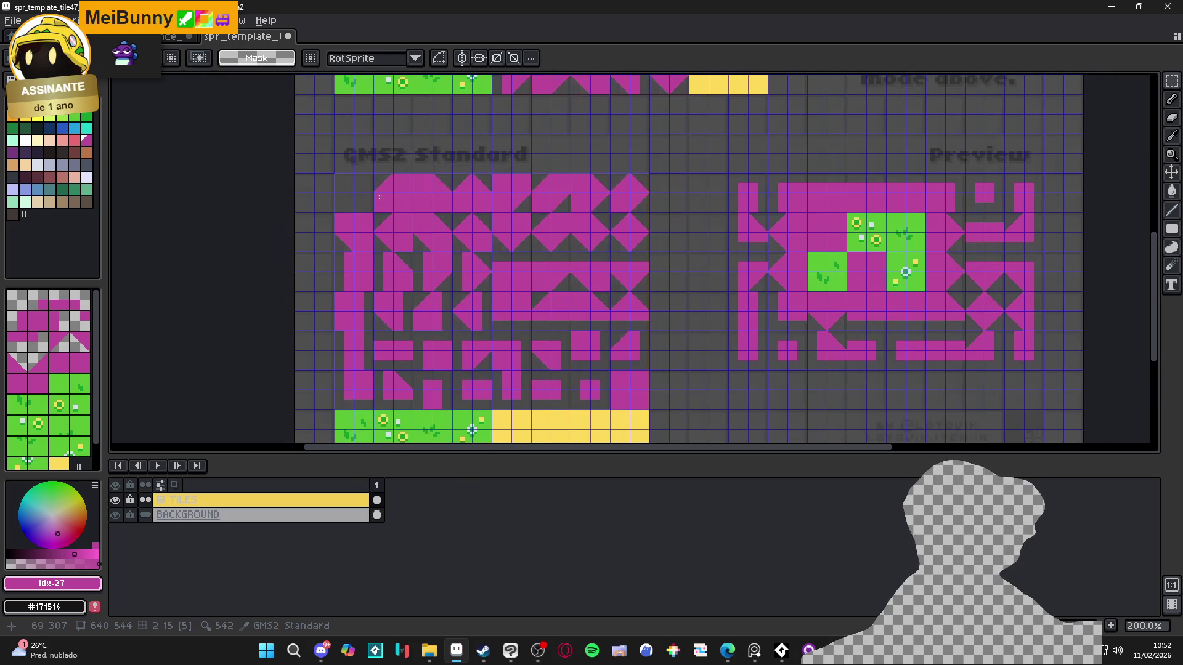
{"action": "left_click_drag", "start_coordinate": [347, 179], "coordinate": [639, 398]}
{"action": "scroll", "coordinate": [639, 397], "scroll_direction": "up", "scroll_amount": 2}
{"action": "scroll", "coordinate": [626, 351], "scroll_direction": "down", "scroll_amount": 1}
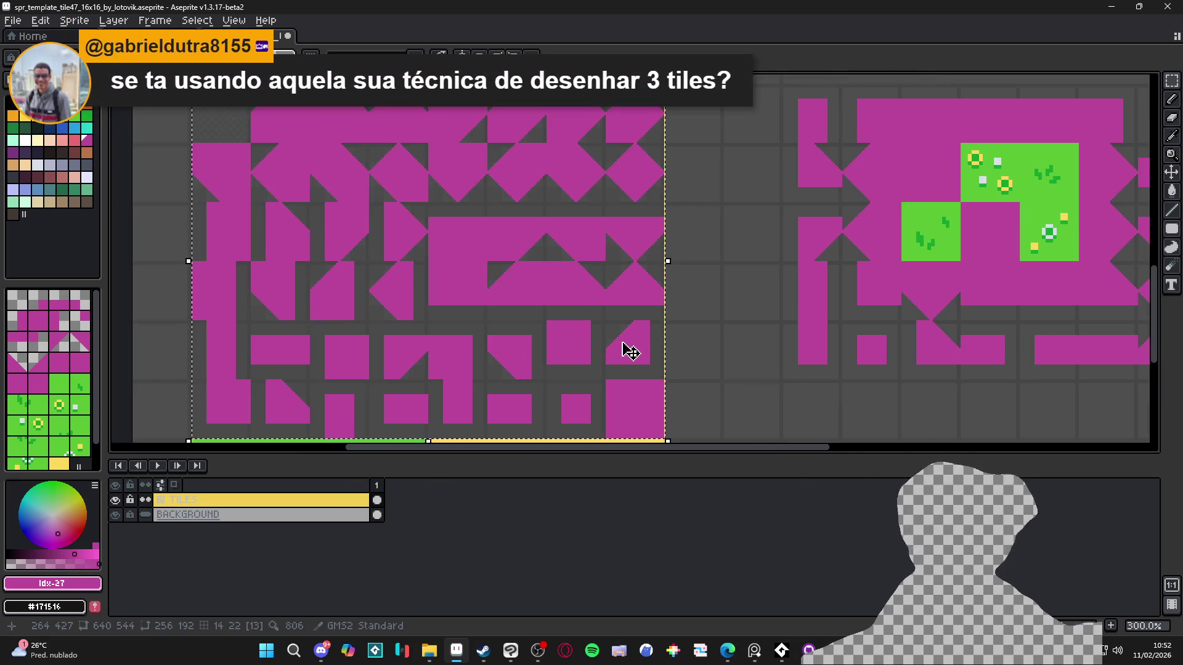
{"action": "scroll", "coordinate": [624, 345], "scroll_direction": "down", "scroll_amount": 1}
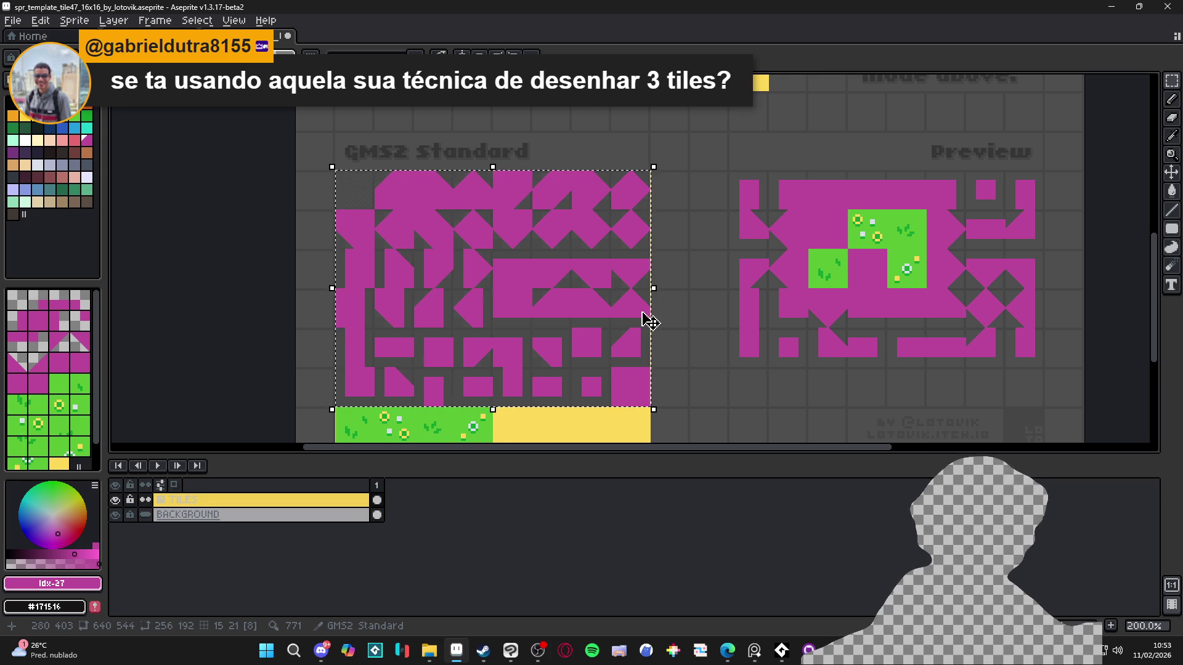
{"action": "scroll", "coordinate": [644, 321], "scroll_direction": "down", "scroll_amount": 1}
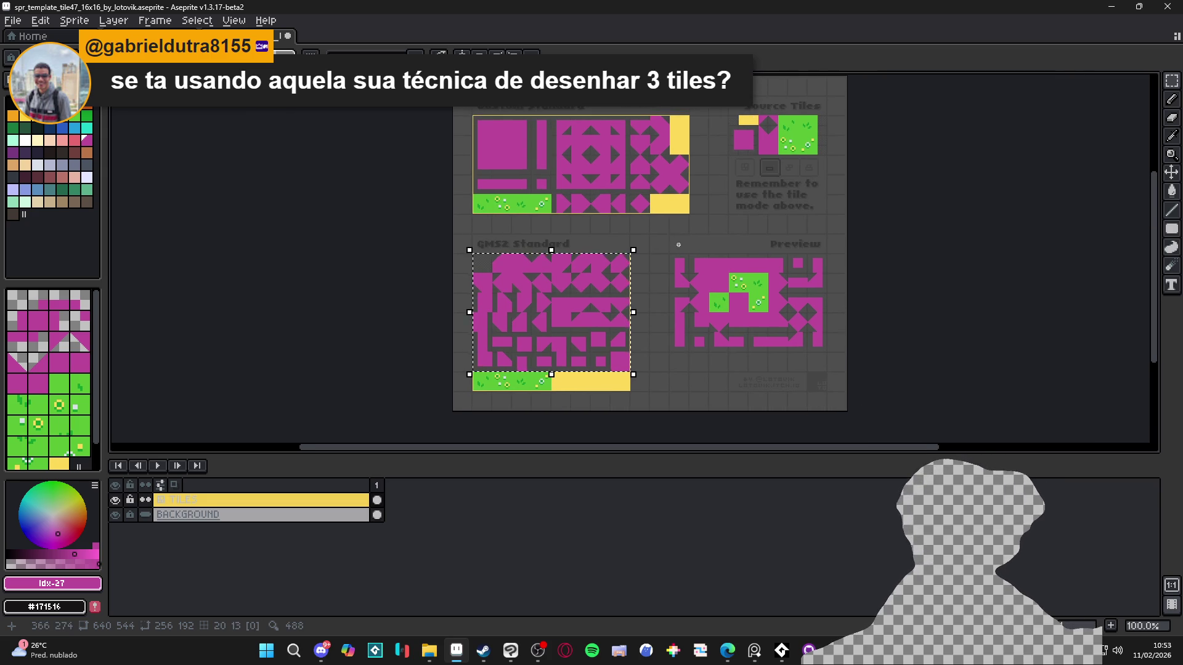
{"action": "left_click", "coordinate": [519, 193]}
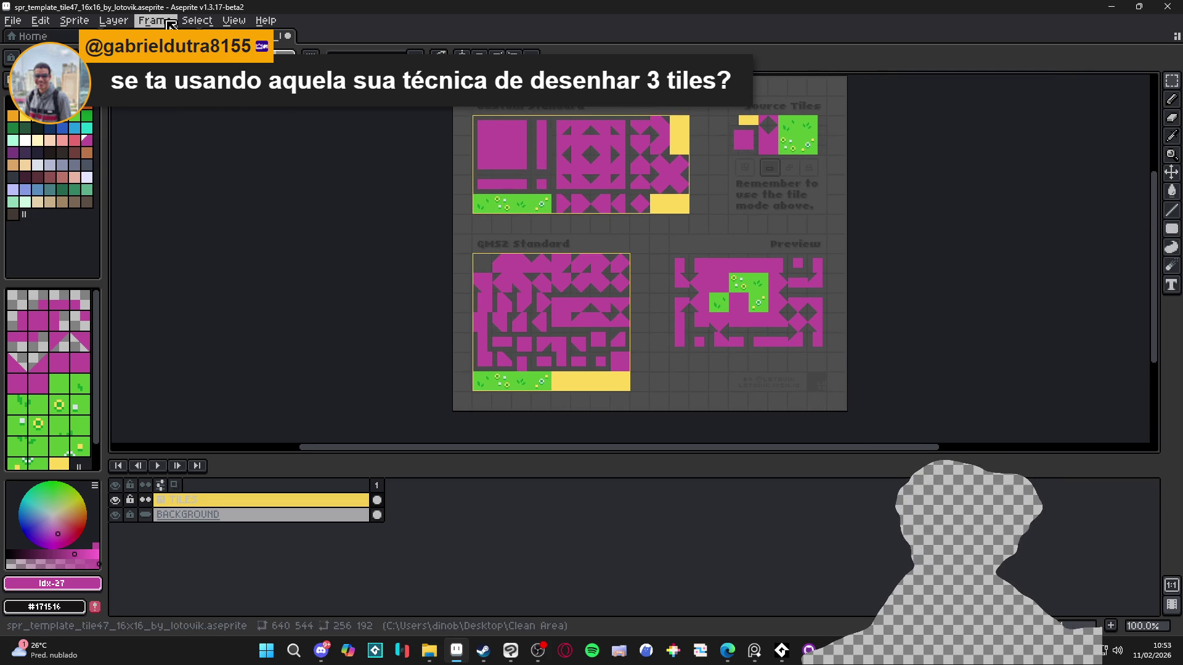
- Create a new 256x192 sprite and paste the copied tiles into it
{"action": "left_click", "coordinate": [16, 23]}
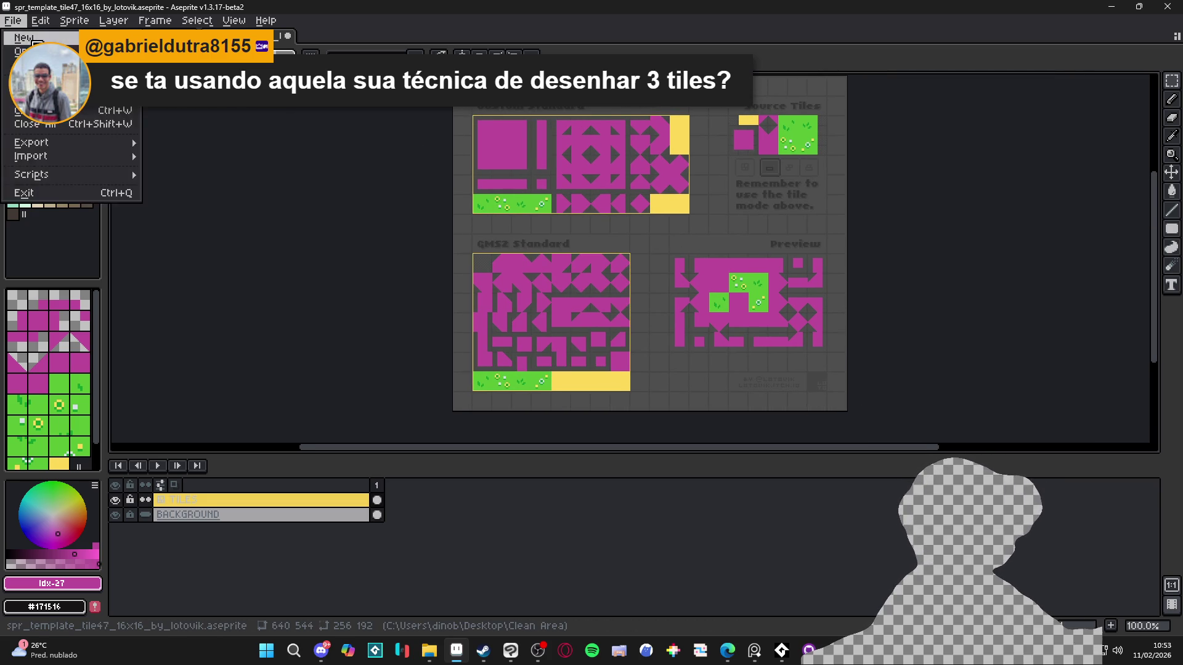
{"action": "left_click", "coordinate": [31, 34]}
{"action": "left_click", "coordinate": [552, 454]}
{"action": "key", "text": "ctrl+v"}
{"action": "scroll", "coordinate": [616, 276], "scroll_direction": "up", "scroll_amount": 2}
- Drop the pasted tiles and start Save As with the png file type
{"action": "scroll", "coordinate": [523, 243], "scroll_direction": "down", "scroll_amount": 1}
{"action": "key", "text": "ctrl+d"}
{"action": "left_click", "coordinate": [13, 20]}
{"action": "key", "text": "ctrl+shift+s"}
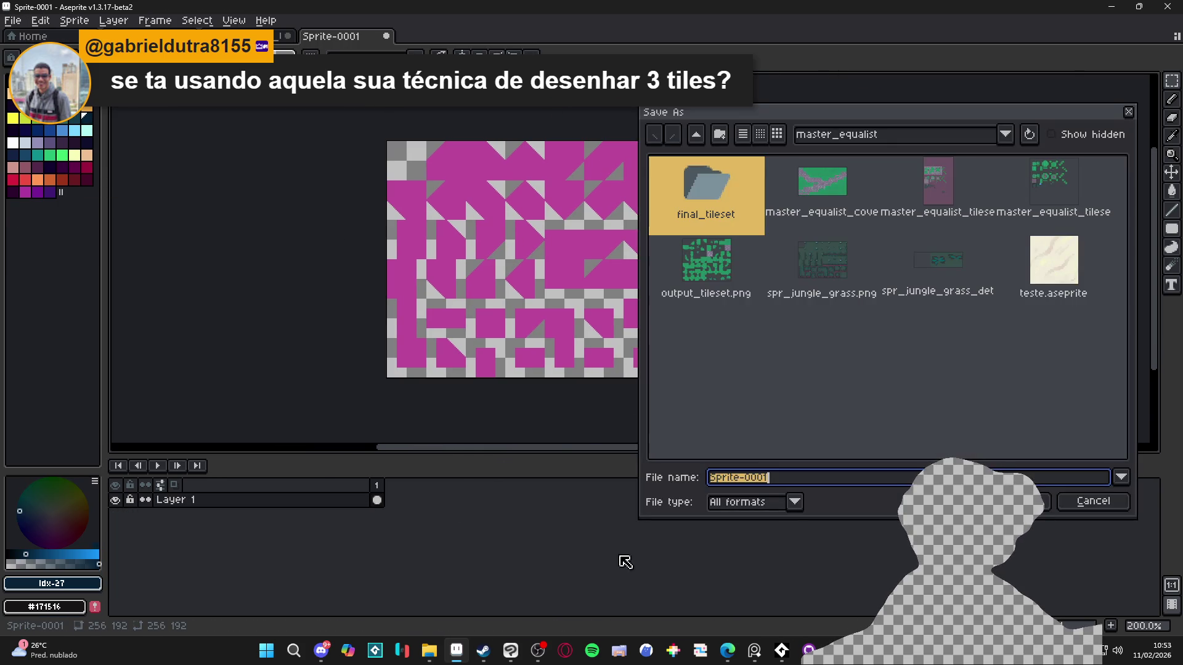
{"action": "left_click", "coordinate": [724, 507]}
{"action": "left_click", "coordinate": [737, 430]}
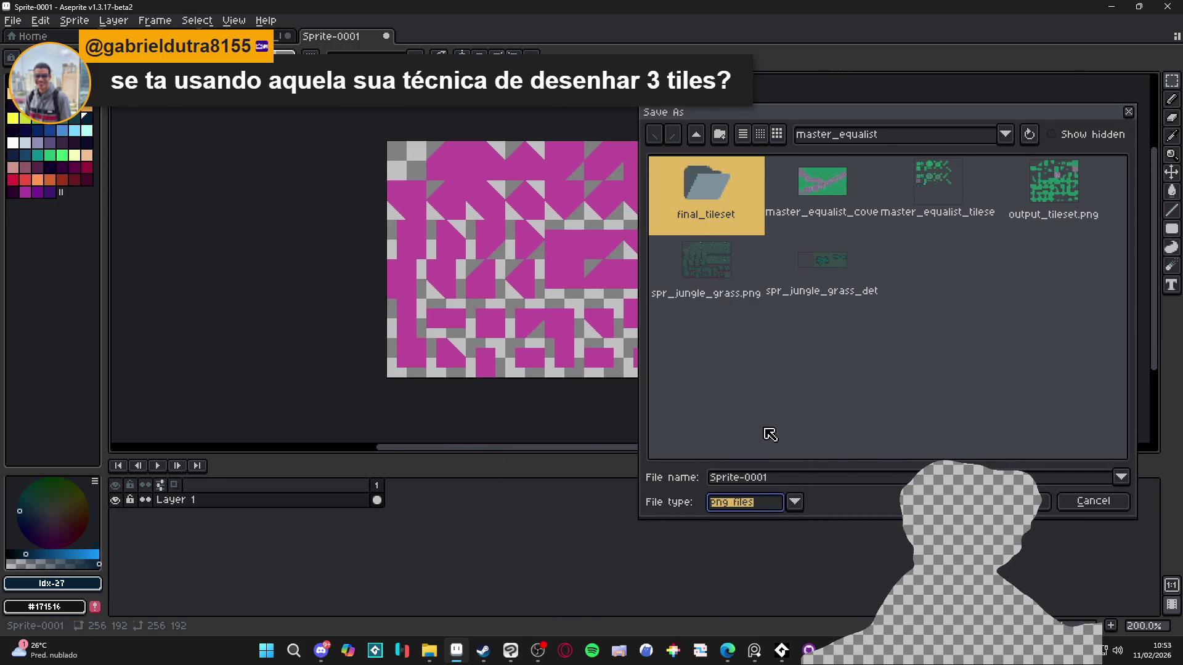
- Browse to the project's tilesets folder in the save dialog
{"action": "left_click", "coordinate": [898, 139]}
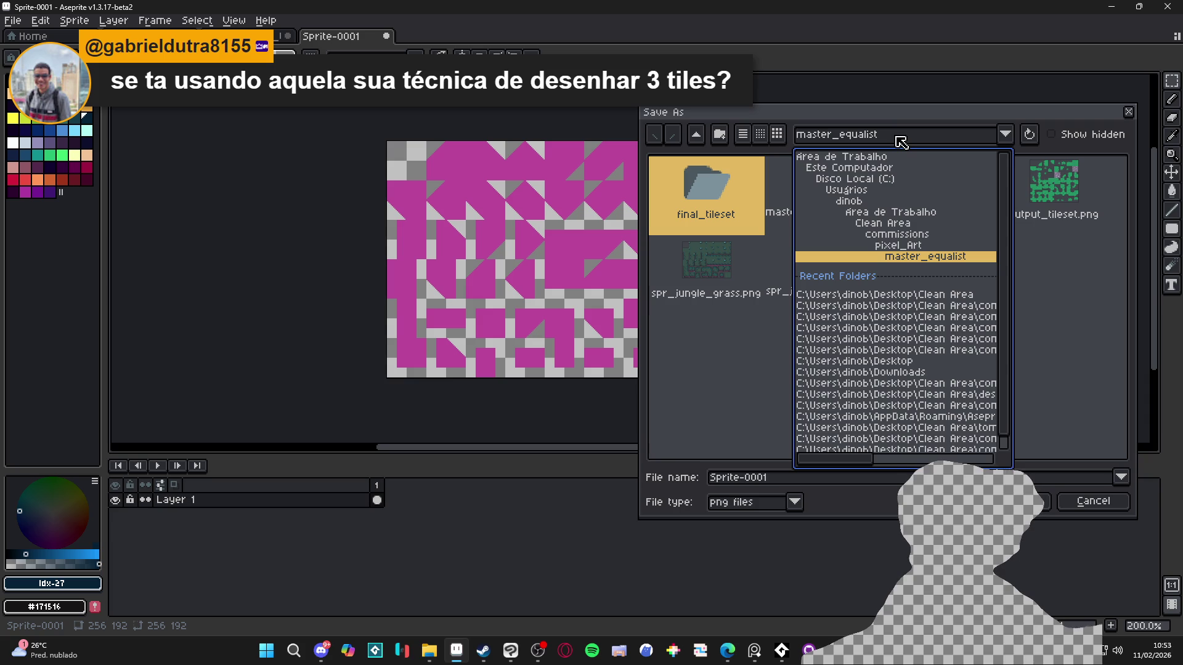
{"action": "left_click", "coordinate": [900, 140]}
{"action": "left_click", "coordinate": [696, 135]}
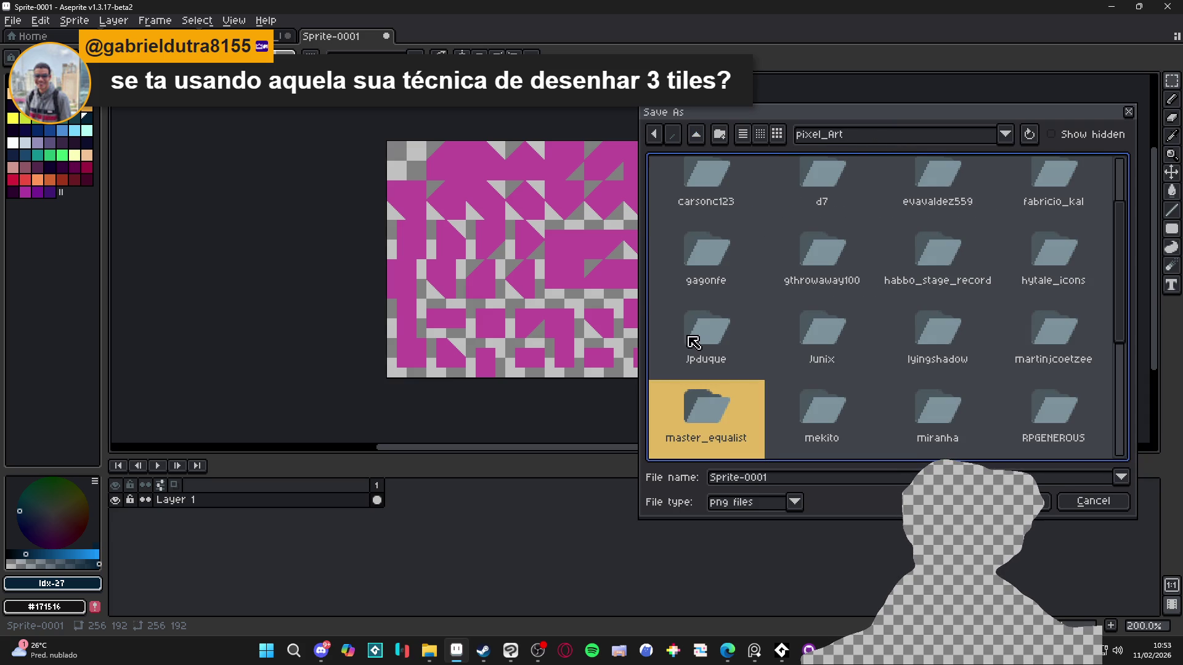
{"action": "double_click", "coordinate": [702, 449]}
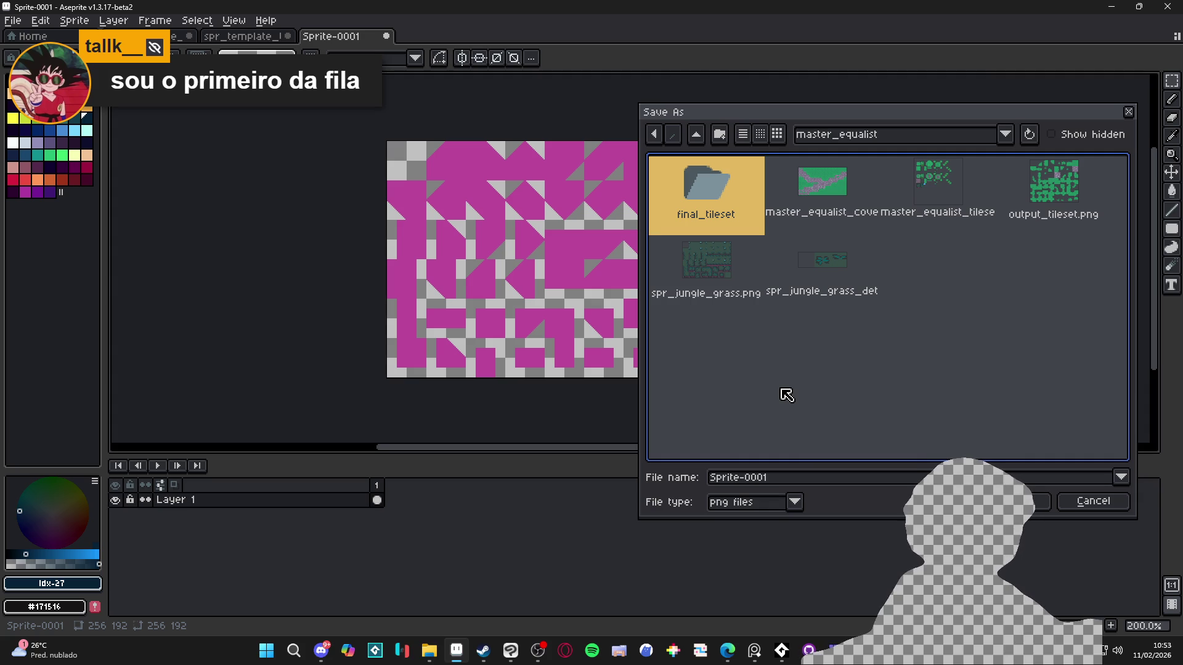
{"action": "left_click", "coordinate": [946, 340]}
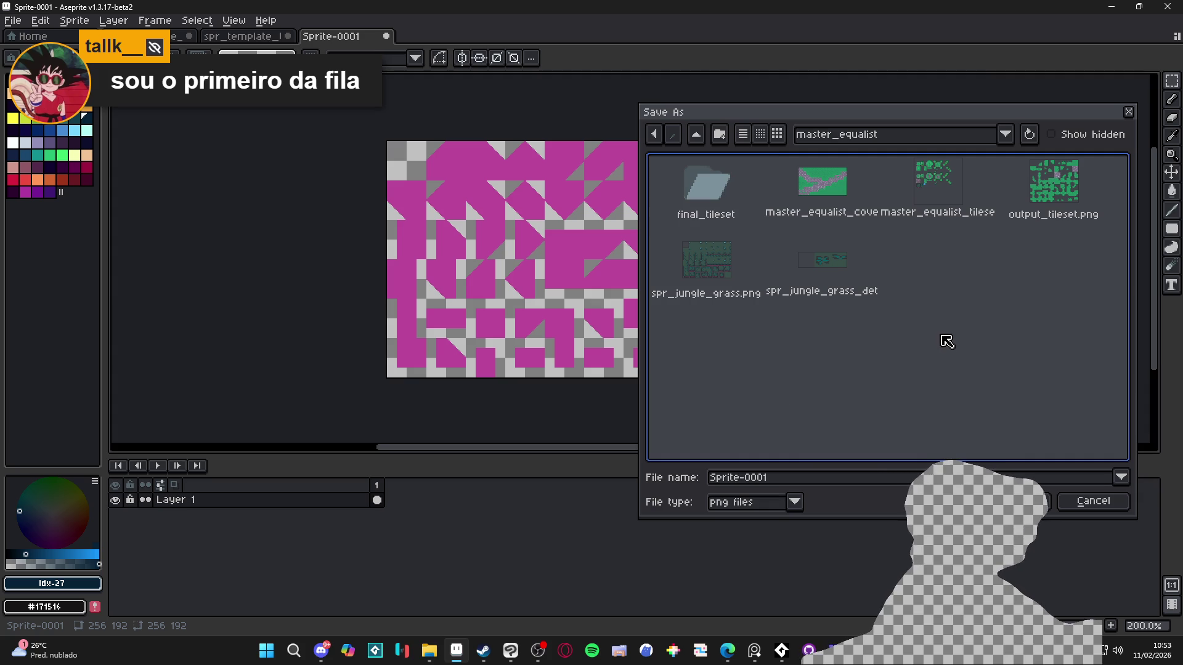
{"action": "left_click", "coordinate": [704, 138]}
{"action": "left_click", "coordinate": [704, 138]}
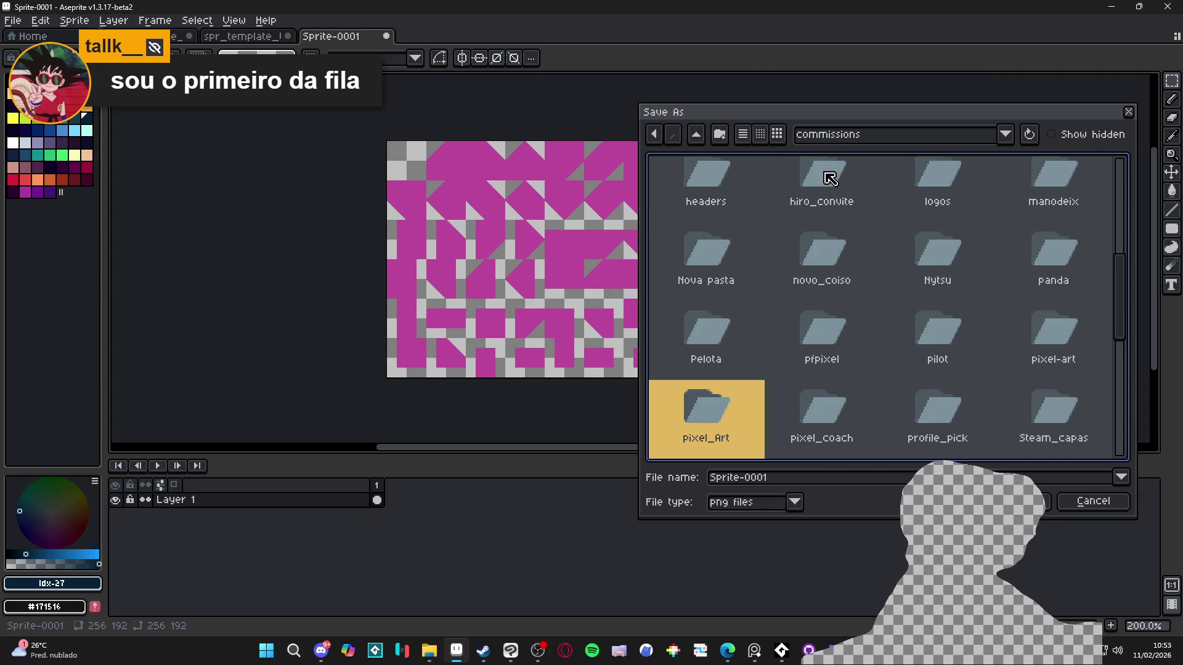
{"action": "left_click", "coordinate": [872, 134]}
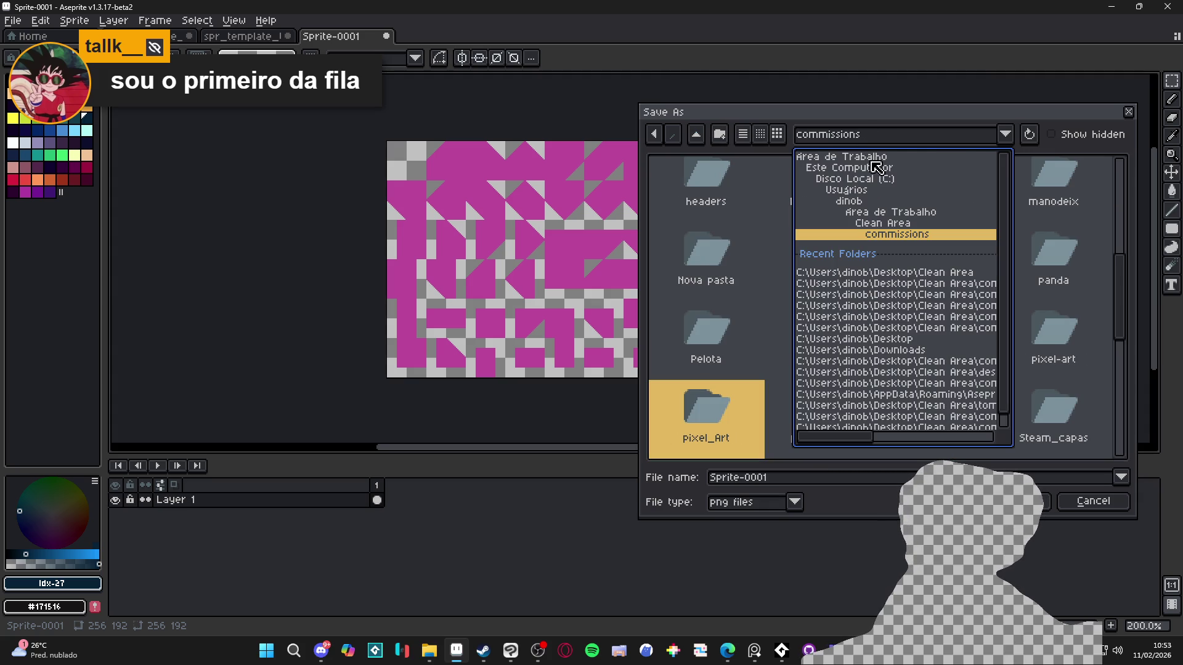
{"action": "left_click", "coordinate": [933, 294]}
{"action": "left_click", "coordinate": [696, 138]}
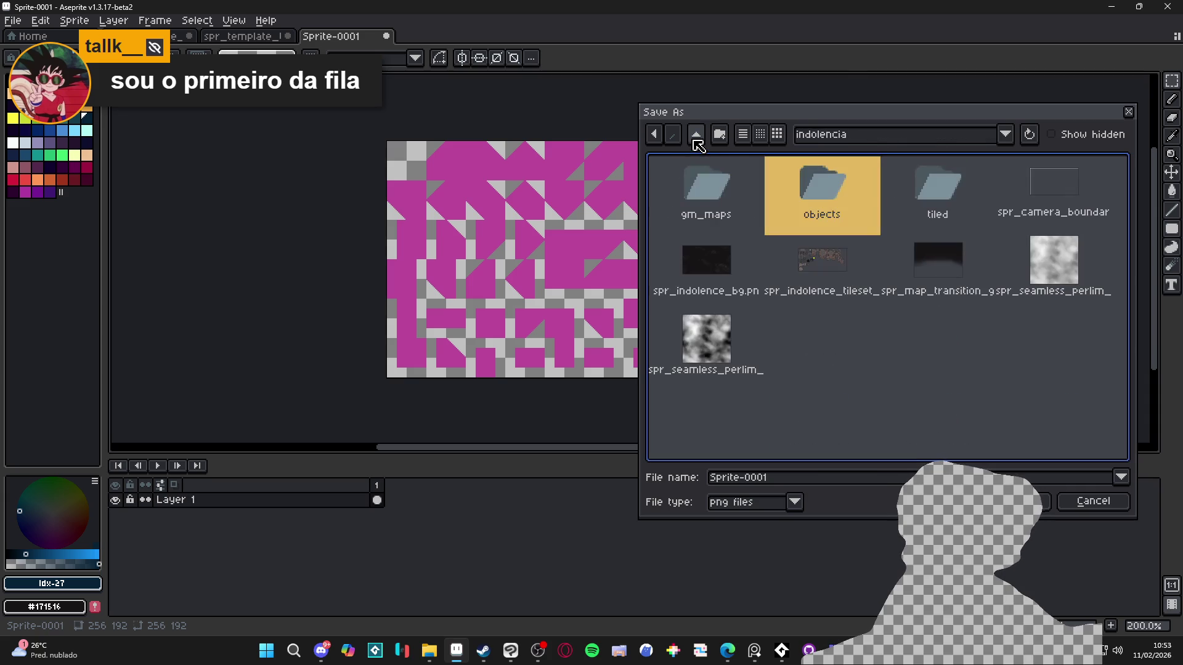
- Name the file spr_collision_autotile and save it as a png
{"action": "left_click", "coordinate": [781, 481]}
{"action": "key", "text": "ctrl+a"}
{"action": "type", "text": "spr_"}
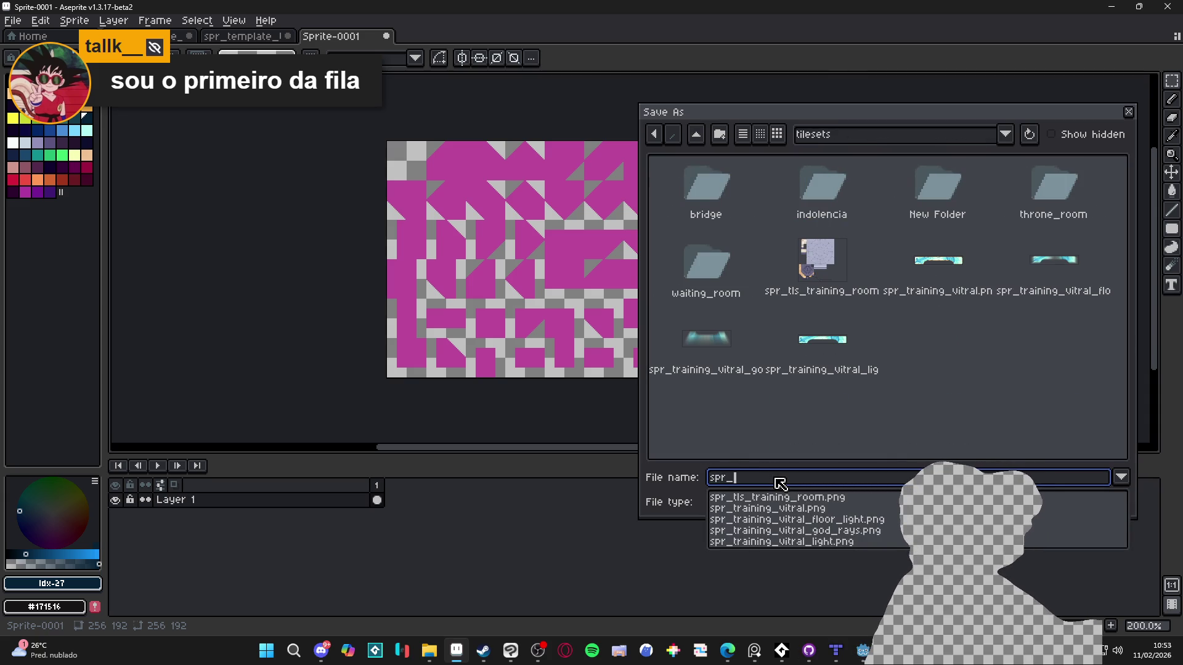
{"action": "type", "text": "collision_autotile"}
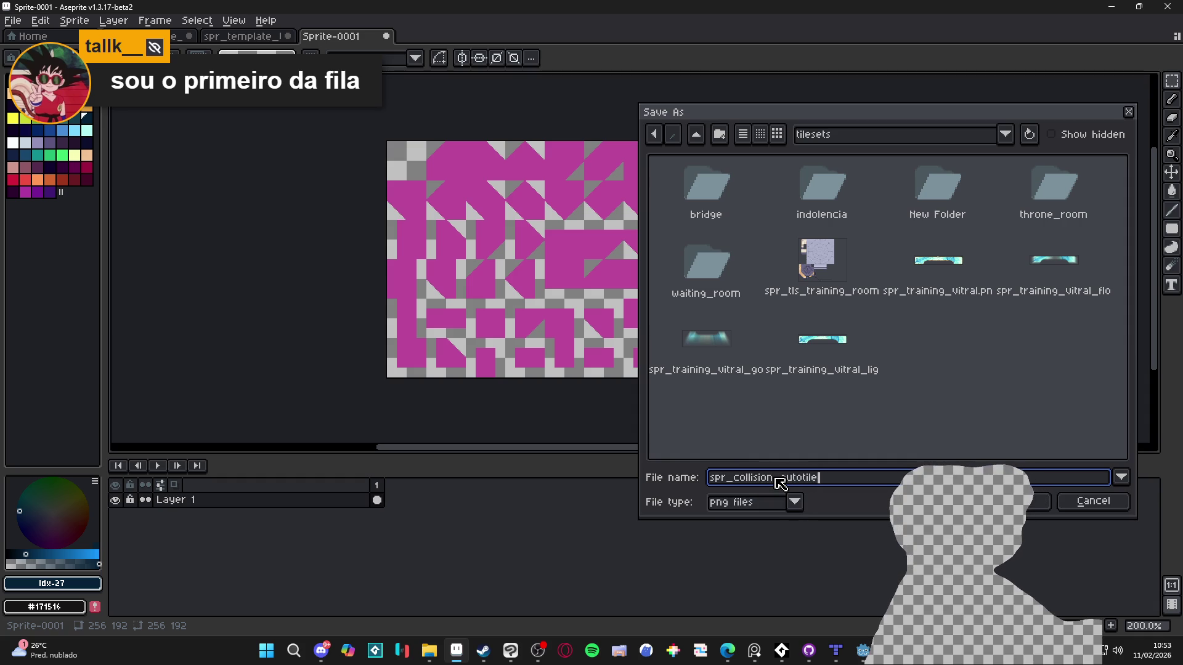
{"action": "key", "text": "Return"}
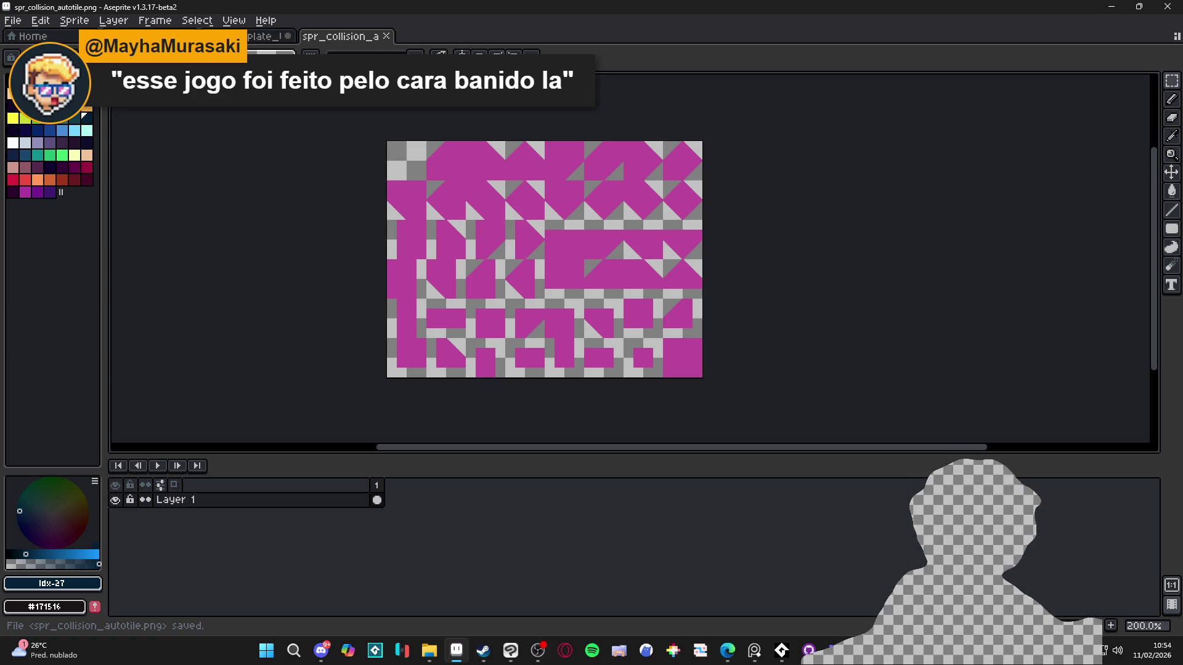
- Make a rectangular selection on the saved sheet, then switch over to GameMaker
{"action": "key", "text": "v"}
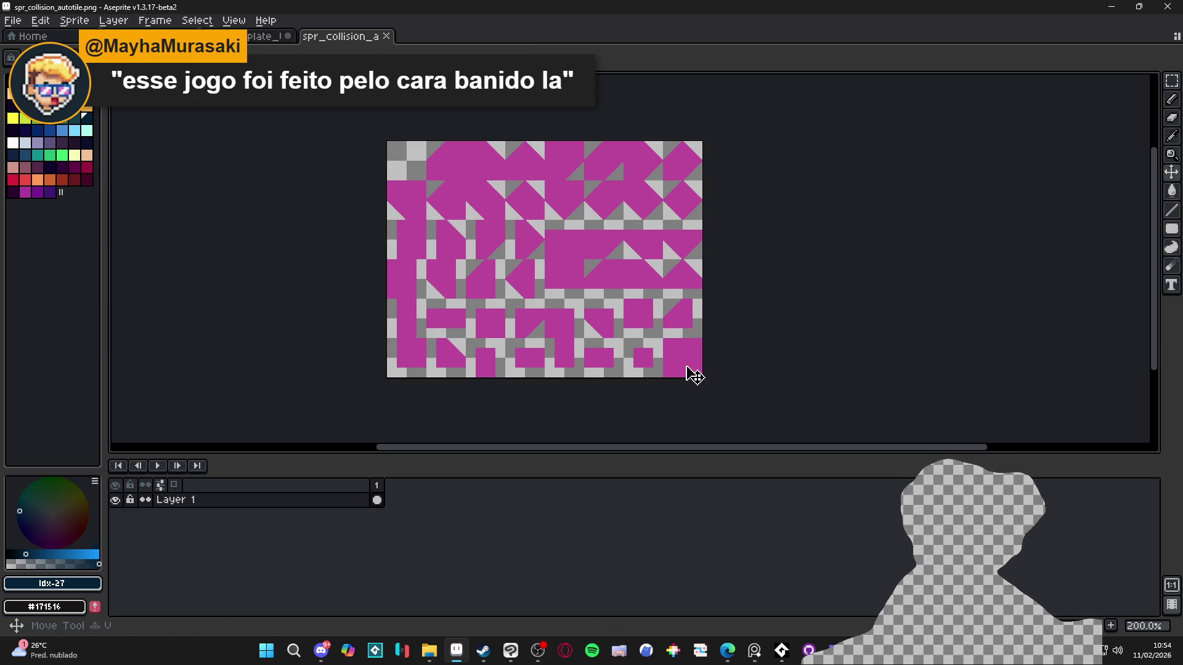
{"action": "key", "text": "m"}
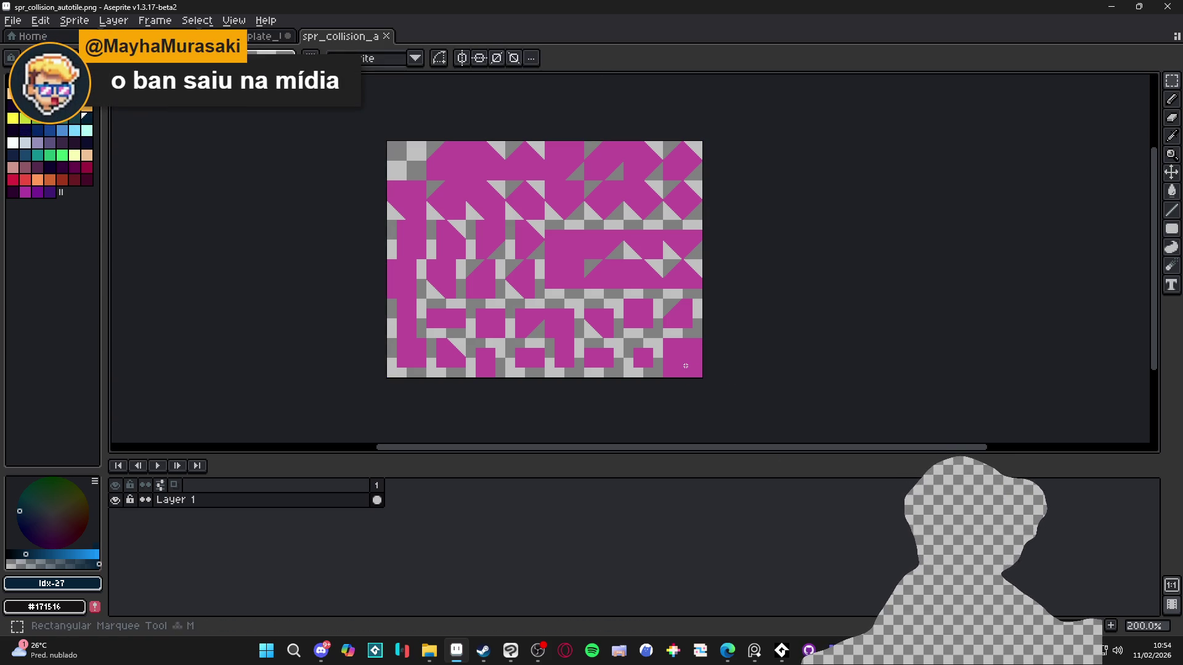
{"action": "mouse_move", "coordinate": [691, 367]}
{"action": "left_mouse_down"}
{"action": "mouse_move", "coordinate": [674, 336]}
{"action": "mouse_move", "coordinate": [680, 384]}
{"action": "mouse_move", "coordinate": [747, 387]}
{"action": "left_mouse_up"}
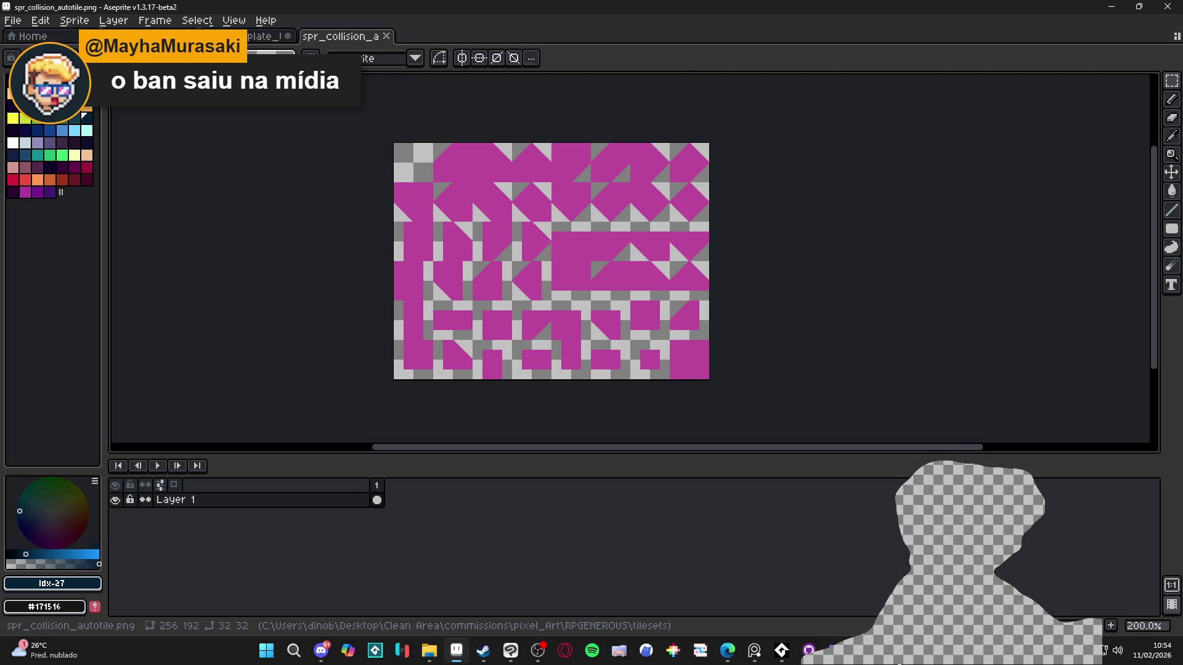
{"action": "key", "text": "alt+Tab"}
- Show the Asset Browser and browse the sprite folders, collapsing VFX
{"action": "left_click", "coordinate": [1030, 56]}
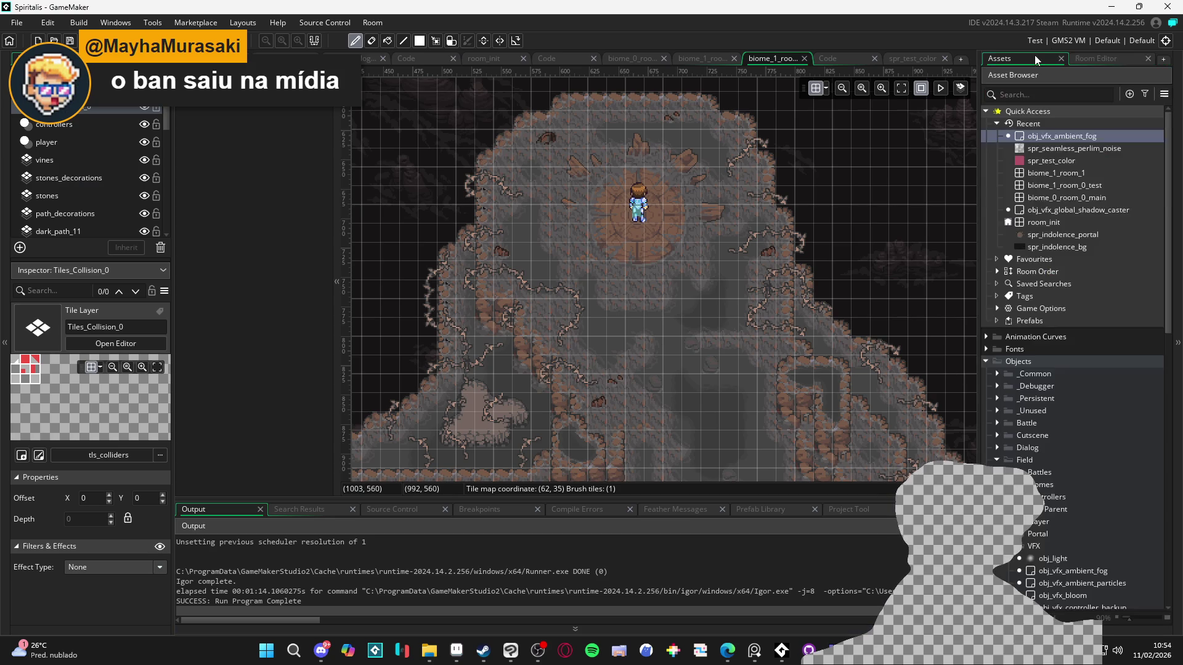
{"action": "scroll", "coordinate": [1101, 474], "scroll_direction": "down", "scroll_amount": 15}
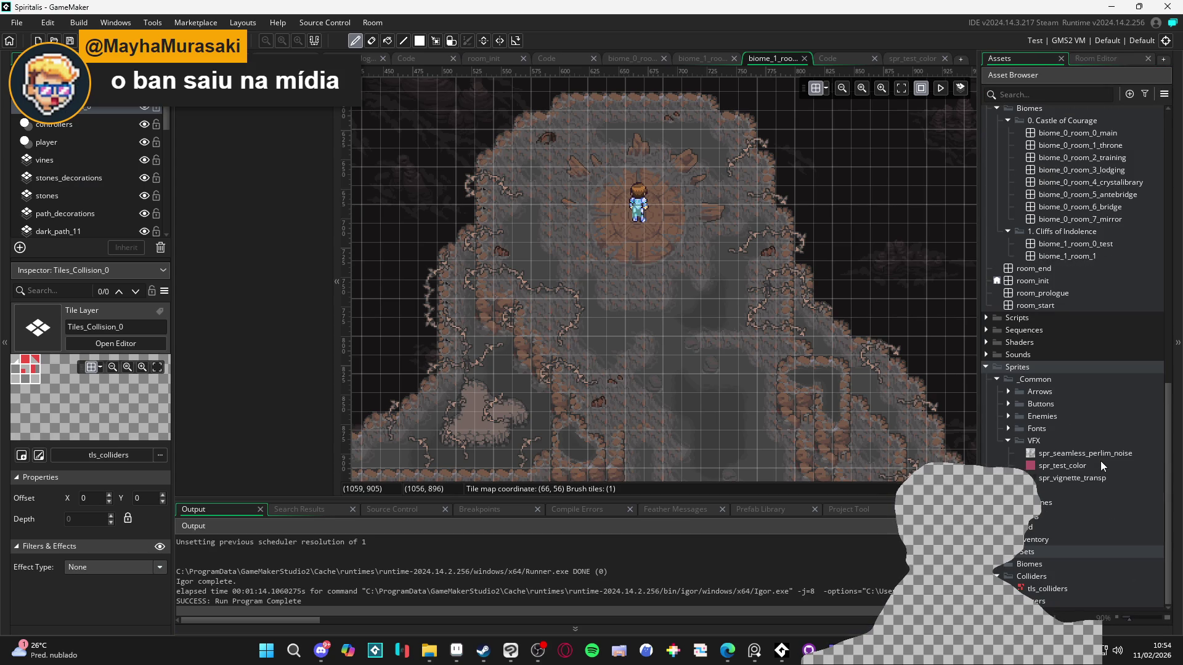
{"action": "left_click", "coordinate": [1011, 444]}
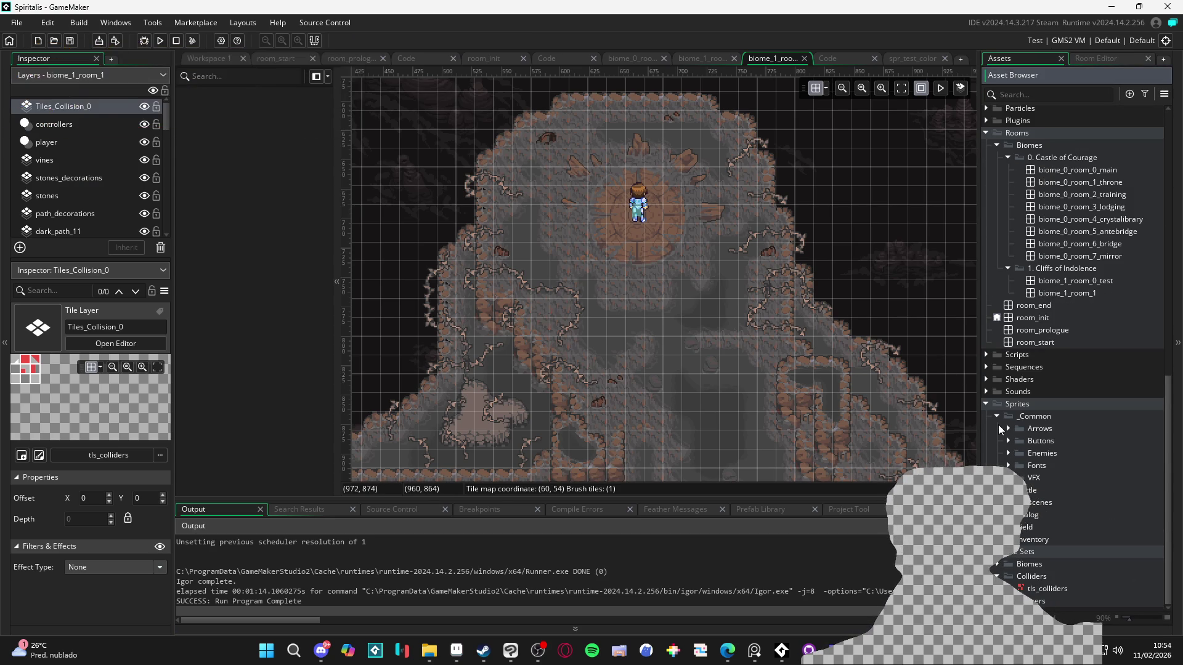
{"action": "left_click", "coordinate": [1029, 429]}
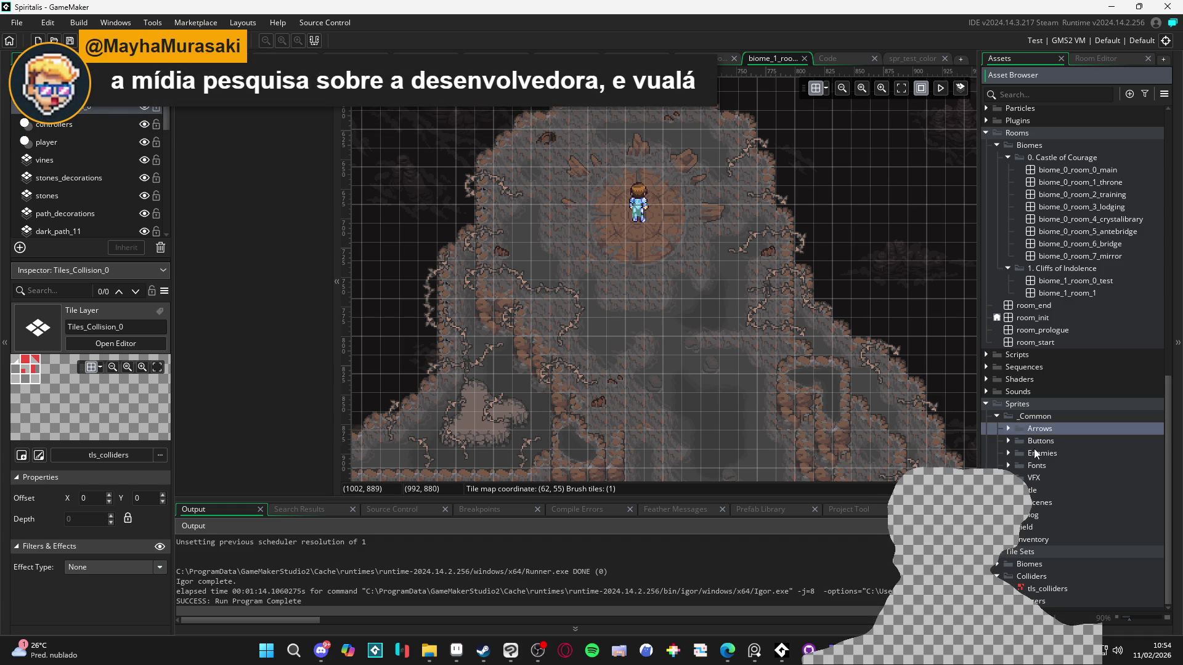
{"action": "left_click", "coordinate": [1037, 453]}
{"action": "left_click", "coordinate": [1039, 465]}
{"action": "left_click", "coordinate": [1040, 477]}
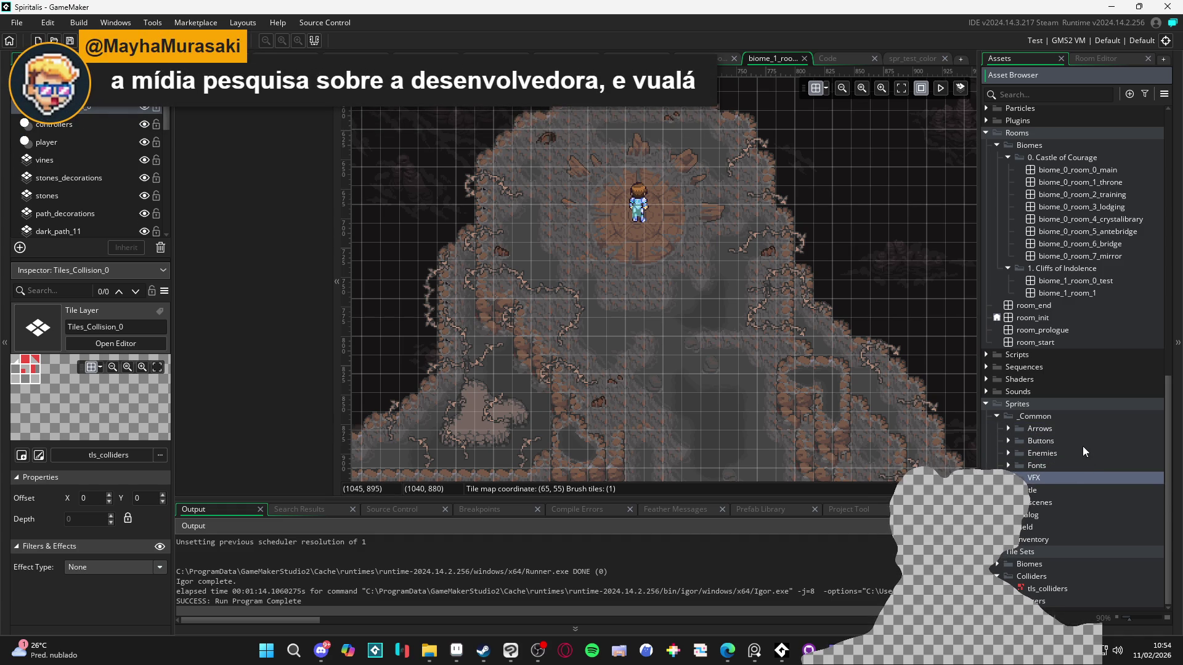
- Create a new group named Tiles inside the _Common sprites folder
{"action": "left_click", "coordinate": [1043, 419]}
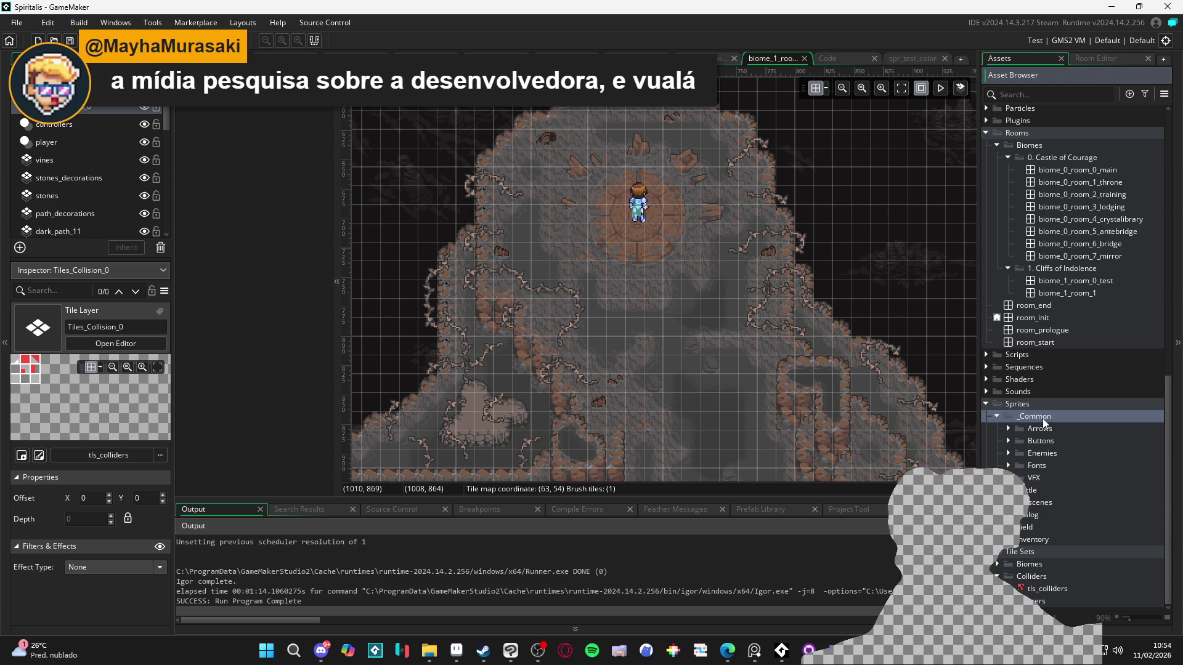
{"action": "right_click", "coordinate": [1043, 421]}
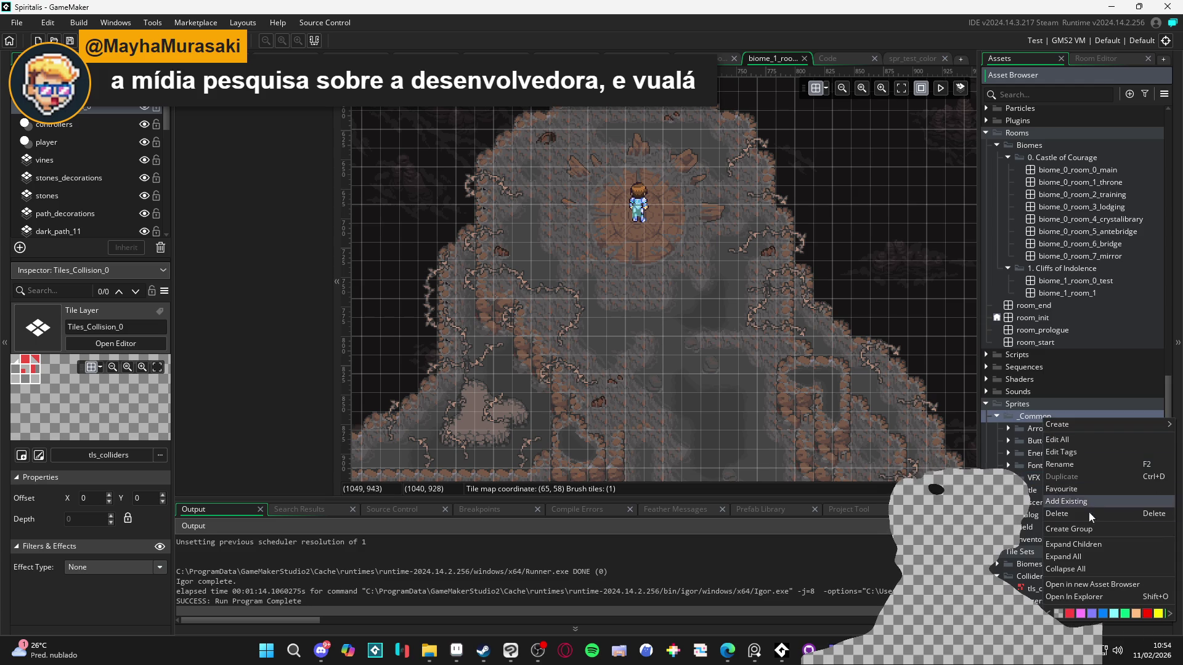
{"action": "left_click", "coordinate": [1087, 529]}
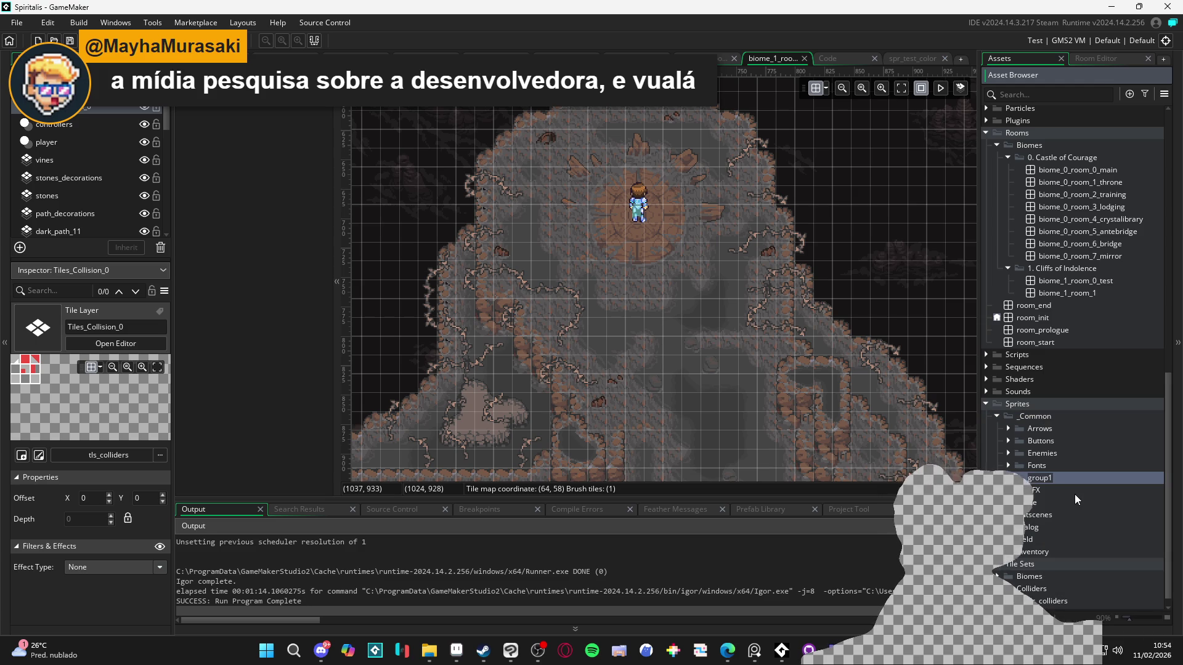
{"action": "type", "text": "Tiles"}
{"action": "key", "text": "Return"}
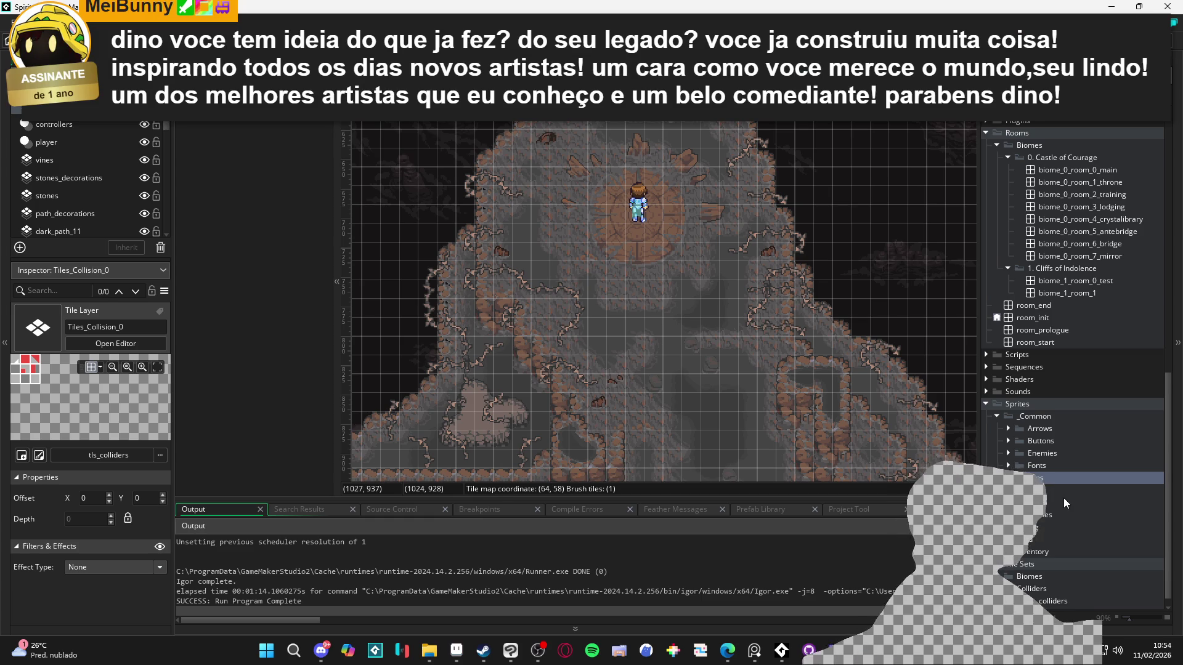
{"action": "scroll", "coordinate": [1064, 498], "scroll_direction": "down", "scroll_amount": 1}
- Bring in the collision autotile image from File Explorer and expand the Tiles folder
{"action": "mouse_move", "coordinate": [427, 652]}
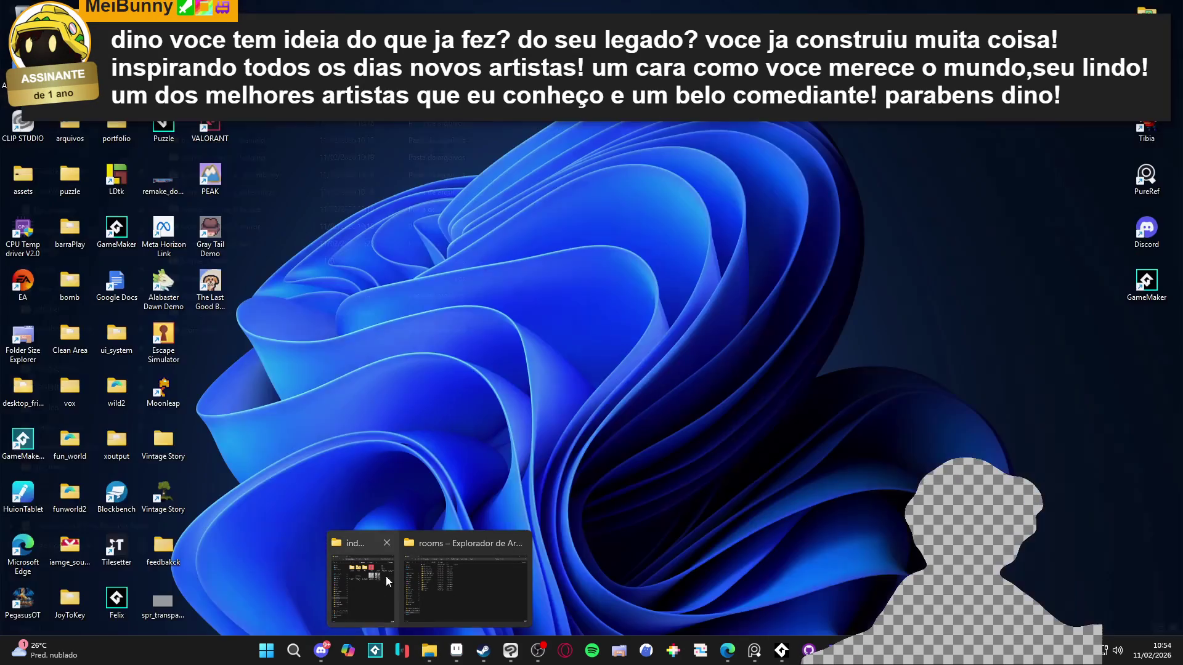
{"action": "left_click", "coordinate": [386, 575]}
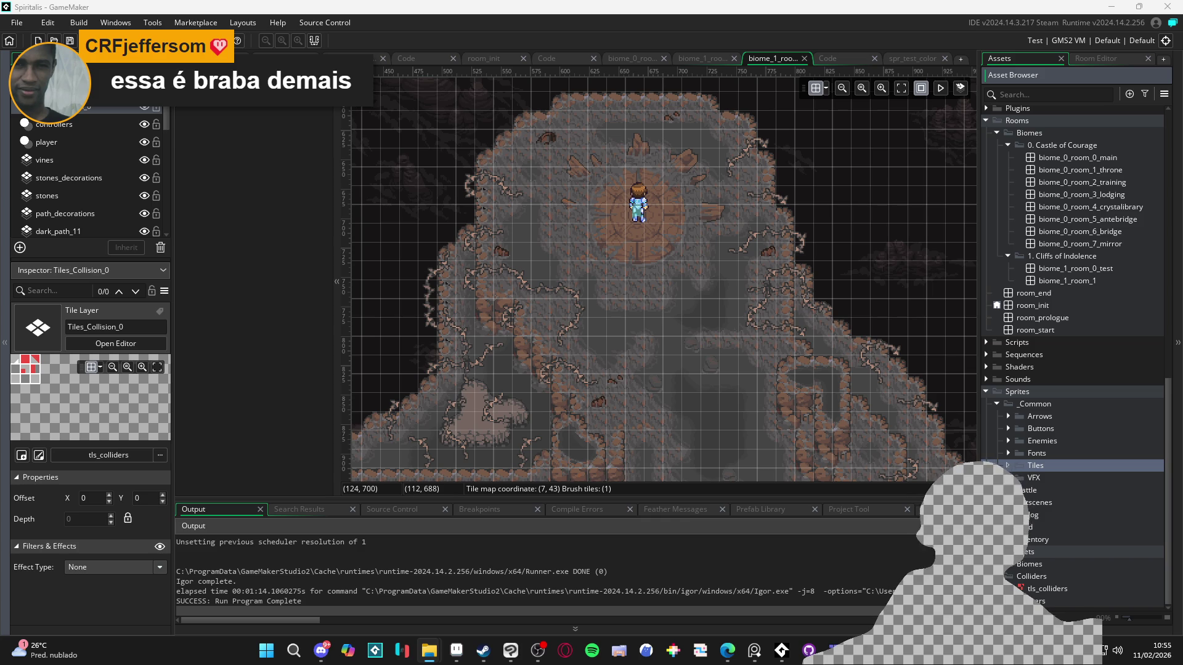
{"action": "left_click", "coordinate": [1008, 465]}
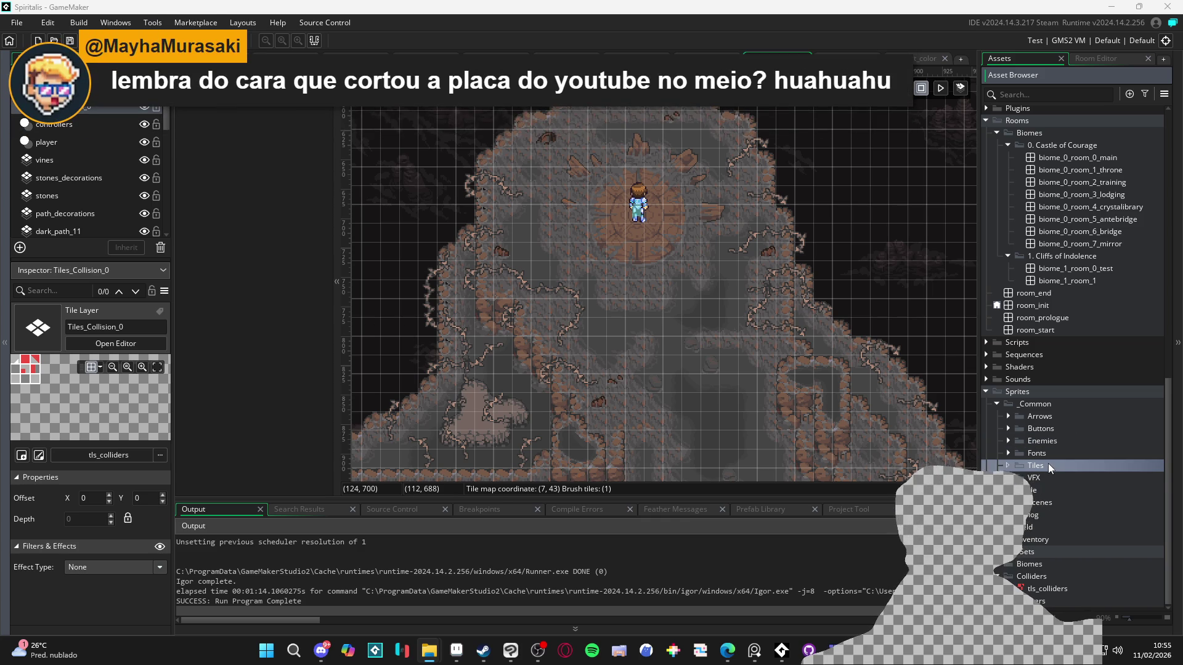
- Open the spr_collision_autotile sprite for inspection and select the tls_colliders tile set
{"action": "double_click", "coordinate": [1047, 477]}
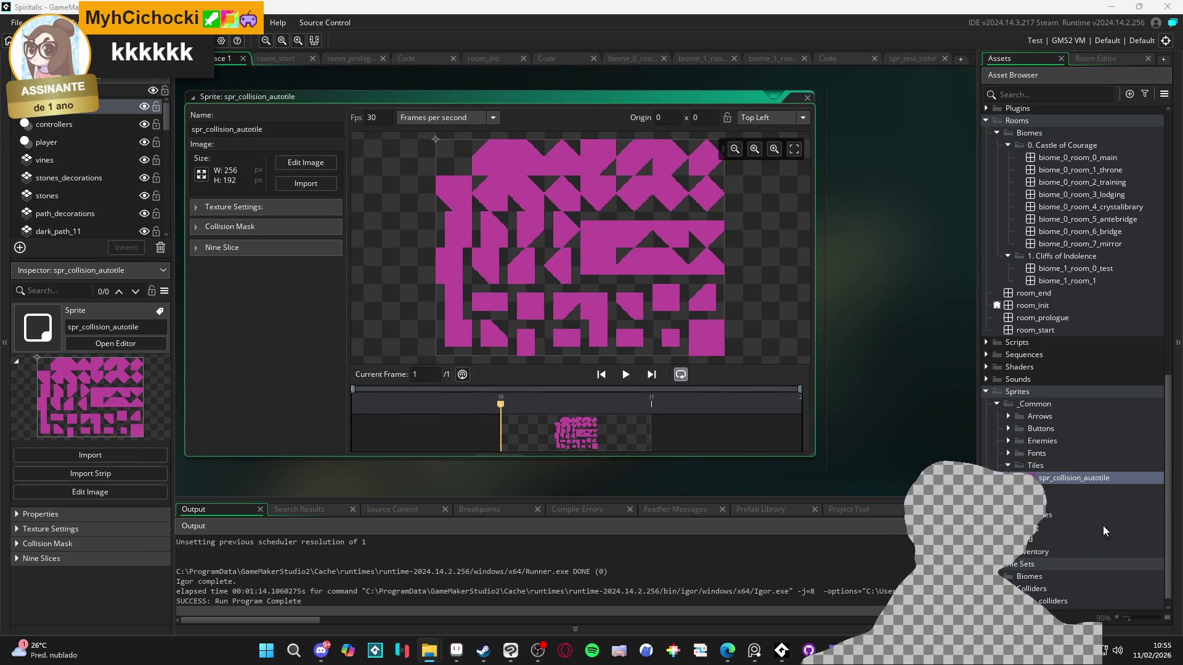
{"action": "scroll", "coordinate": [1072, 561], "scroll_direction": "down", "scroll_amount": 1}
{"action": "left_click", "coordinate": [1067, 589]}
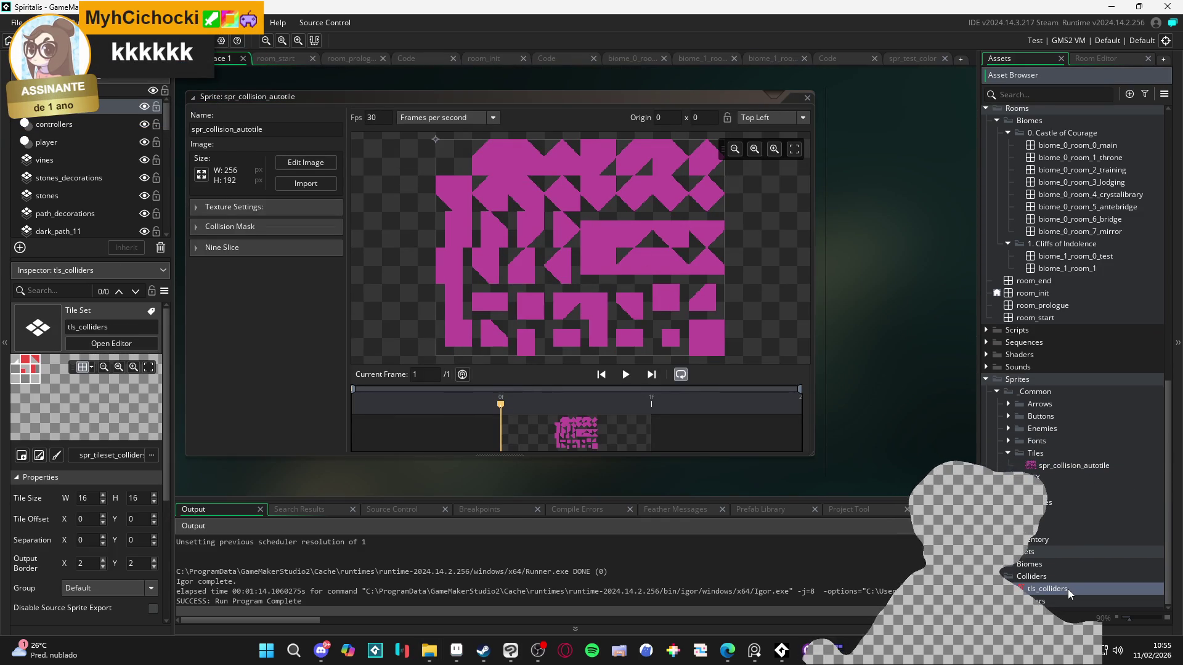
- Delete the accidentally created Object100 asset
{"action": "key", "text": "alt+o"}
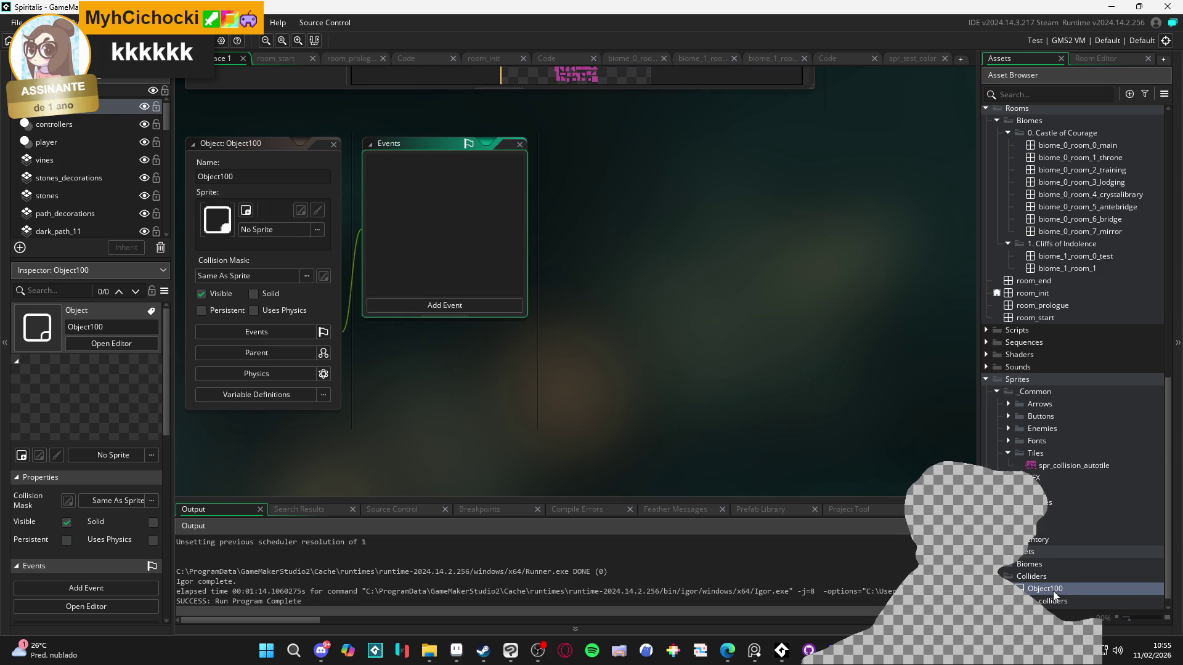
{"action": "right_click", "coordinate": [1050, 590]}
{"action": "left_click", "coordinate": [1040, 598]}
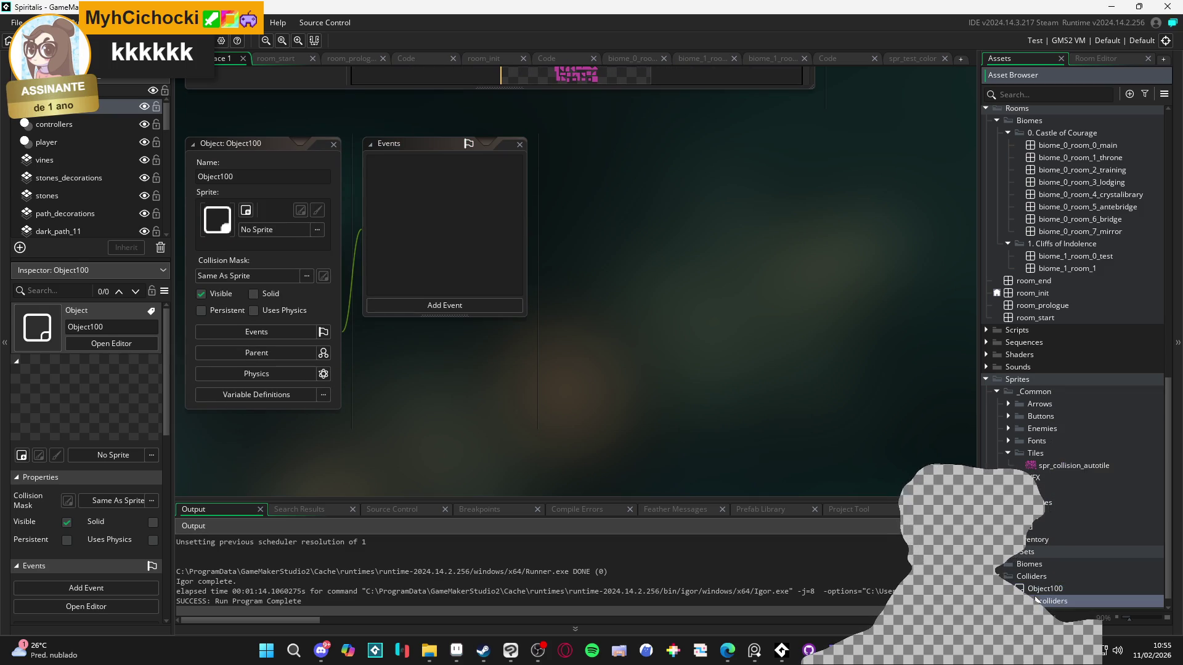
{"action": "left_click", "coordinate": [1041, 589]}
{"action": "key", "text": "Delete"}
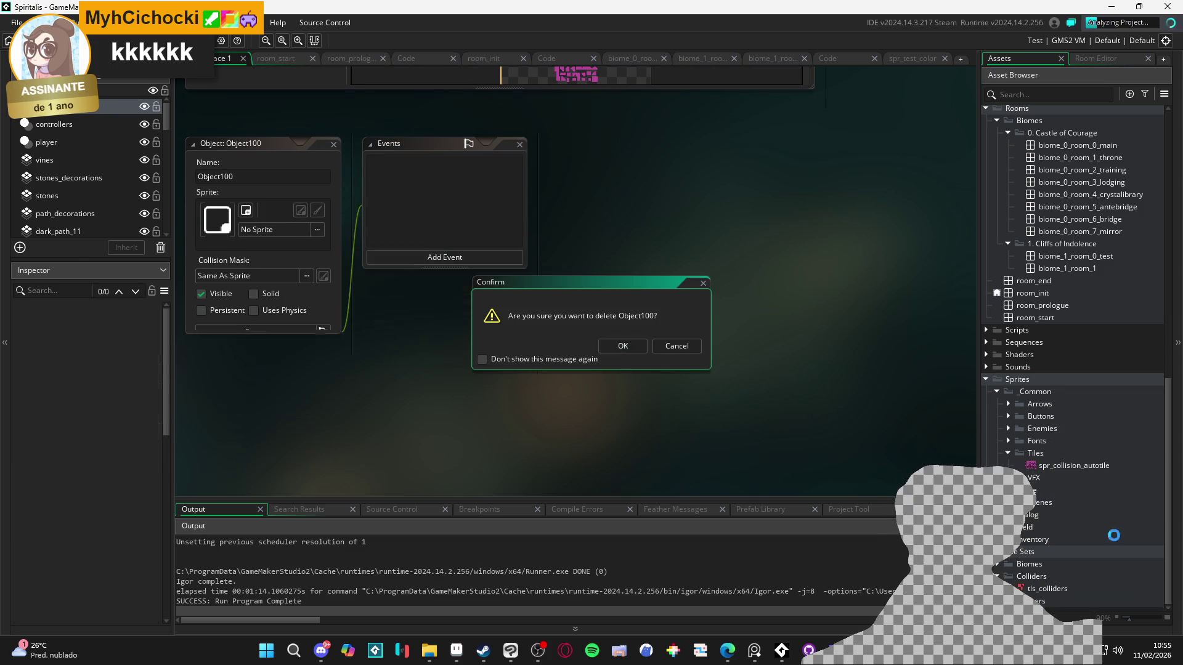
{"action": "left_click", "coordinate": [623, 348]}
- Create a new tile set asset from the tls_colliders context menu
{"action": "left_click", "coordinate": [1059, 589]}
{"action": "right_click", "coordinate": [1058, 589]}
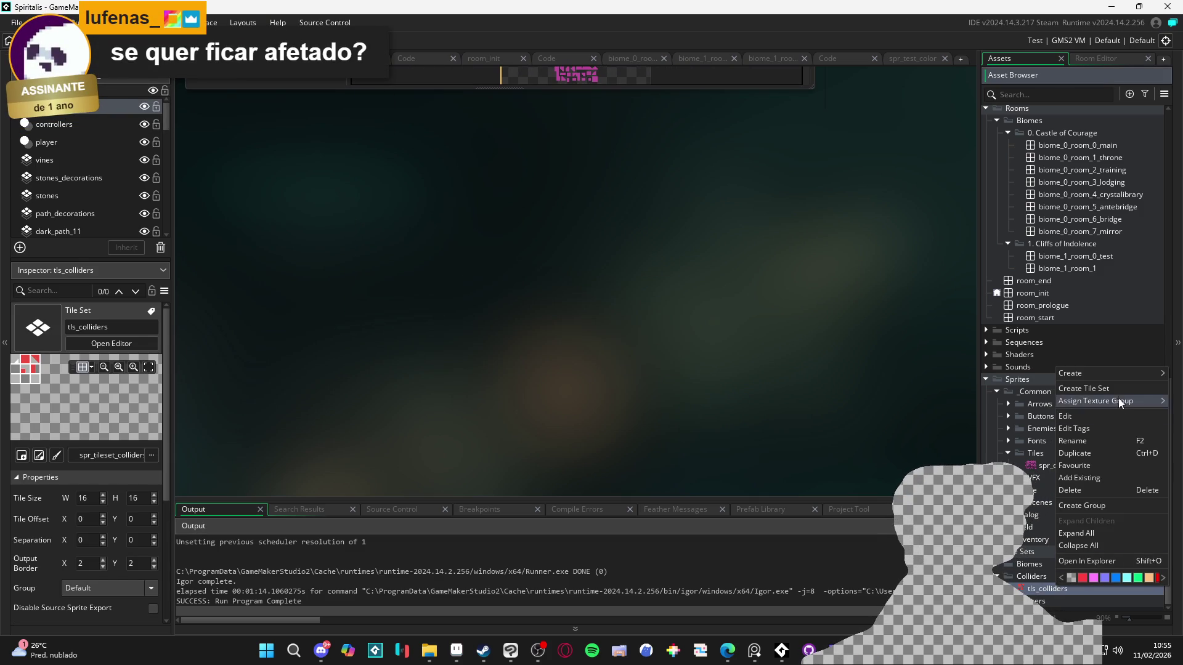
{"action": "mouse_move", "coordinate": [1125, 376]}
{"action": "left_click", "coordinate": [1011, 568]}
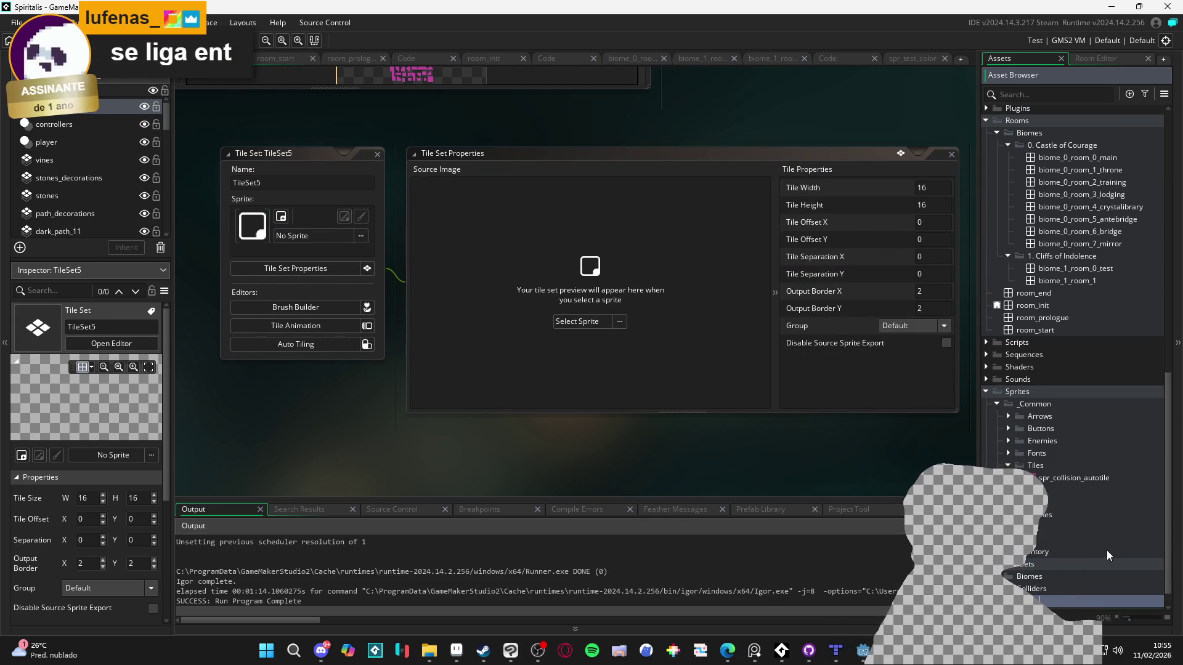
- Name the tile set tls_collider_autotile and assign spr_collision_autotile as its sprite
{"action": "type", "text": "coll"}
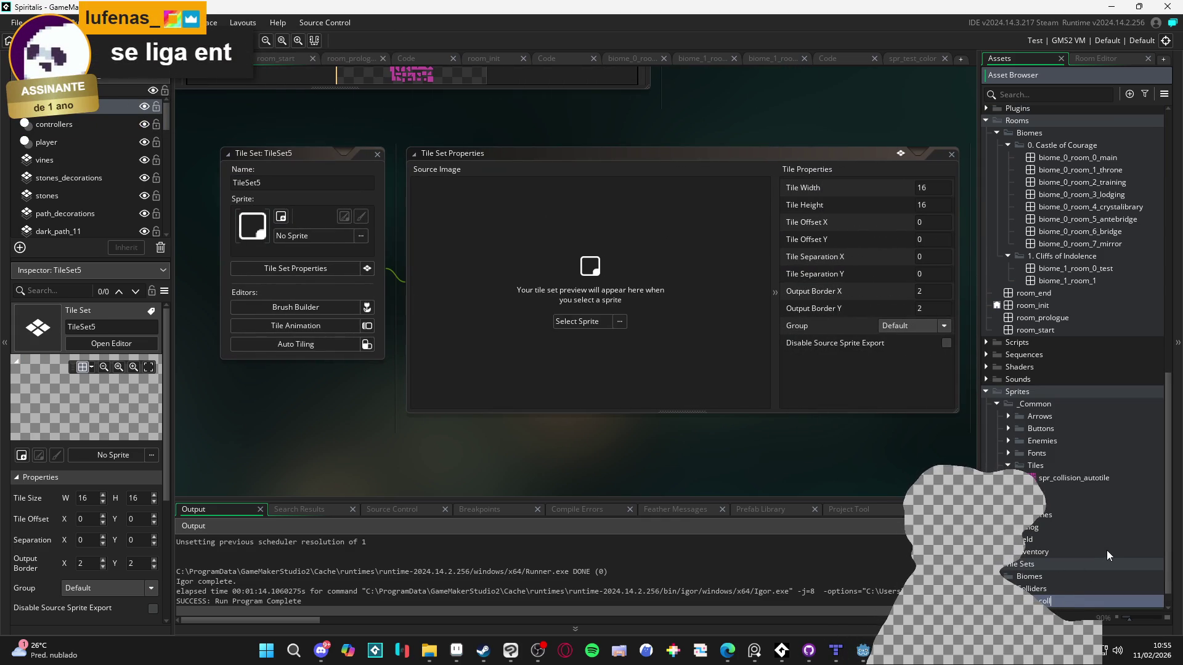
{"action": "type", "text": "ider_autotile"}
{"action": "key", "text": "Return"}
{"action": "scroll", "coordinate": [1103, 552], "scroll_direction": "down", "scroll_amount": 2}
{"action": "mouse_move", "coordinate": [1084, 456]}
{"action": "left_mouse_down"}
{"action": "mouse_move", "coordinate": [1039, 431]}
{"action": "mouse_move", "coordinate": [302, 234]}
{"action": "mouse_move", "coordinate": [311, 239]}
{"action": "left_mouse_up"}
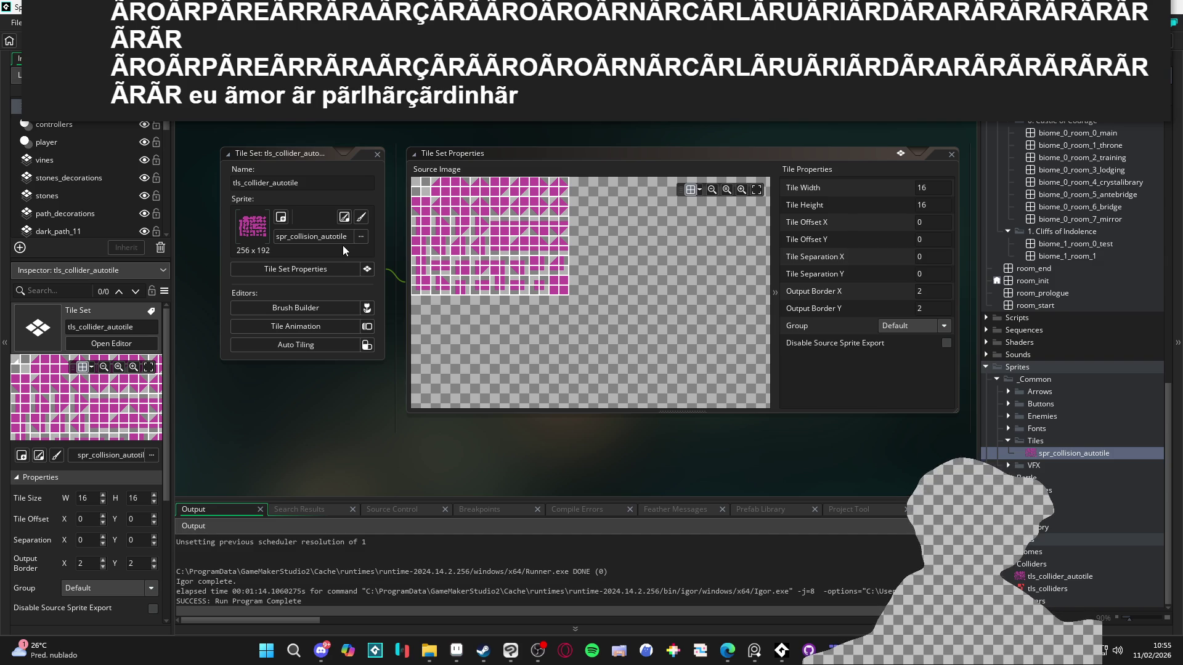
- Set tile width and height to 32 and bring up the Auto Tiling editor
{"action": "left_click", "coordinate": [950, 186]}
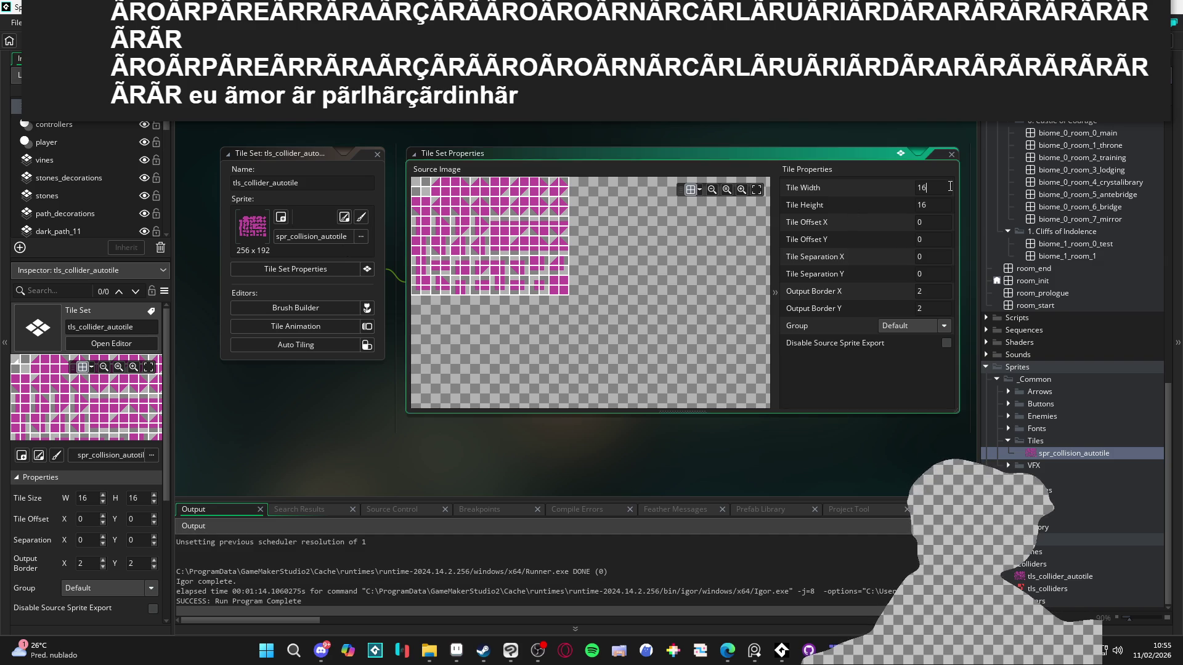
{"action": "type", "text": "32"}
{"action": "key", "text": "Tab"}
{"action": "type", "text": "32"}
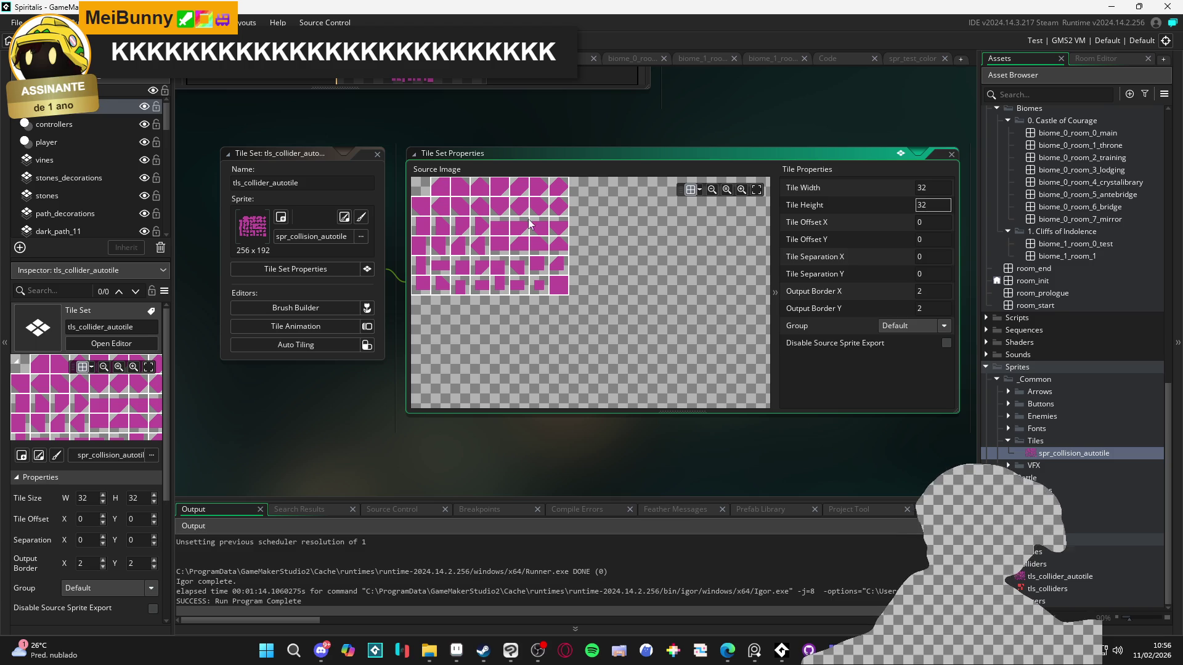
{"action": "left_click", "coordinate": [314, 345]}
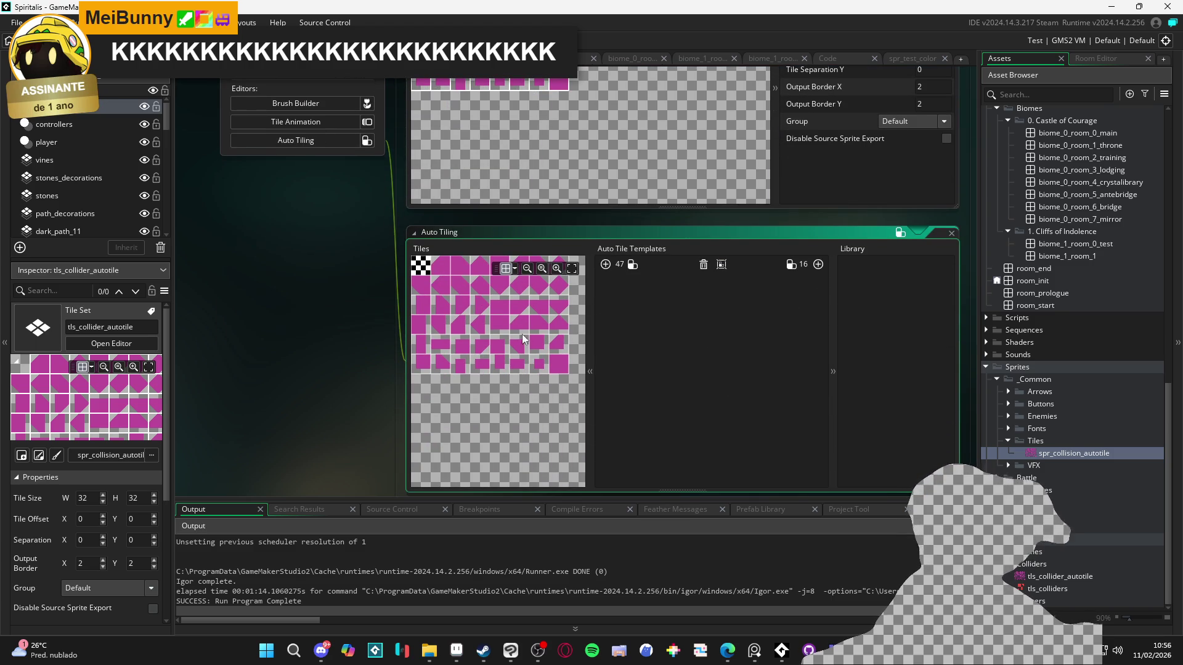
- Add autotile_1 with a 47-tile template and fill its first three rows with magenta tiles
{"action": "left_click", "coordinate": [605, 265]}
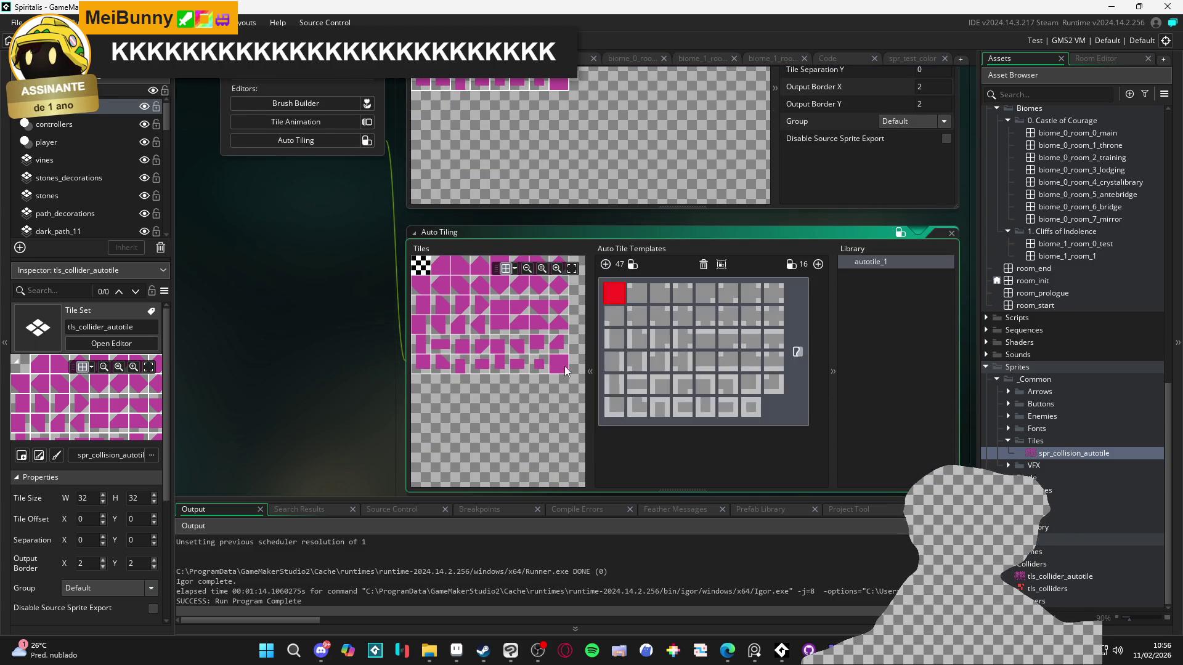
{"action": "left_click", "coordinate": [564, 351]}
{"action": "left_click", "coordinate": [464, 276]}
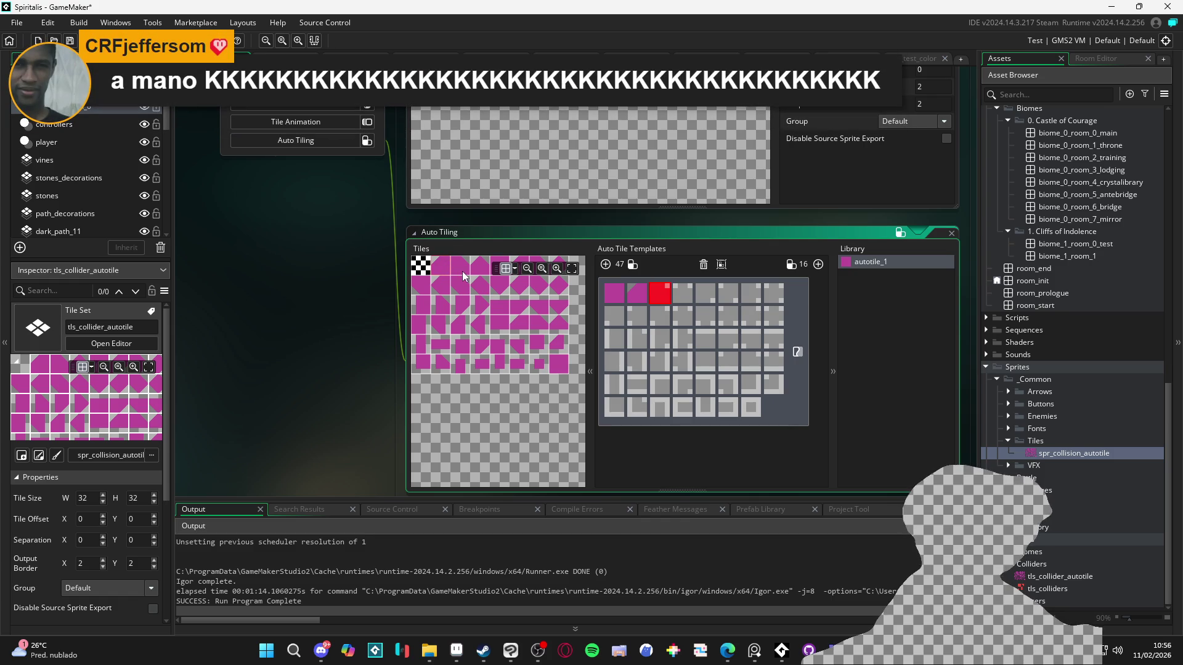
{"action": "left_click", "coordinate": [464, 274]}
{"action": "left_click", "coordinate": [482, 271]}
{"action": "left_click", "coordinate": [502, 266]}
{"action": "left_click", "coordinate": [522, 265]}
{"action": "left_click", "coordinate": [541, 265]}
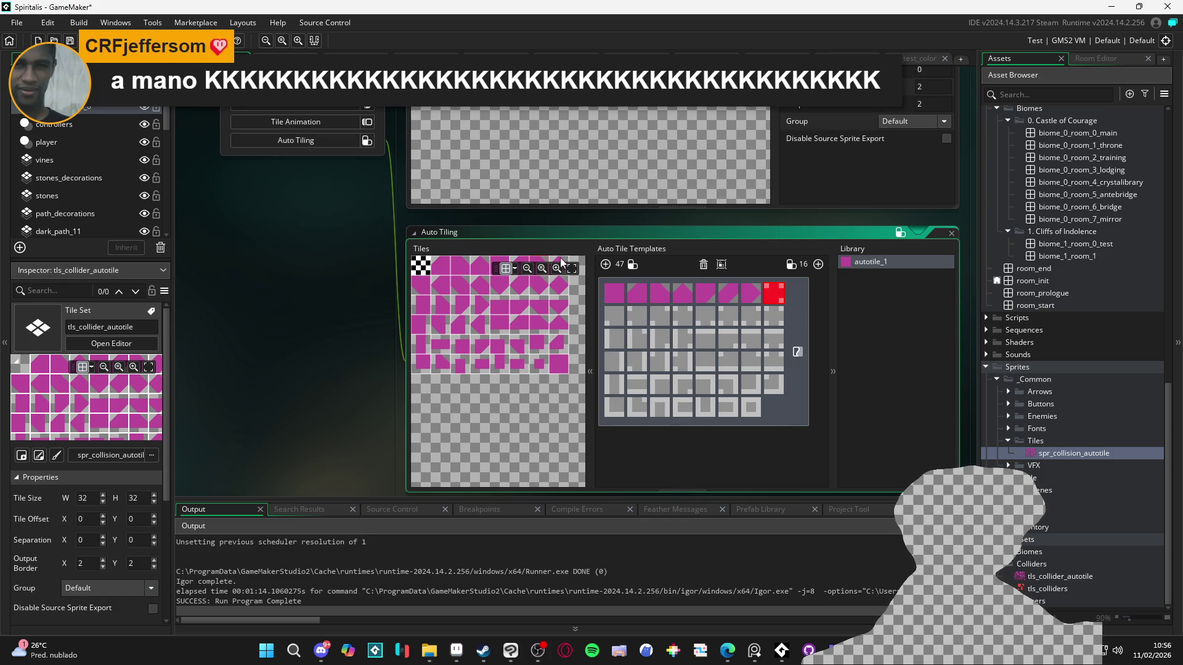
{"action": "left_click", "coordinate": [562, 262]}
{"action": "left_click", "coordinate": [423, 288]}
{"action": "left_click", "coordinate": [441, 286]}
{"action": "left_click", "coordinate": [460, 287]}
{"action": "left_click", "coordinate": [481, 286]}
{"action": "left_click", "coordinate": [500, 287]}
{"action": "left_click", "coordinate": [523, 293]}
{"action": "left_click", "coordinate": [540, 291]}
{"action": "left_click", "coordinate": [560, 288]}
{"action": "left_click", "coordinate": [433, 313]}
{"action": "left_click", "coordinate": [442, 307]}
{"action": "left_click", "coordinate": [463, 309]}
{"action": "left_click", "coordinate": [484, 307]}
{"action": "left_click", "coordinate": [505, 306]}
{"action": "left_click", "coordinate": [519, 306]}
{"action": "left_click", "coordinate": [540, 306]}
{"action": "left_click", "coordinate": [561, 306]}
- Fill the remaining template rows through the final slot with matching magenta collision tiles
{"action": "left_click", "coordinate": [445, 324]}
{"action": "left_click", "coordinate": [464, 324]}
{"action": "left_click", "coordinate": [479, 324]}
{"action": "left_click", "coordinate": [498, 326]}
{"action": "left_click", "coordinate": [517, 326]}
{"action": "left_click", "coordinate": [542, 334]}
{"action": "left_click", "coordinate": [431, 349]}
{"action": "left_click", "coordinate": [441, 349]}
{"action": "left_click", "coordinate": [475, 351]}
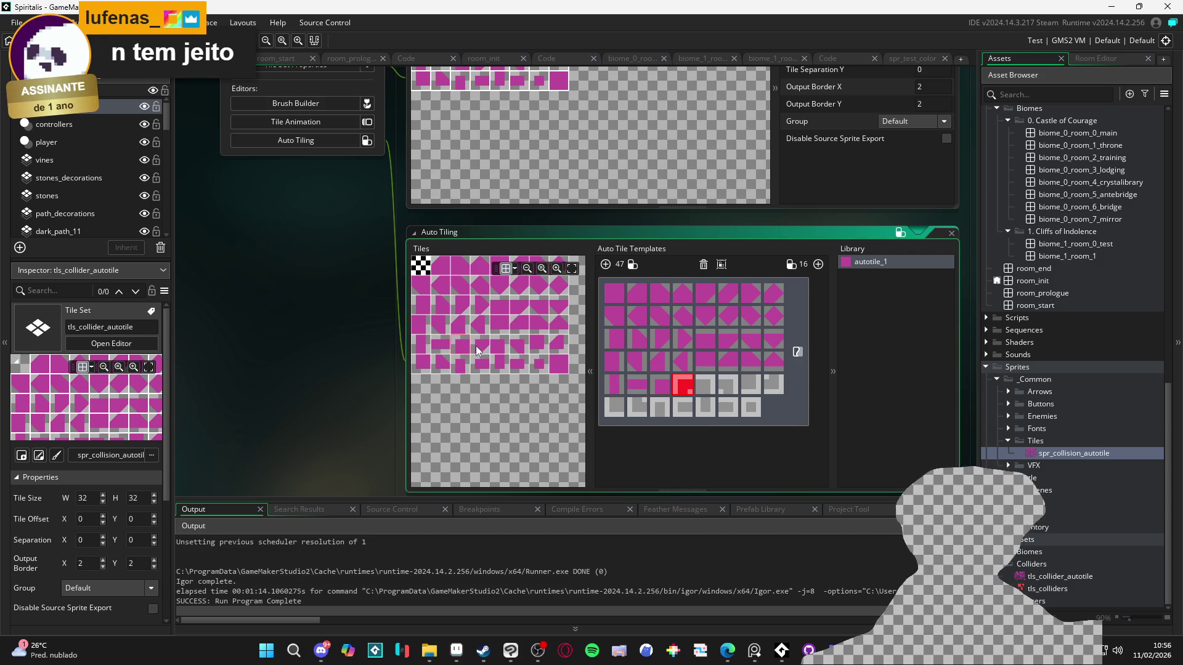
{"action": "left_click", "coordinate": [483, 346]}
{"action": "left_click", "coordinate": [500, 346]}
{"action": "left_click", "coordinate": [519, 347]}
{"action": "left_click", "coordinate": [539, 347]}
{"action": "left_click", "coordinate": [560, 344]}
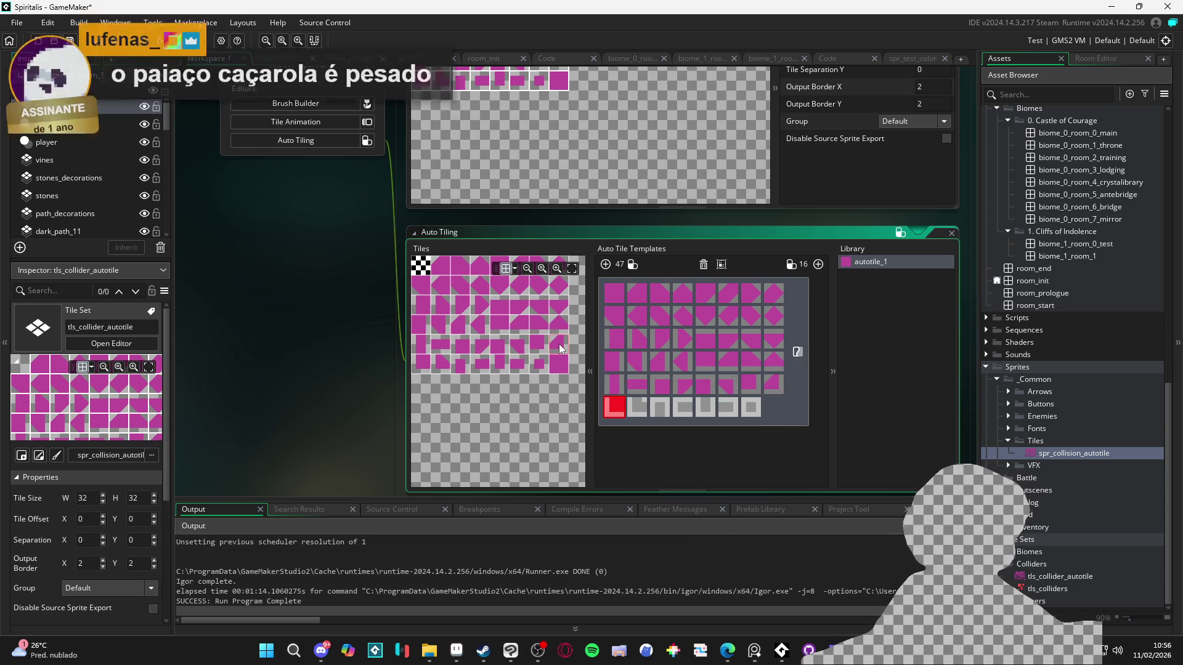
{"action": "left_click", "coordinate": [426, 365]}
{"action": "left_click", "coordinate": [443, 366]}
{"action": "left_click", "coordinate": [462, 367]}
{"action": "left_click", "coordinate": [486, 364]}
{"action": "left_click", "coordinate": [499, 366]}
{"action": "left_click", "coordinate": [517, 366]}
{"action": "left_click", "coordinate": [539, 366]}
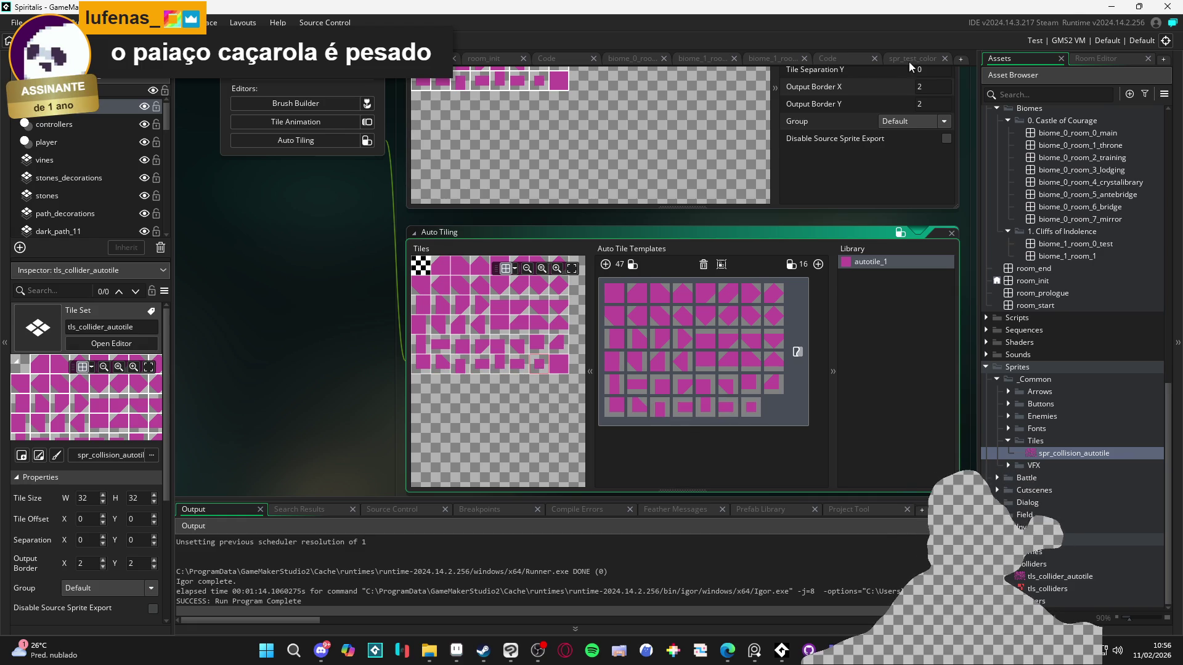
- Assign tls_collider_autotile as the tile set of the Tiles_Collision_0 layer in biome_1_room_1
{"action": "left_click", "coordinate": [775, 59]}
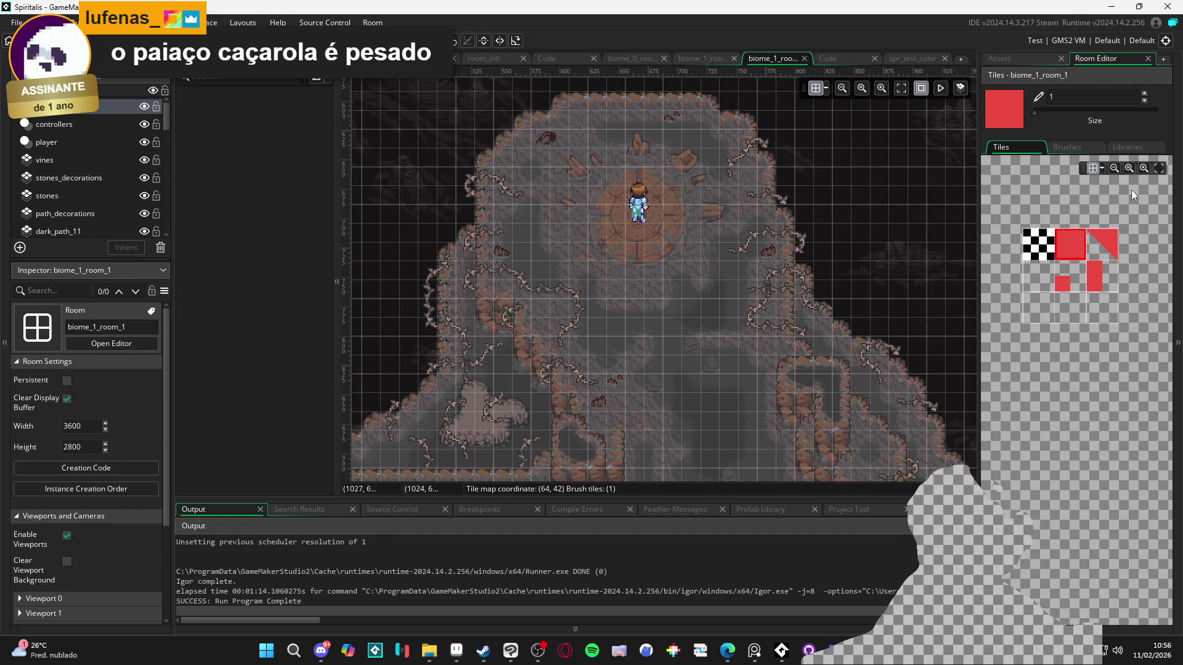
{"action": "left_click", "coordinate": [1036, 59]}
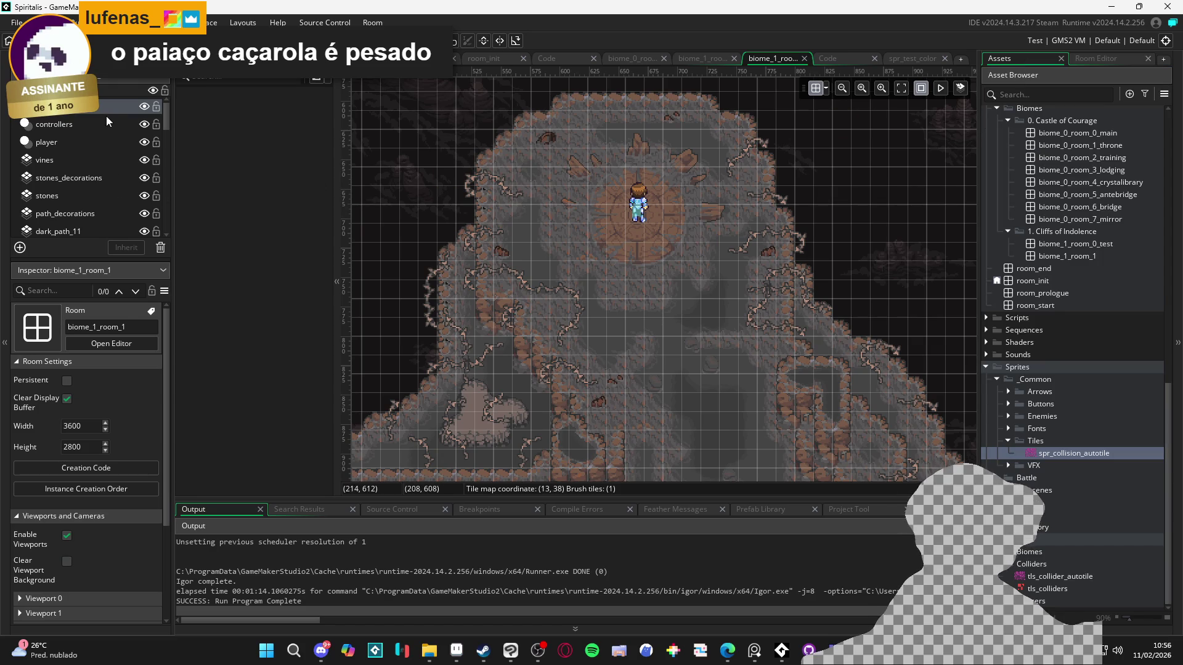
{"action": "left_click", "coordinate": [962, 345]}
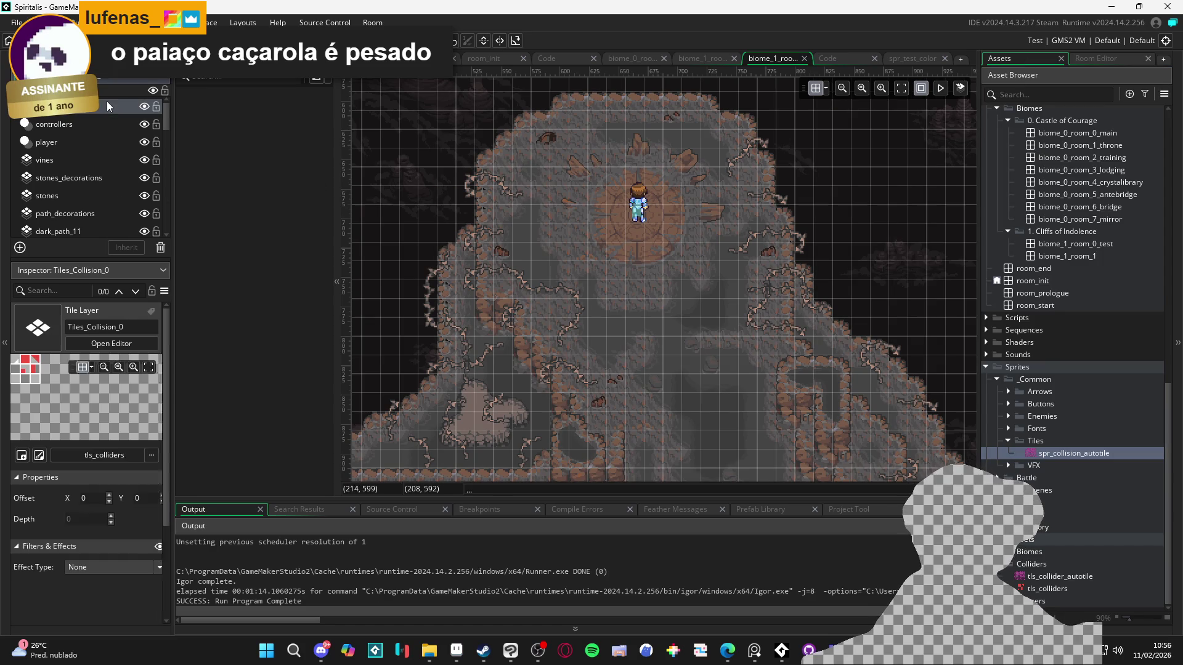
{"action": "left_click", "coordinate": [1048, 579]}
{"action": "left_click", "coordinate": [1103, 59]}
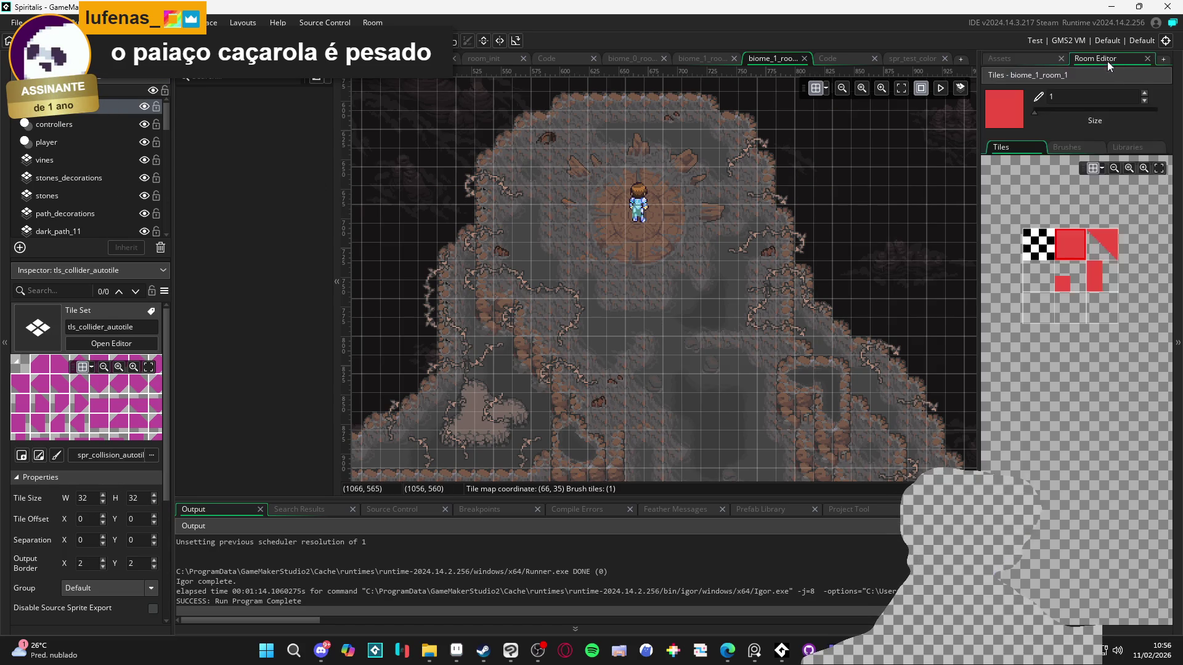
{"action": "left_click", "coordinate": [1126, 148]}
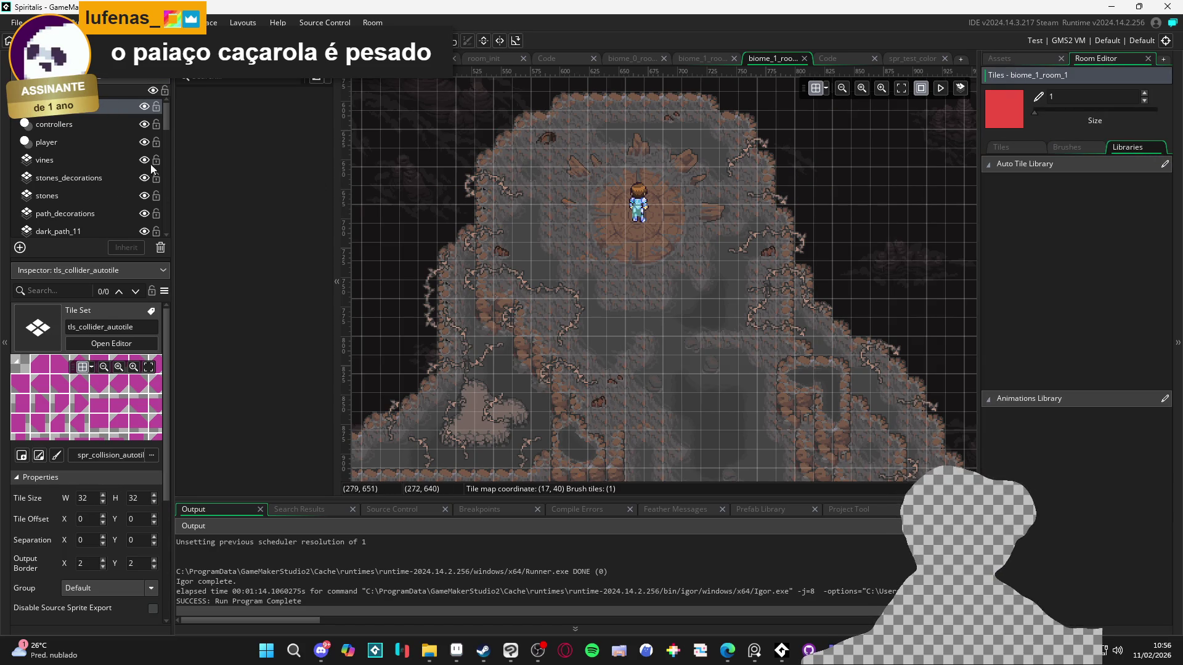
{"action": "left_click", "coordinate": [110, 108]}
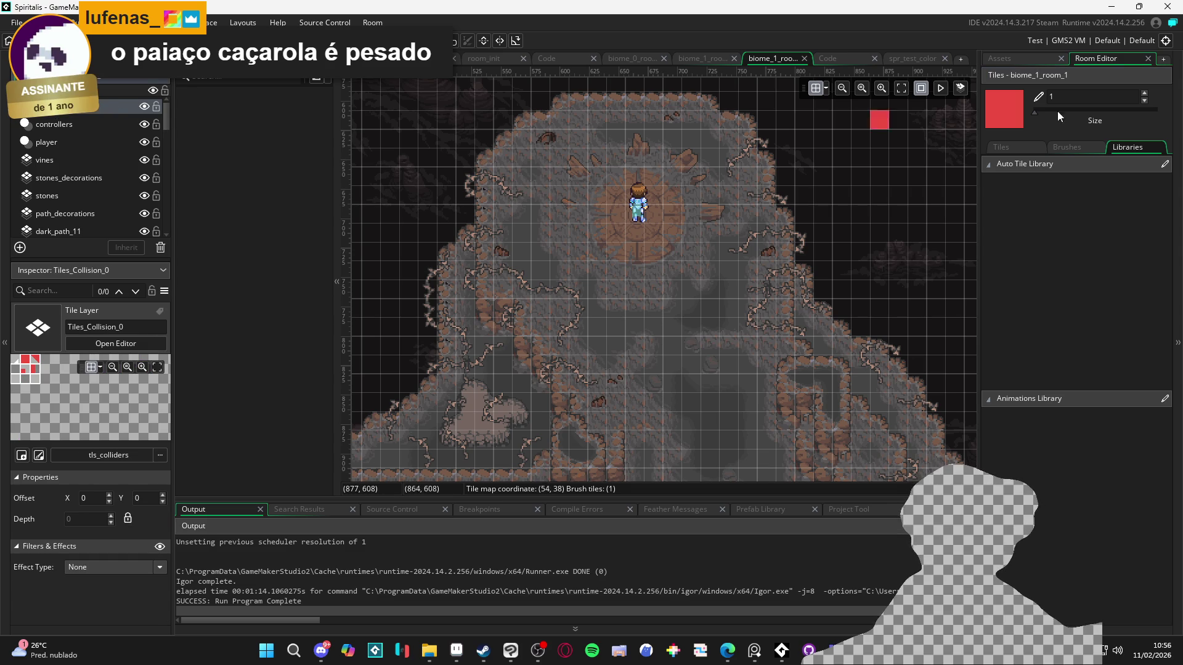
{"action": "left_click", "coordinate": [1012, 60]}
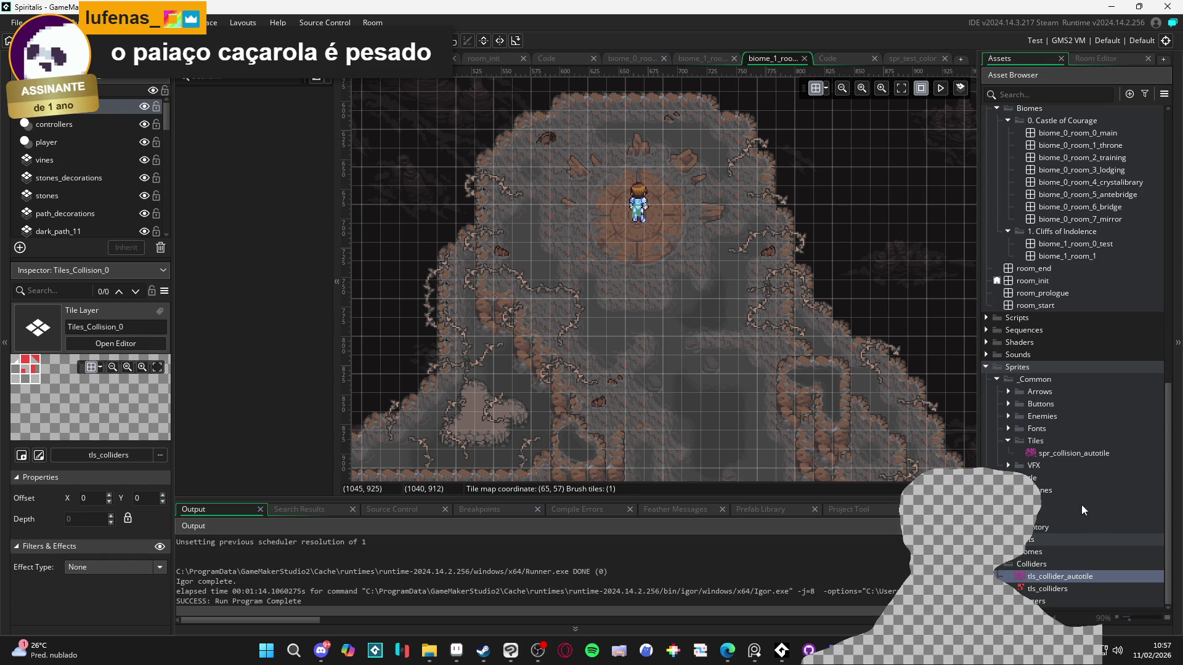
{"action": "left_click_drag", "start_coordinate": [1064, 580], "coordinate": [125, 456]}
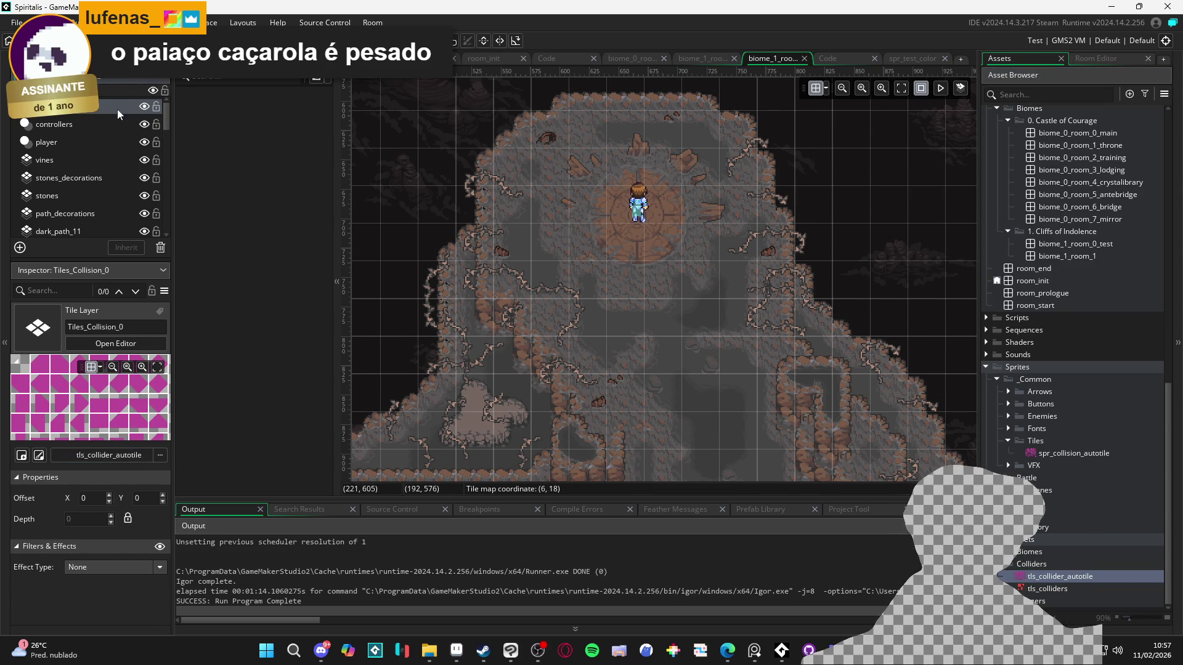
- Pick the autotile_1 brush, undo a test stroke, and set the brush size to 3
{"action": "left_click", "coordinate": [1096, 57]}
{"action": "left_click", "coordinate": [1023, 179]}
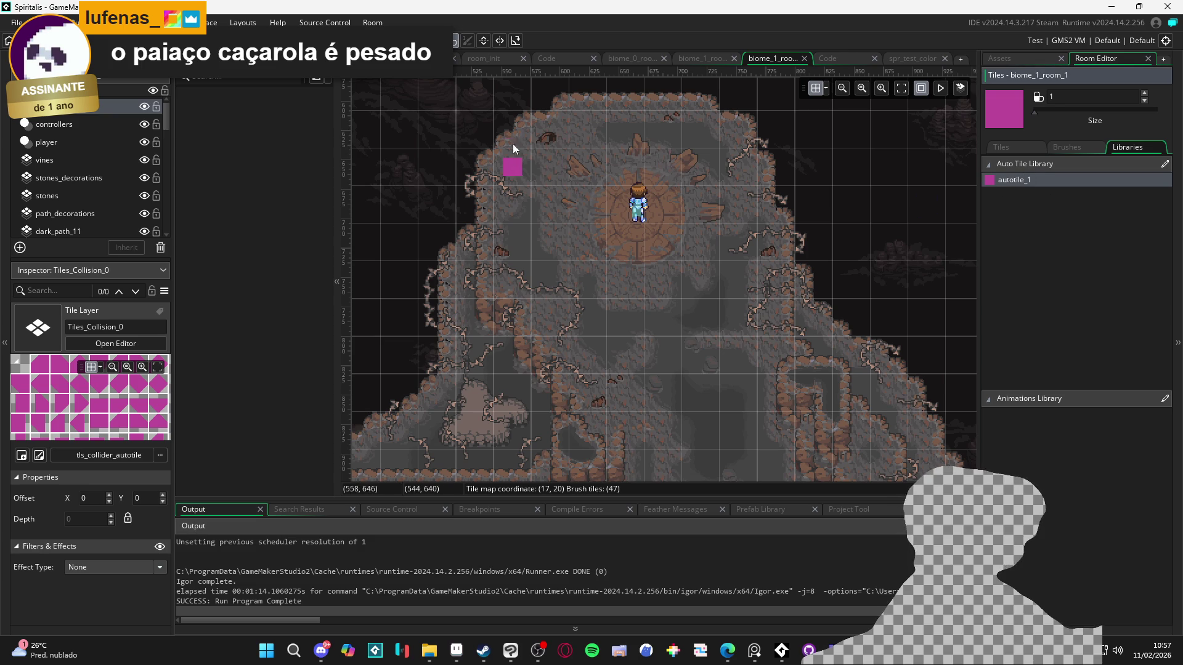
{"action": "left_click_drag", "start_coordinate": [543, 106], "coordinate": [548, 128]}
{"action": "key", "text": "ctrl+z"}
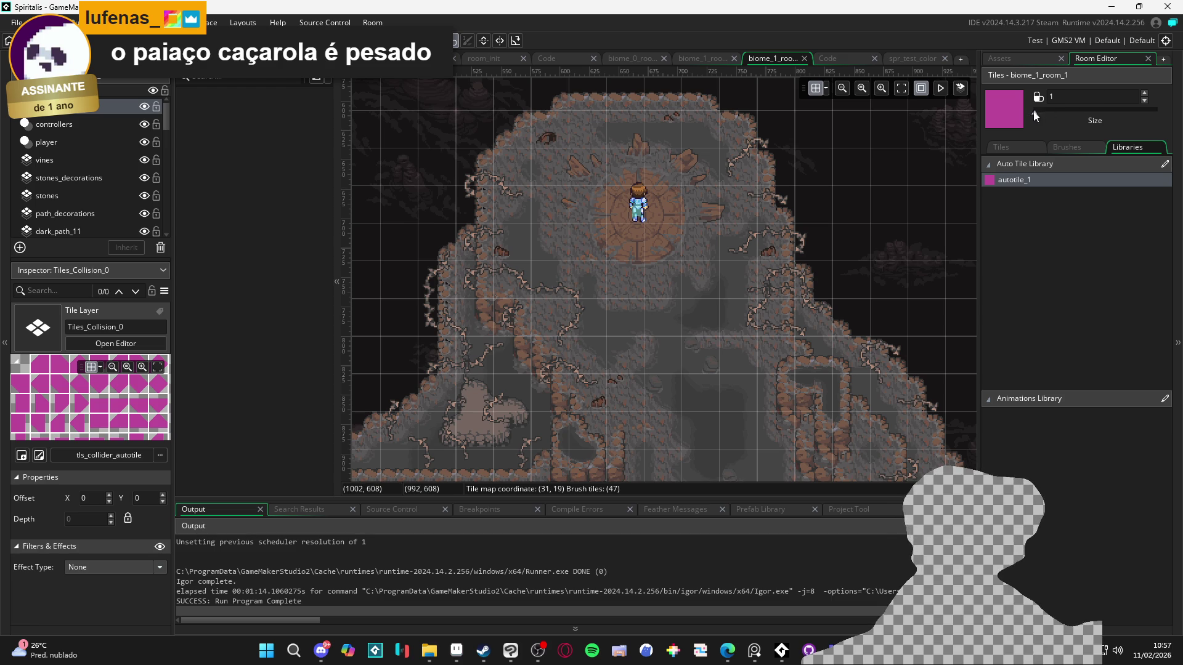
{"action": "left_click_drag", "start_coordinate": [1035, 113], "coordinate": [1039, 112]}
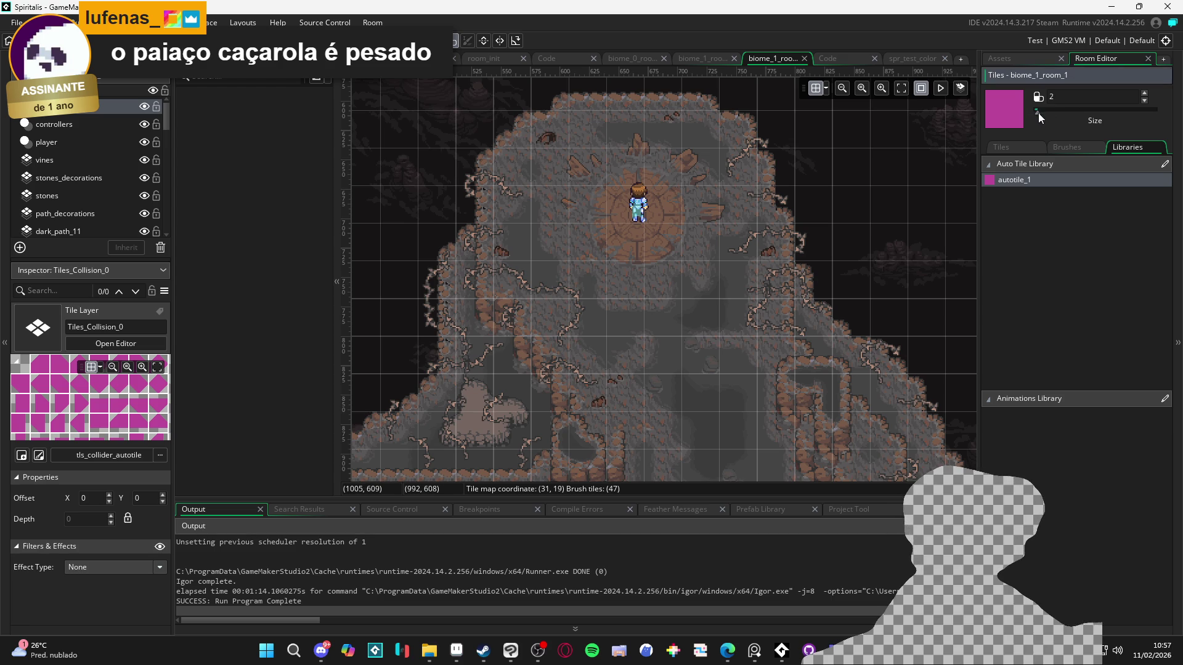
{"action": "left_click", "coordinate": [826, 90]}
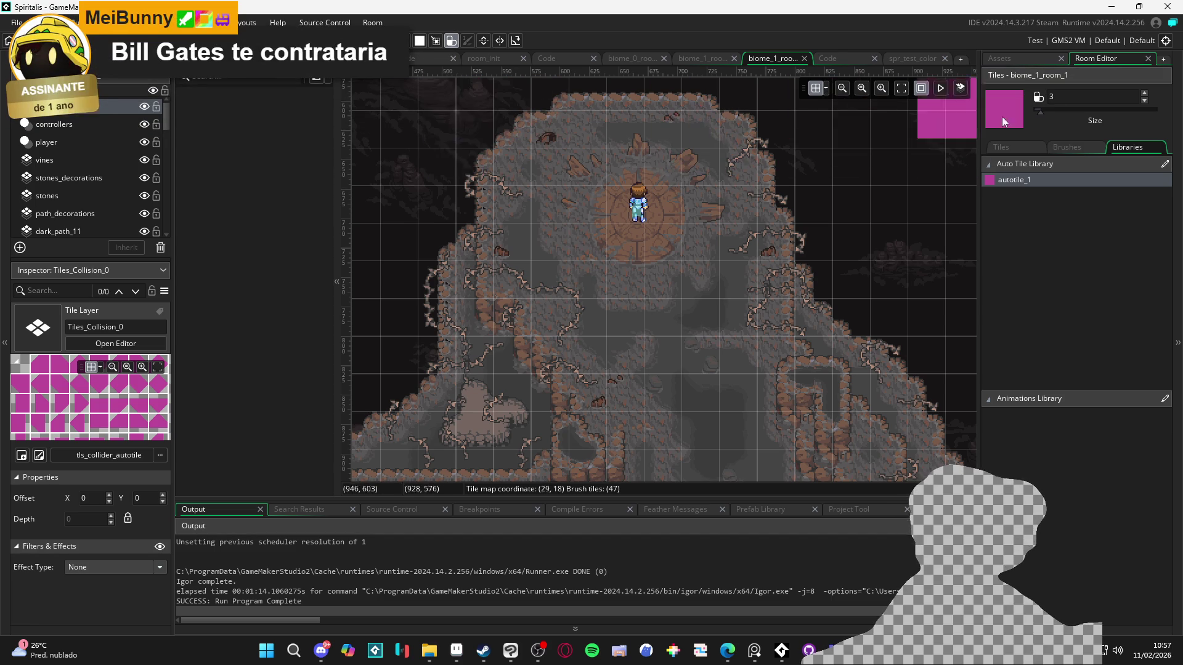
- Set the brush back to size 1 and paint collision tiles along the left and top cliff edges
{"action": "left_click_drag", "start_coordinate": [1037, 114], "coordinate": [1000, 110]}
{"action": "left_click_drag", "start_coordinate": [542, 98], "coordinate": [475, 131]}
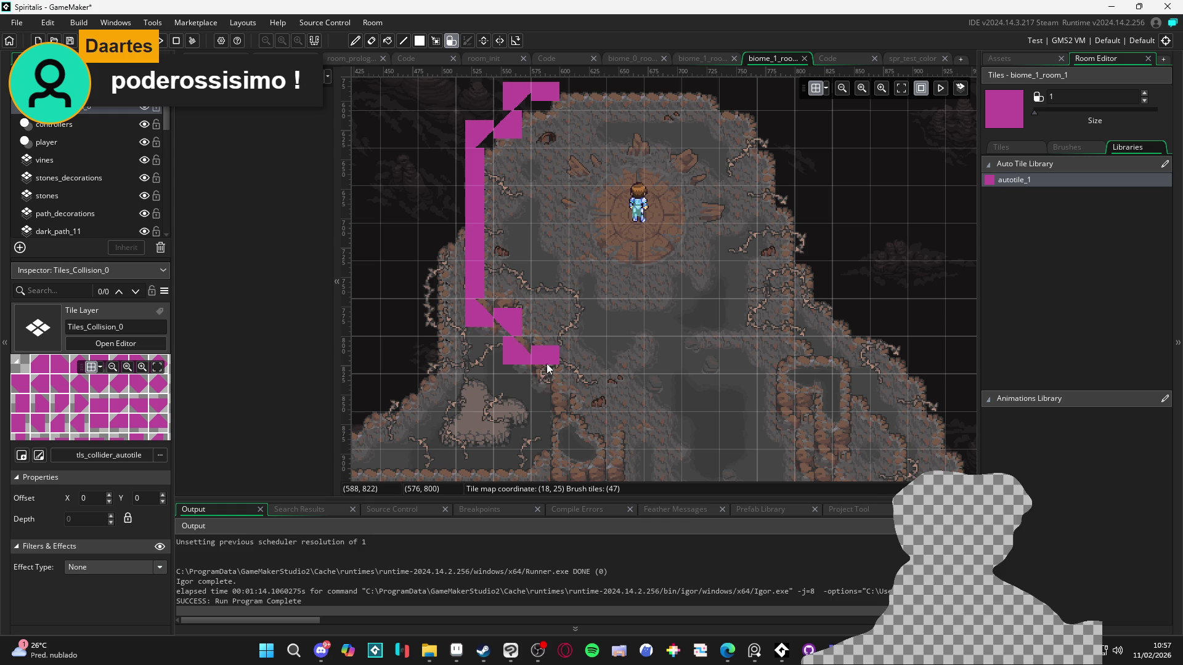
{"action": "left_click_drag", "start_coordinate": [571, 416], "coordinate": [526, 352]}
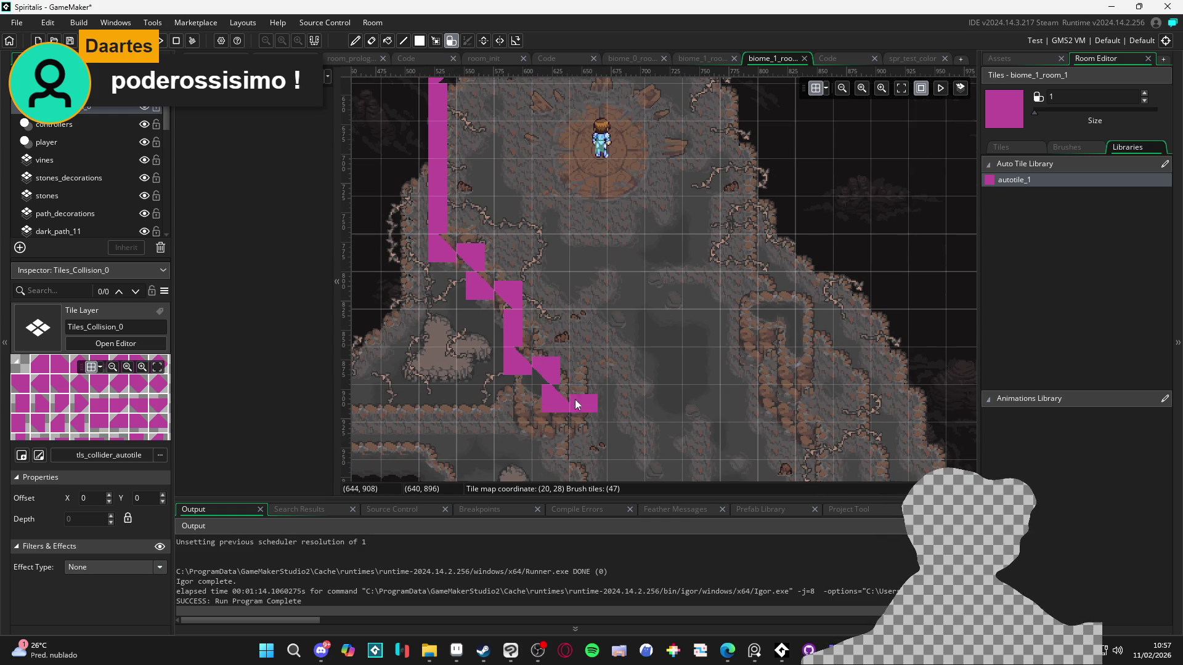
{"action": "scroll", "coordinate": [548, 377], "scroll_direction": "up", "scroll_amount": 5}
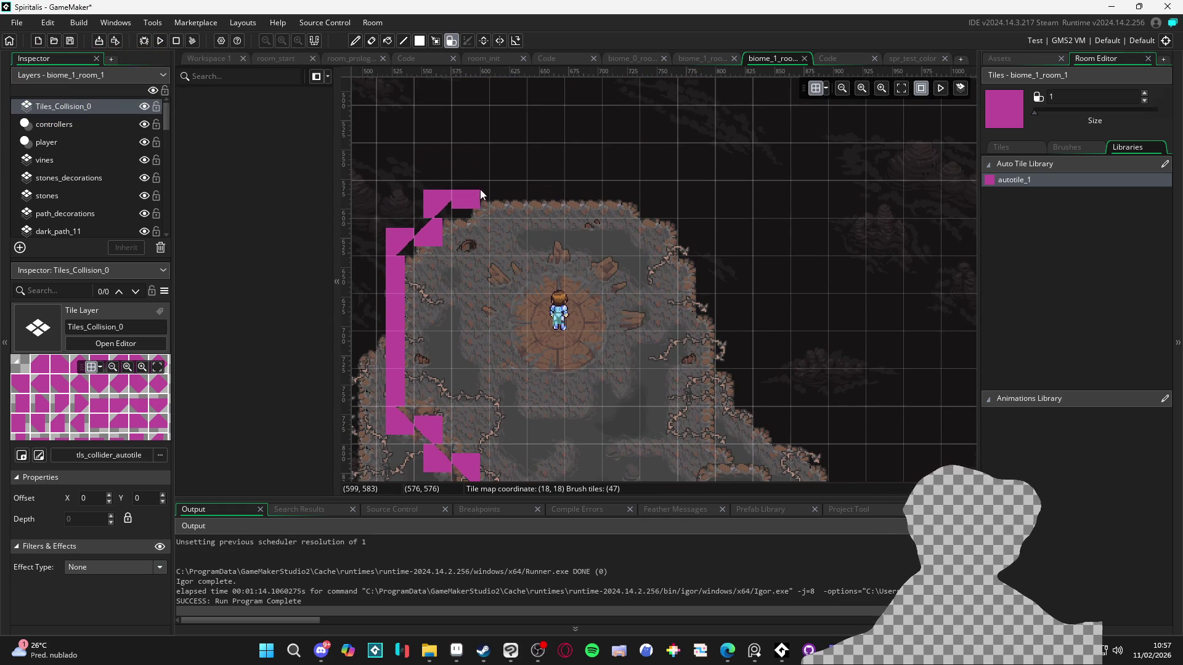
{"action": "mouse_move", "coordinate": [505, 202]}
{"action": "left_mouse_down"}
{"action": "mouse_move", "coordinate": [665, 205]}
{"action": "mouse_move", "coordinate": [682, 247]}
{"action": "mouse_move", "coordinate": [708, 253]}
{"action": "mouse_move", "coordinate": [712, 308]}
{"action": "mouse_move", "coordinate": [700, 257]}
{"action": "left_mouse_up"}
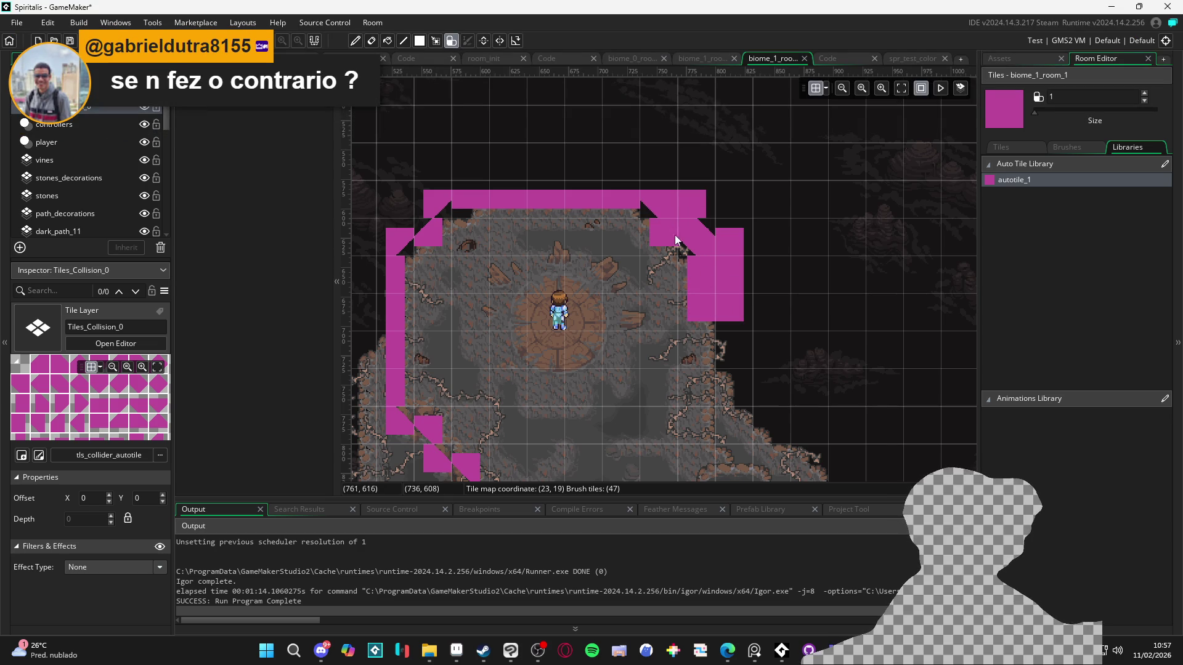
- Paint the collision strip down the right cliff edge
{"action": "scroll", "coordinate": [668, 227], "scroll_direction": "down", "scroll_amount": 4}
{"action": "scroll", "coordinate": [687, 150], "scroll_direction": "up", "scroll_amount": 1}
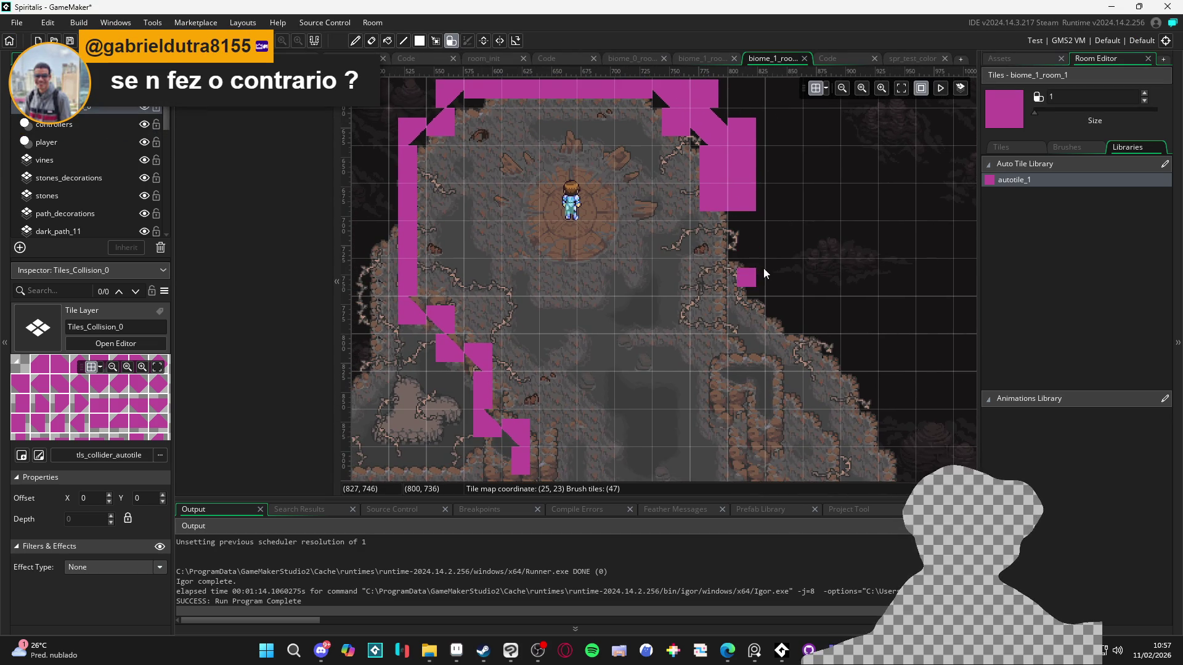
{"action": "scroll", "coordinate": [719, 208], "scroll_direction": "down", "scroll_amount": 3}
{"action": "scroll", "coordinate": [719, 208], "scroll_direction": "up", "scroll_amount": 2}
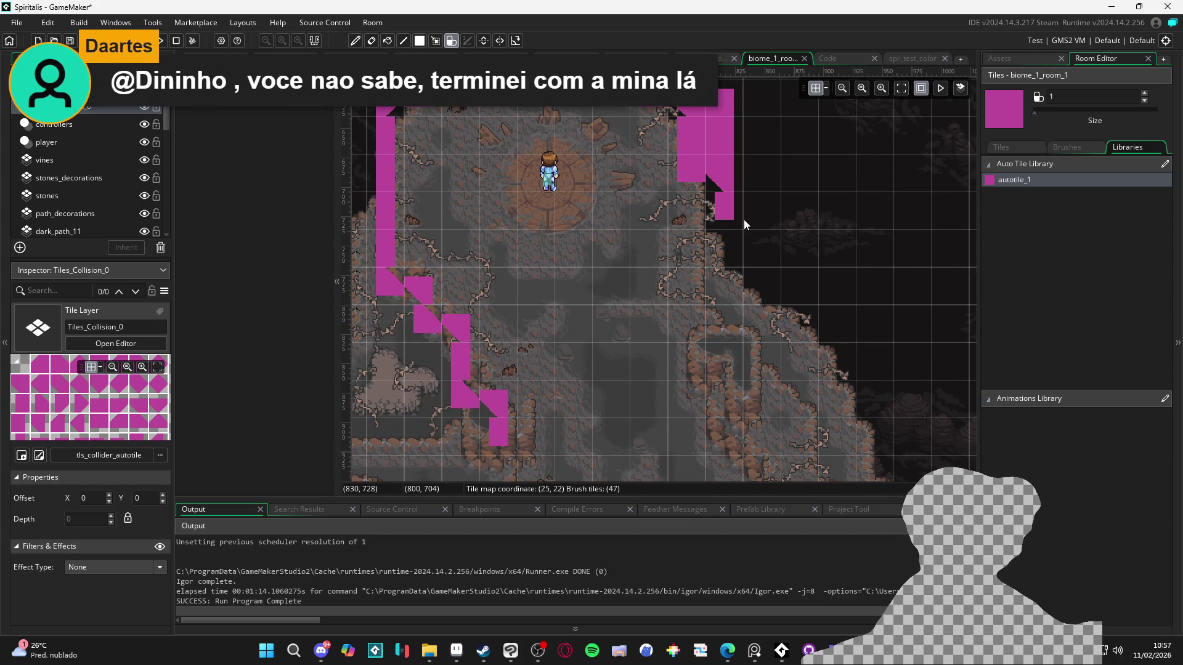
{"action": "scroll", "coordinate": [748, 256], "scroll_direction": "up", "scroll_amount": 1}
{"action": "scroll", "coordinate": [748, 257], "scroll_direction": "up", "scroll_amount": 3}
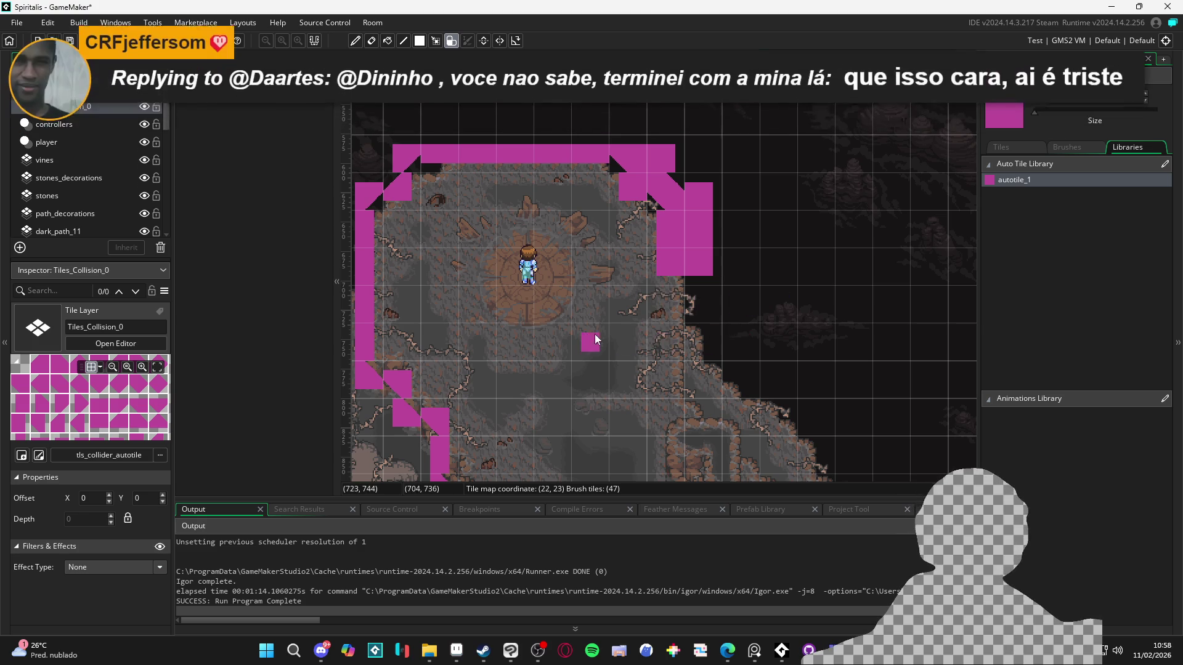
{"action": "scroll", "coordinate": [683, 266], "scroll_direction": "left", "scroll_amount": 2}
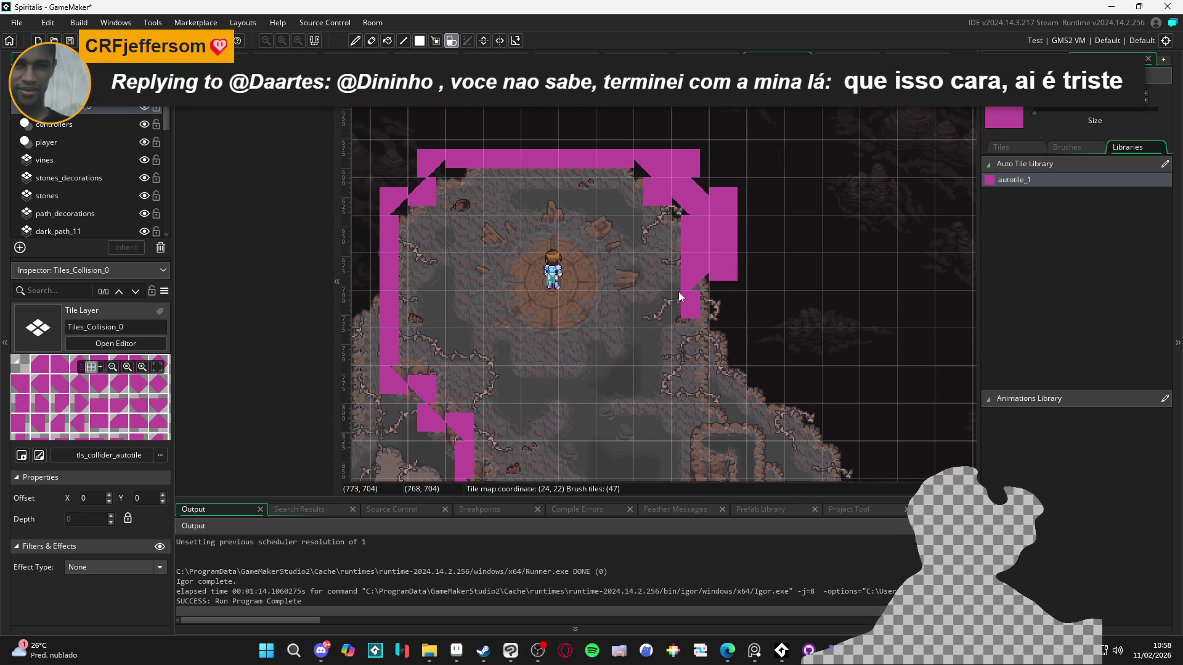
{"action": "scroll", "coordinate": [682, 291], "scroll_direction": "down", "scroll_amount": 2}
{"action": "mouse_move", "coordinate": [720, 264]}
{"action": "left_mouse_down"}
{"action": "mouse_move", "coordinate": [715, 308]}
{"action": "mouse_move", "coordinate": [741, 365]}
{"action": "mouse_move", "coordinate": [724, 321]}
{"action": "mouse_move", "coordinate": [696, 350]}
{"action": "mouse_move", "coordinate": [722, 384]}
{"action": "left_mouse_up"}
{"action": "scroll", "coordinate": [733, 351], "scroll_direction": "down", "scroll_amount": 3}
{"action": "scroll", "coordinate": [733, 351], "scroll_direction": "right", "scroll_amount": 1}
{"action": "scroll", "coordinate": [706, 391], "scroll_direction": "down", "scroll_amount": 5}
{"action": "scroll", "coordinate": [706, 390], "scroll_direction": "right", "scroll_amount": 2}
{"action": "mouse_move", "coordinate": [699, 301]}
{"action": "left_mouse_down"}
{"action": "mouse_move", "coordinate": [742, 341]}
{"action": "mouse_move", "coordinate": [730, 412]}
{"action": "left_mouse_up"}
{"action": "scroll", "coordinate": [730, 412], "scroll_direction": "down", "scroll_amount": 5}
{"action": "scroll", "coordinate": [731, 412], "scroll_direction": "right", "scroll_amount": 1}
{"action": "left_click_drag", "start_coordinate": [697, 290], "coordinate": [694, 343]}
- Undo a misplaced tile and fill the right cliff corner with a collision tile
{"action": "scroll", "coordinate": [679, 365], "scroll_direction": "up", "scroll_amount": 6}
{"action": "scroll", "coordinate": [740, 413], "scroll_direction": "left", "scroll_amount": 3}
{"action": "left_click", "coordinate": [741, 397]}
{"action": "key", "text": "ctrl+z"}
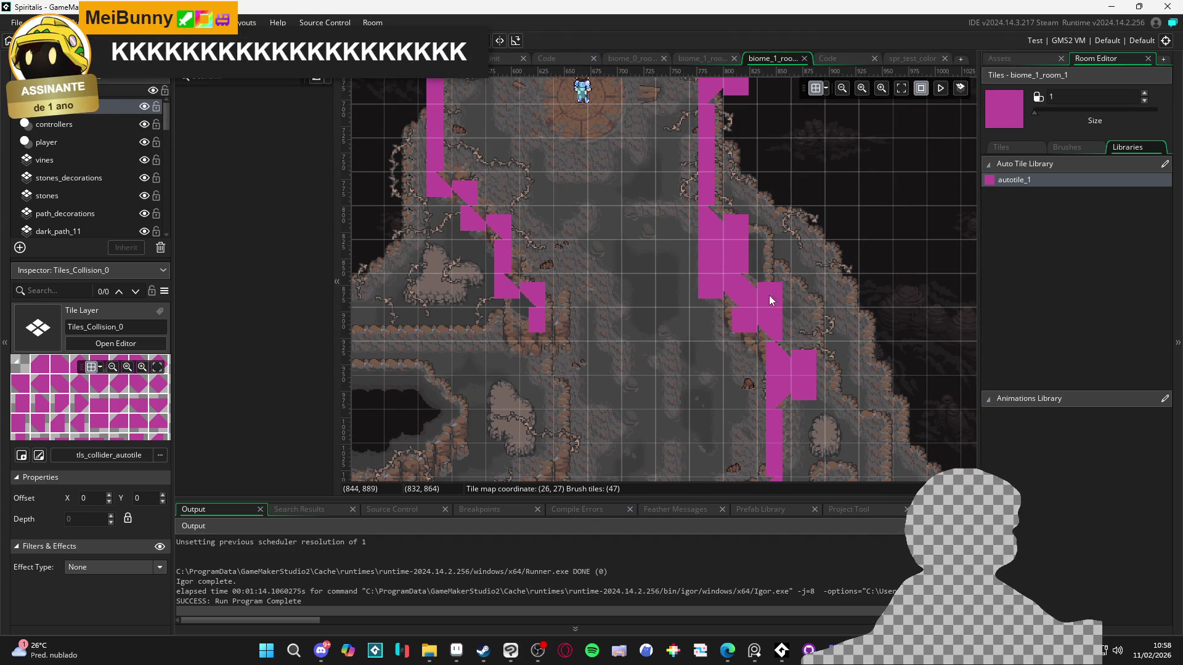
{"action": "left_click", "coordinate": [772, 261]}
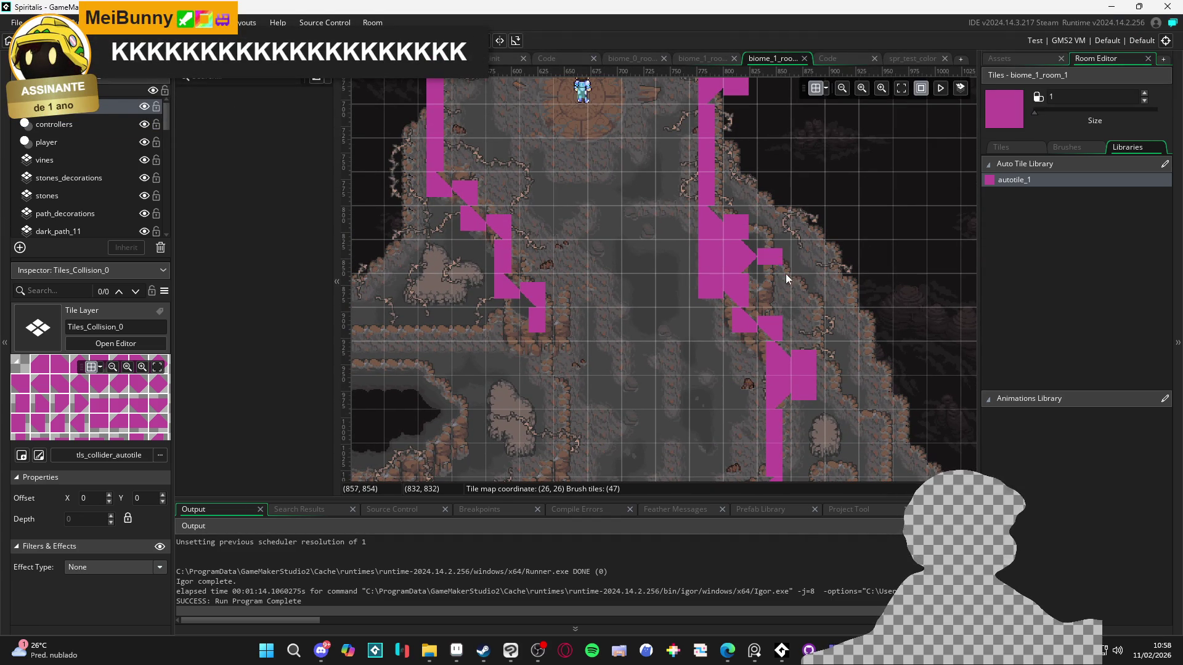
{"action": "left_click", "coordinate": [457, 651]}
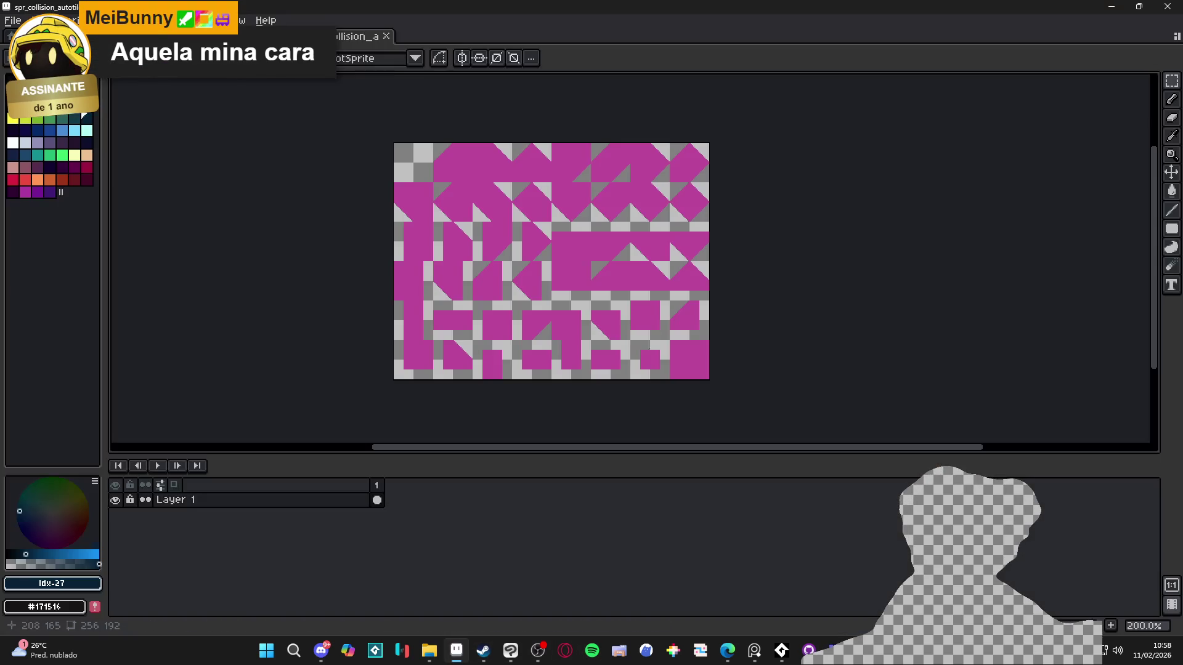
- Switch to spr_template_tile47 and undo the paint bucket fills and the last pencil edit
{"action": "key", "text": "ctrl+shift+Tab"}
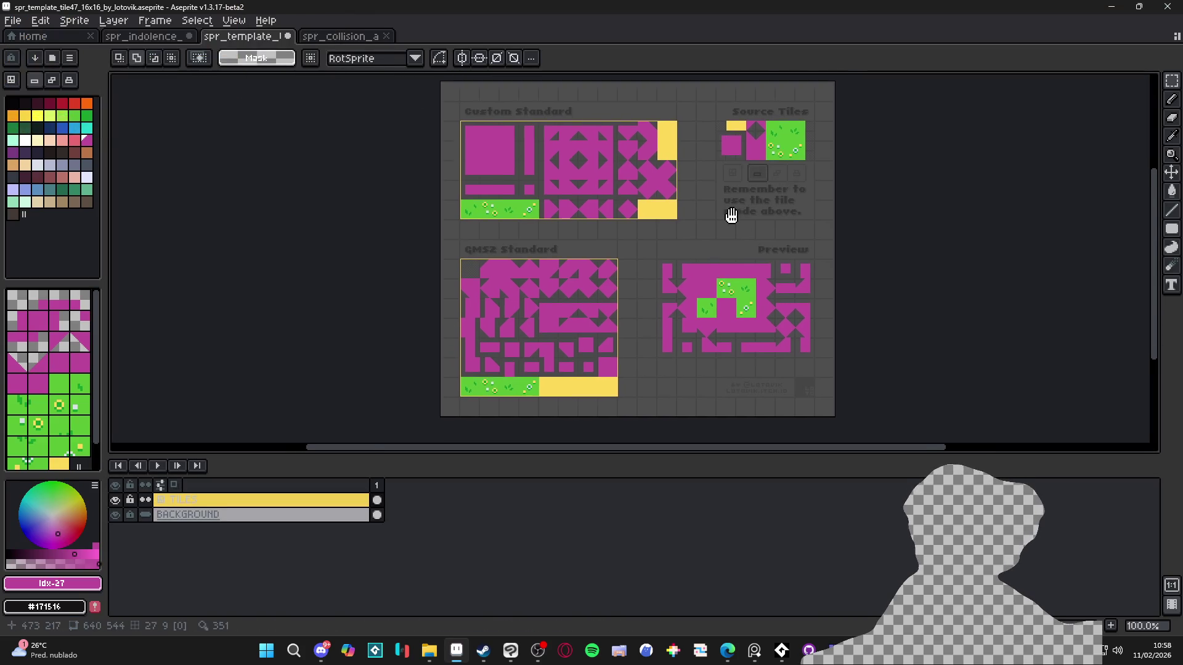
{"action": "left_click_drag", "start_coordinate": [732, 213], "coordinate": [736, 250]}
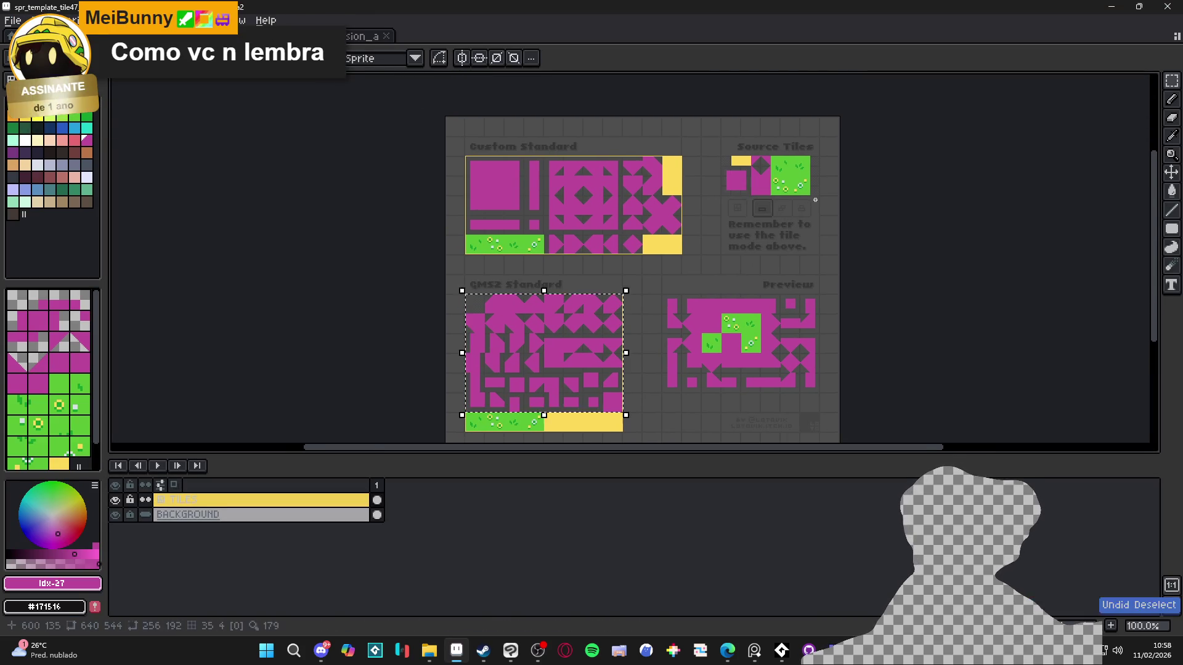
{"action": "key", "text": "ctrl+z"}
{"action": "key", "text": "ctrl+z"}
{"action": "key", "text": "ctrl+z"}
{"action": "key", "text": "ctrl+z"}
{"action": "key", "text": "ctrl+z"}
{"action": "key", "text": "ctrl+z"}
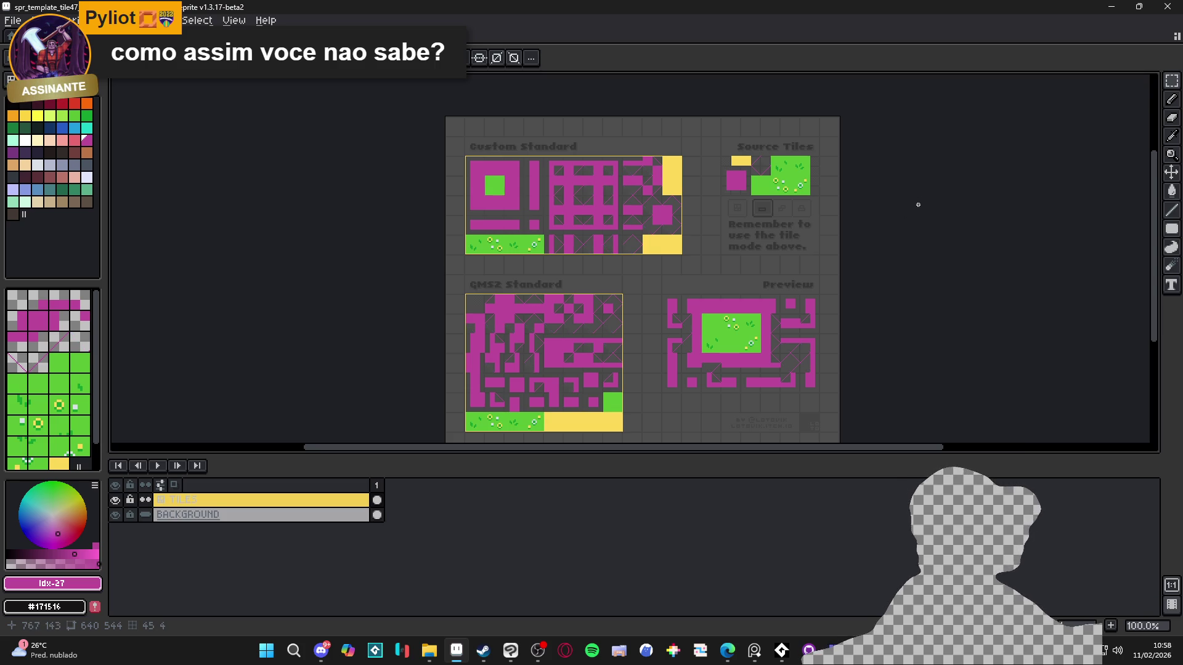
{"action": "key", "text": "ctrl+z"}
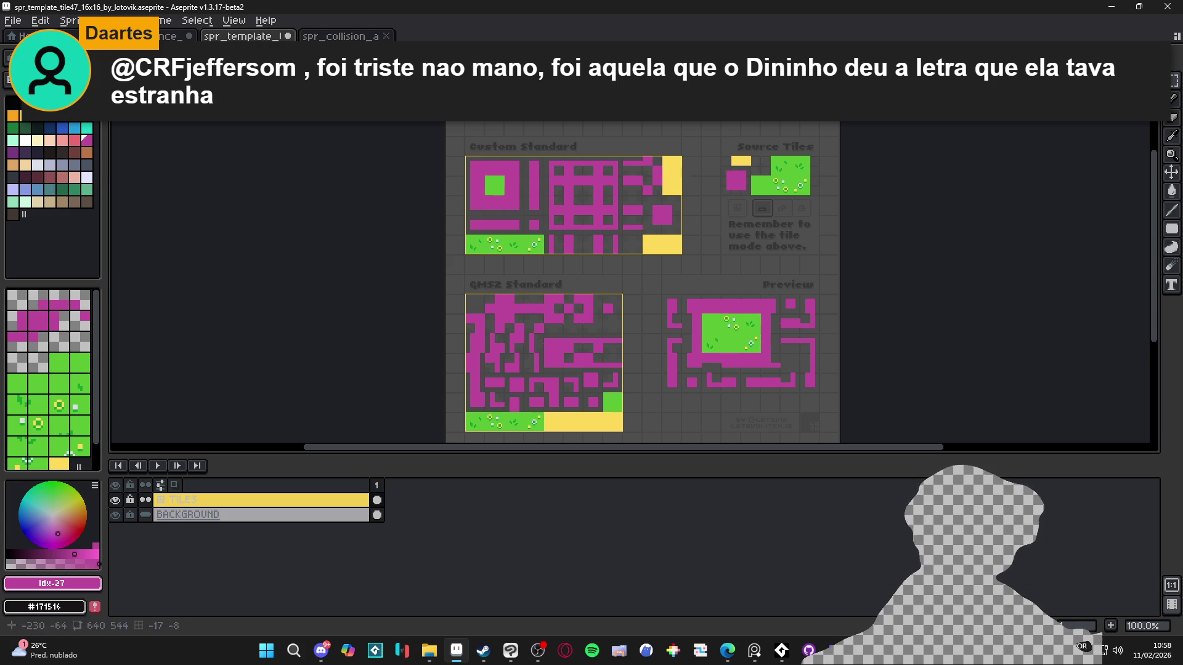
{"action": "mouse_move", "coordinate": [432, 661]}
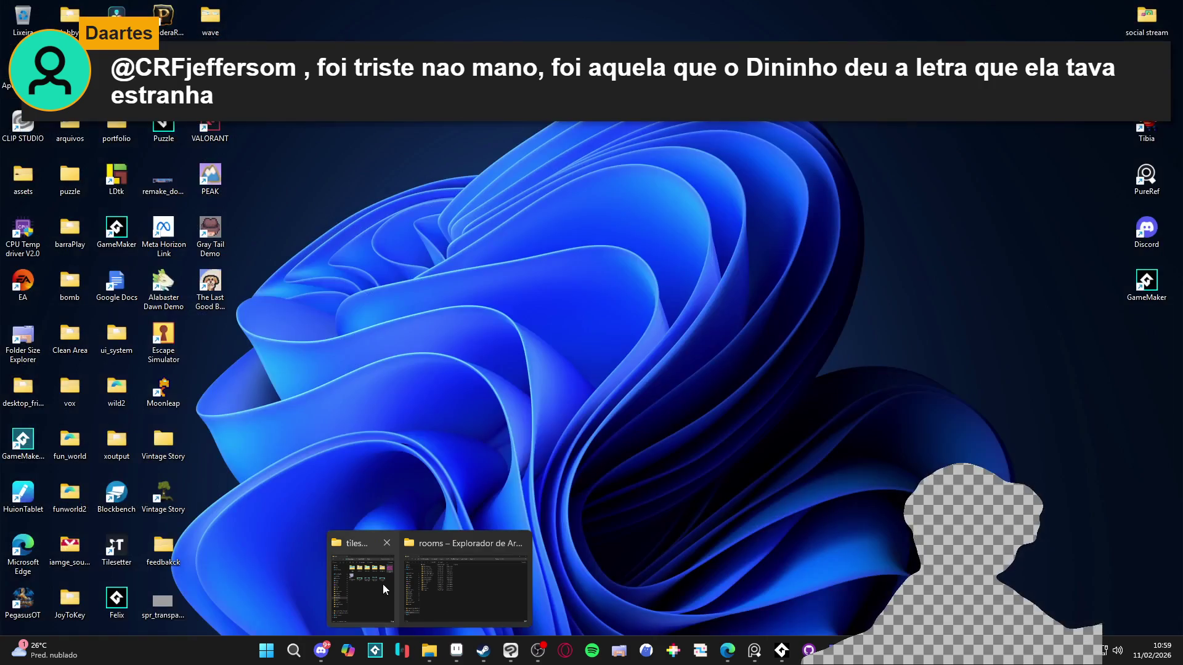
- Open scenery_indolence in Aseprite and zoom and pan to inspect its cliff and path tiles
{"action": "left_click", "coordinate": [375, 591]}
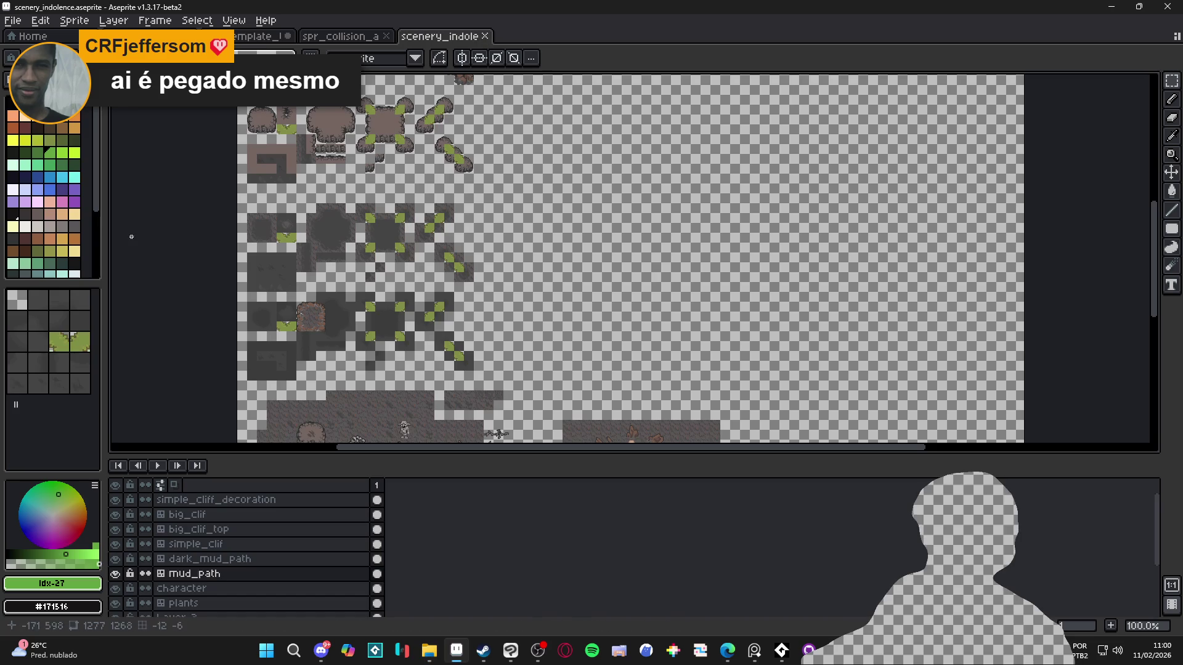
{"action": "scroll", "coordinate": [281, 113], "scroll_direction": "up", "scroll_amount": 1}
{"action": "scroll", "coordinate": [456, 252], "scroll_direction": "up", "scroll_amount": 1}
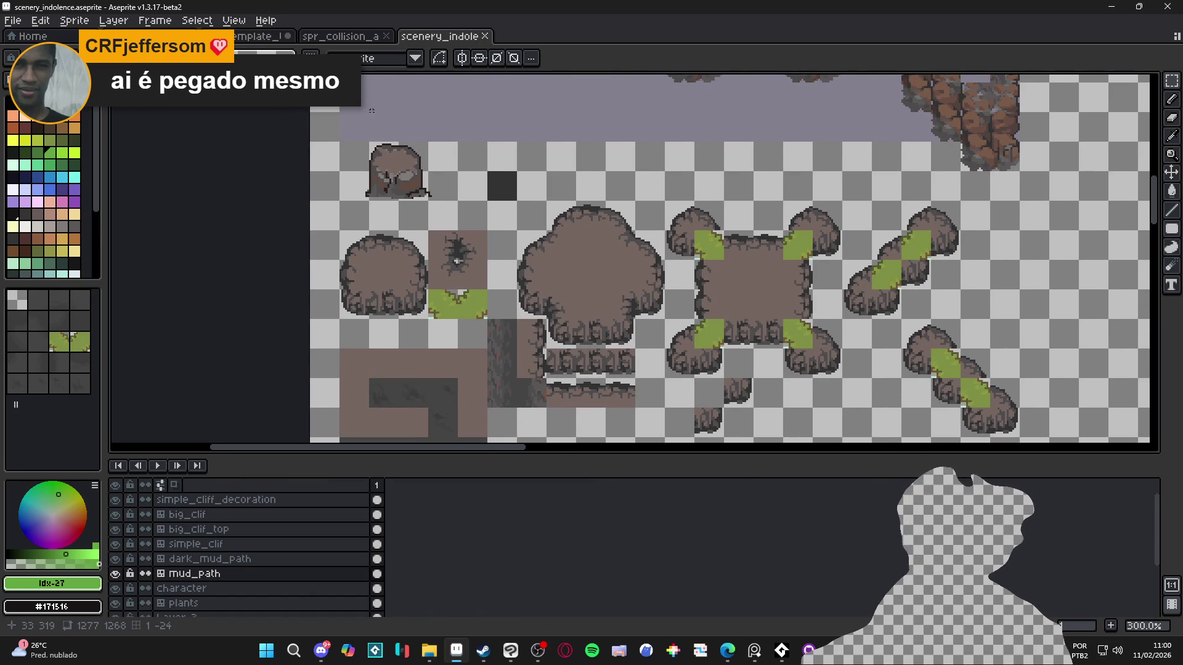
{"action": "scroll", "coordinate": [390, 220], "scroll_direction": "down", "scroll_amount": 1}
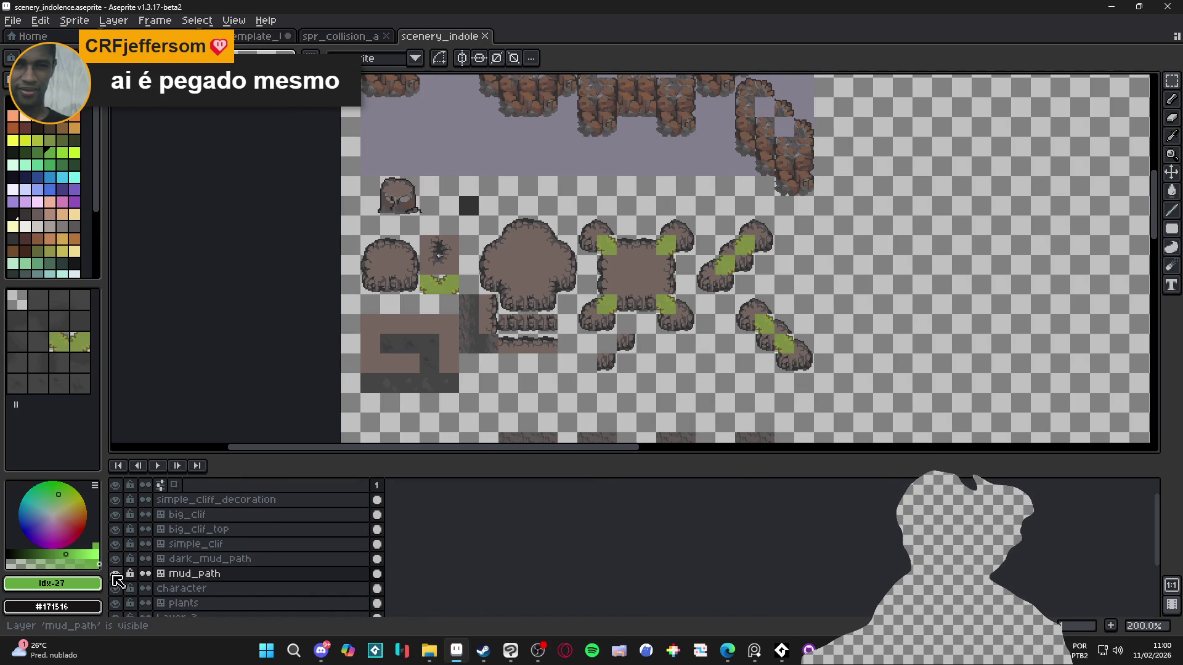
{"action": "scroll", "coordinate": [507, 289], "scroll_direction": "down", "scroll_amount": 1}
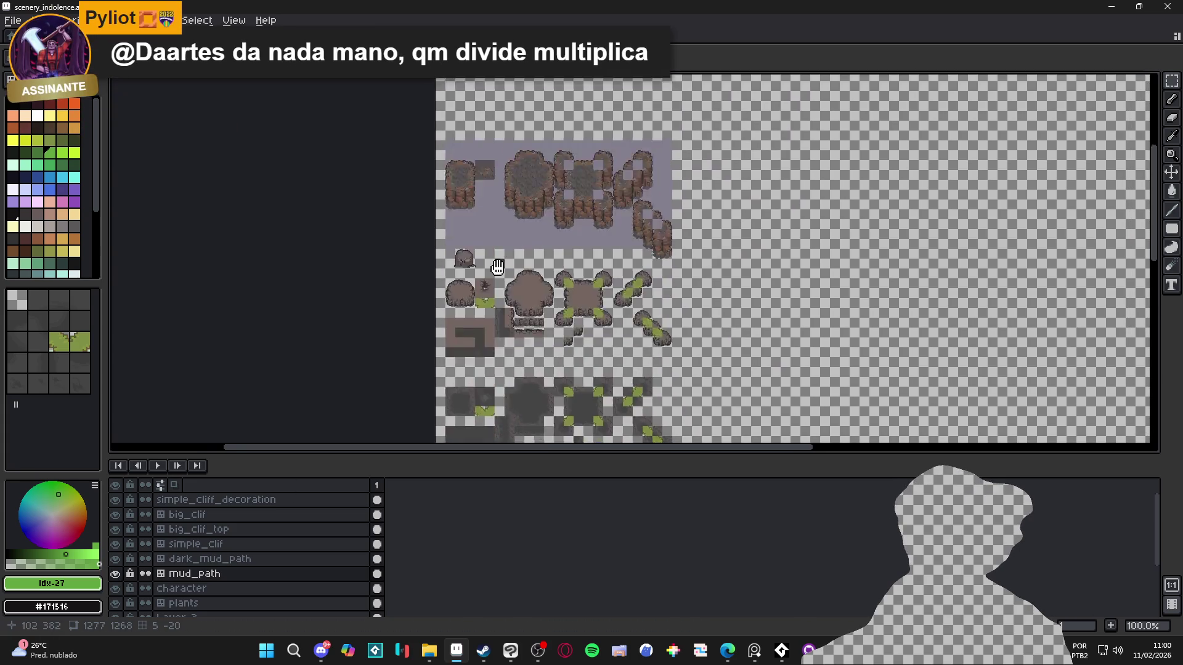
{"action": "mouse_move", "coordinate": [508, 289]}
{"action": "left_mouse_down"}
{"action": "mouse_move", "coordinate": [502, 74]}
{"action": "mouse_move", "coordinate": [445, 337]}
{"action": "left_mouse_up"}
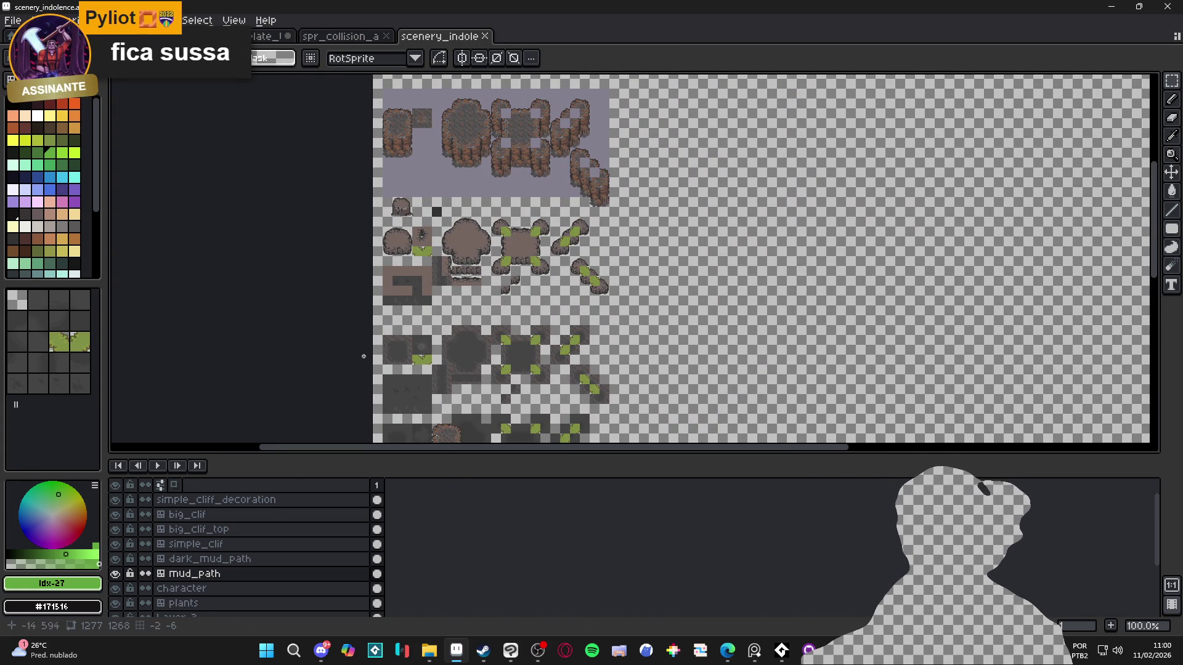
{"action": "scroll", "coordinate": [462, 357], "scroll_direction": "up", "scroll_amount": 2}
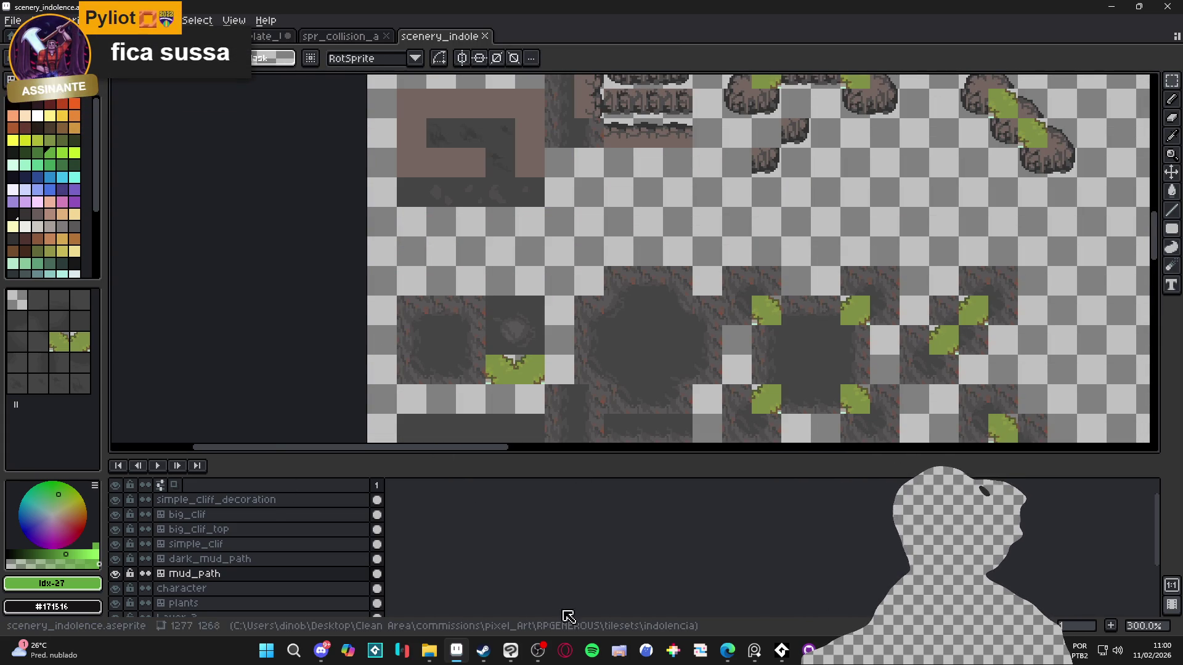
{"action": "mouse_move", "coordinate": [437, 658]}
{"action": "left_click", "coordinate": [466, 582]}
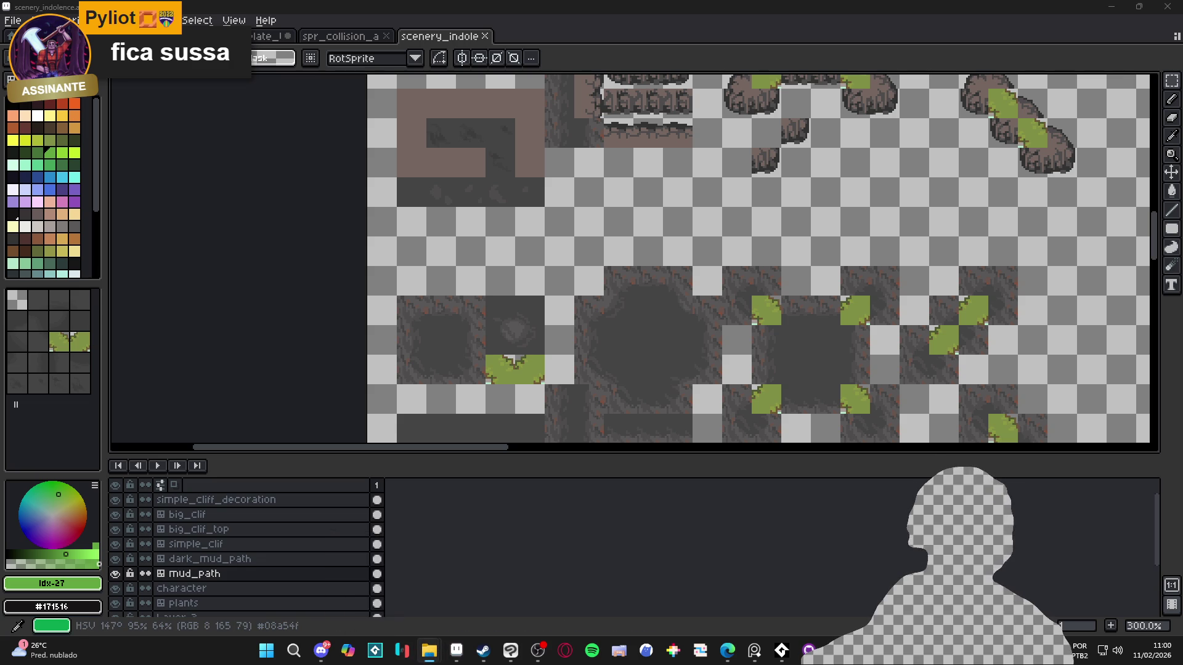